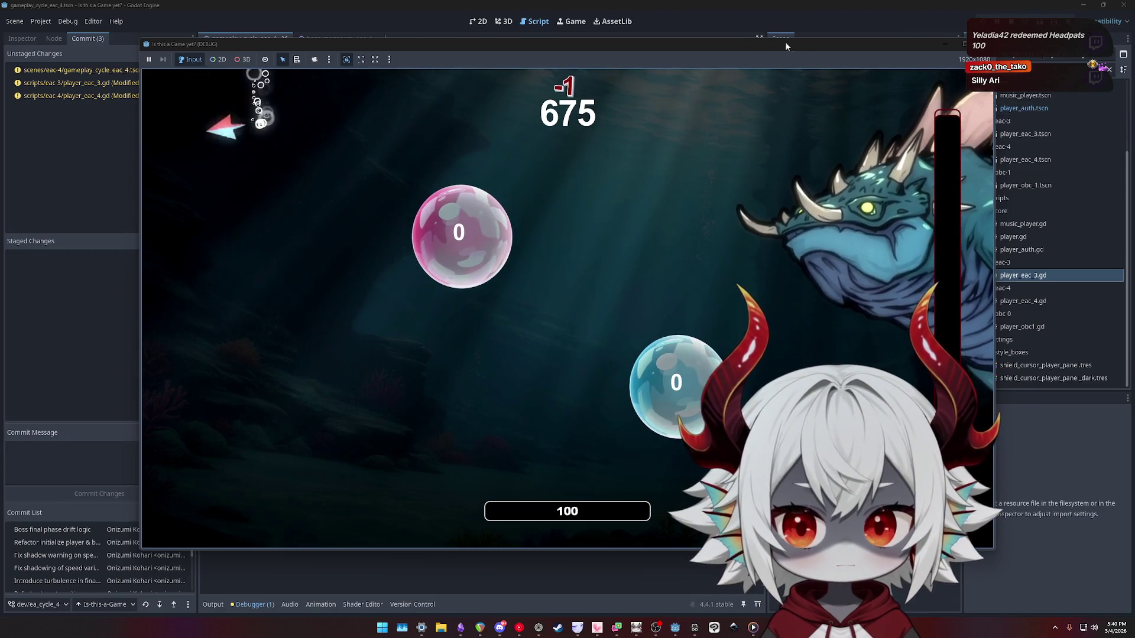
Stop the running game with F8 and select boundary_margin_left in the bounds_distance lines.
key(F8)
click(591, 280)
click(590, 293)
click(588, 306)
click(583, 318)
double_click(581, 307)
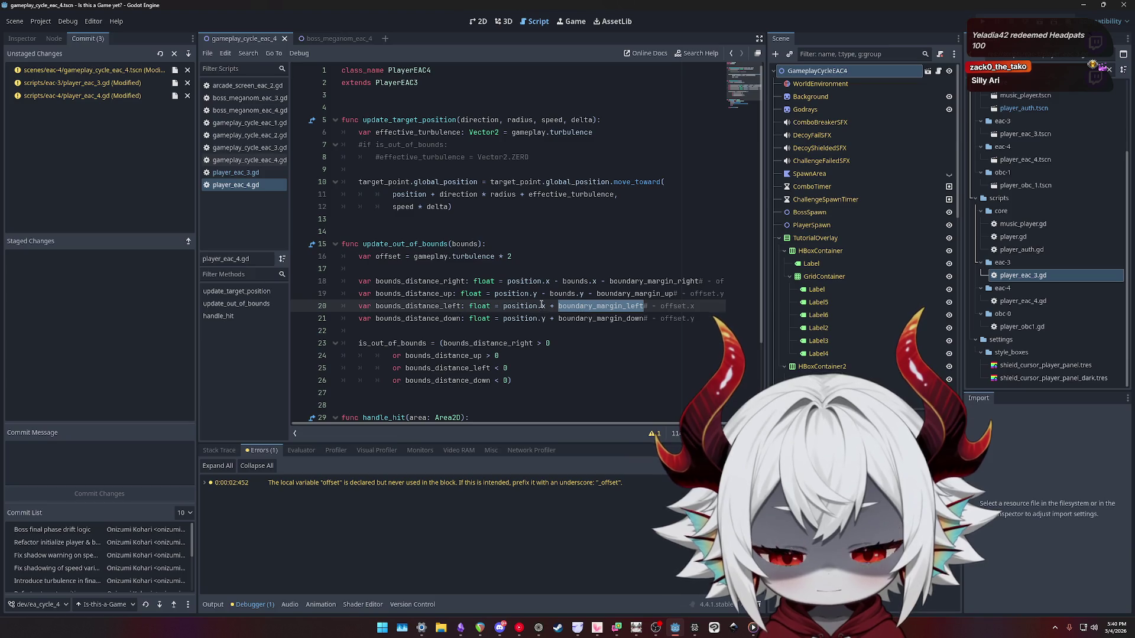
drag(508, 281, 550, 280)
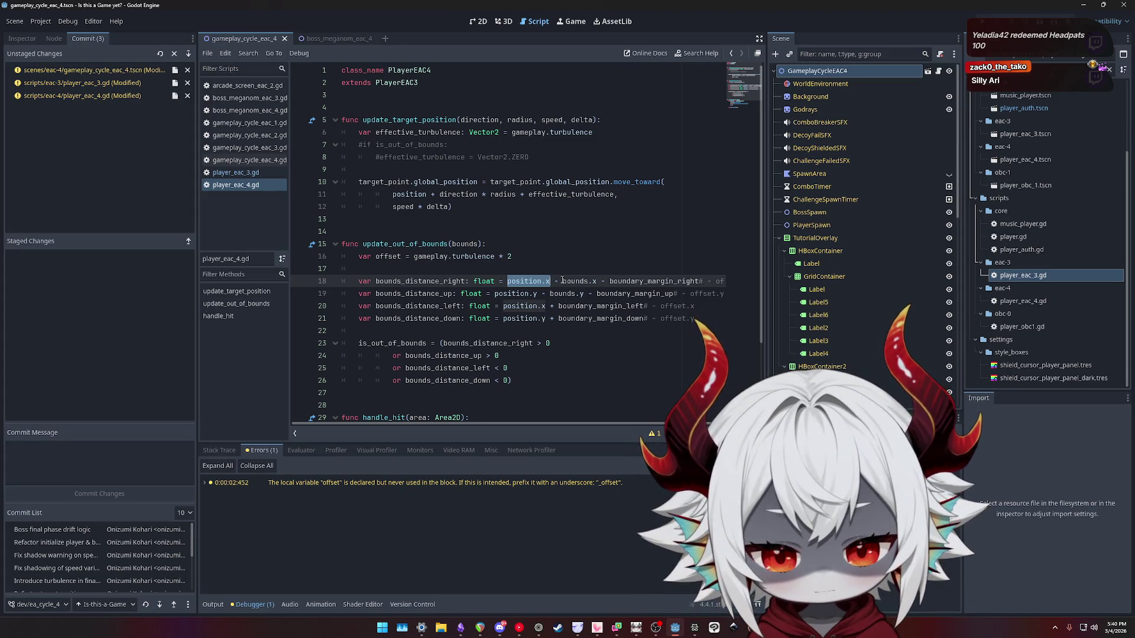
drag(562, 282, 595, 281)
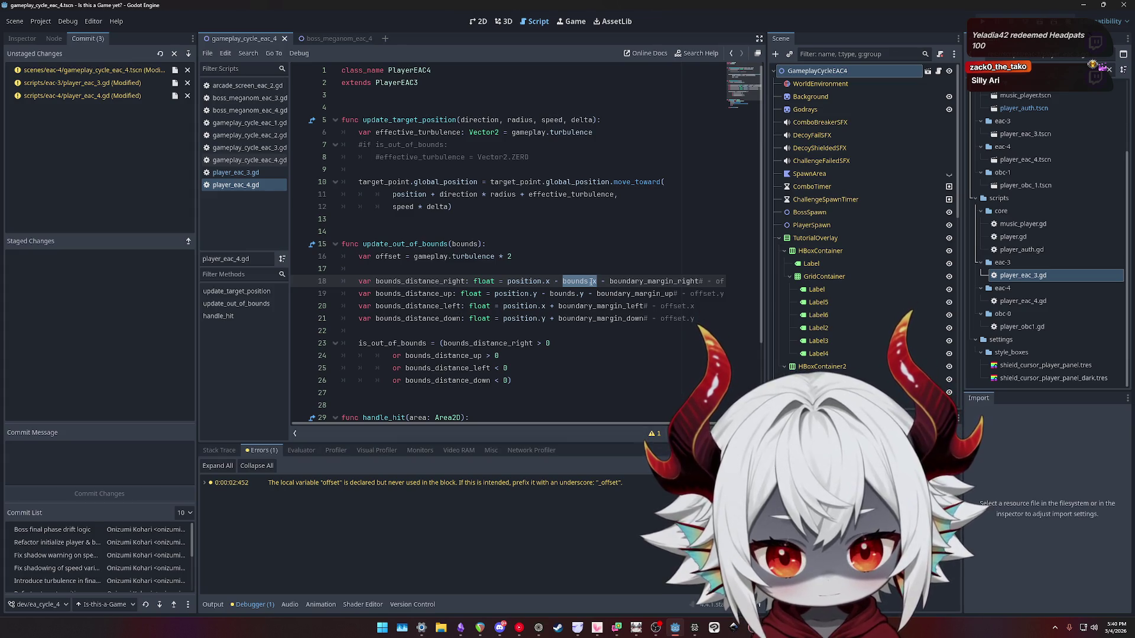
double_click(653, 282)
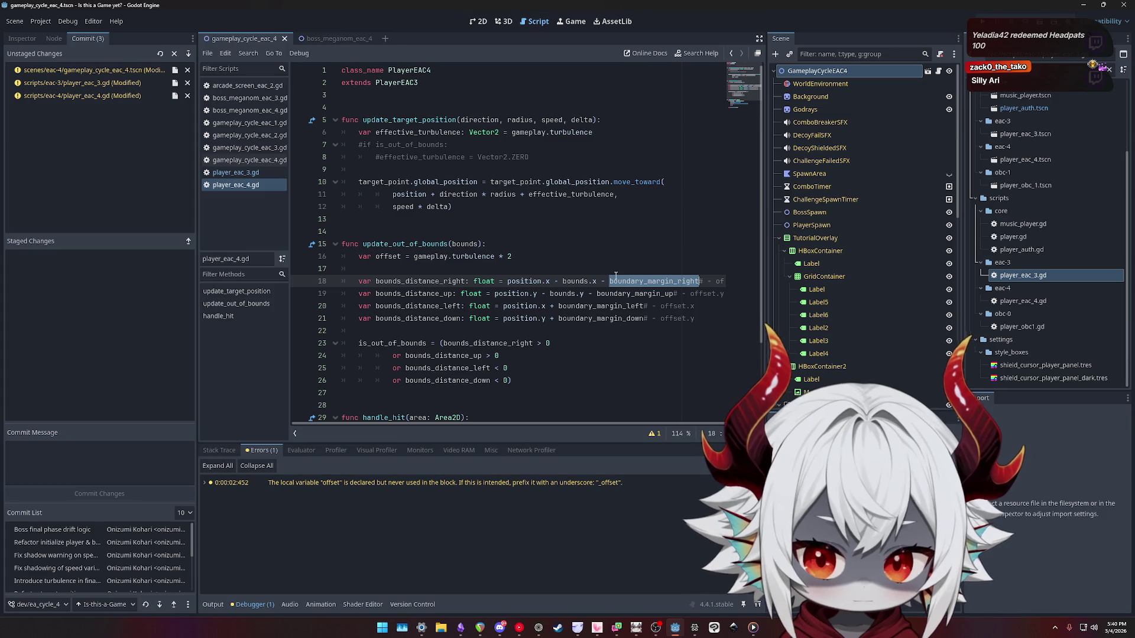
double_click(612, 293)
key(Down)
key(Down)
key(Down)
key(Down)
key(Down)
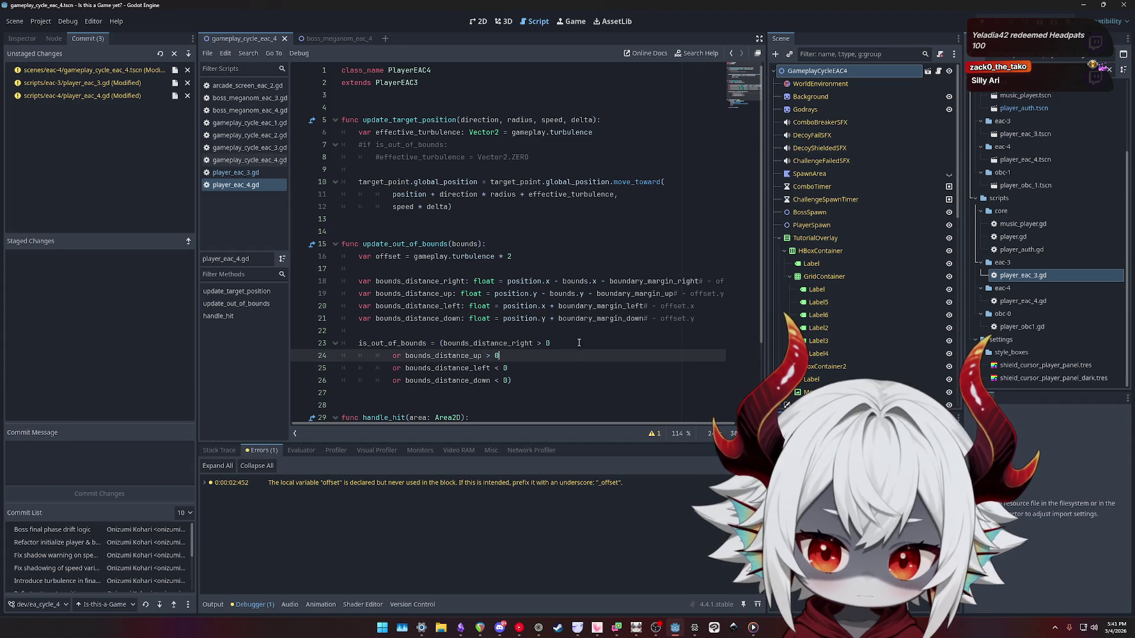
click(579, 343)
key(shift+Left)
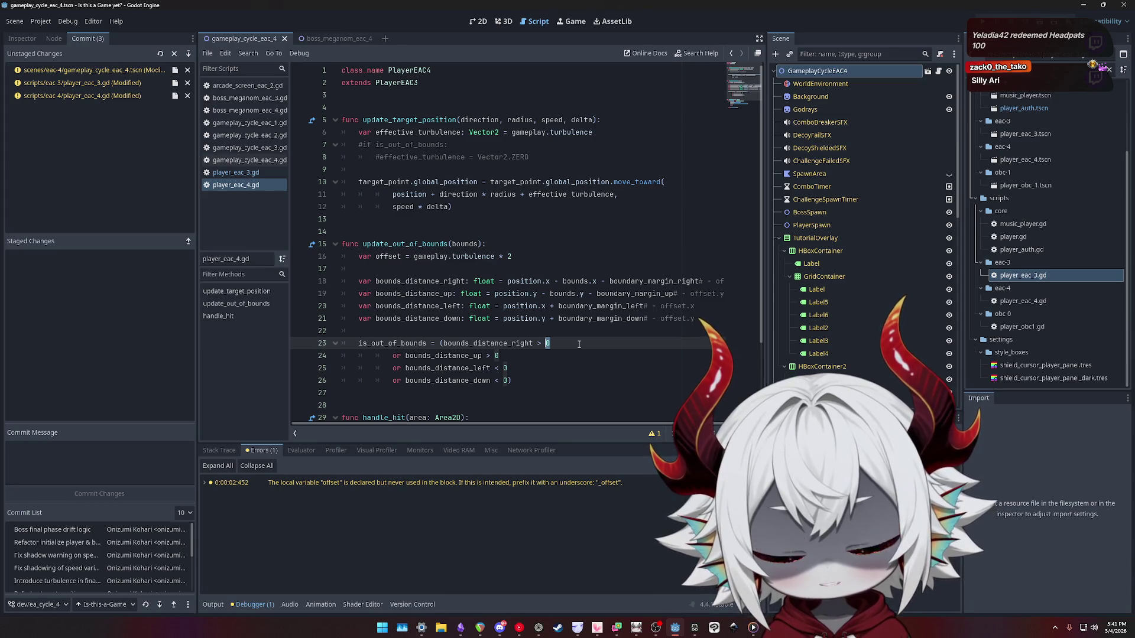
click(598, 282)
alt+click(585, 294)
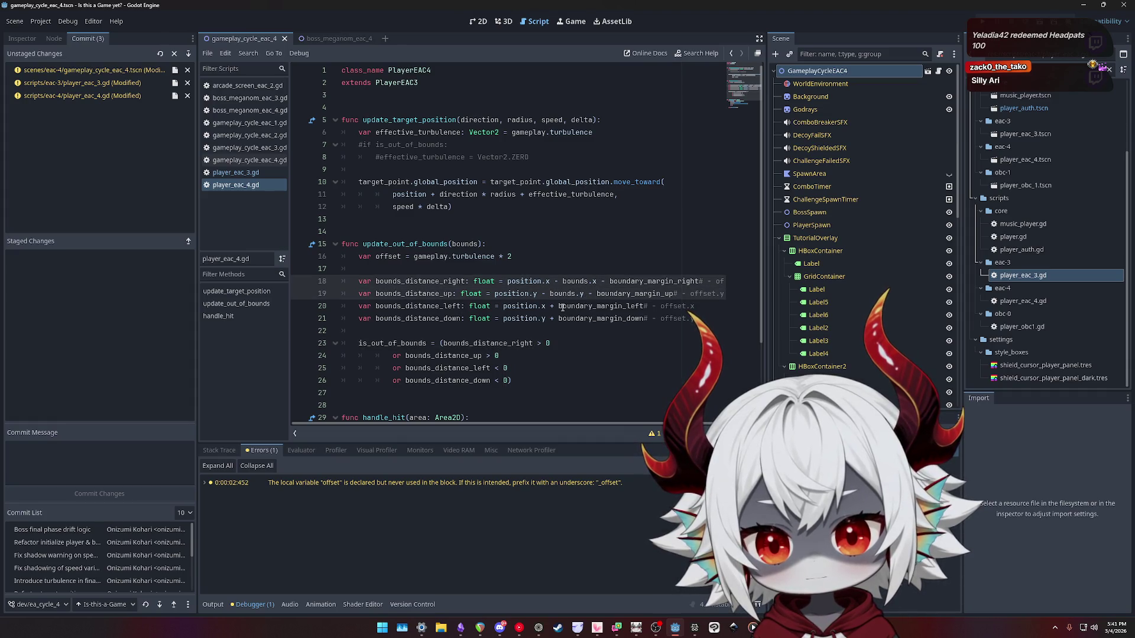
Delete the boundary_margin_right/up terms, then the boundary_margin_left/down terms, using paired carets on lines 18–21.
key(ctrl+shift+Right)
key(ctrl+shift+Right)
key(Delete)
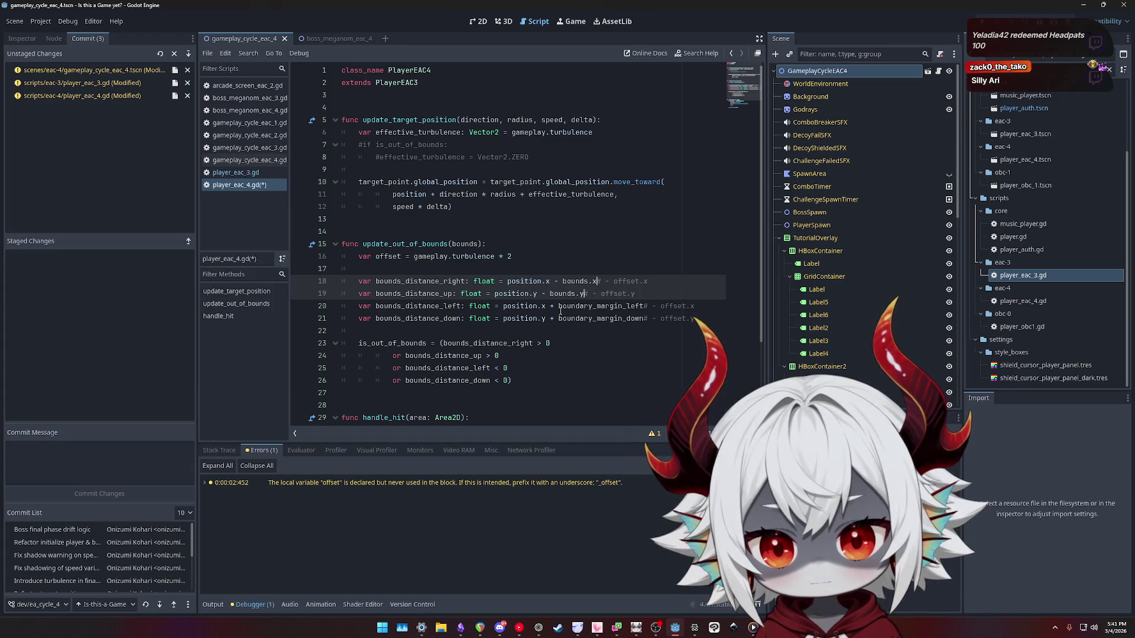
click(546, 305)
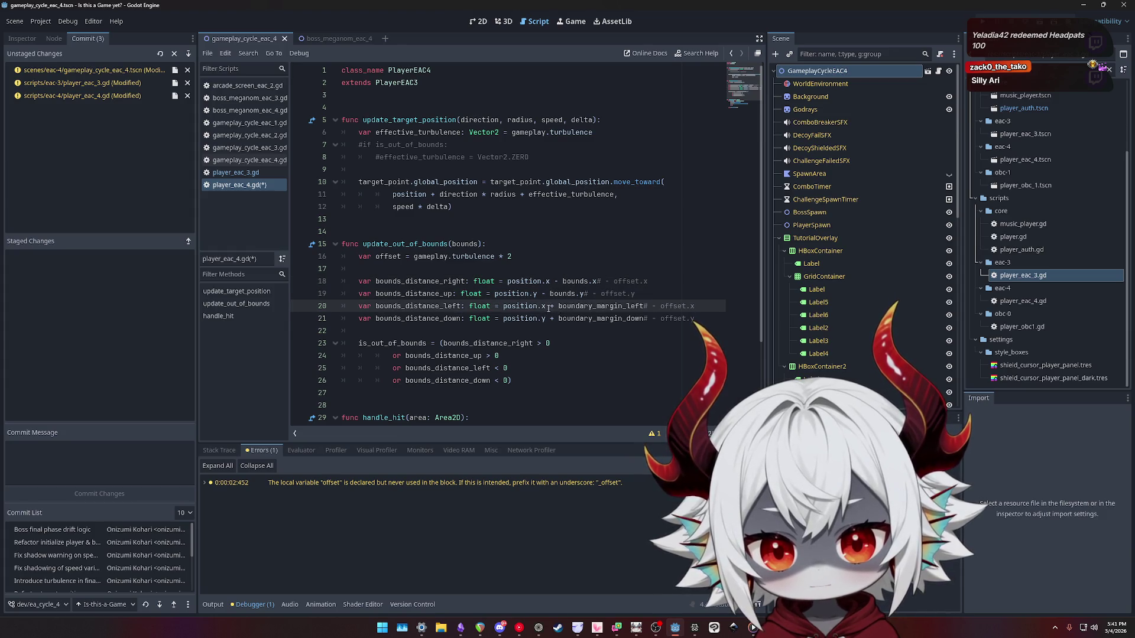
alt+click(545, 319)
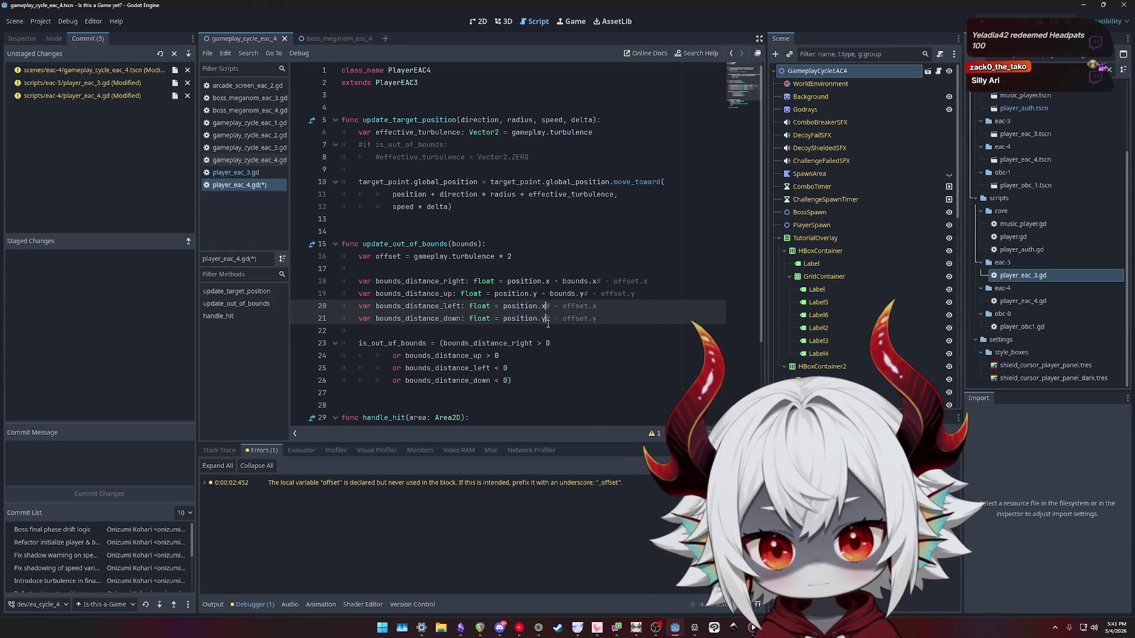
key(ctrl+shift+Right)
key(ctrl+shift+Right)
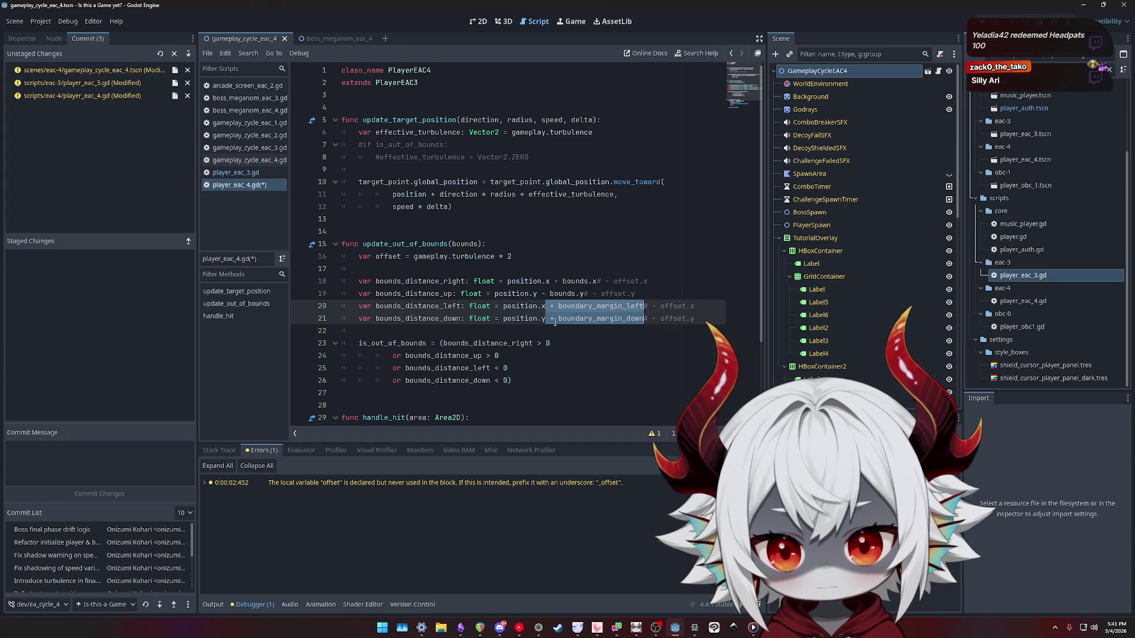
key(BackSpace)
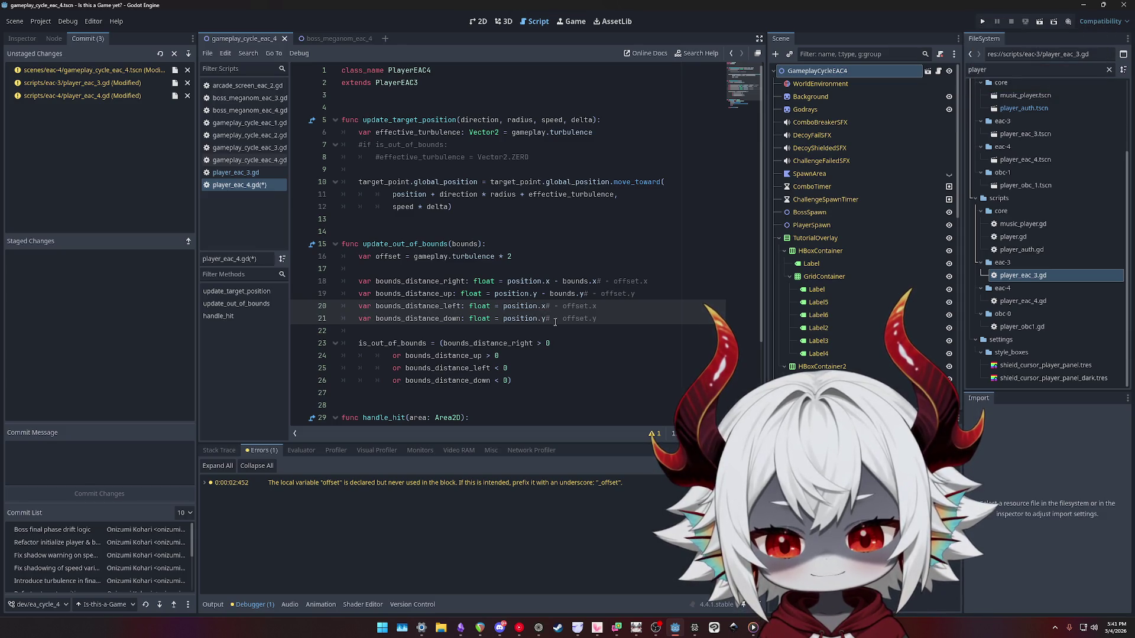
Select and inspect the position and bounds expressions on lines 19–21.
double_click(419, 306)
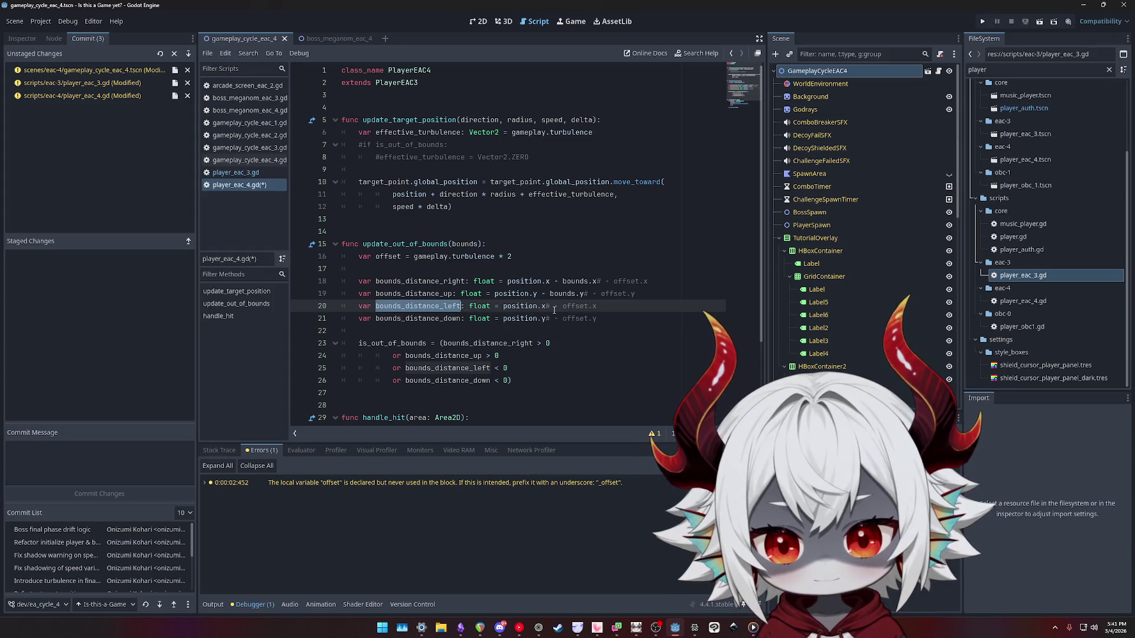
drag(545, 305, 503, 306)
double_click(420, 319)
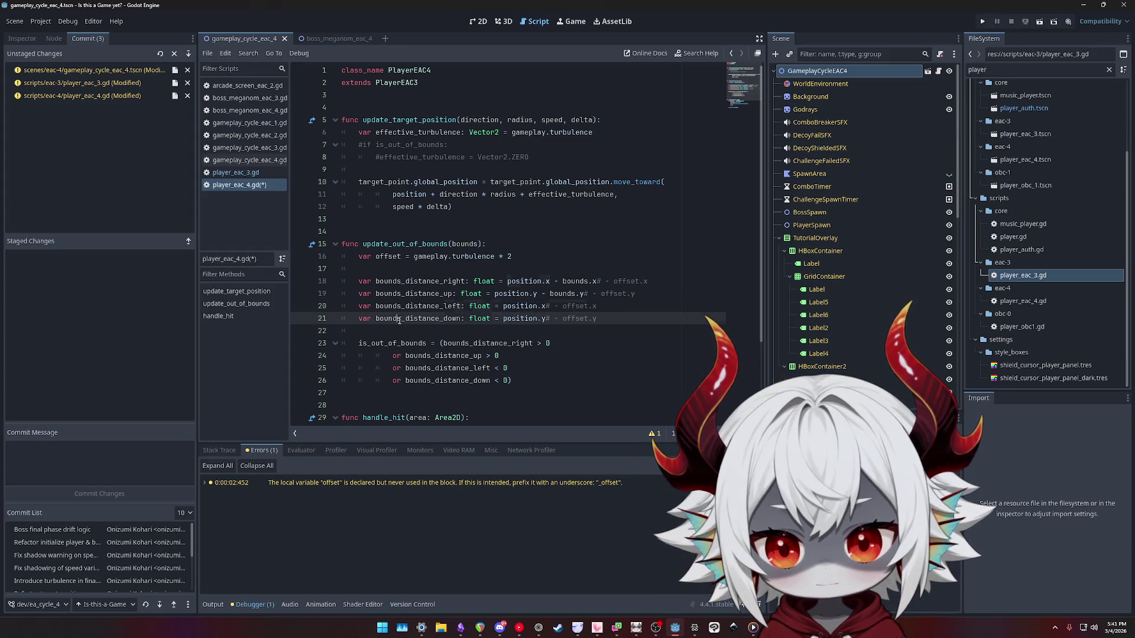
click(544, 318)
mouse_move(544, 318)
mouse_down()
mouse_move(502, 318)
mouse_move(551, 294)
mouse_move(585, 293)
mouse_up()
double_click(414, 294)
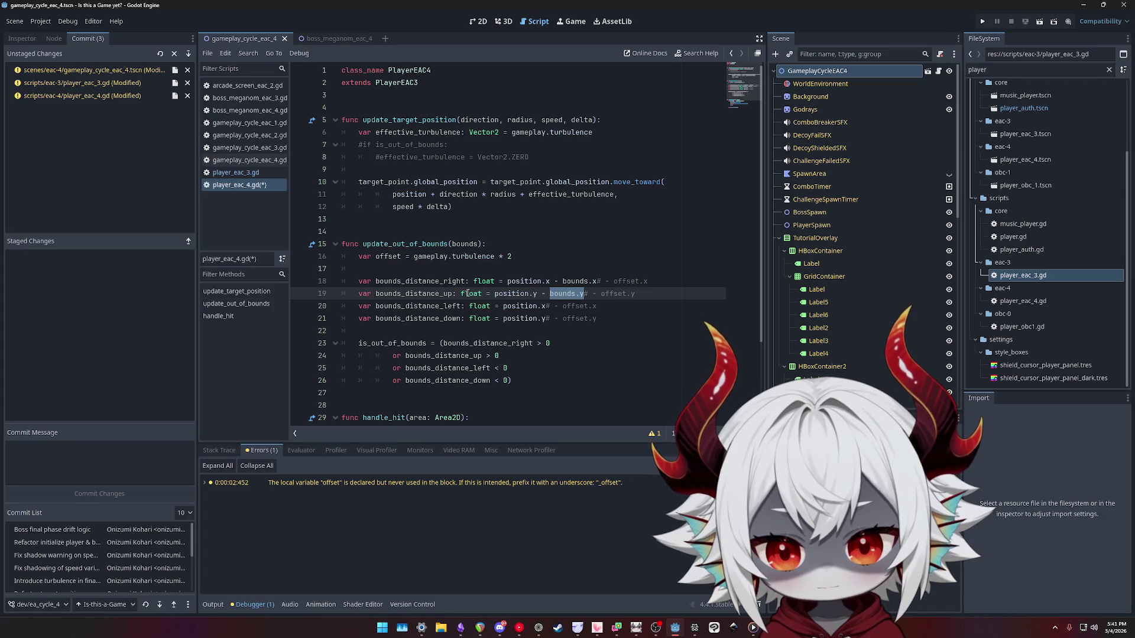
drag(496, 293, 577, 293)
Review bounds_distance_right's position.x - bounds.x expression on line 18, then delete line 23's trailing 0.
click(422, 289)
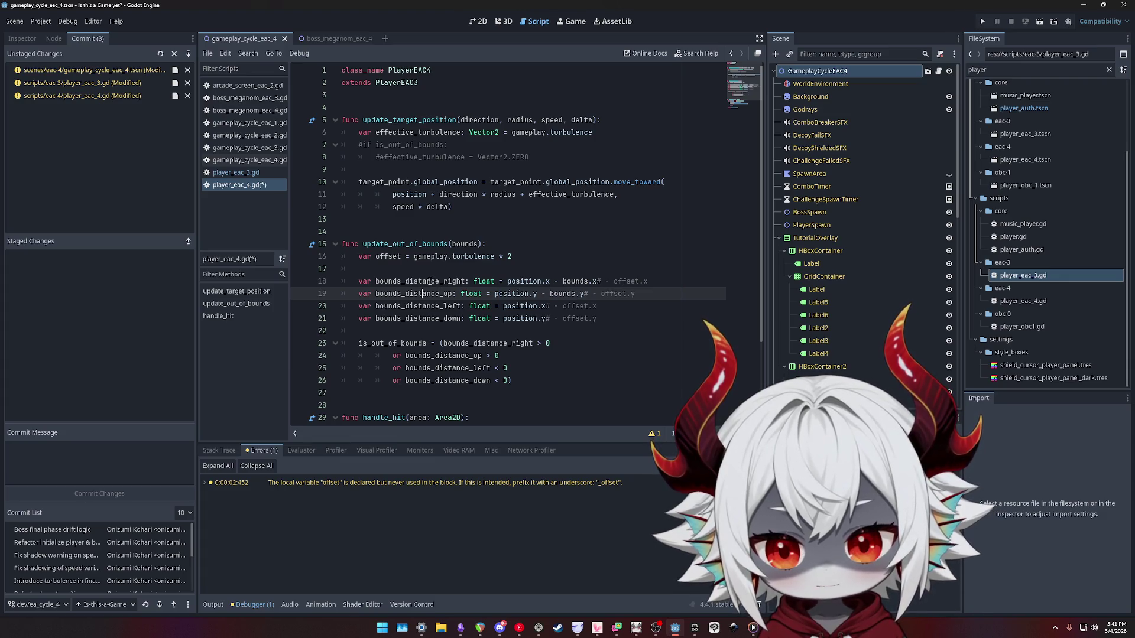
double_click(421, 282)
drag(507, 281, 597, 281)
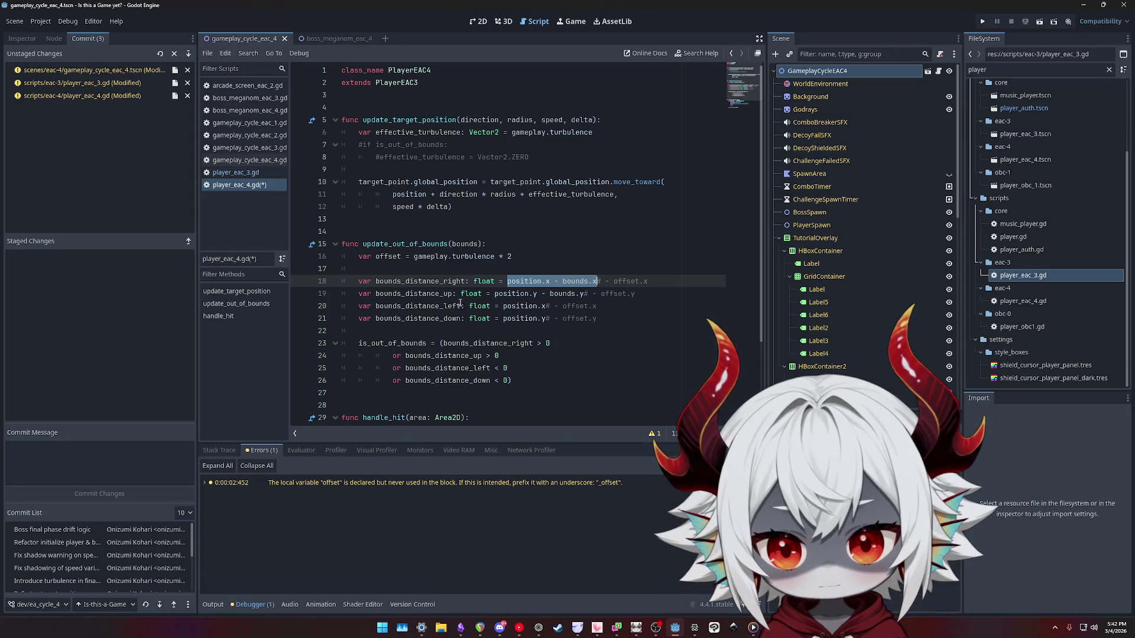
click(404, 282)
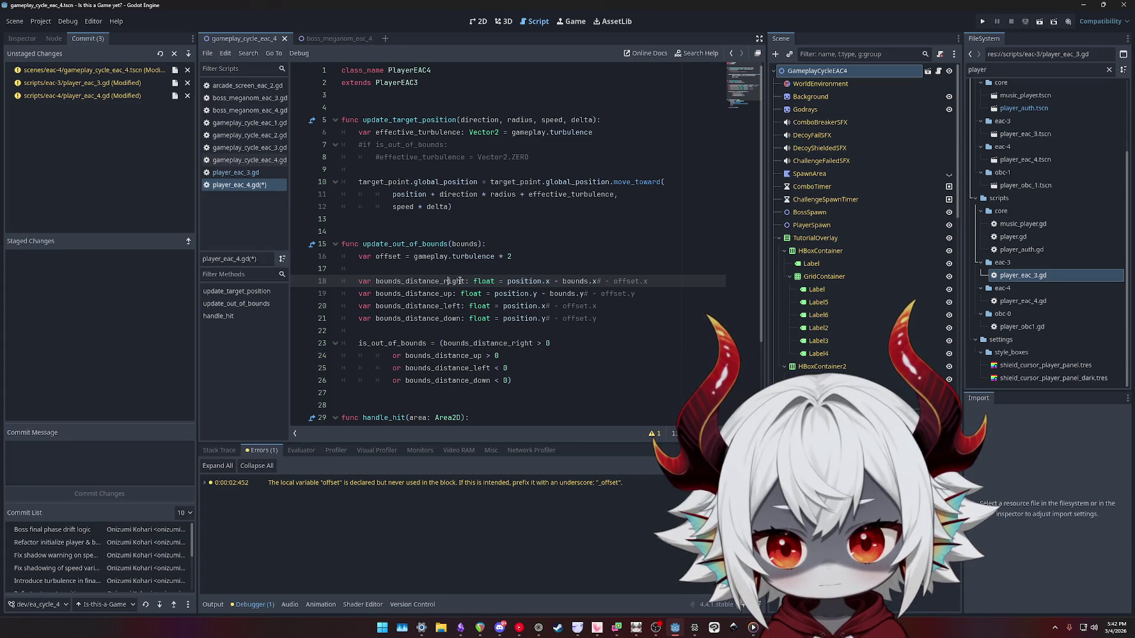
double_click(461, 282)
double_click(579, 281)
double_click(435, 280)
click(573, 347)
key(BackSpace)
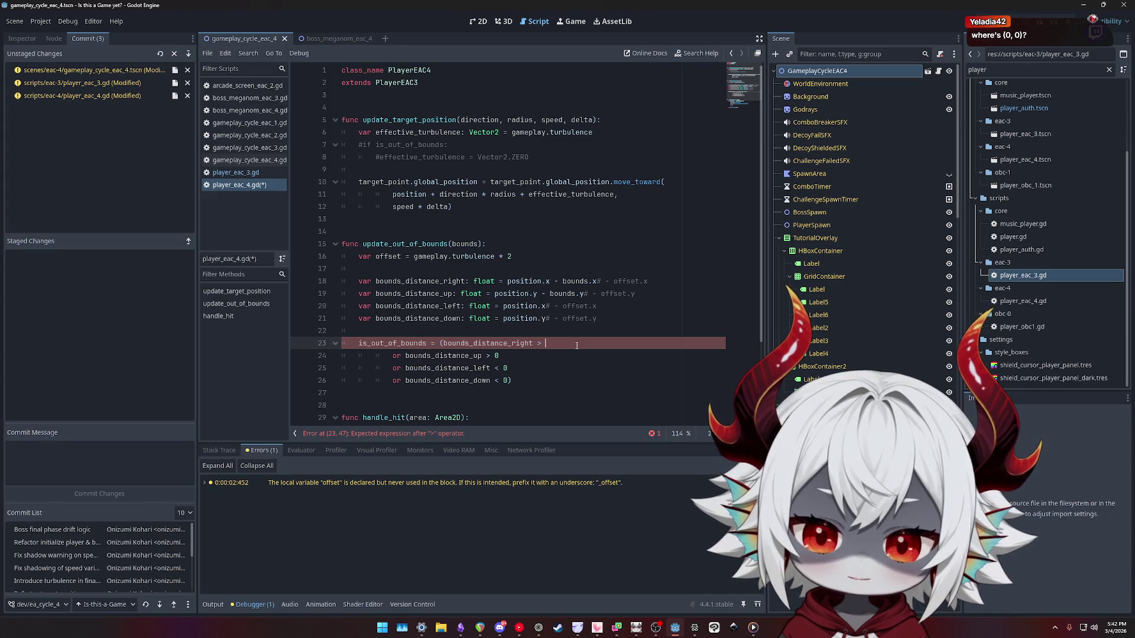
Complete the line 23 comparison with boundary_margin_right via autocomplete.
text(boun)
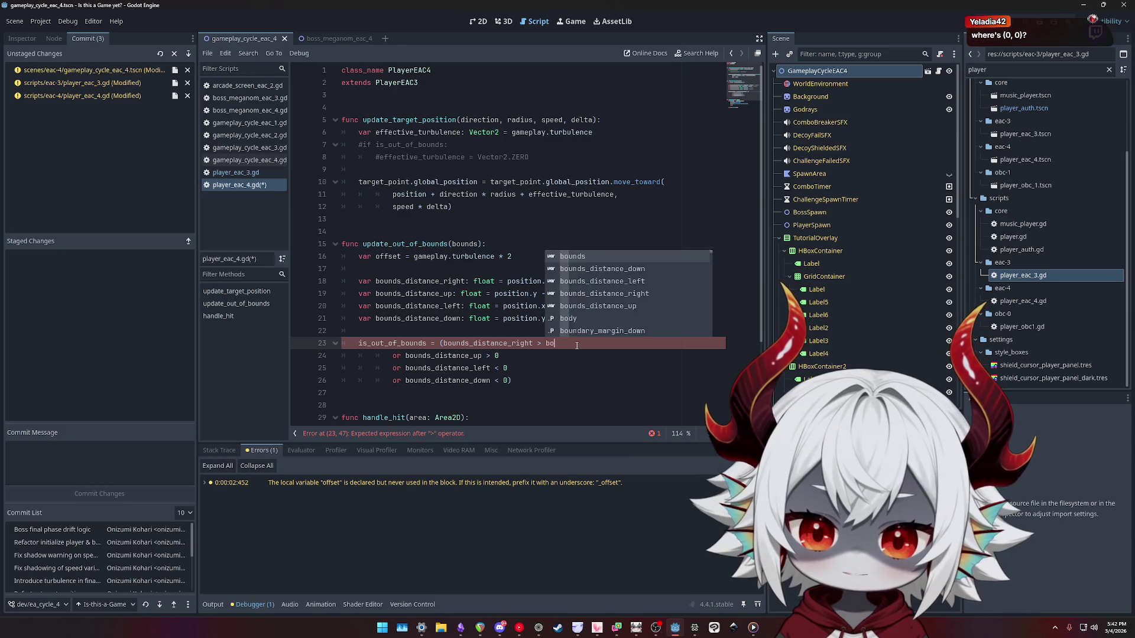
key(Down)
key(Down)
key(Up)
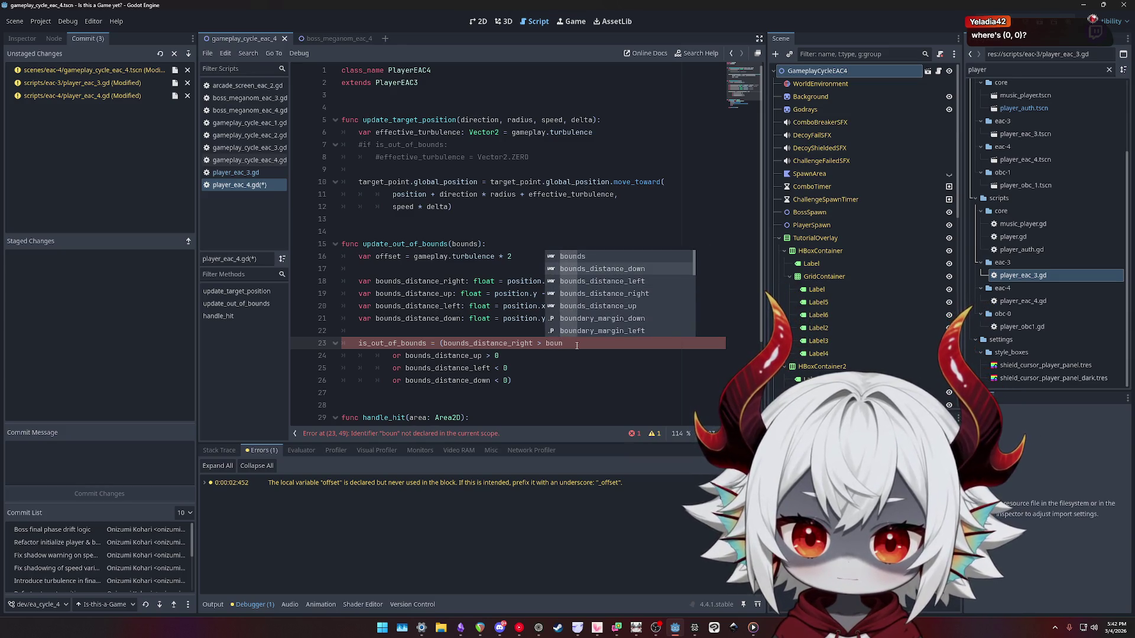
key(Down)
key(Down)
key(Down)
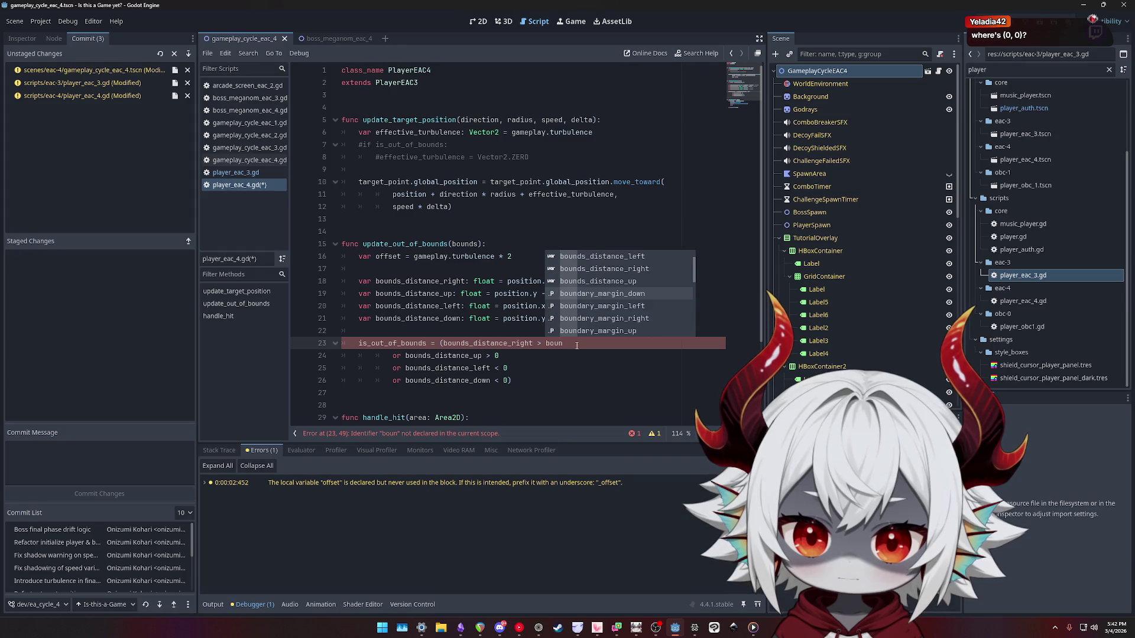
key(Down)
key(Down)
key(Return)
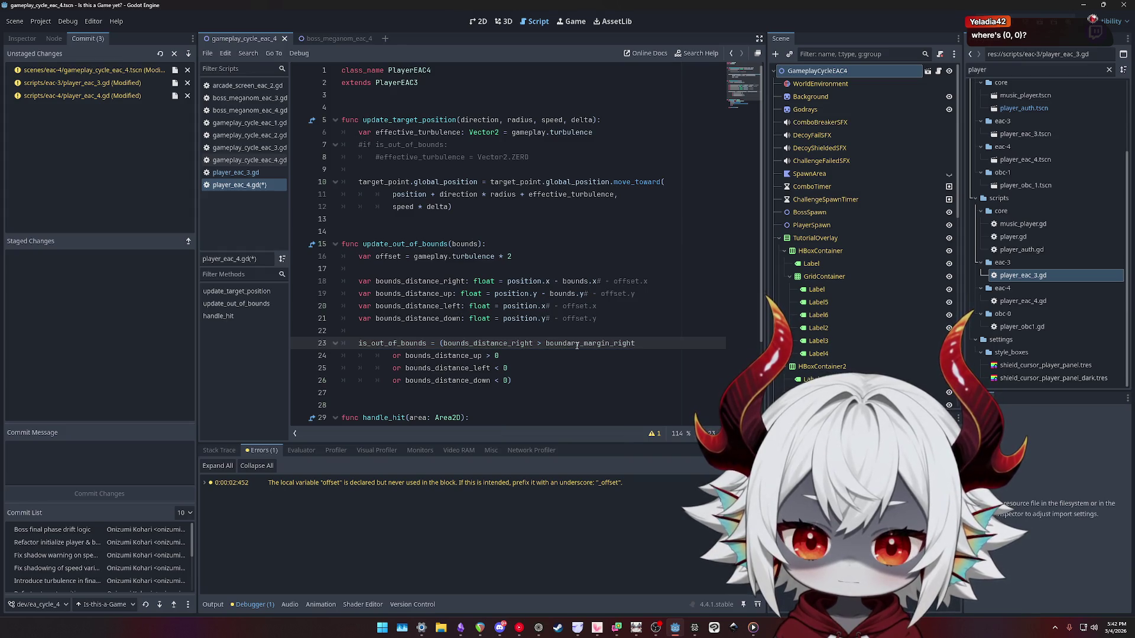
Replace the 0 on line 24 with boundary_margin_up.
key(Down)
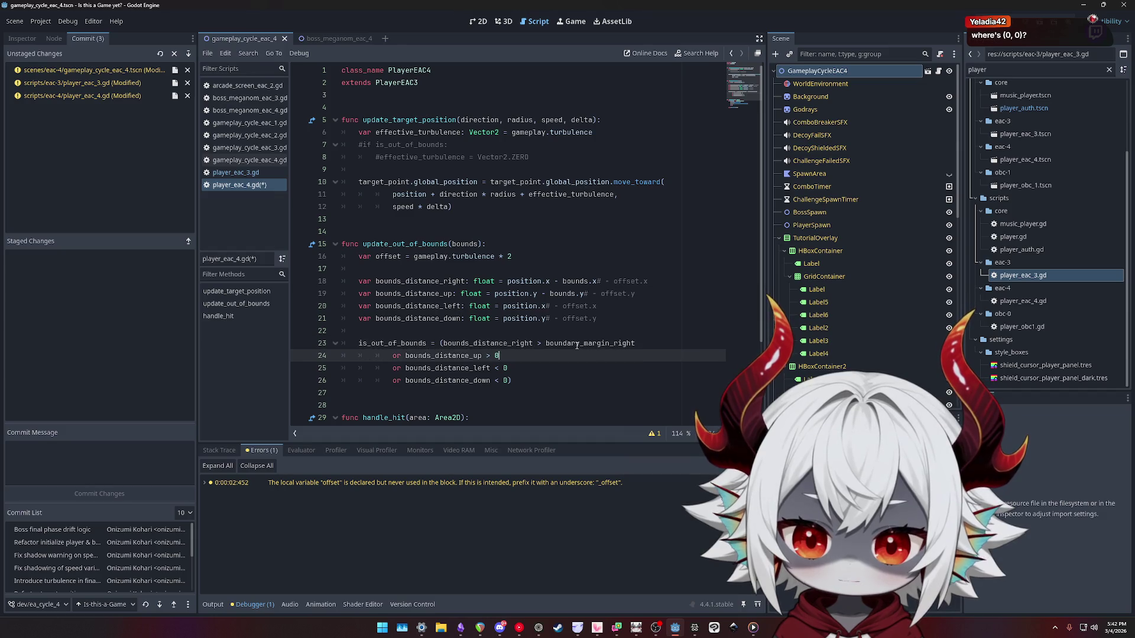
key(shift+Left)
text(margin)
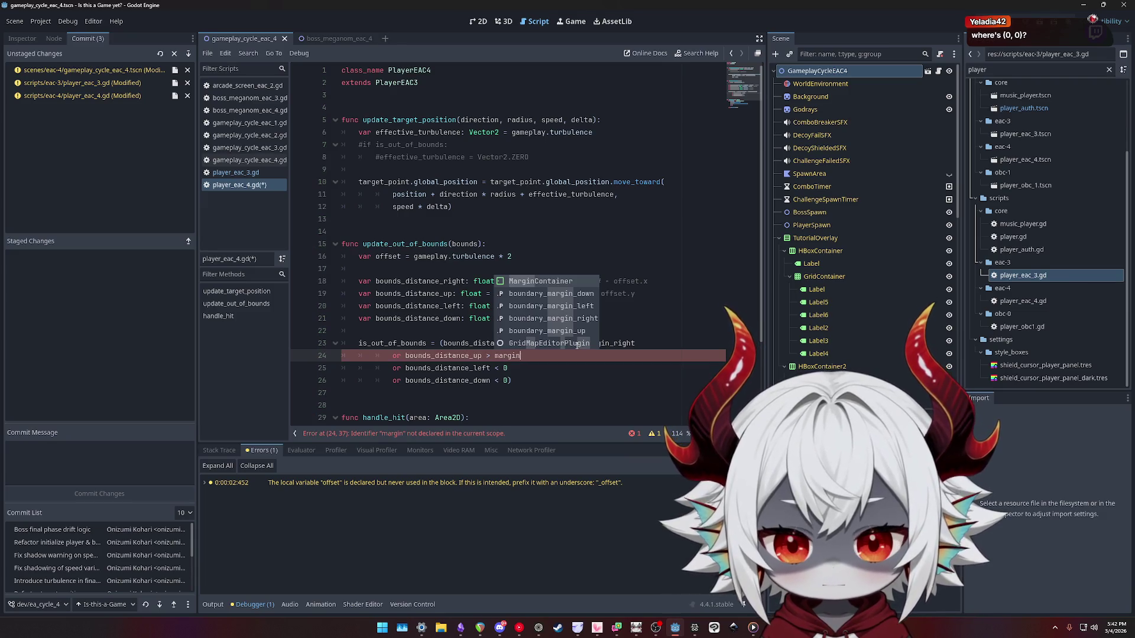
key(Down)
key(Down)
key(Down)
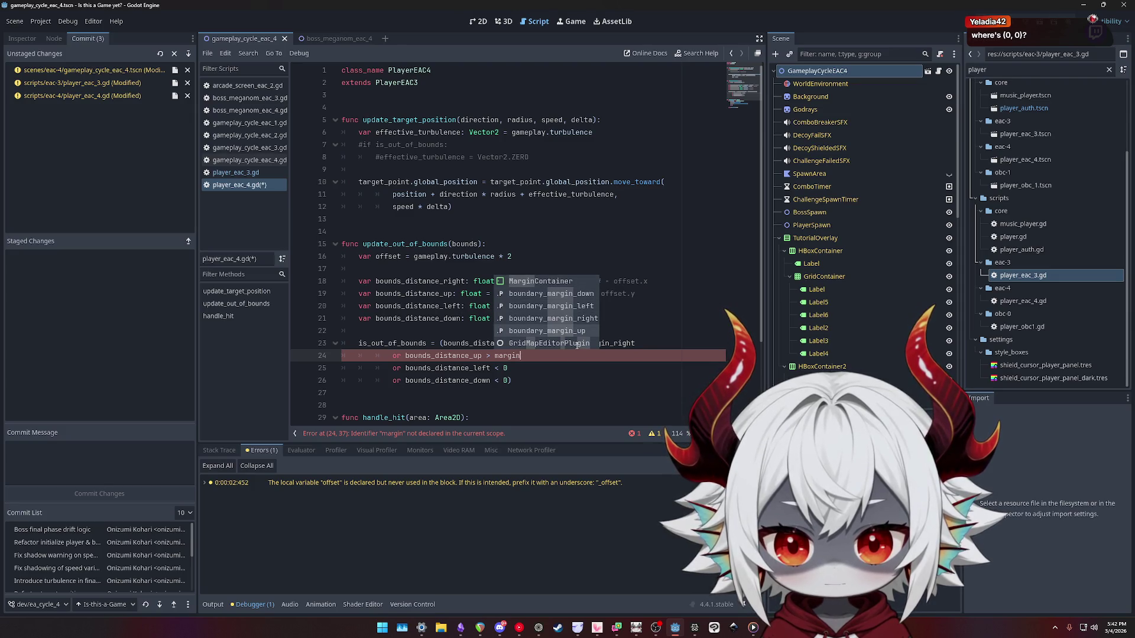
key(Return)
Replace the 0 on line 25 with boundary_margin_left.
key(Down)
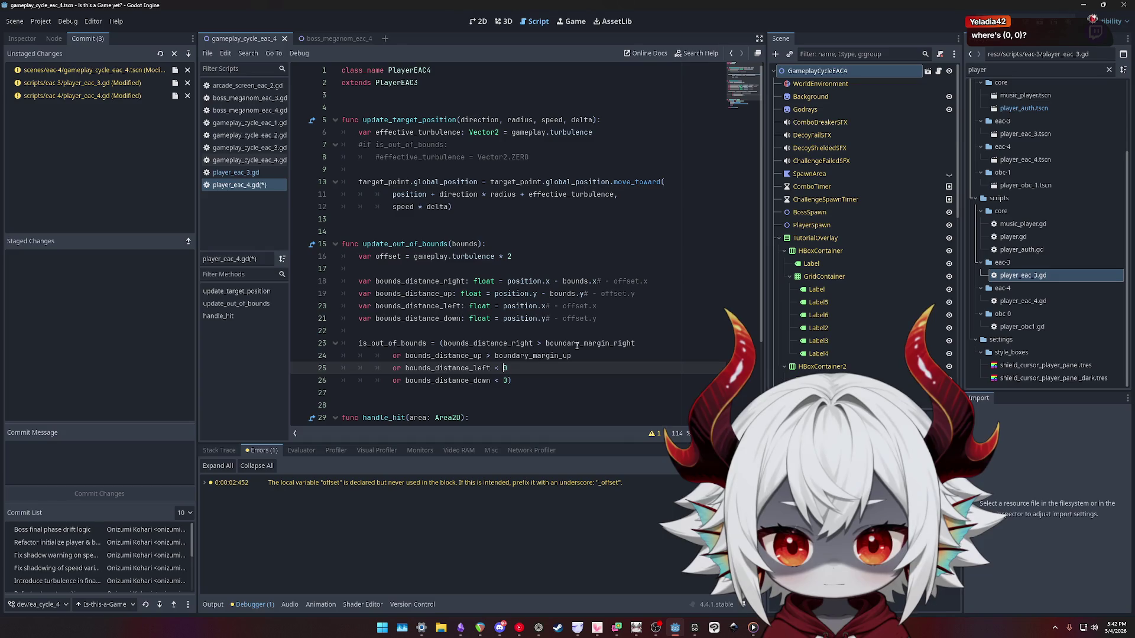
key(Up)
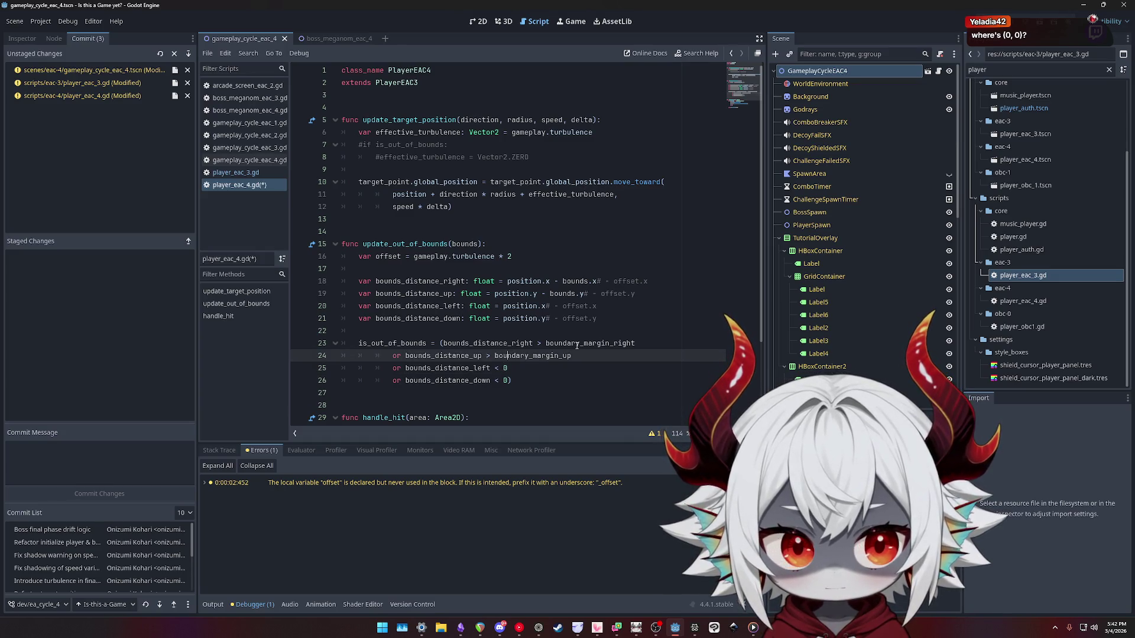
key(Down)
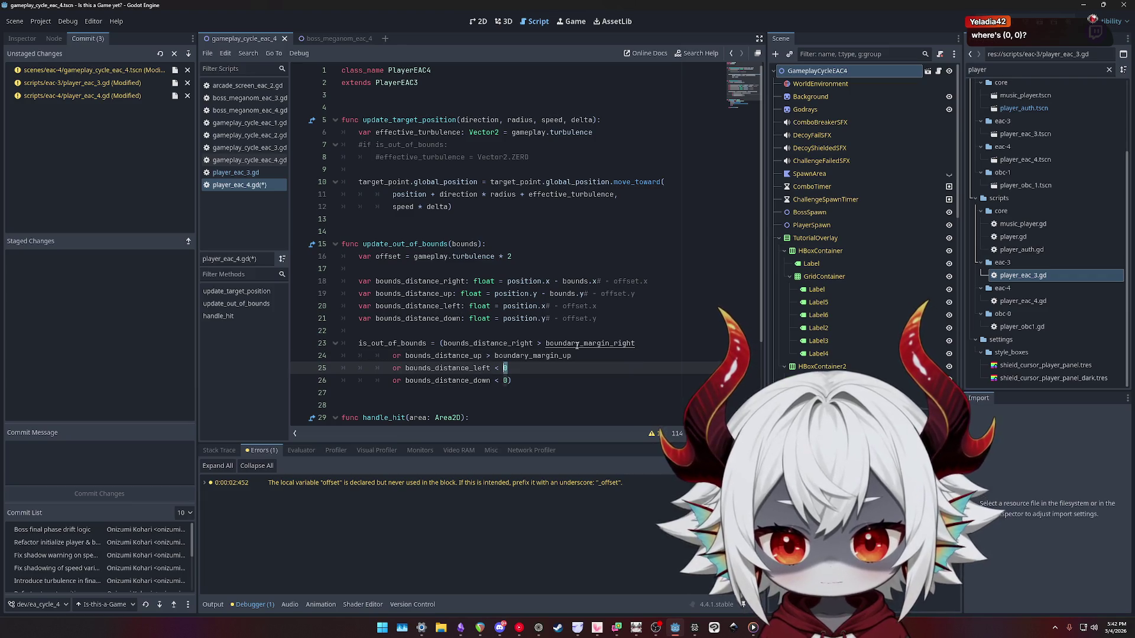
key(BackSpace)
text(botto)
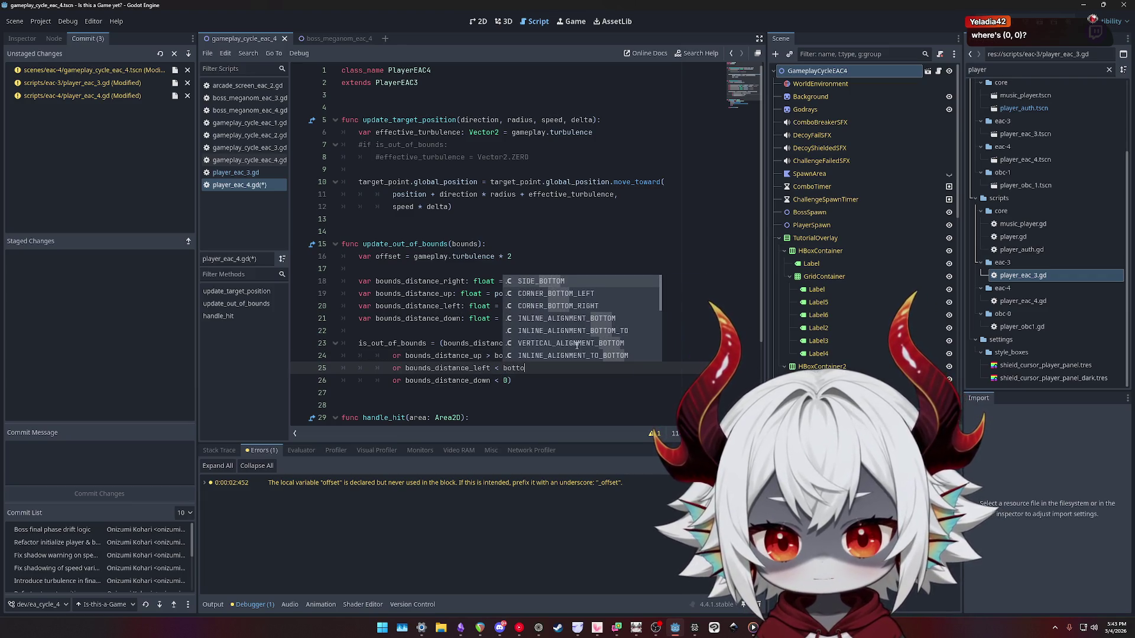
key(BackSpace)
key(BackSpace)
key(BackSpace)
key(BackSpace)
key(BackSpace)
text(margin)
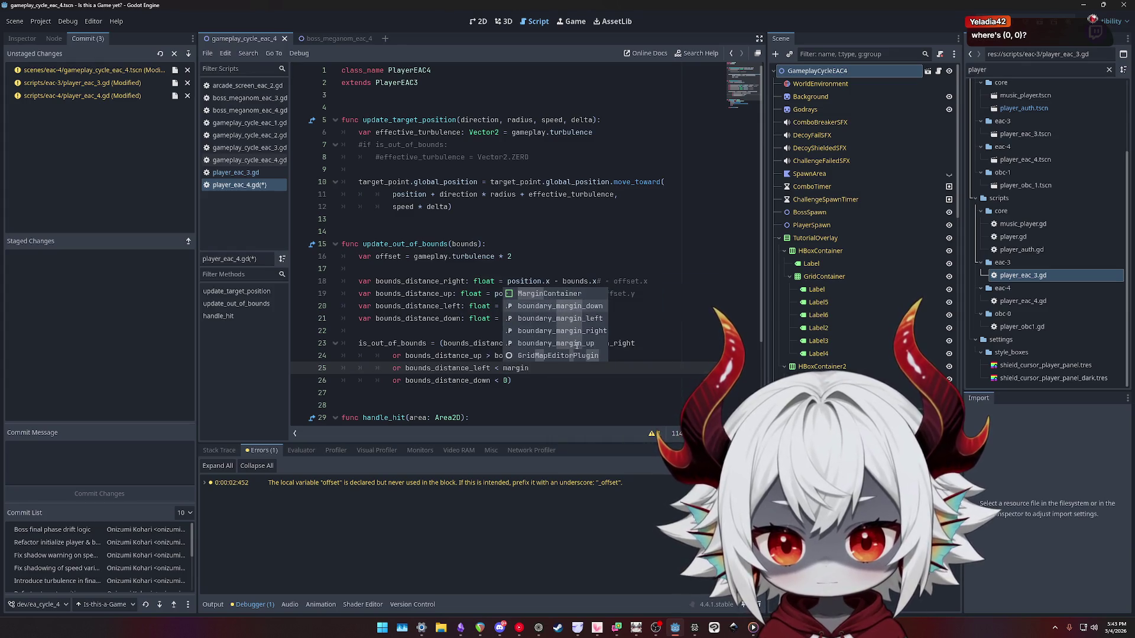
click(577, 344)
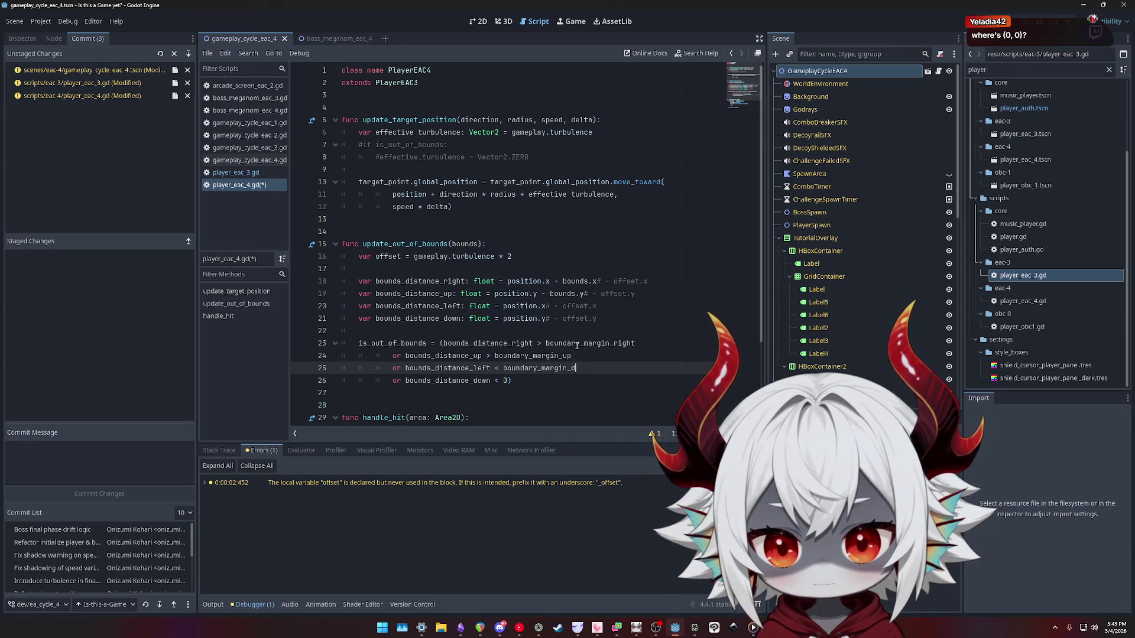
text(t)
key(Down)
Replace the 0 on line 26 with boundary_margin_down.
key(Left)
key(BackSpace)
text(boun)
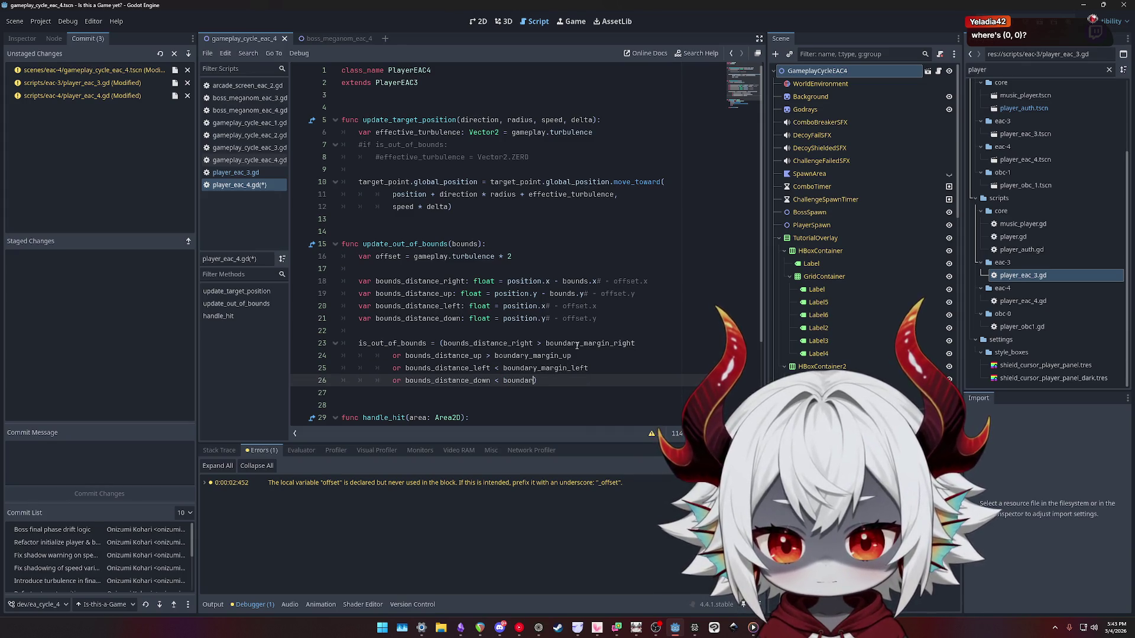
text(in)
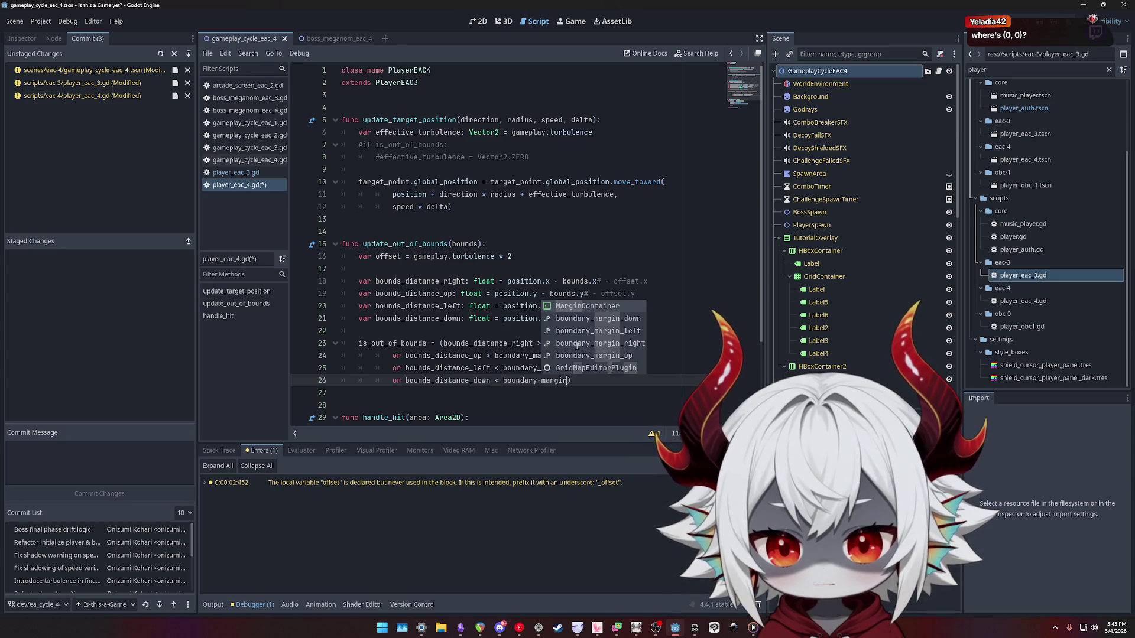
key(ctrl+shift+Left)
key(ctrl+shift+Left)
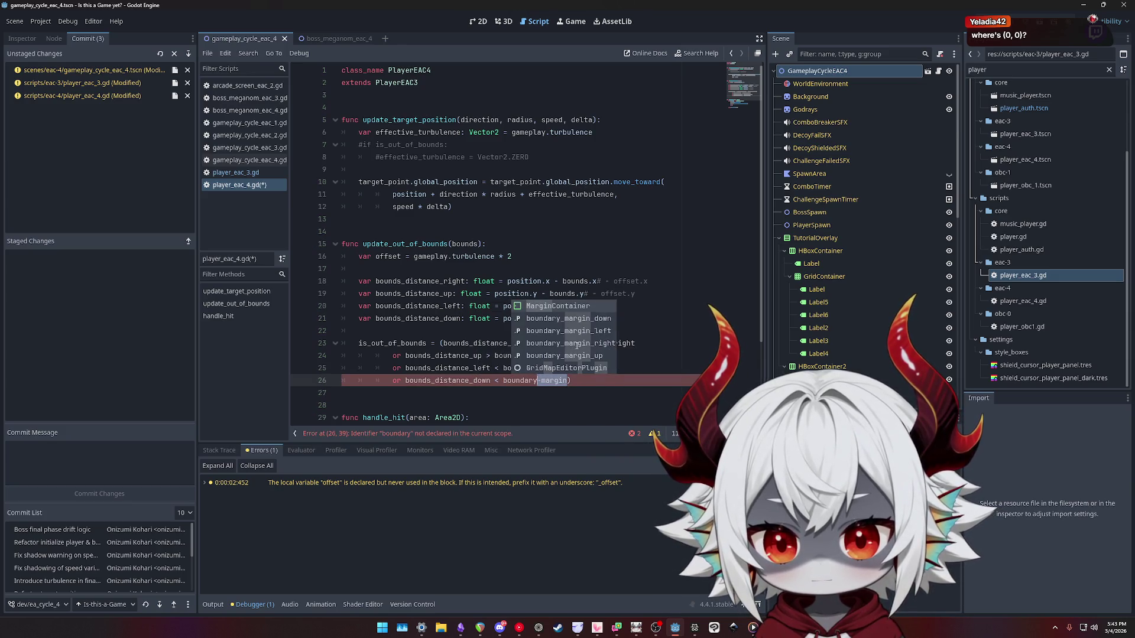
text(_marg)
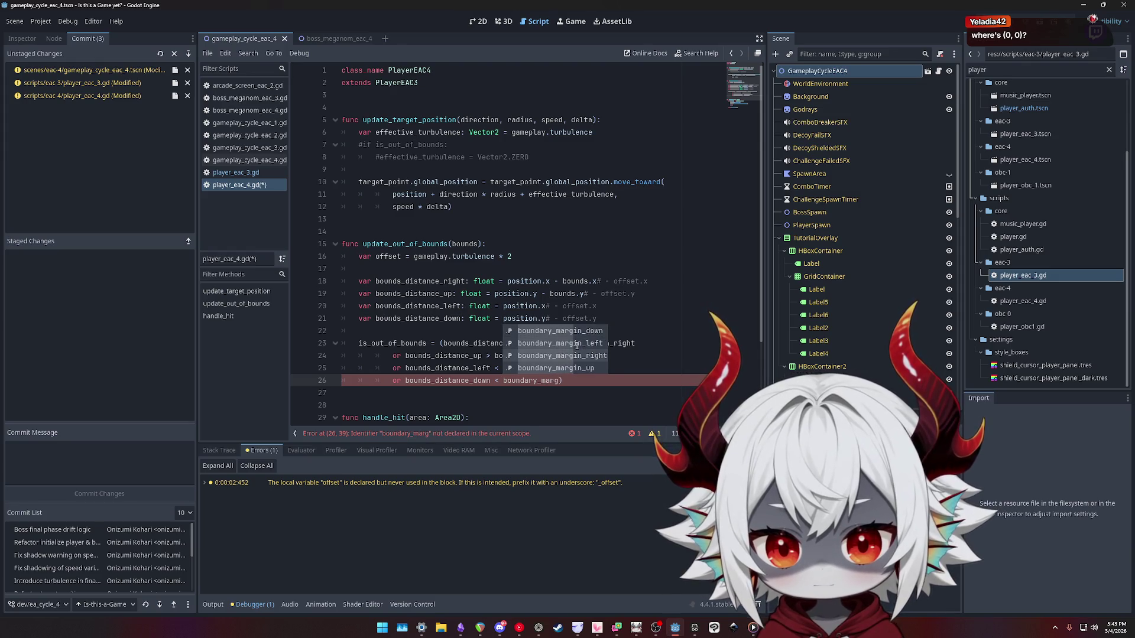
key(Return)
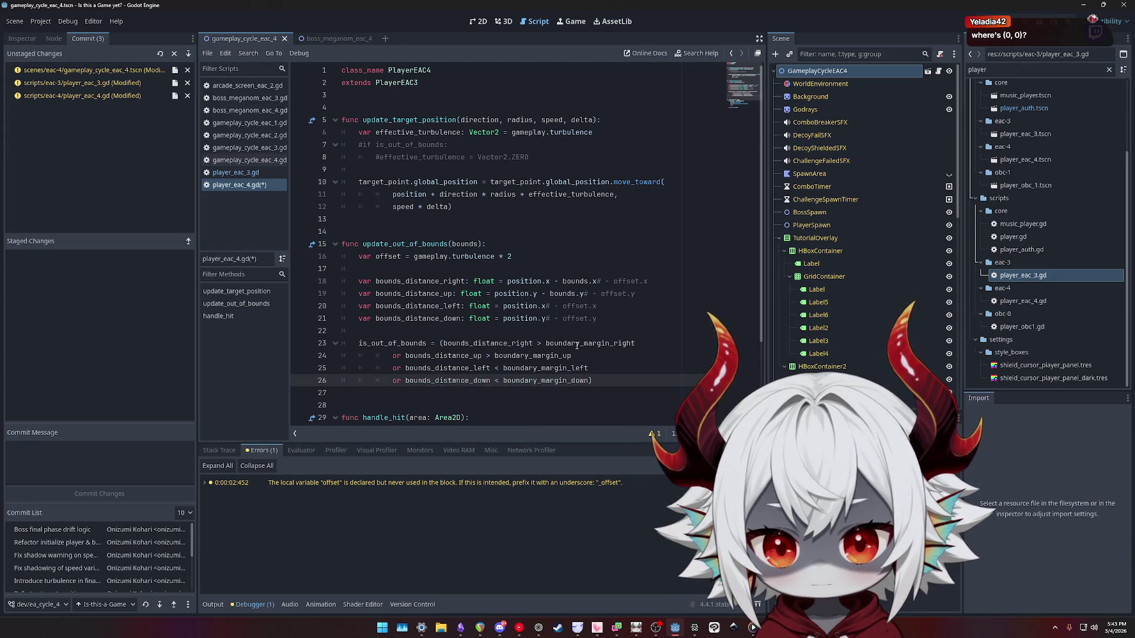
Check the ends of lines 25–26 and highlight every use of bounds_distance_left.
click(642, 342)
click(598, 366)
key(Down)
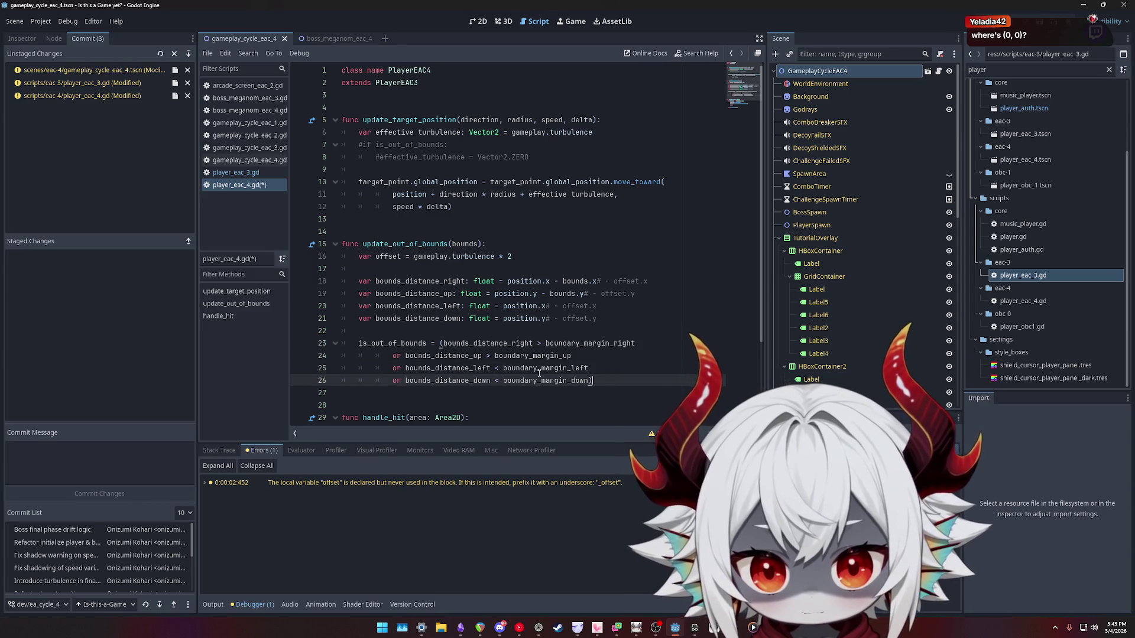
double_click(450, 367)
Inspect the position.x and position.y terms on lines 20–21, then switch to player_eac_3.gd.
drag(504, 305, 546, 306)
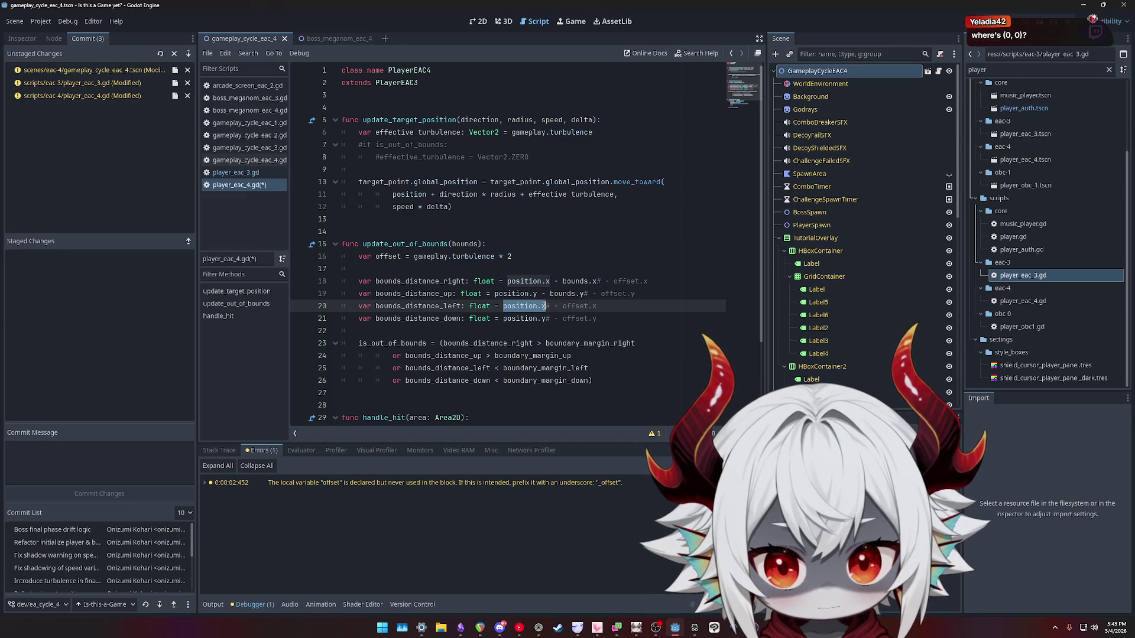
click(545, 306)
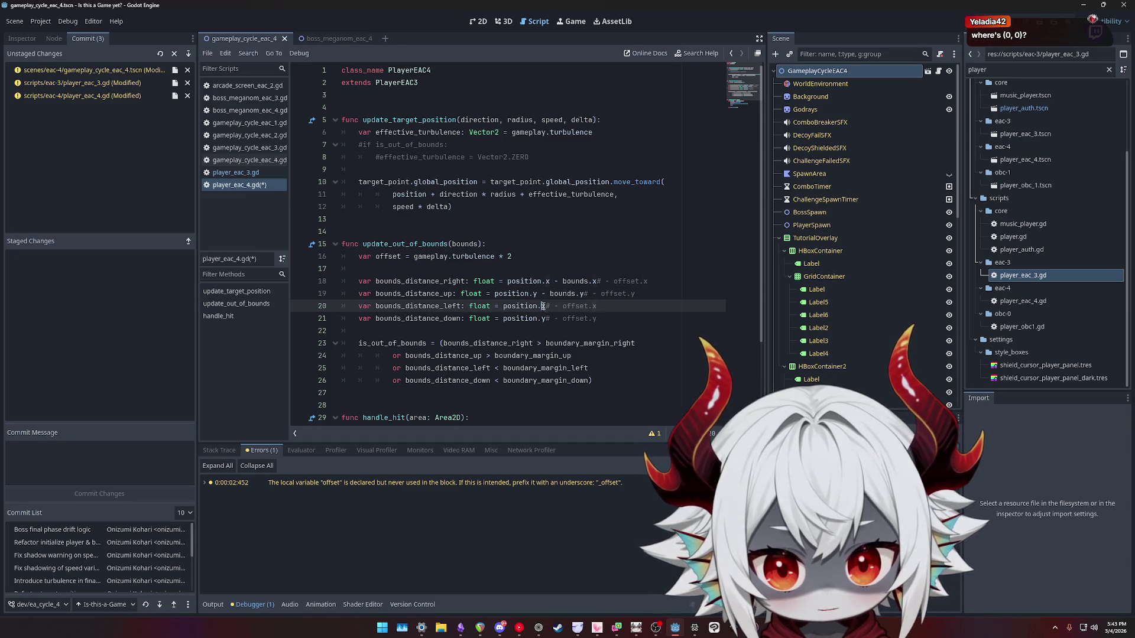
drag(542, 305, 504, 305)
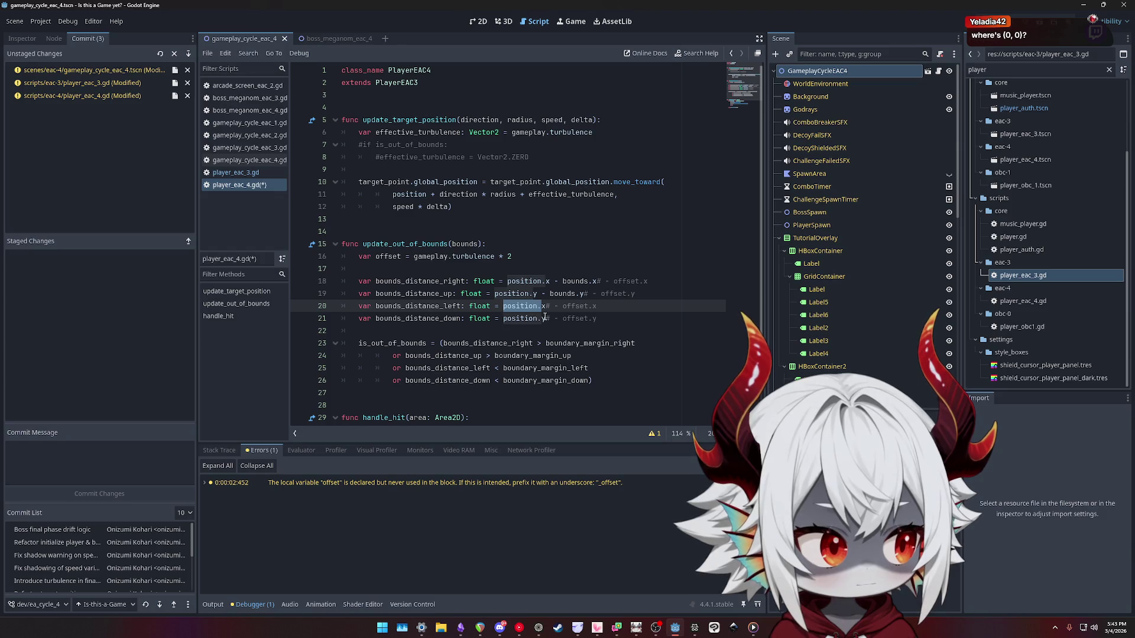
click(544, 318)
double_click(443, 322)
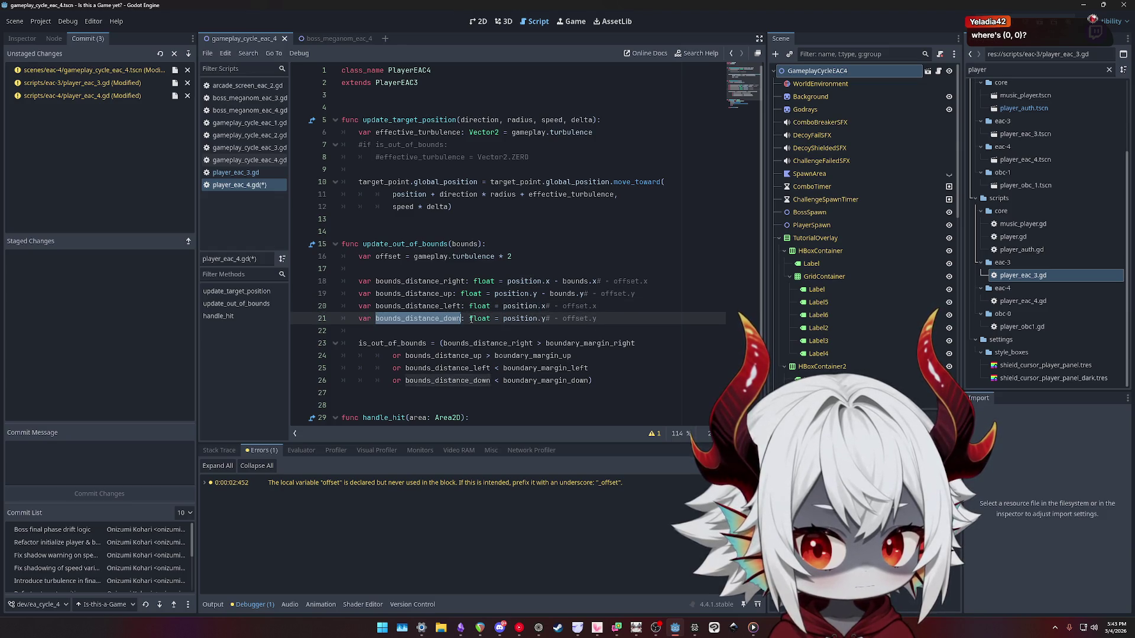
drag(542, 319, 503, 319)
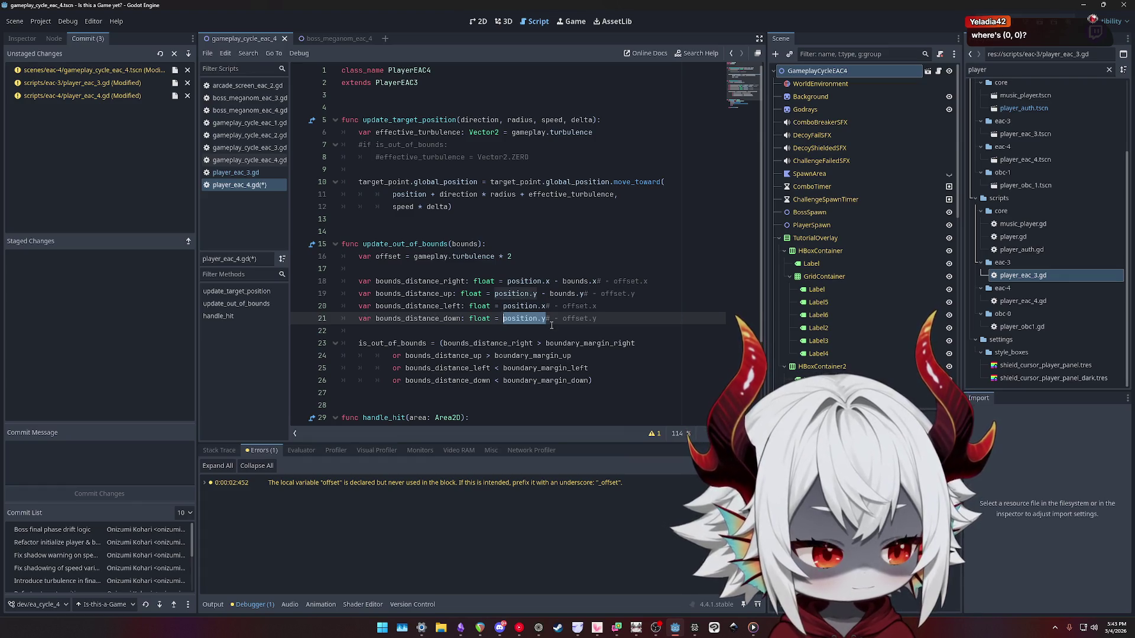
double_click(424, 319)
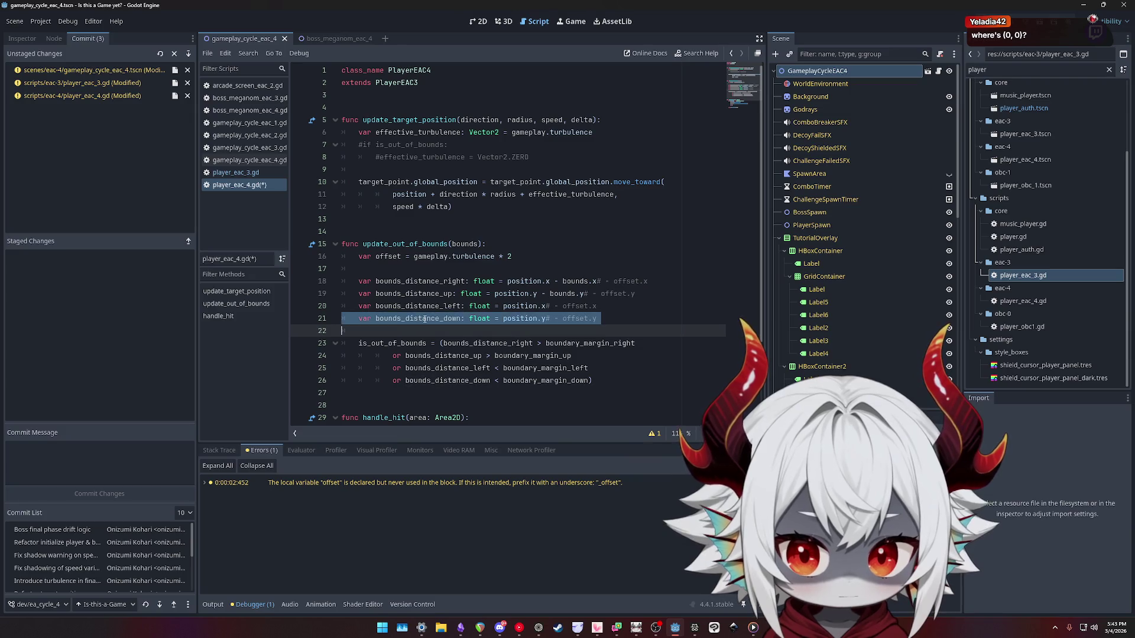
drag(544, 319, 503, 319)
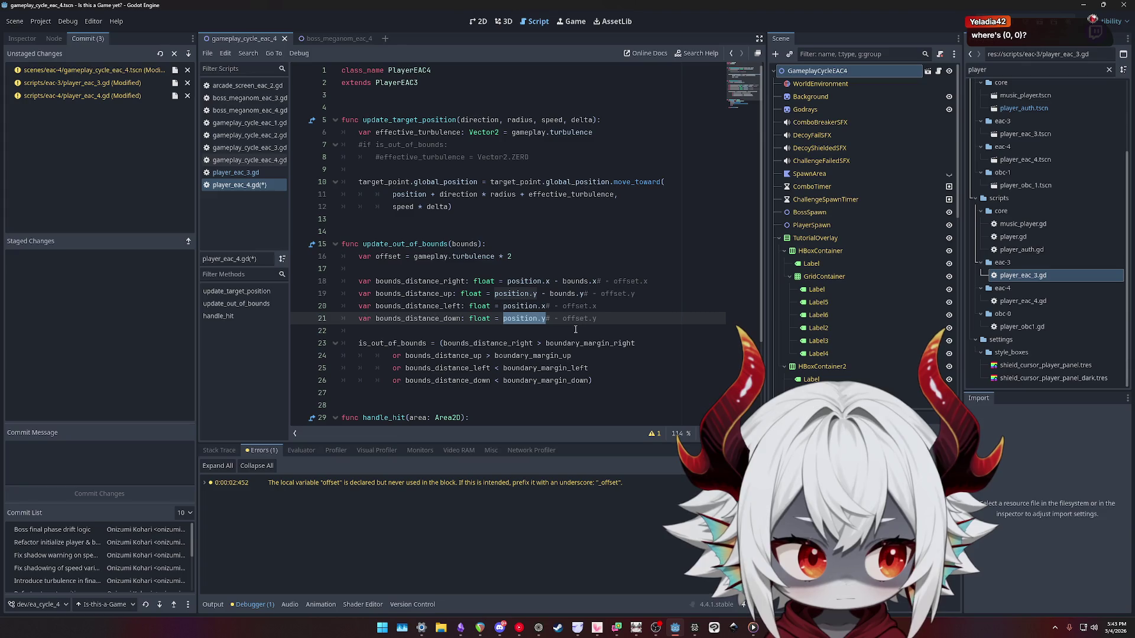
click(609, 324)
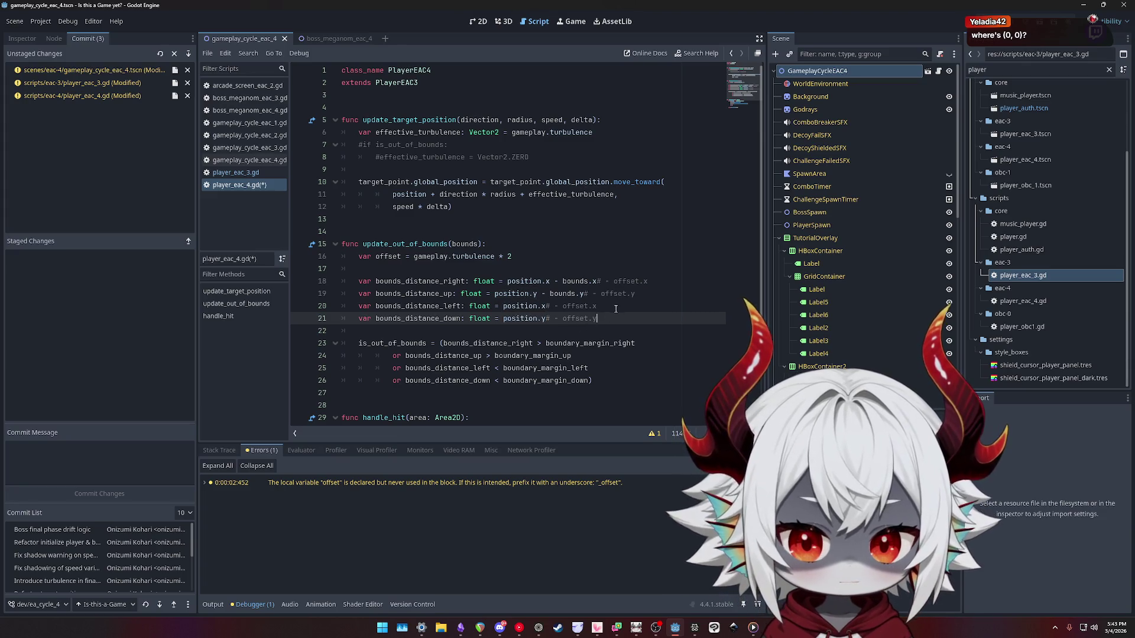
click(649, 294)
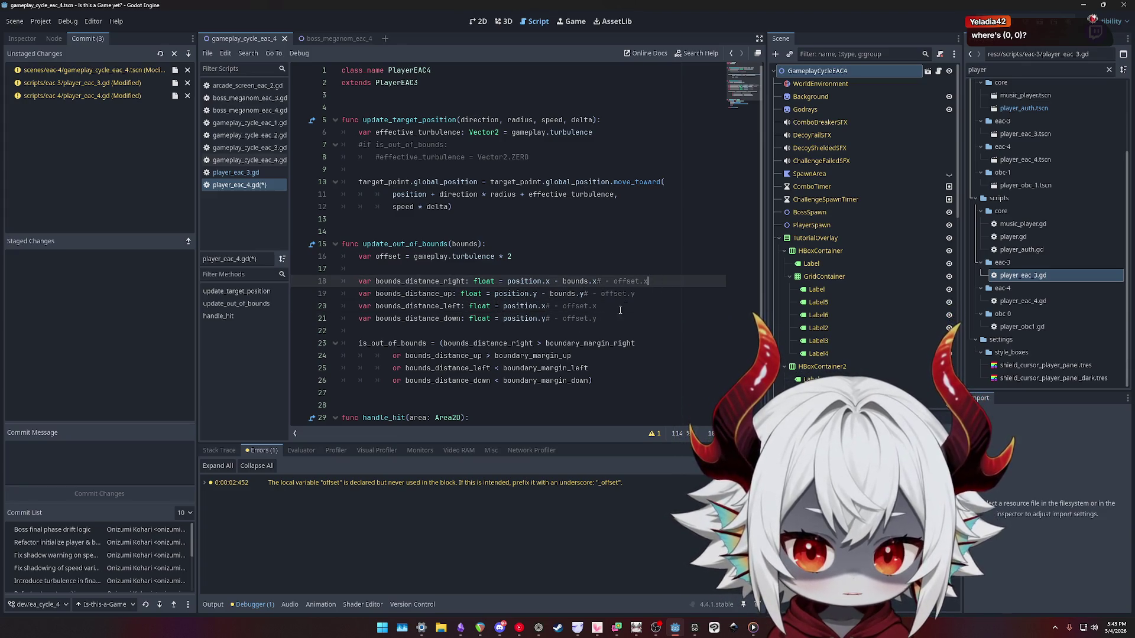
double_click(523, 304)
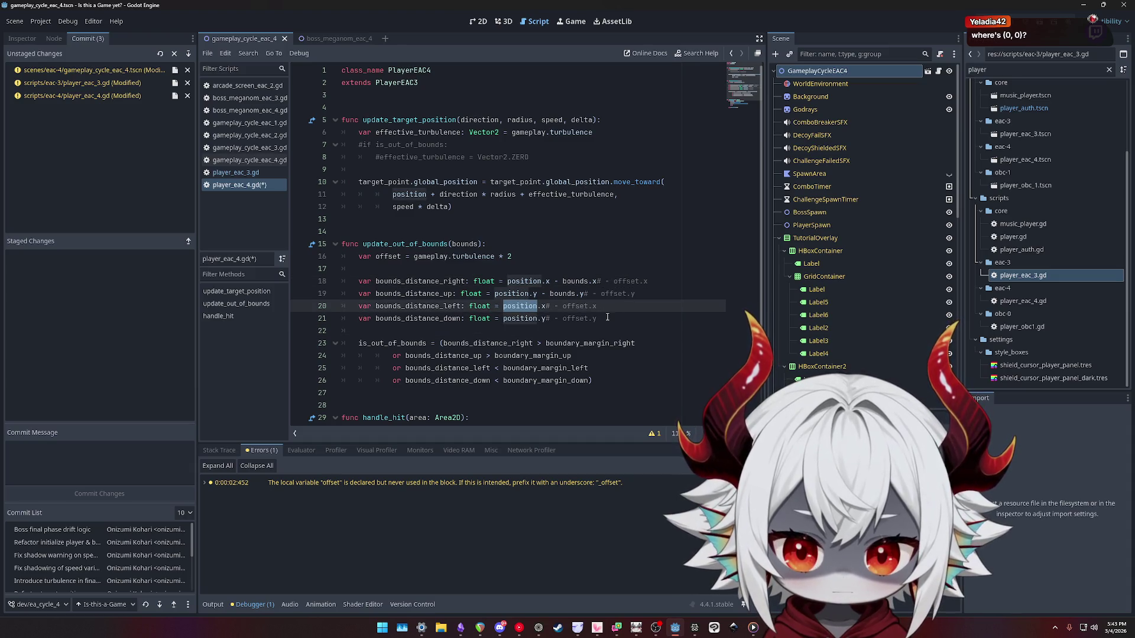
click(245, 173)
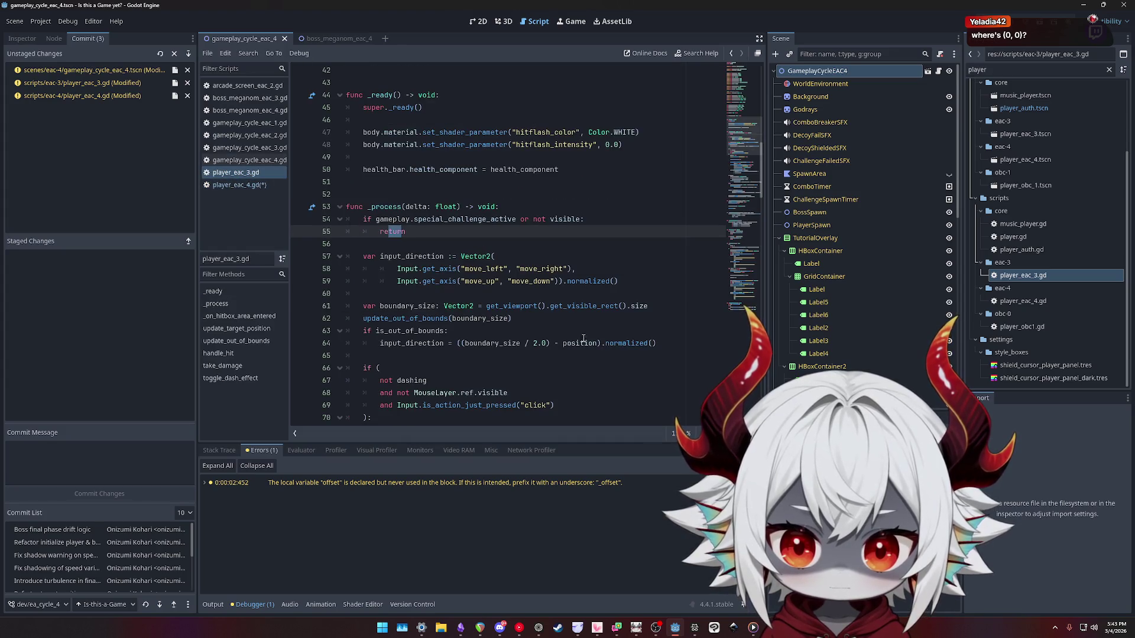
Inspect player_eac_3's position and boundary_margin_up/down terms on lines 122–124, then switch back to player_eac_4.gd.
scroll(583, 339, down, 8)
scroll(543, 337, up, 9)
scroll(543, 336, up, 7)
scroll(539, 335, down, 20)
scroll(535, 334, down, 4)
mouse_move(449, 269)
mouse_down()
mouse_move(415, 269)
mouse_move(543, 268)
mouse_up()
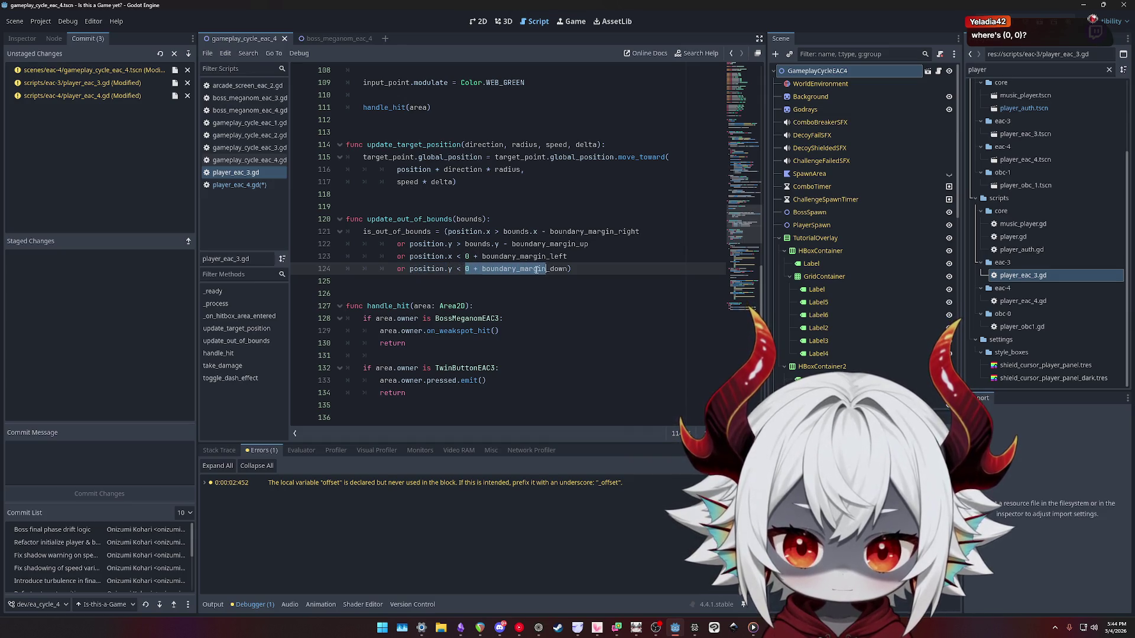
triple_click(536, 269)
key(shift+Left)
key(shift+Left)
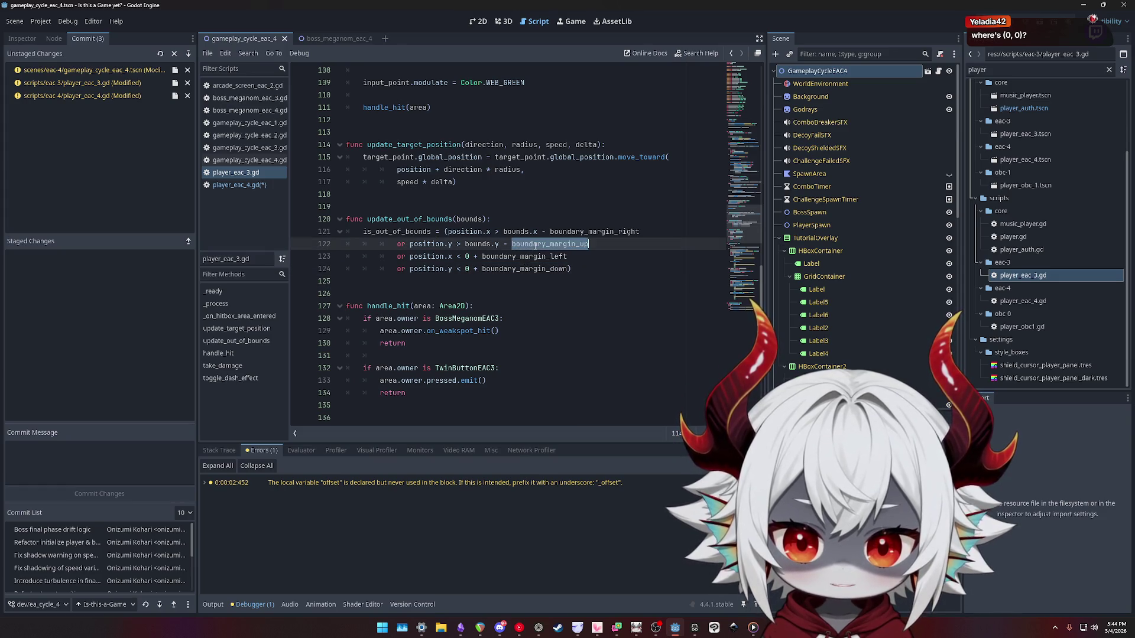
double_click(516, 269)
double_click(532, 244)
double_click(519, 269)
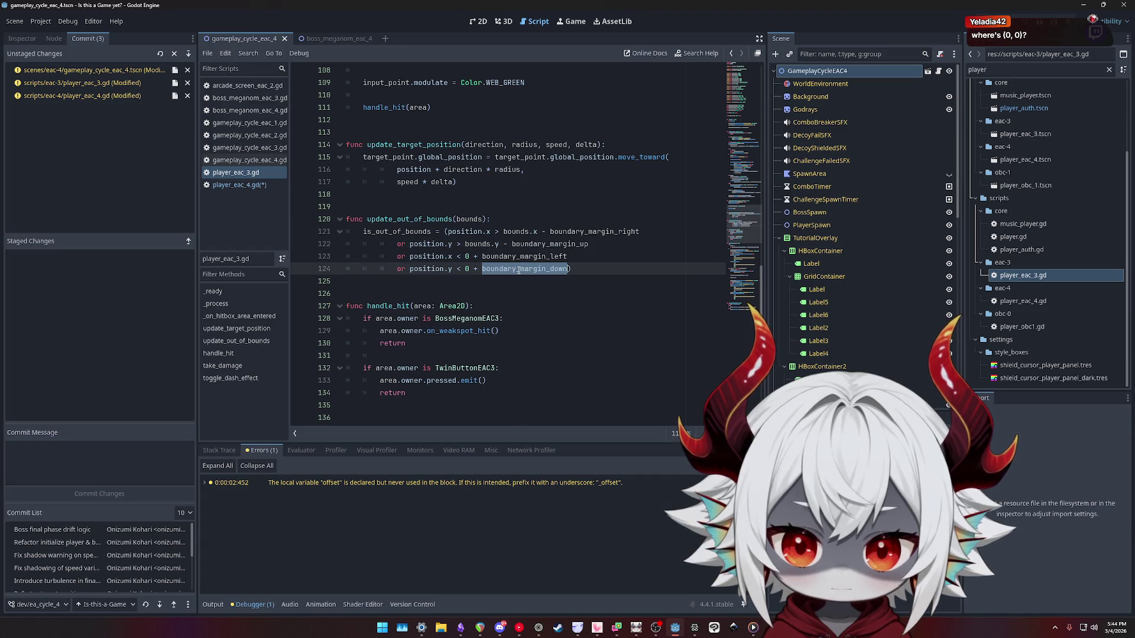
click(239, 185)
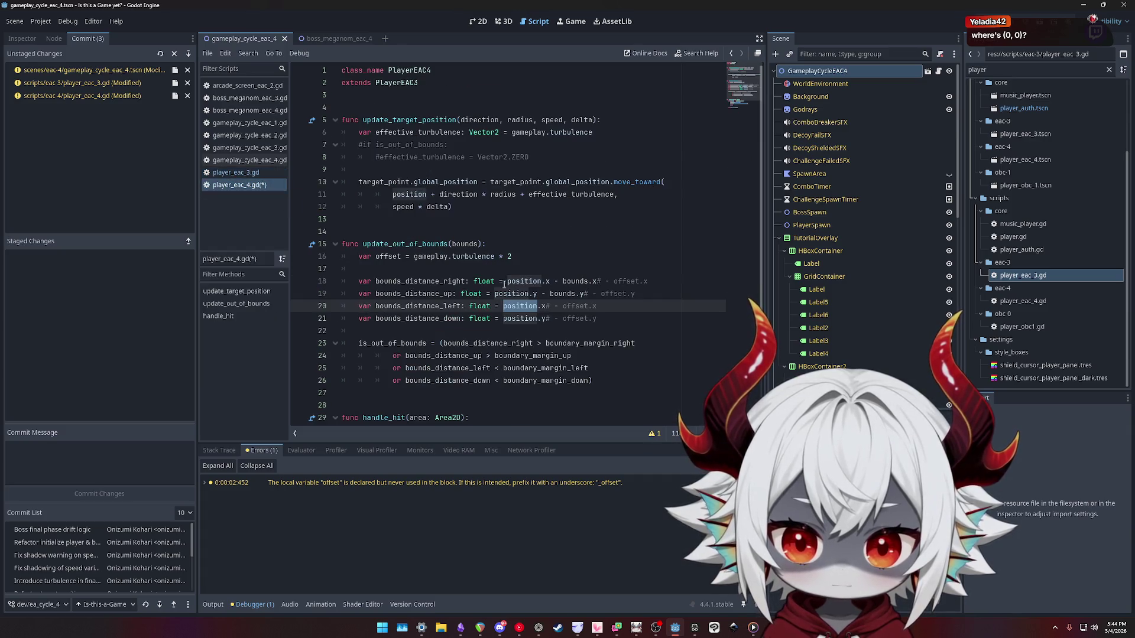
Save the scripts, launch the game, answer No to the prompt, and start a round.
click(623, 318)
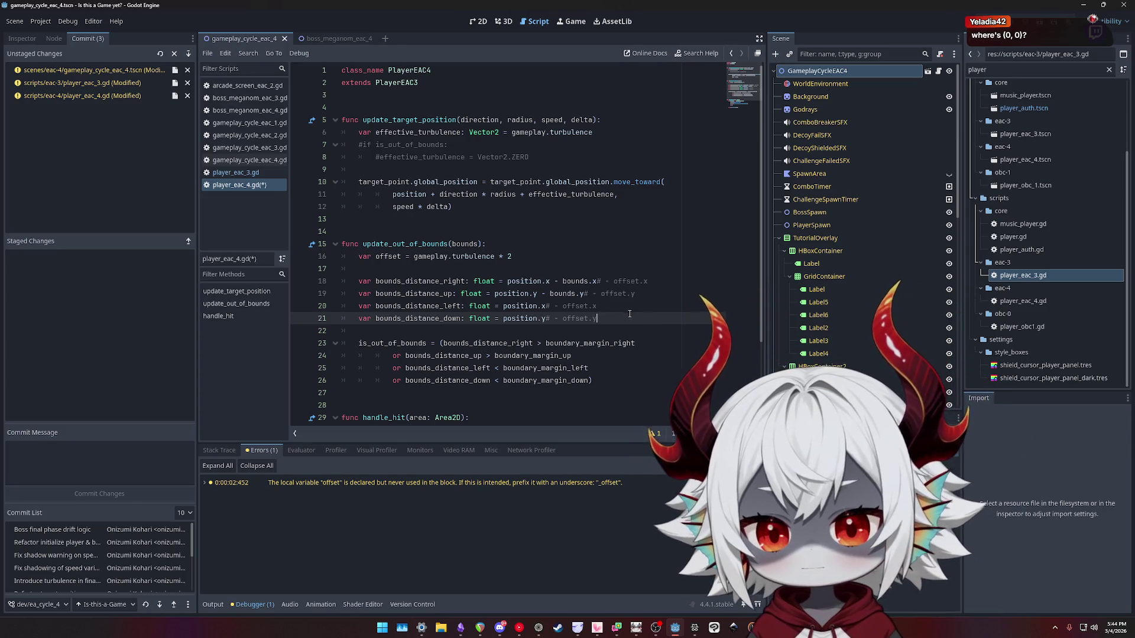
key(ctrl+s)
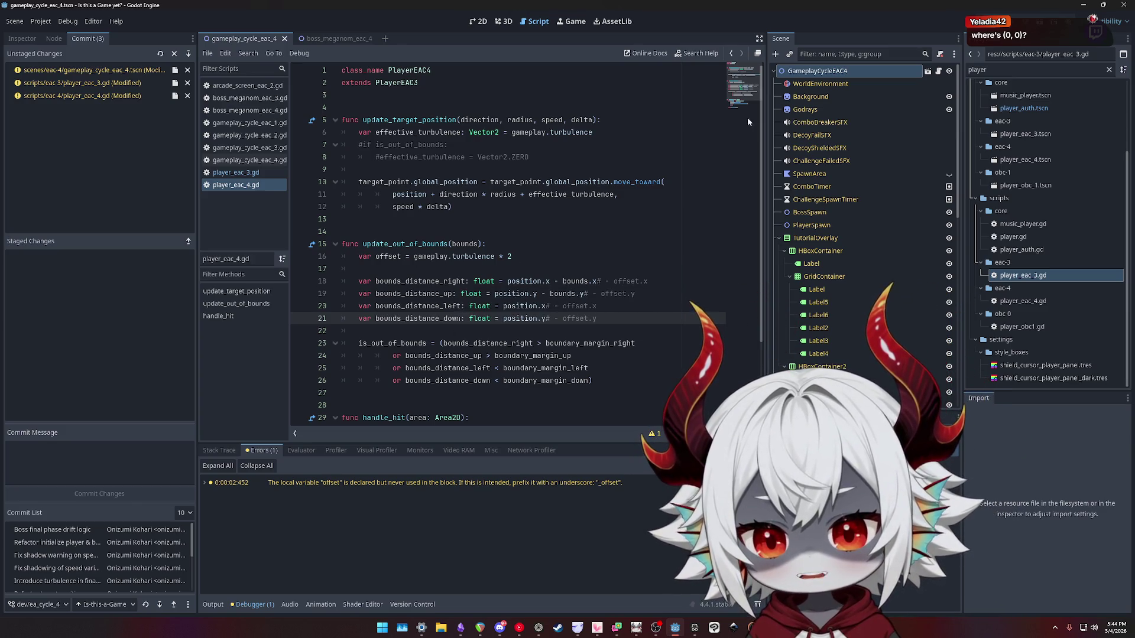
click(1017, 21)
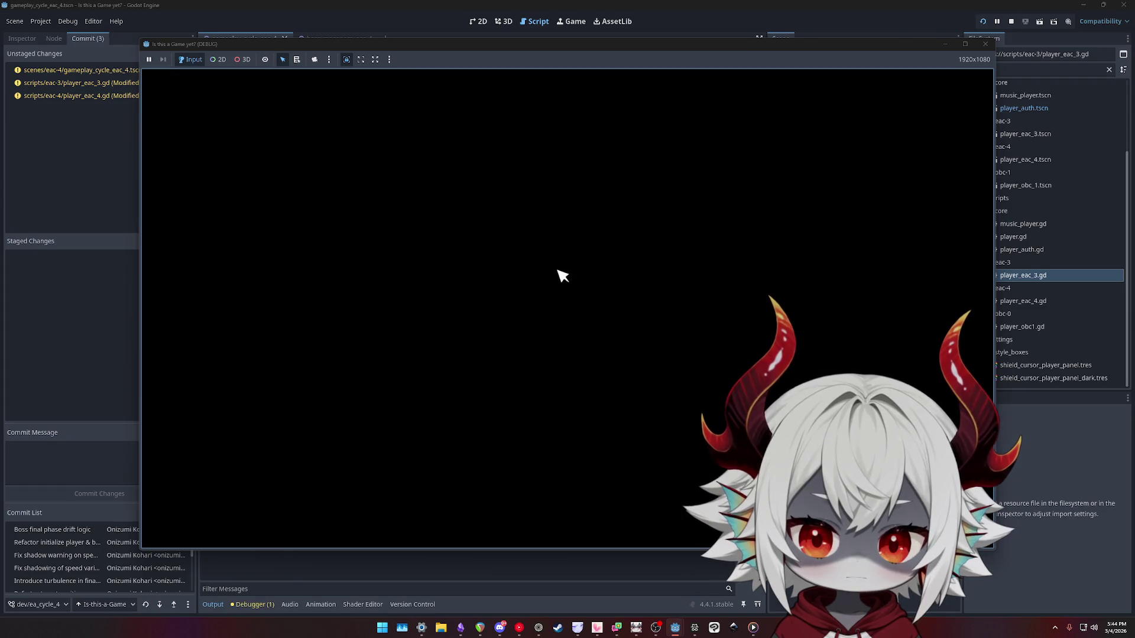
click(535, 359)
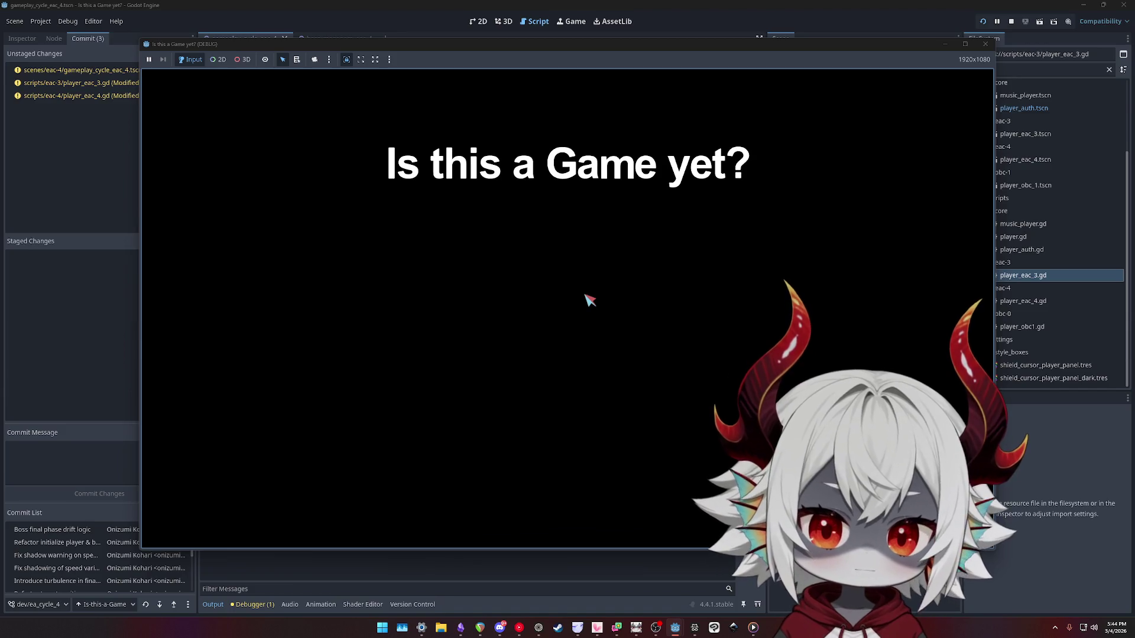
click(571, 447)
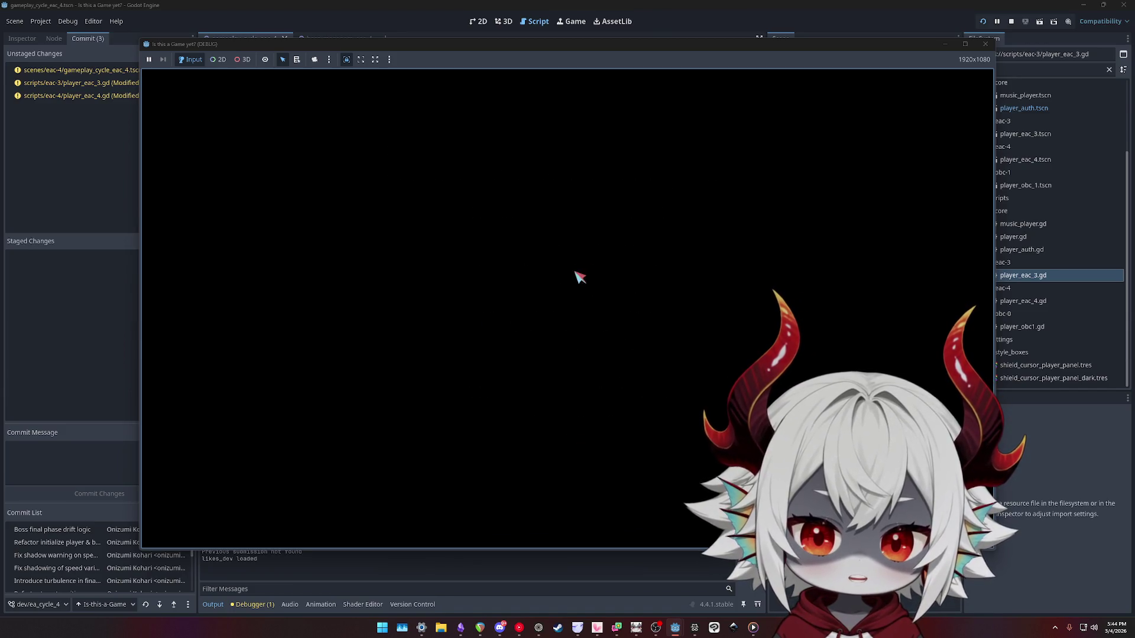
Steer the ship left, down, right and up toward the screen edges, then end the run.
key(a)
key(s)
key(d)
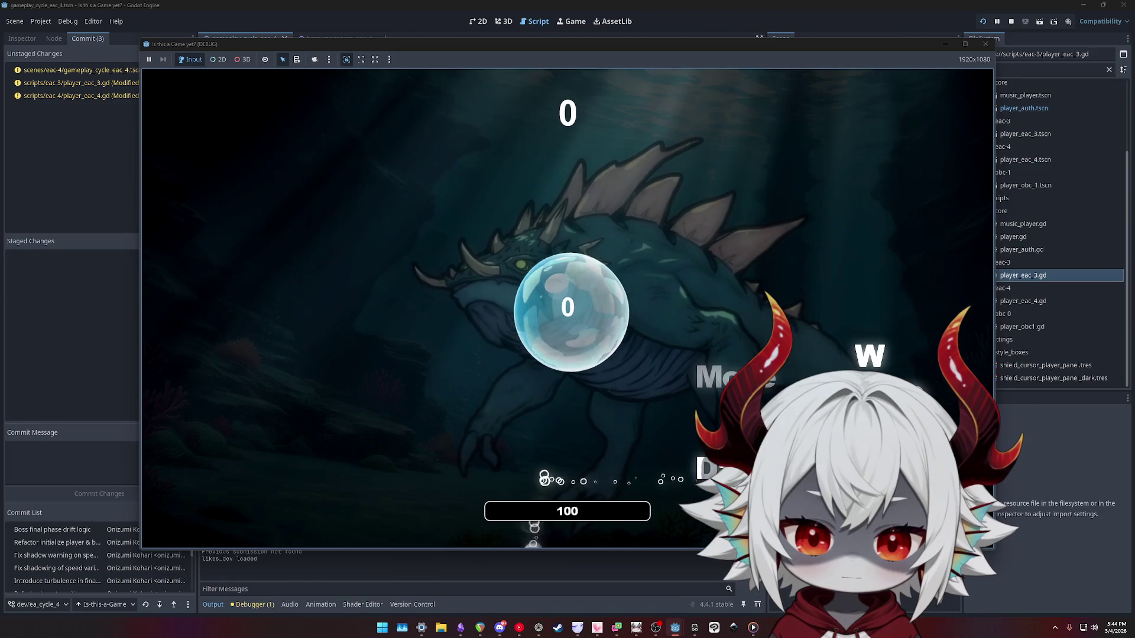
key(w)
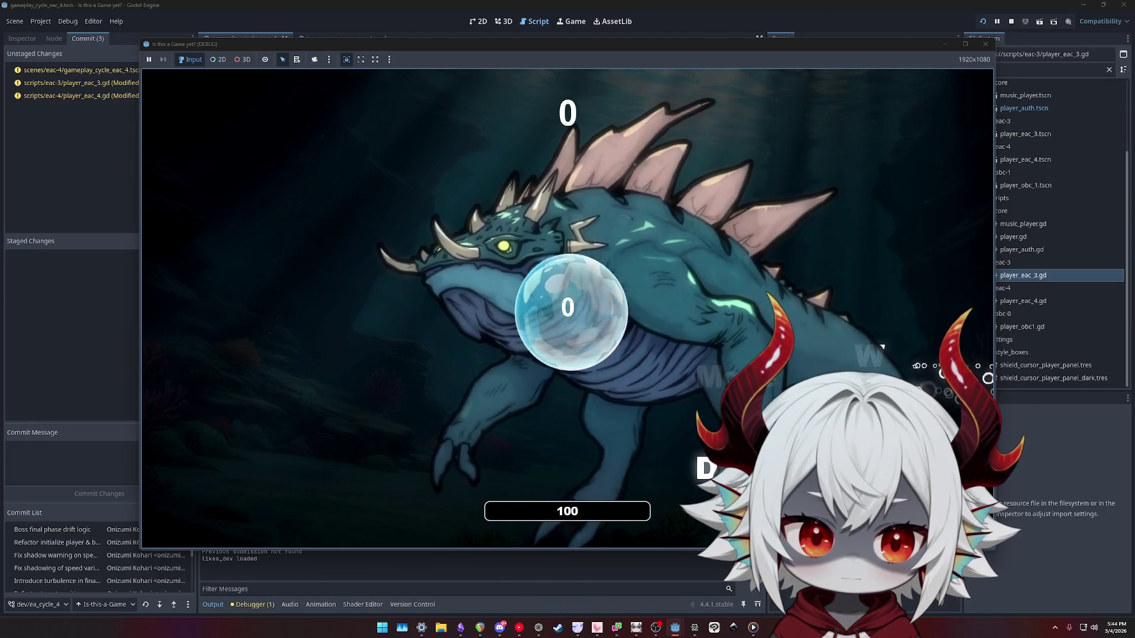
click(985, 44)
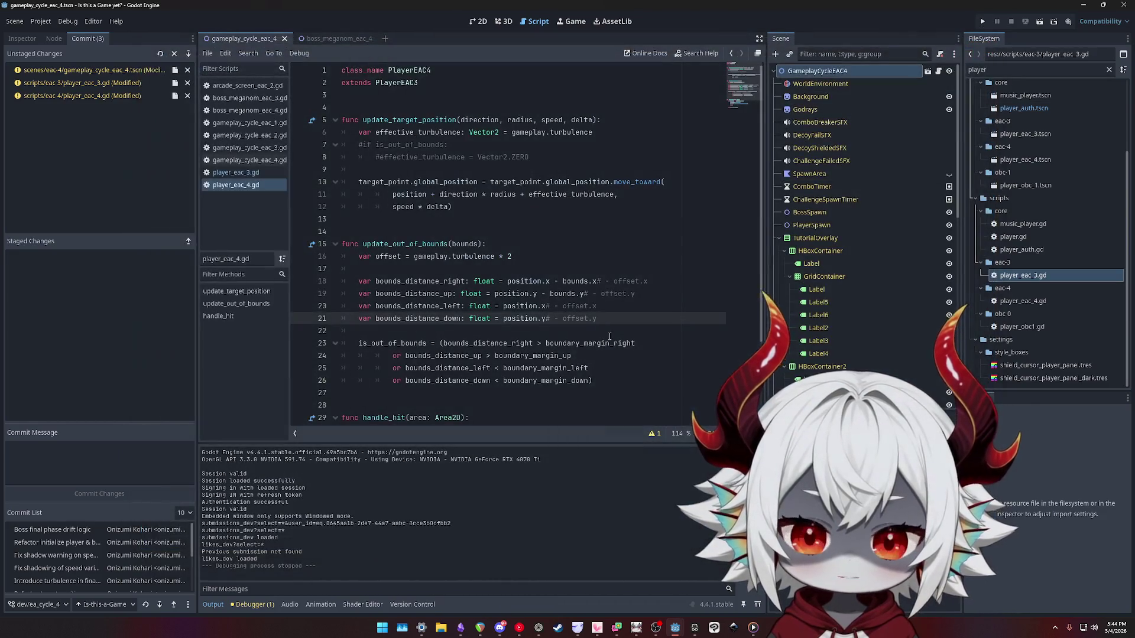
Select bounds_distance_up on line 19, then switch to the browser and search 'godot resource'.
click(426, 294)
double_click(426, 294)
key(alt+Tab)
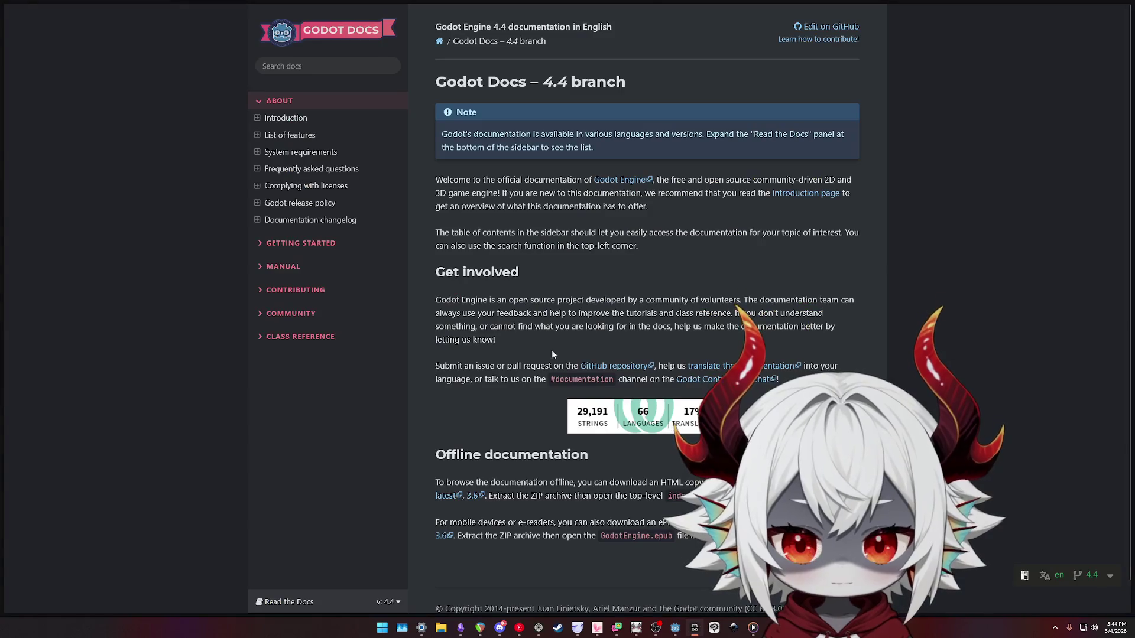
key(F11)
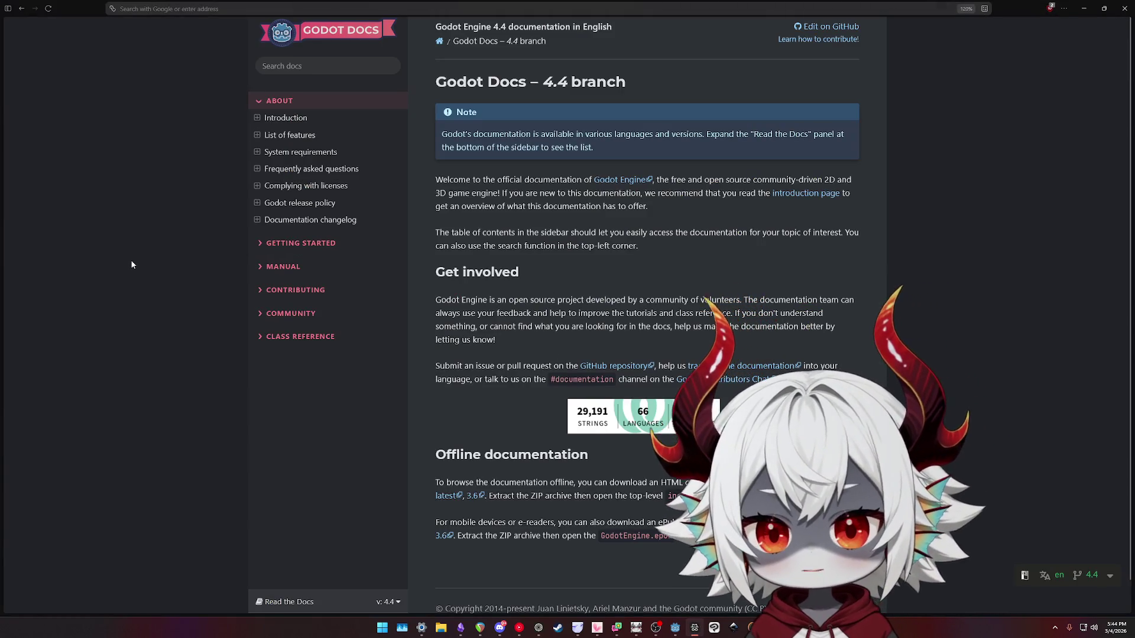
key(F2)
text(godot resource)
key(Return)
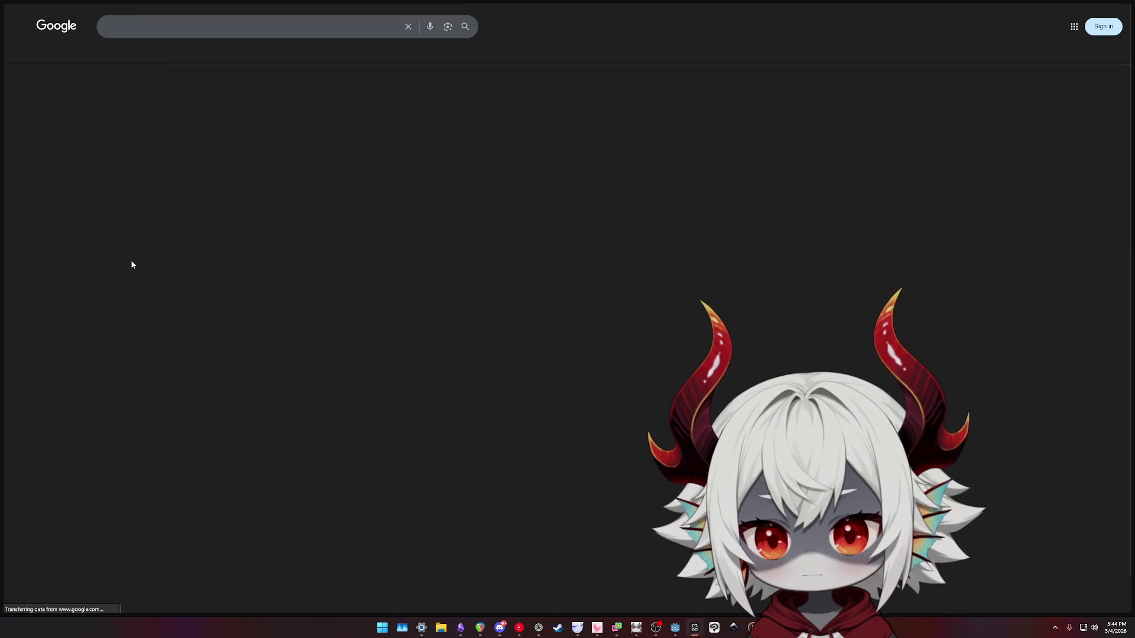
Change the query to 'godot viewport 00' and open the Reddit thread about 0,0 coordinates.
click(172, 27)
key(ctrl+shift+Left)
key(ctrl+shift+Left)
key(ctrl+shift+Left)
key(ctrl+shift+Right)
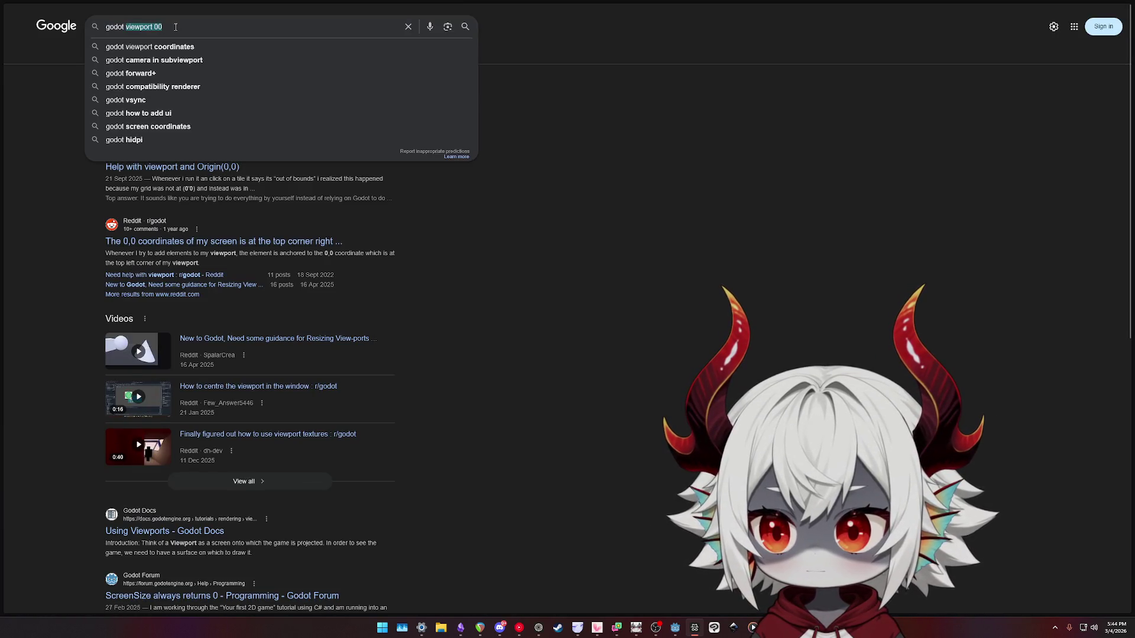
click(217, 249)
drag(477, 59, 670, 58)
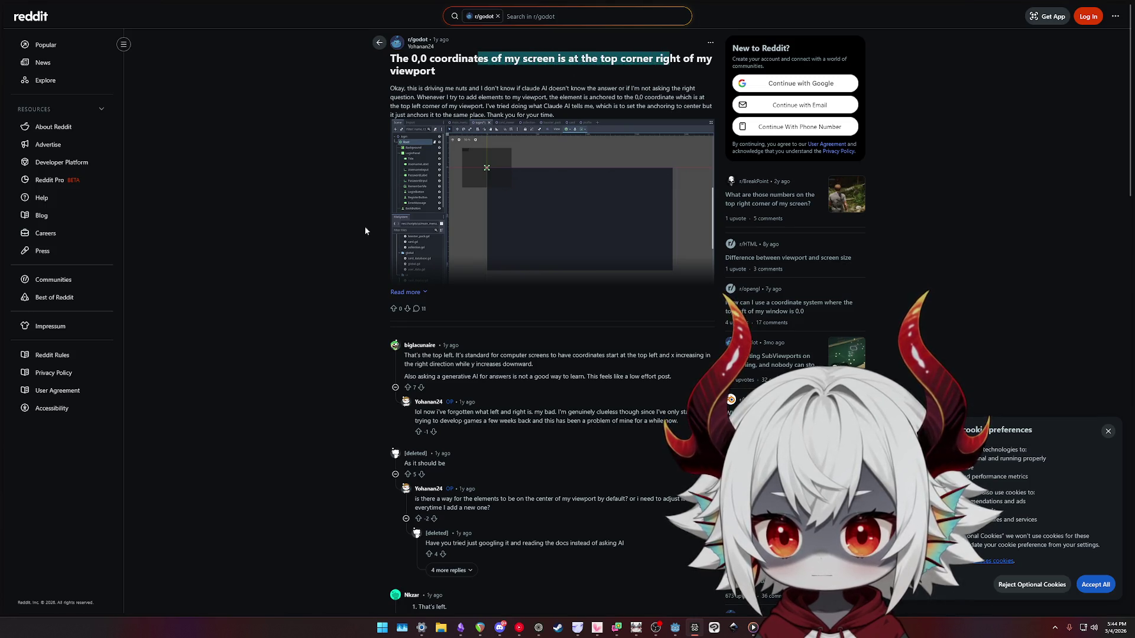
Read the comment's top-left explanation, then search 'where is 0.0 in godot 2d'.
drag(415, 355, 507, 355)
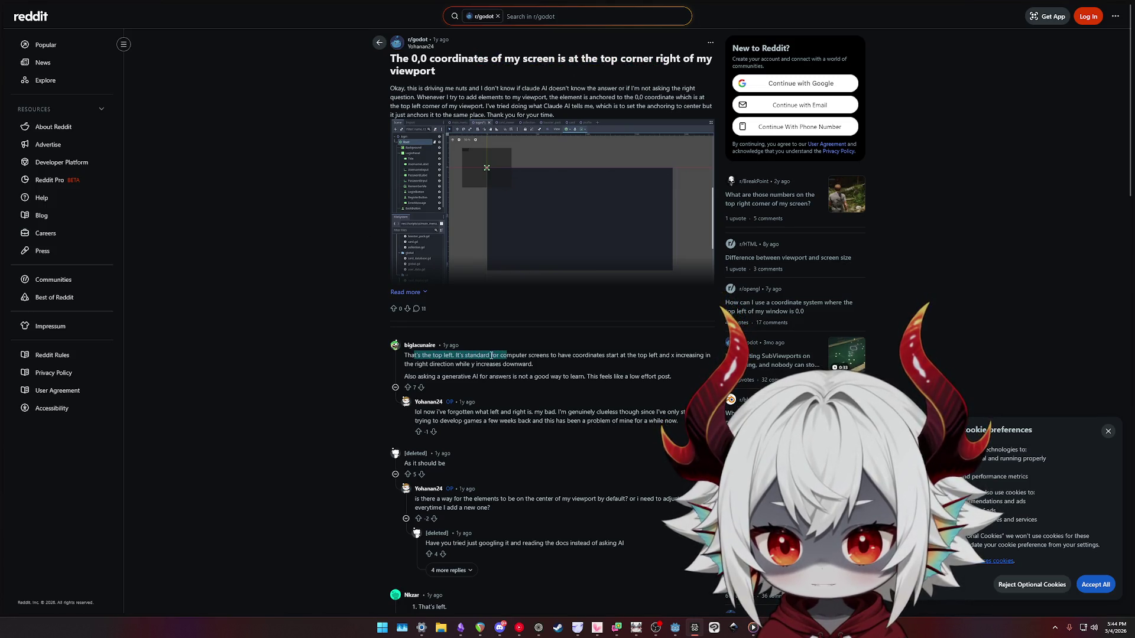
click(501, 356)
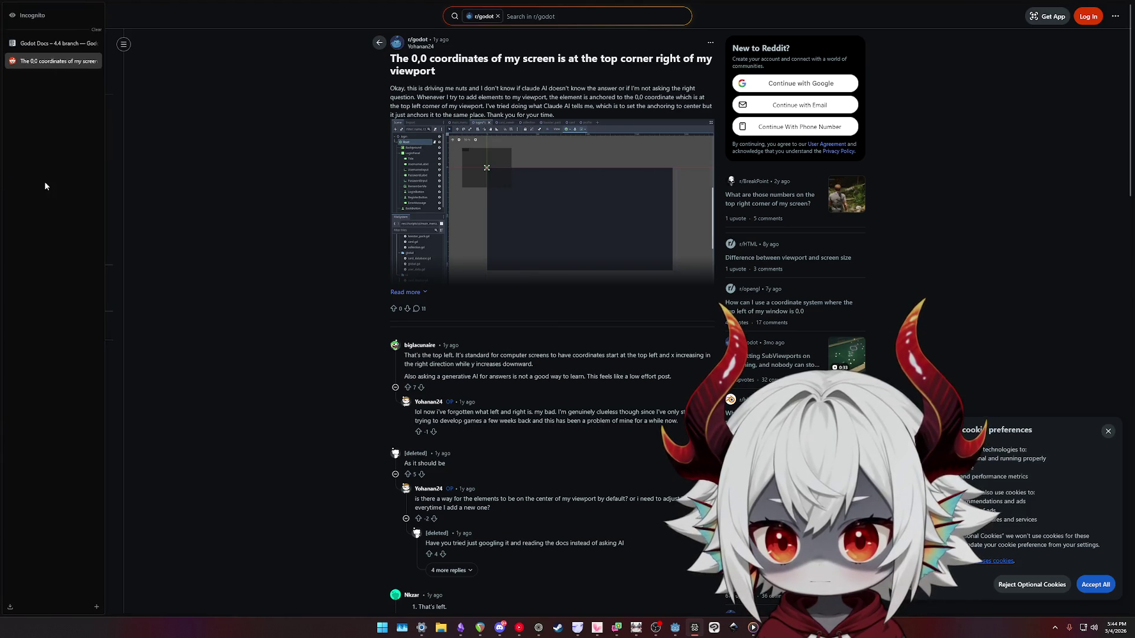
key(ctrl+l)
text(where )
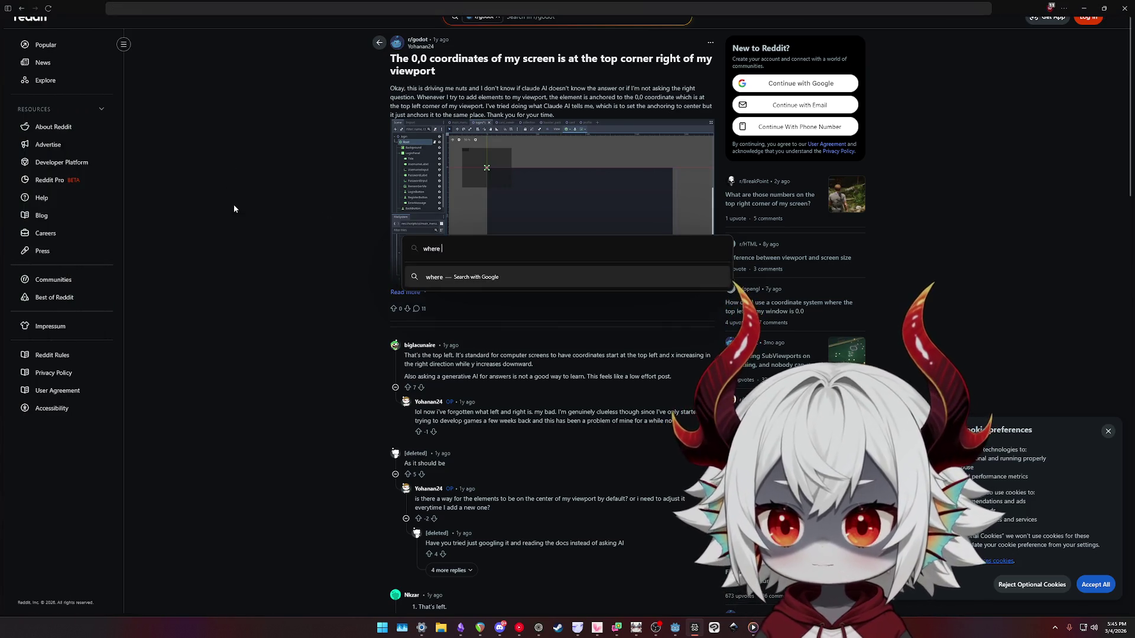
text(is 0.0 in go)
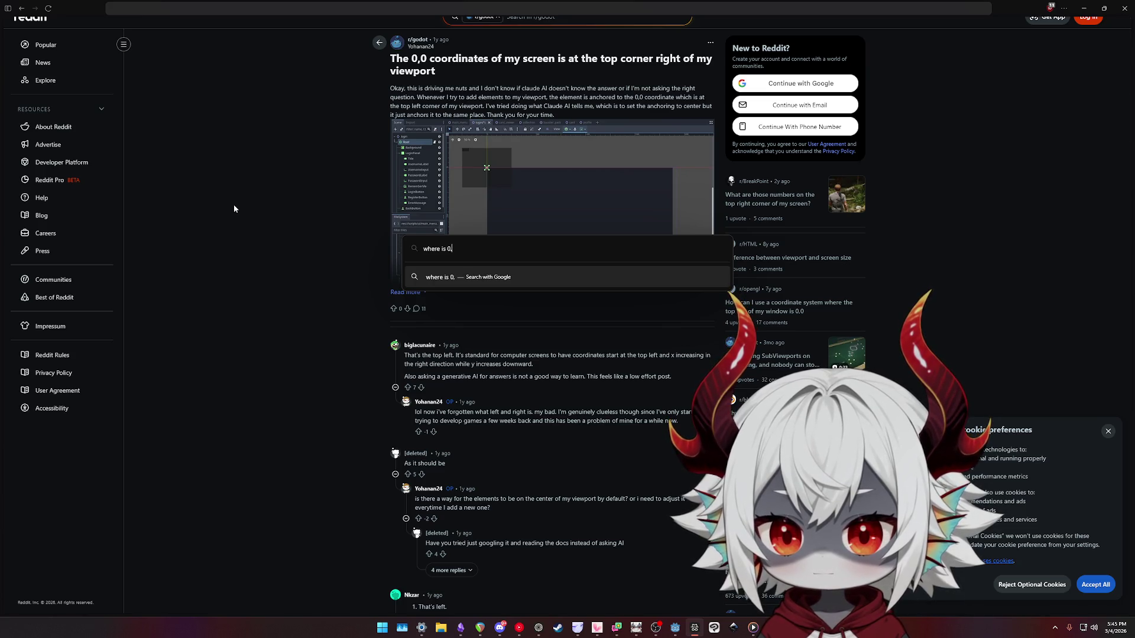
text(dot 2d)
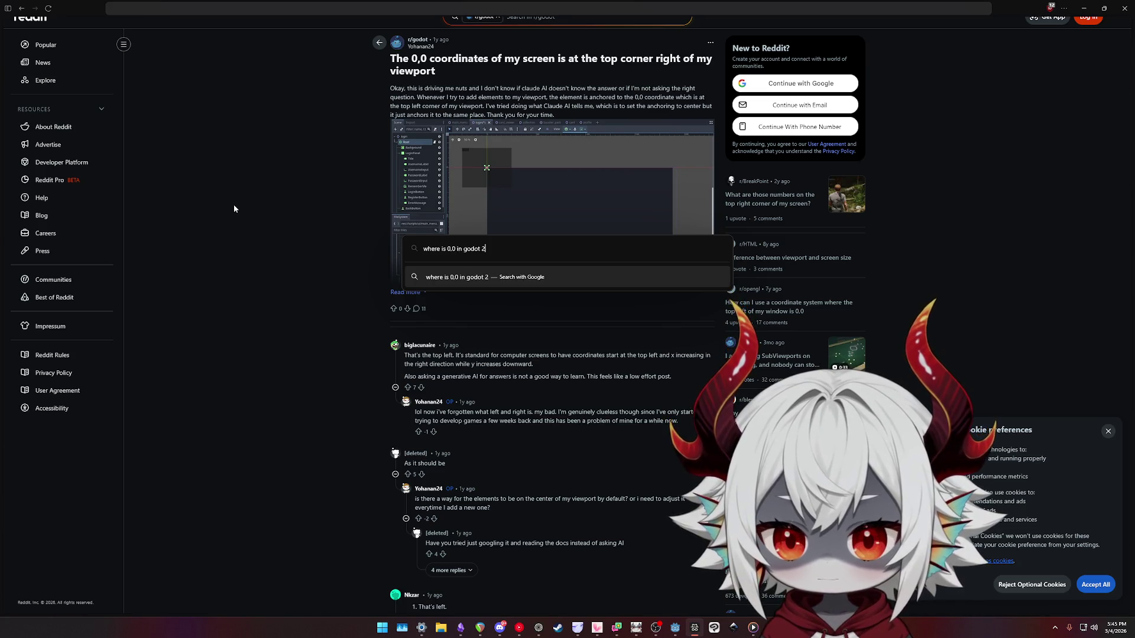
key(Return)
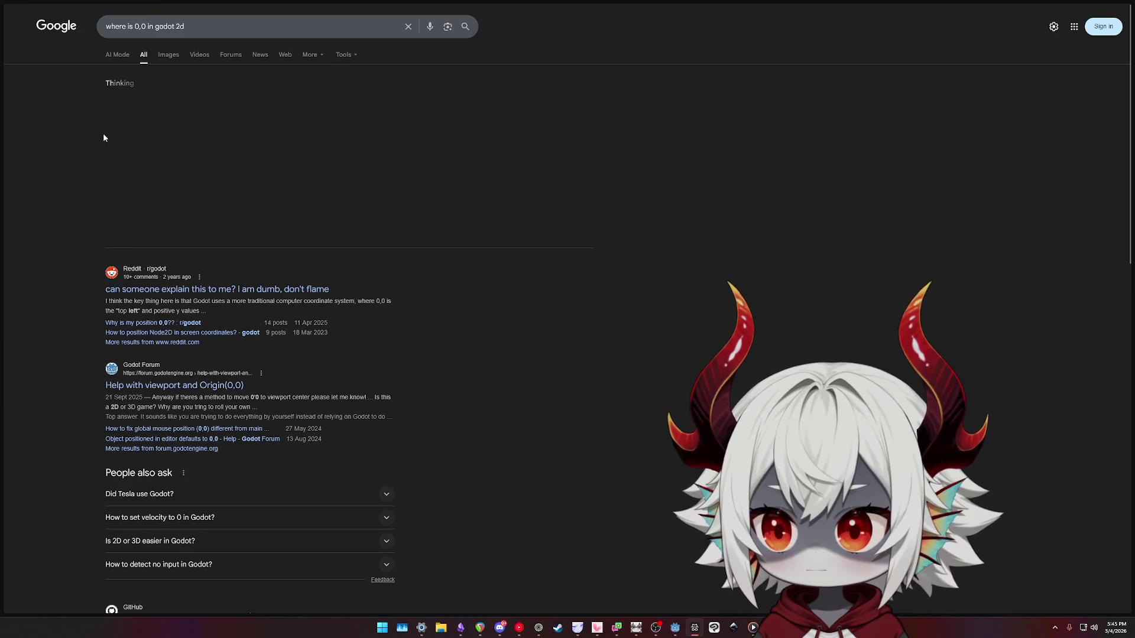
Add 'world' to the query and read the overview placing Godot 2D's origin top-left.
click(233, 26)
text(world)
key(Return)
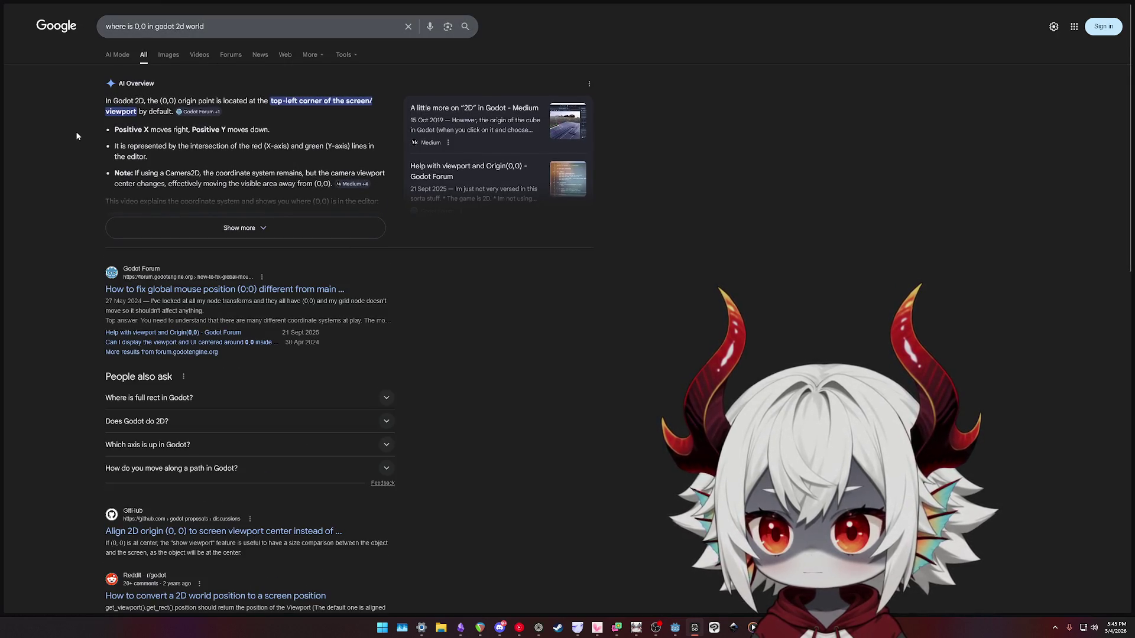
Close the search and Reddit tabs, return to Godot, and select the bounds_distance_right declaration.
mouse_move(6, 79)
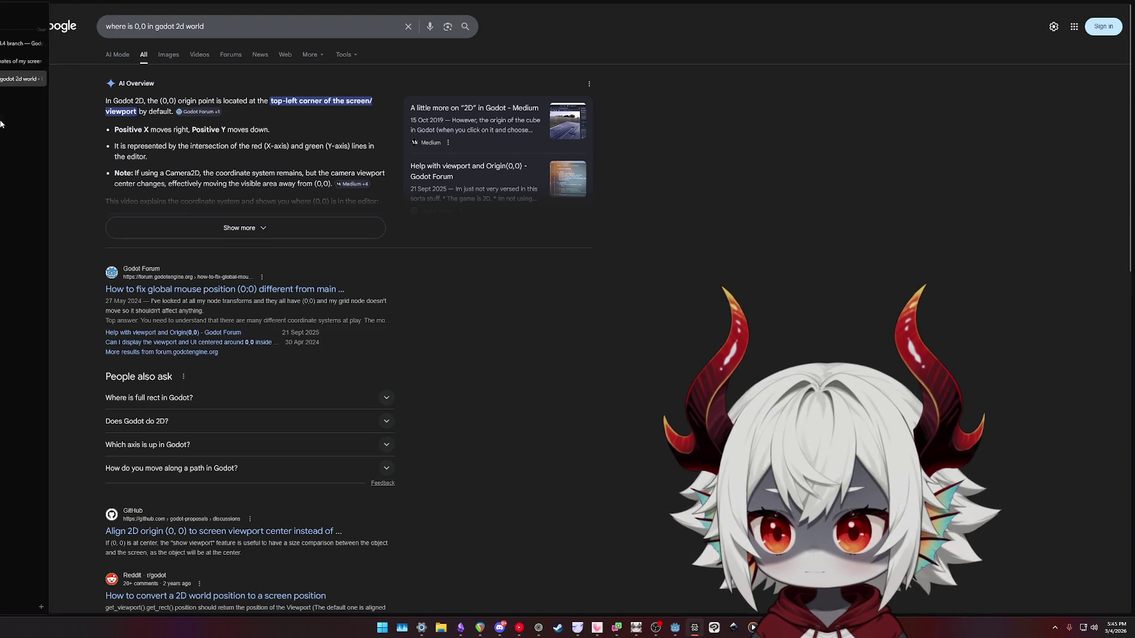
click(93, 79)
click(89, 61)
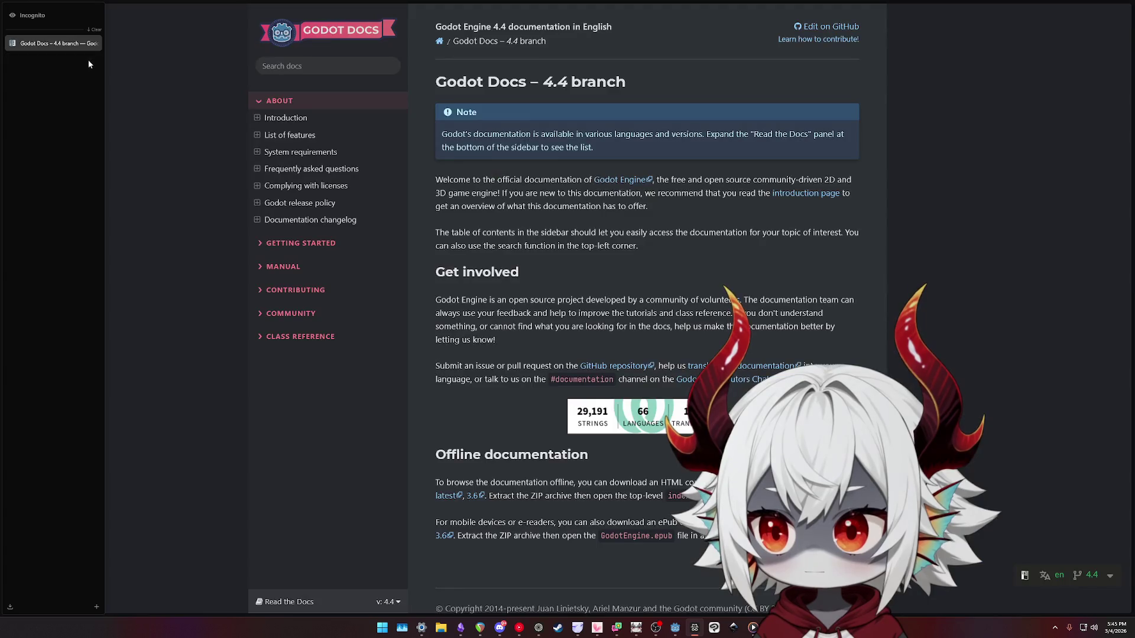
click(674, 628)
drag(343, 280, 465, 281)
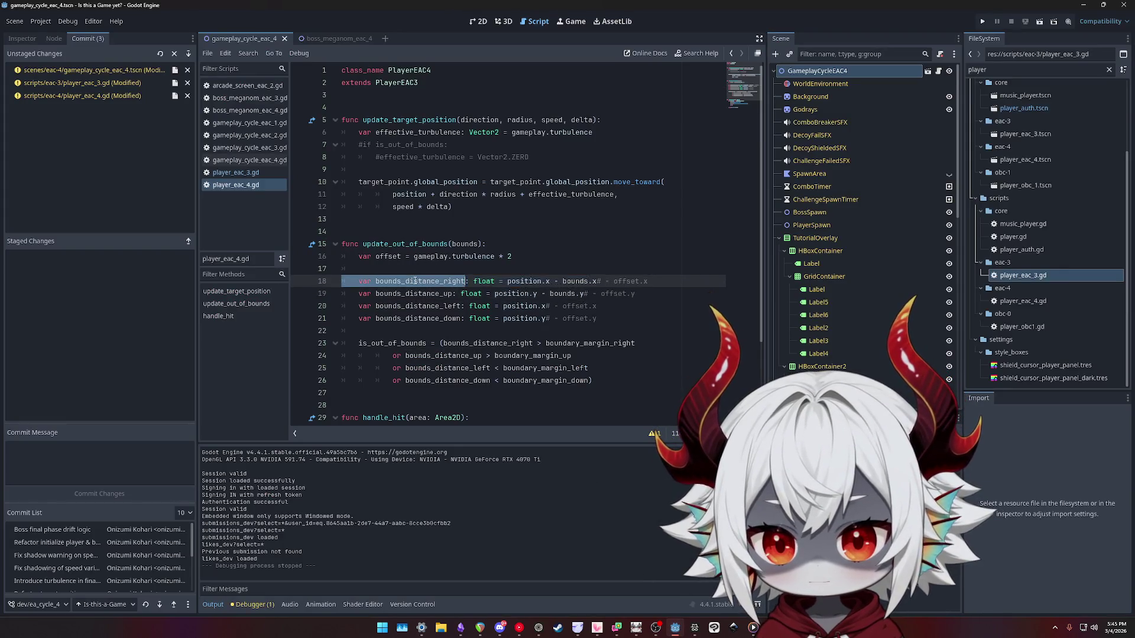
Rename bounds_distance_up on line 19 to bounds_distance_down.
click(508, 281)
drag(508, 281, 597, 281)
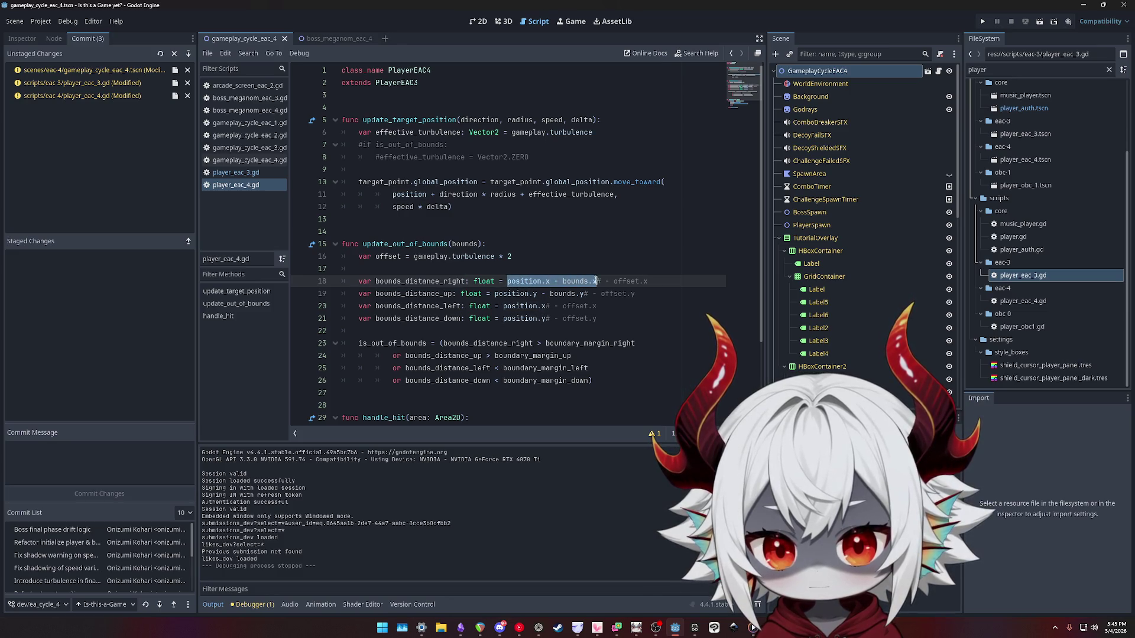
double_click(411, 293)
click(452, 293)
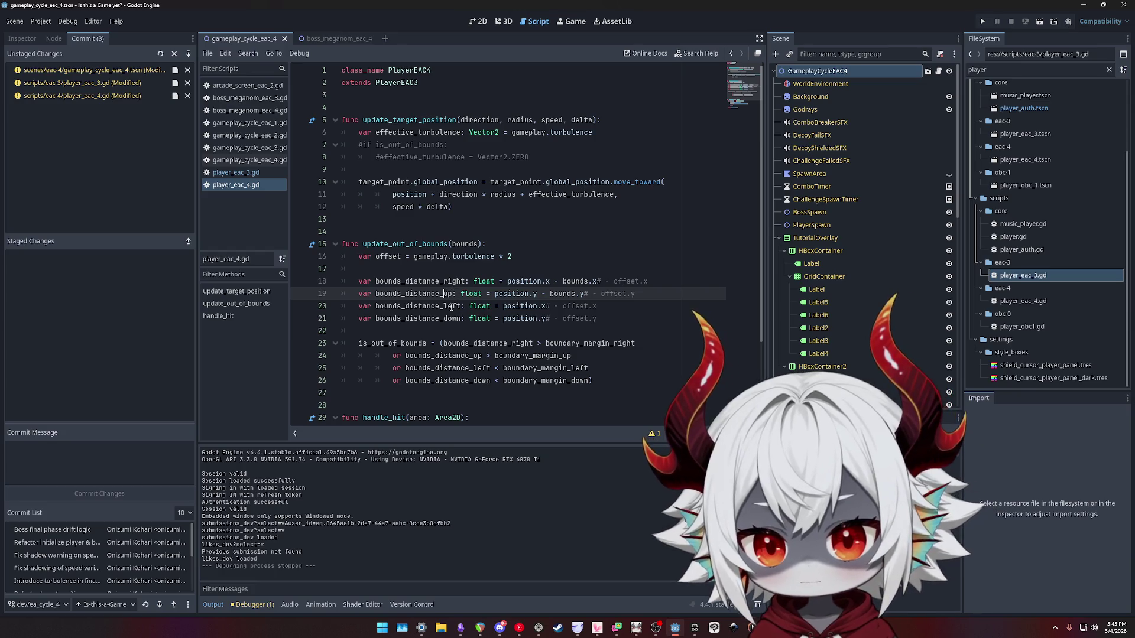
key(BackSpace)
key(BackSpace)
text(down)
key(End)
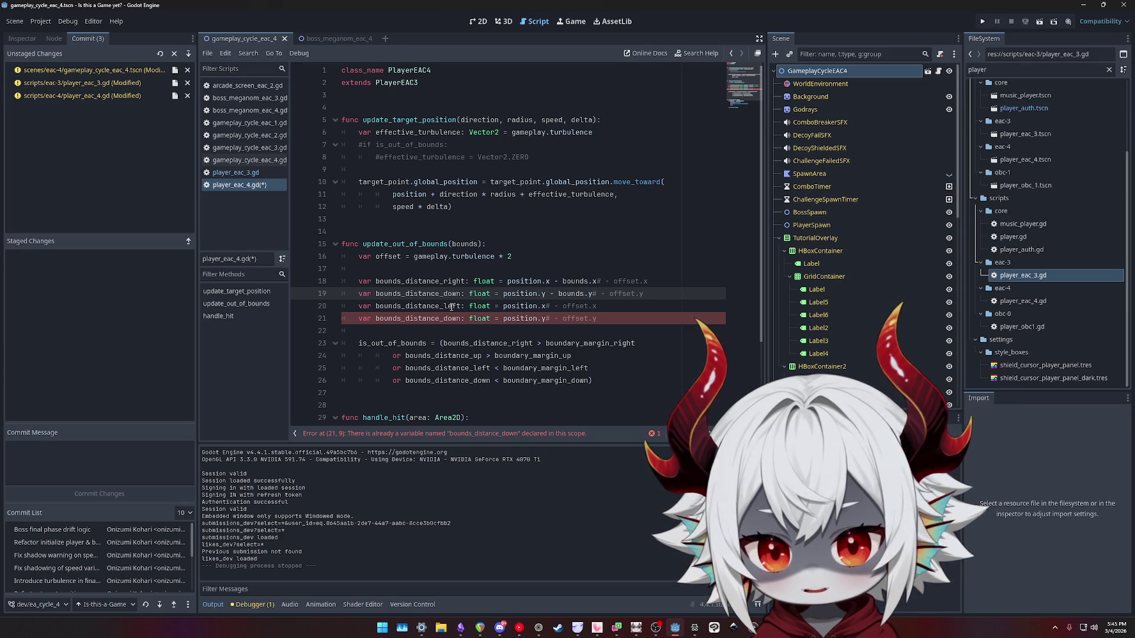
Rename line 21's bounds_distance_down to bounds_distance_up.
key(Down)
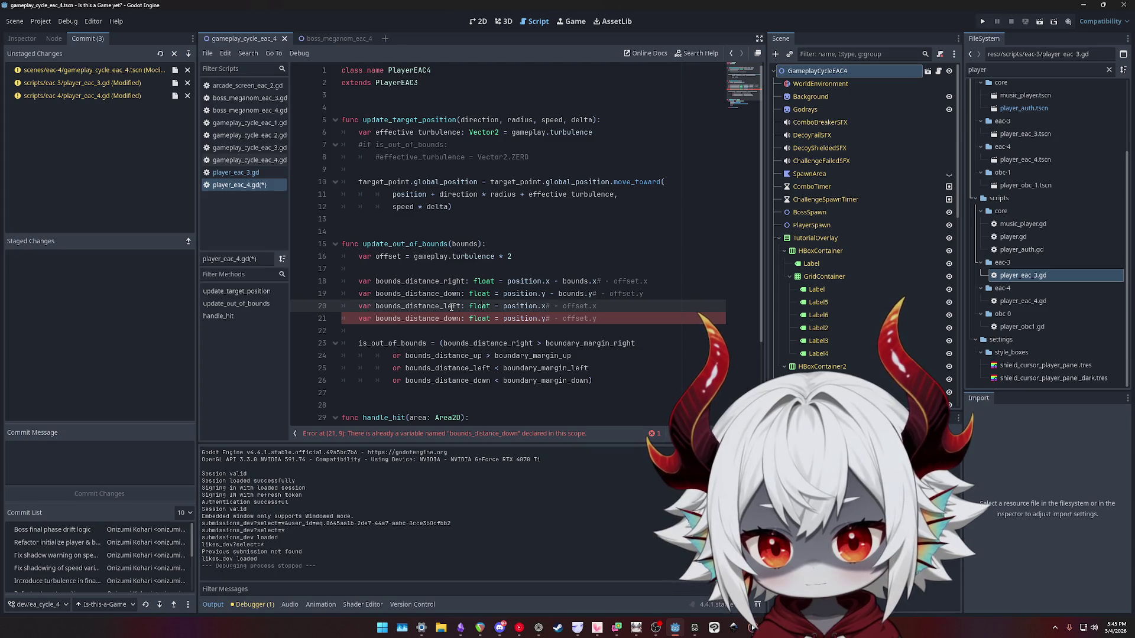
key(Down)
key(Left)
key(Left)
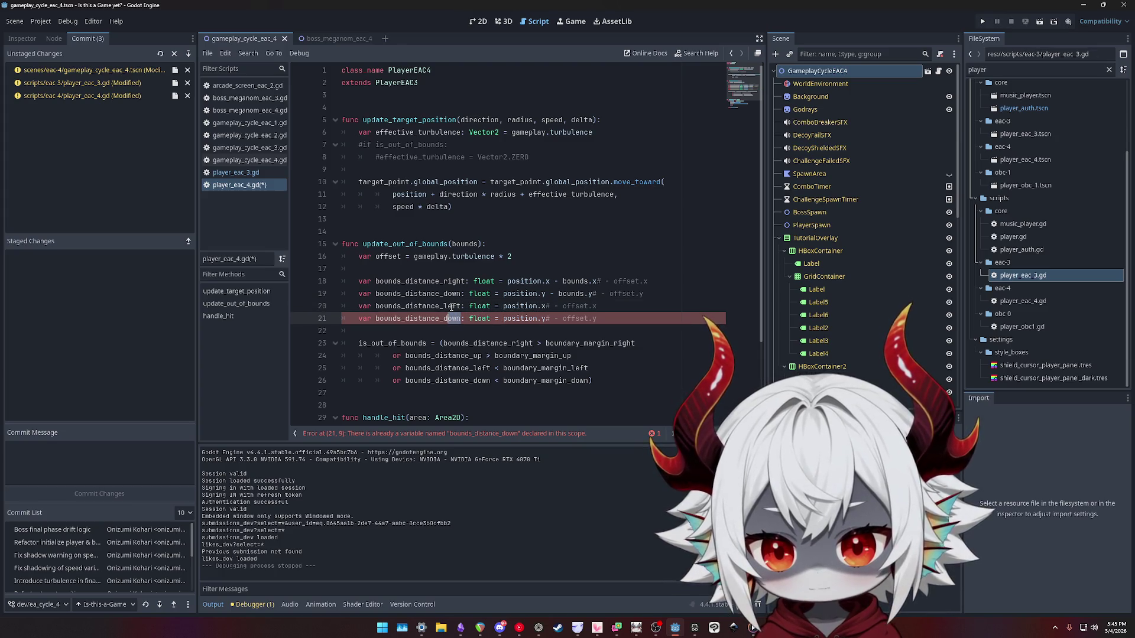
text(up)
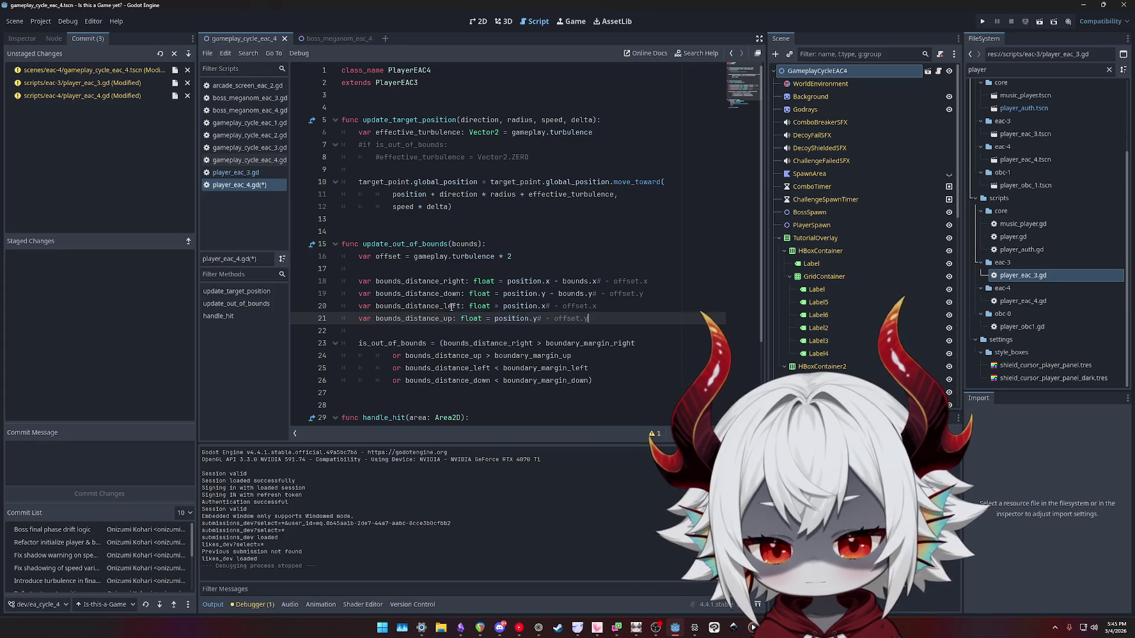
click(474, 380)
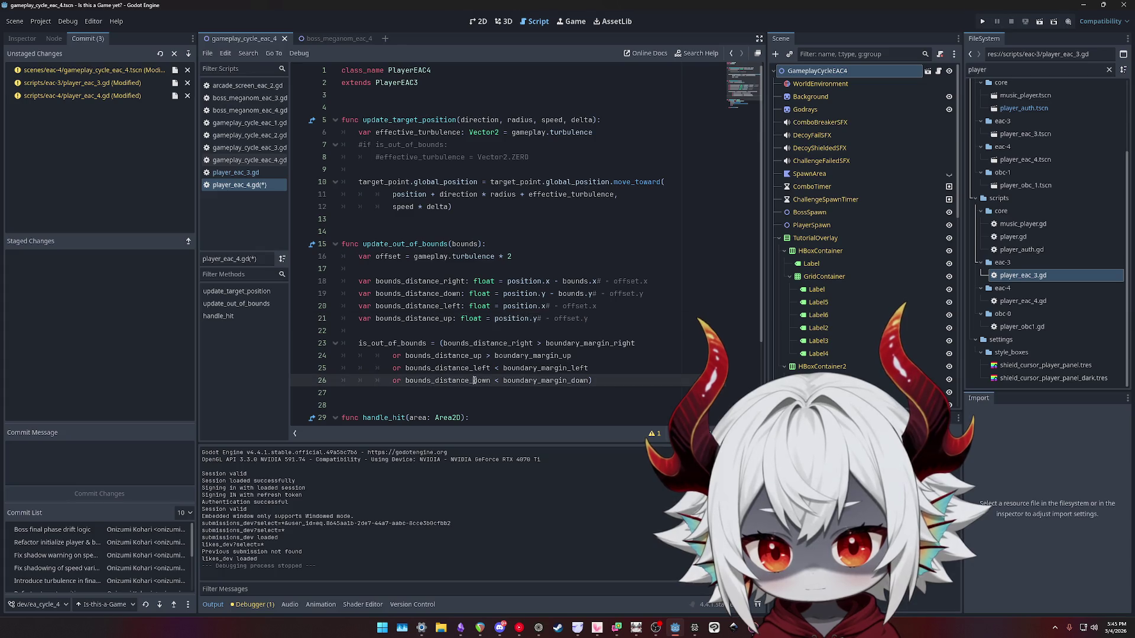
Review the distance and margin names used in the line 23–26 out-of-bounds conditions.
double_click(523, 342)
double_click(607, 344)
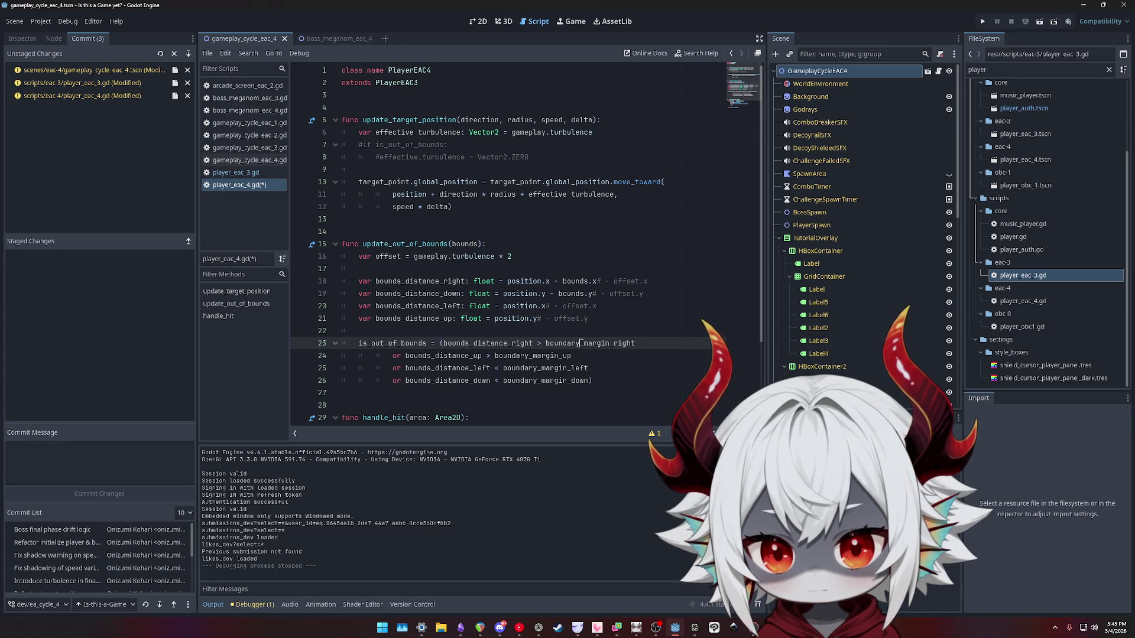
double_click(457, 354)
double_click(526, 356)
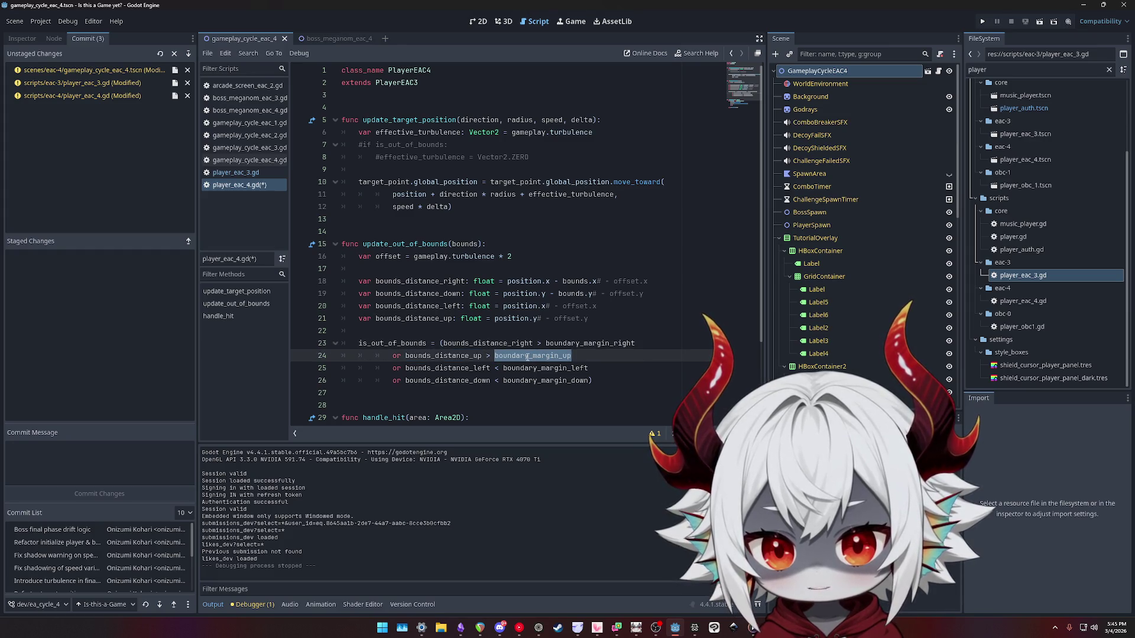
double_click(472, 368)
double_click(543, 367)
double_click(467, 381)
double_click(545, 381)
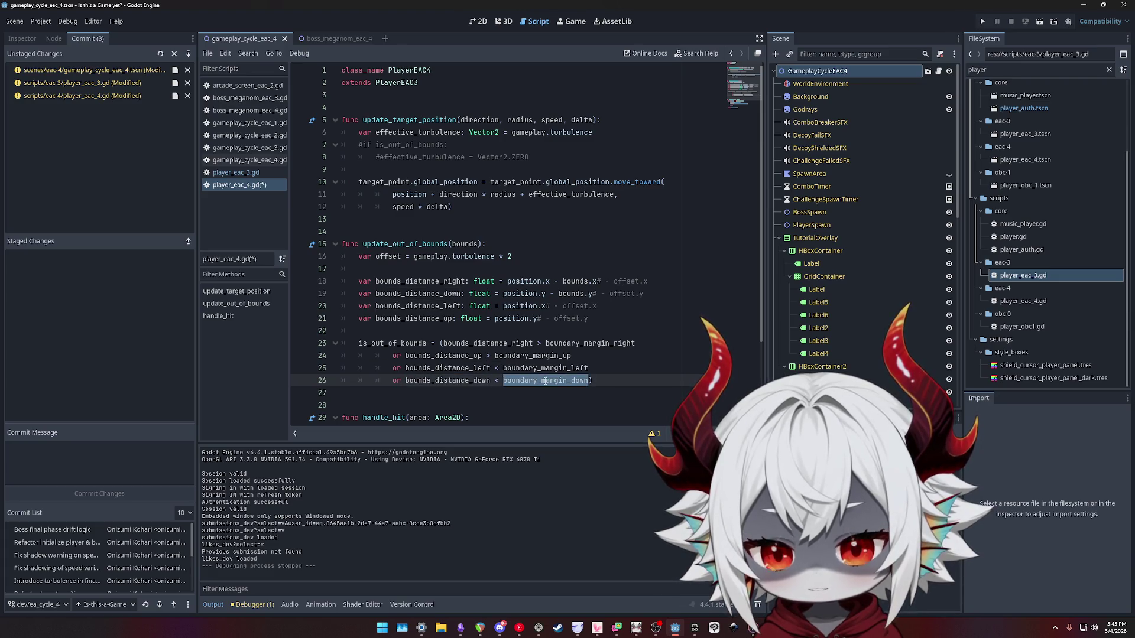
double_click(467, 355)
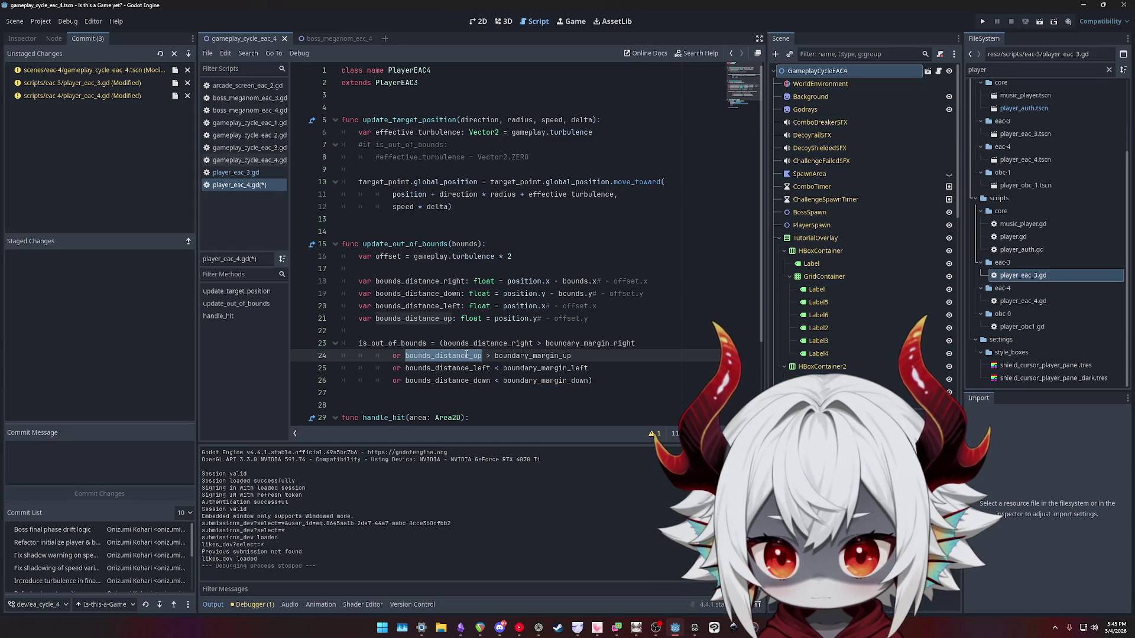
double_click(474, 343)
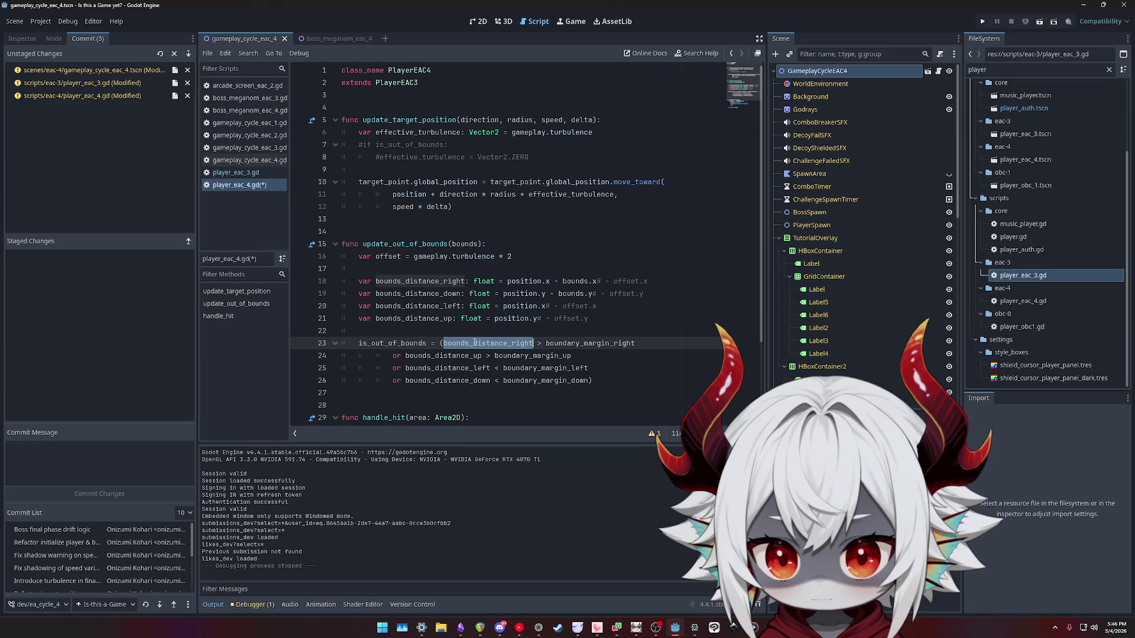
double_click(571, 343)
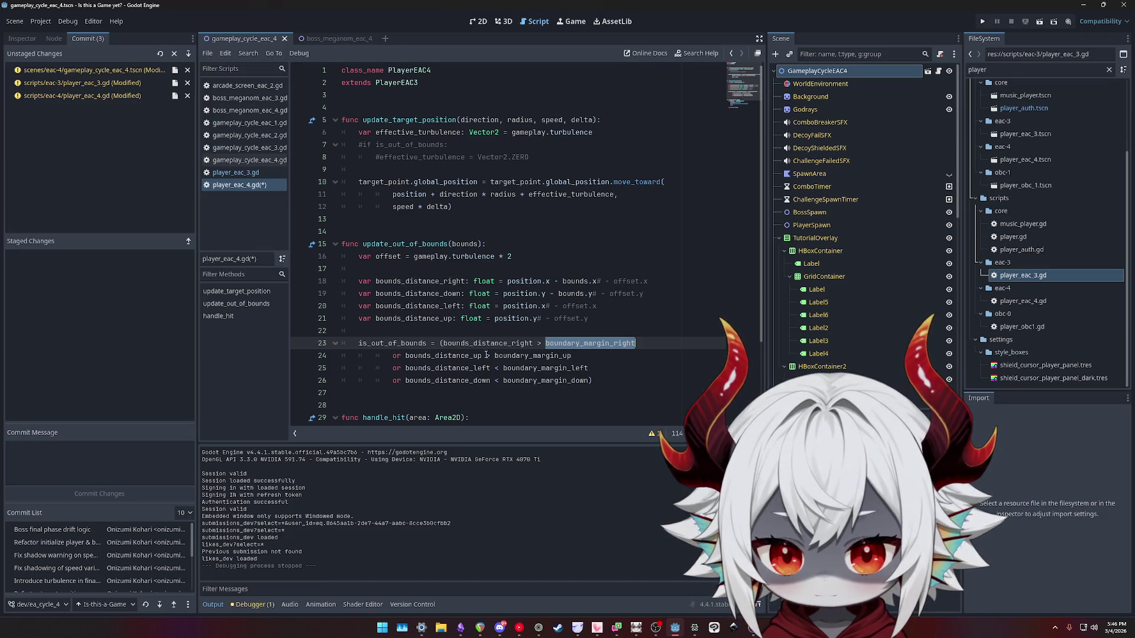
Change bounds_distance_up on line 24 to bounds_distance_down.
click(457, 355)
click(482, 355)
key(BackSpace)
key(BackSpace)
text(down)
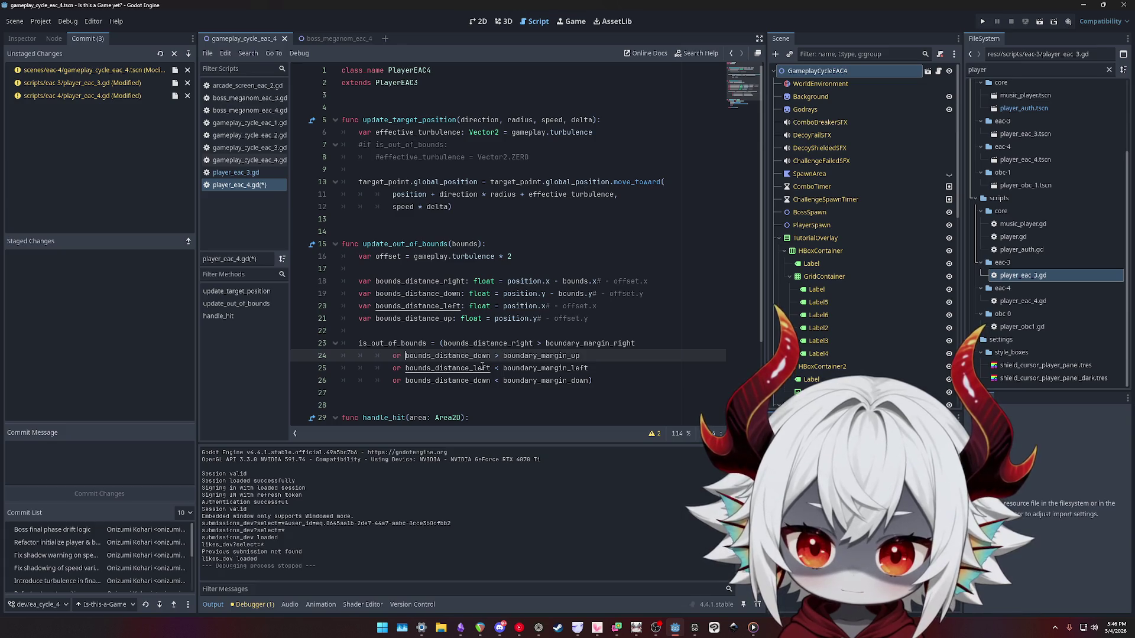
Rewrite line 24 to compare bounds_distance_down against boundary_margin_down.
key(shift+Left)
key(shift+Left)
key(shift+Left)
text(up)
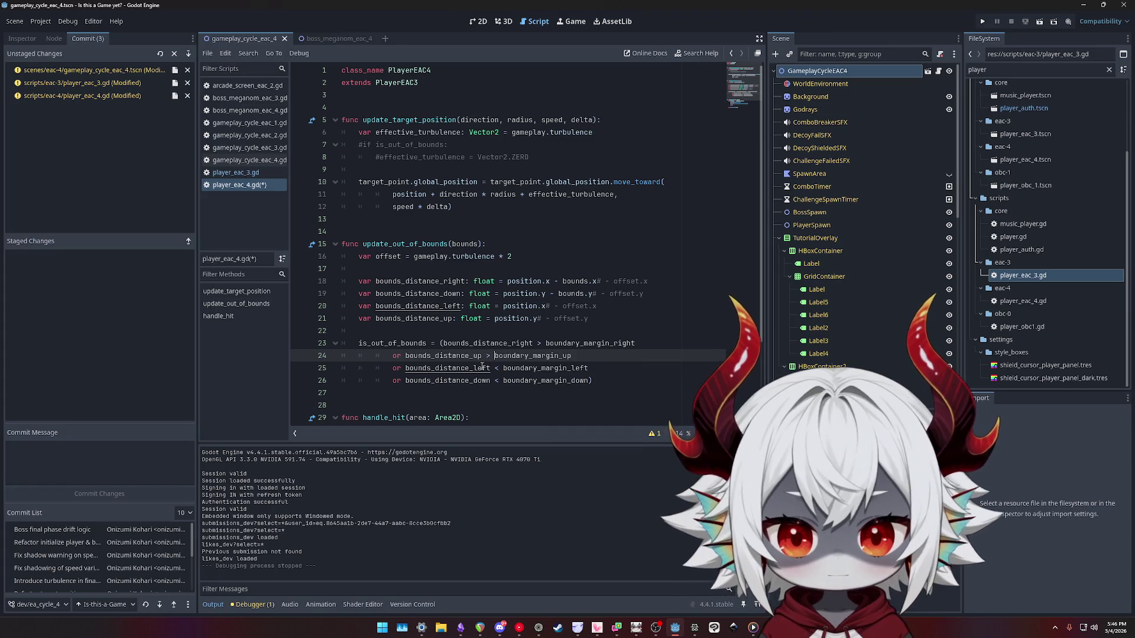
key(ctrl+Right)
key(BackSpace)
key(BackSpace)
text(down)
key(End)
key(BackSpace)
key(BackSpace)
text(down)
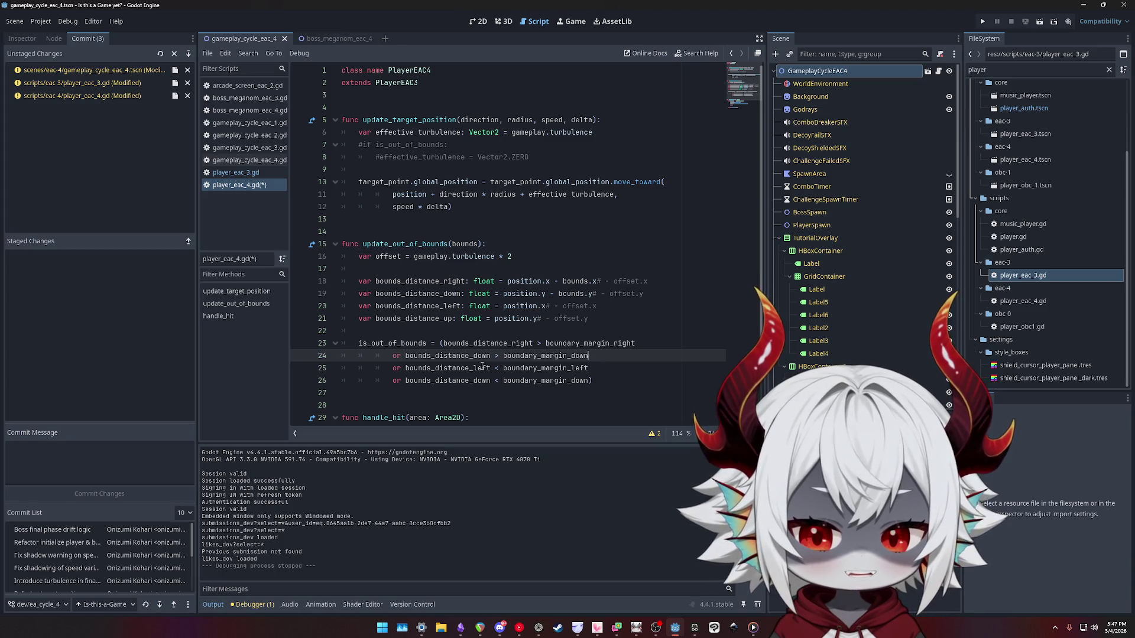
Select boundary_margin_down on line 24 and check the margin variables in player_eac_3.gd.
key(Down)
key(ctrl+Left)
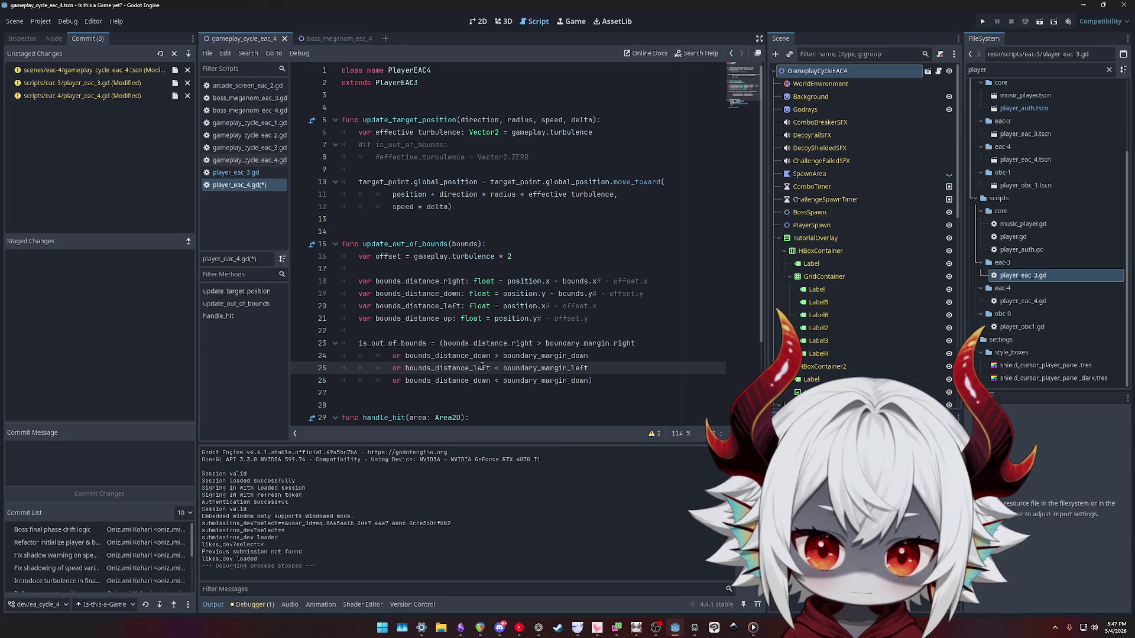
key(Up)
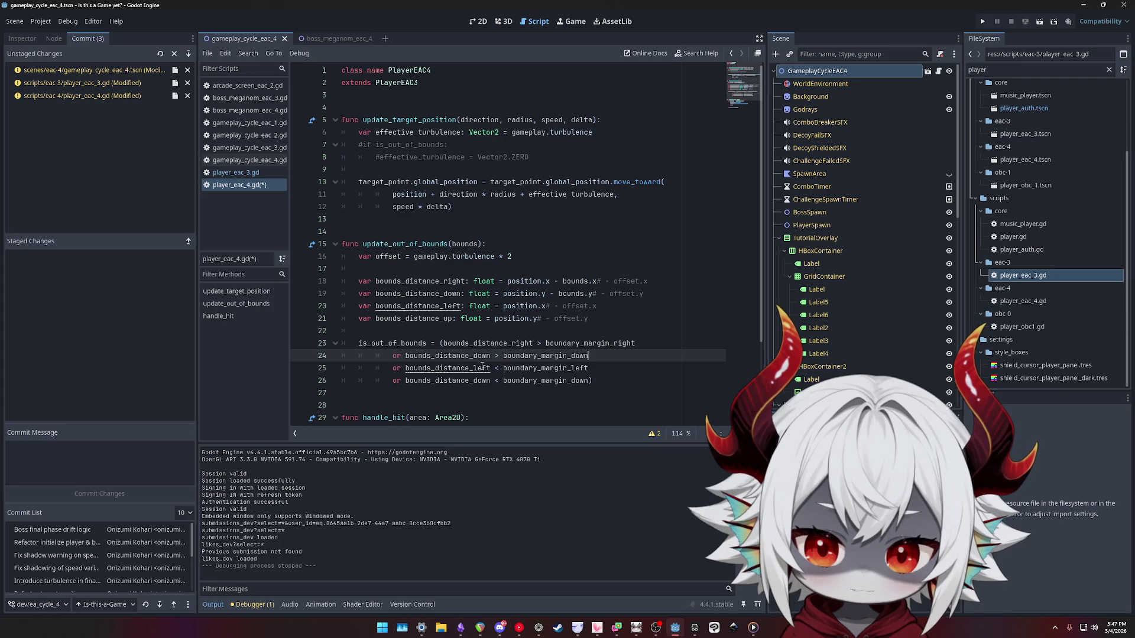
key(ctrl+shift+Left)
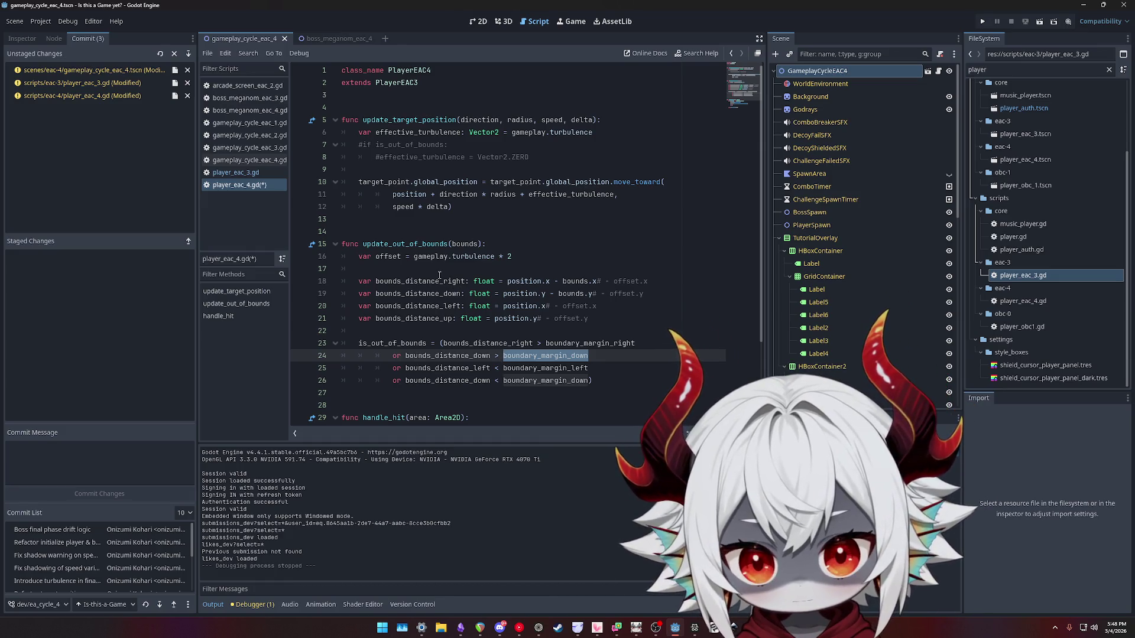
click(235, 172)
scroll(604, 265, up, 5)
scroll(749, 168, up, 15)
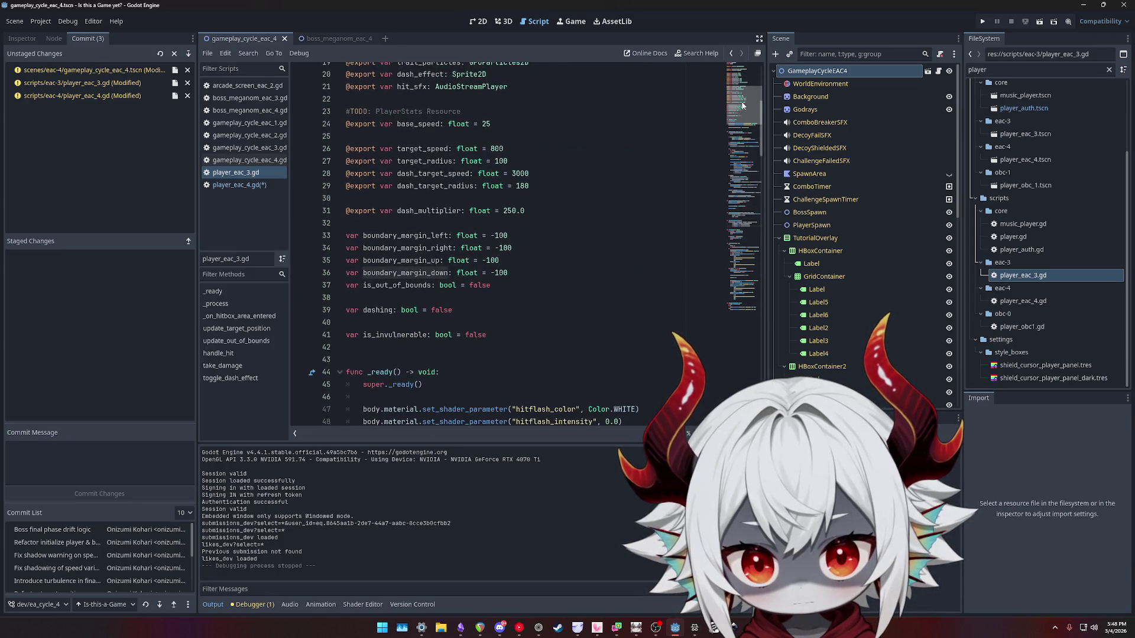
click(238, 186)
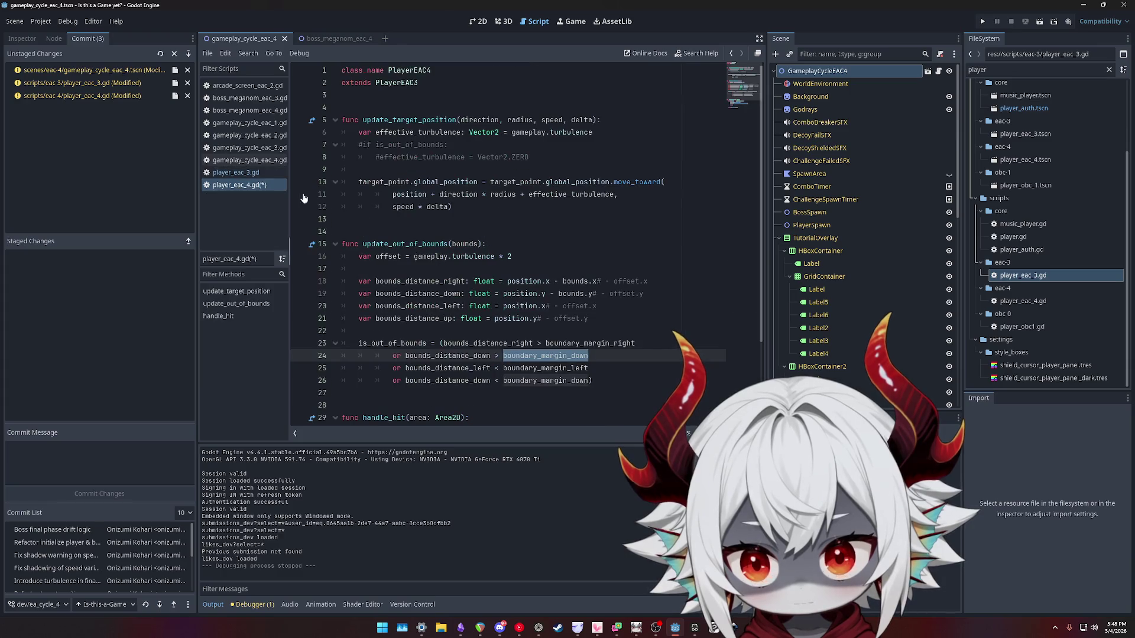
Prefix boundary_margin_right on line 23 and boundary_margin_down on line 24 with a minus sign.
click(519, 357)
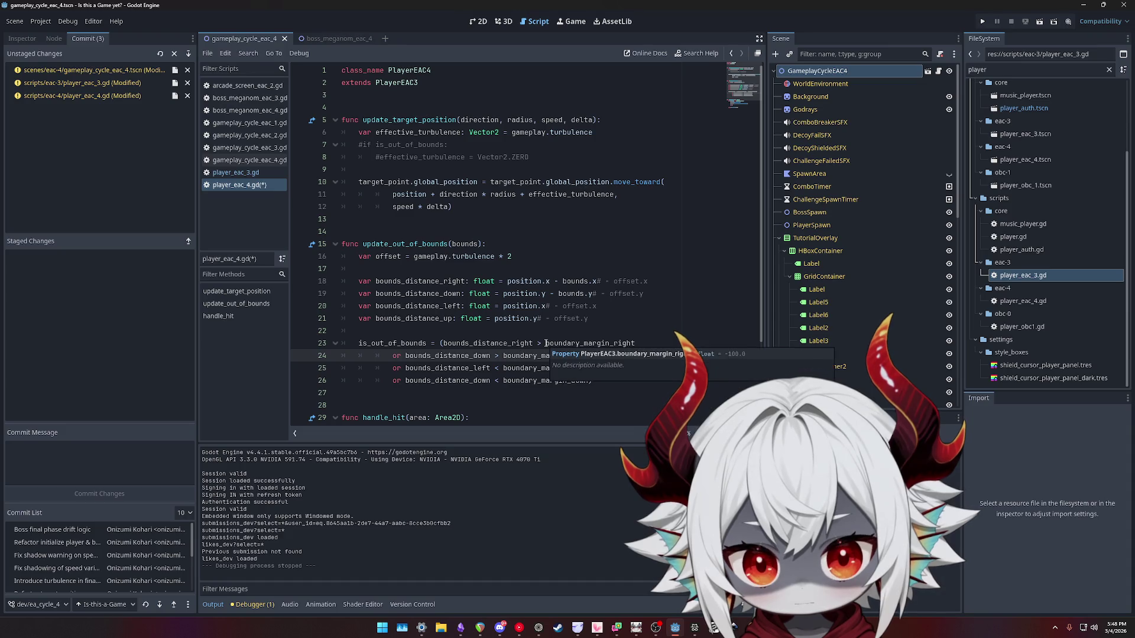
click(545, 343)
text(-)
click(507, 356)
text(-)
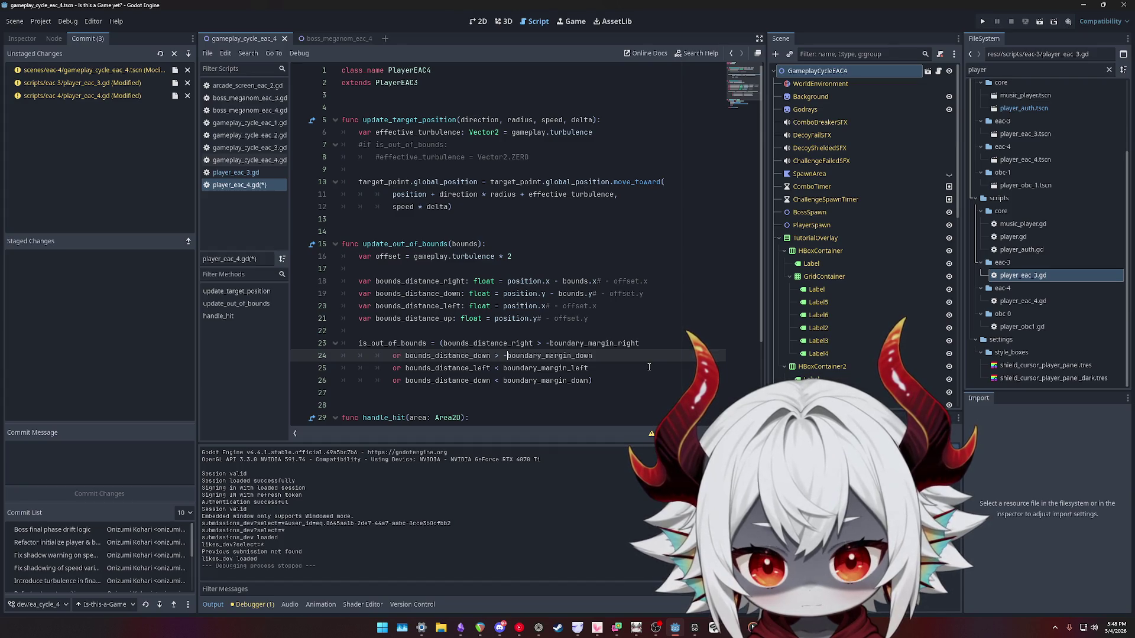
Review bounds_distance_left and boundary_margin_left on line 25.
double_click(448, 368)
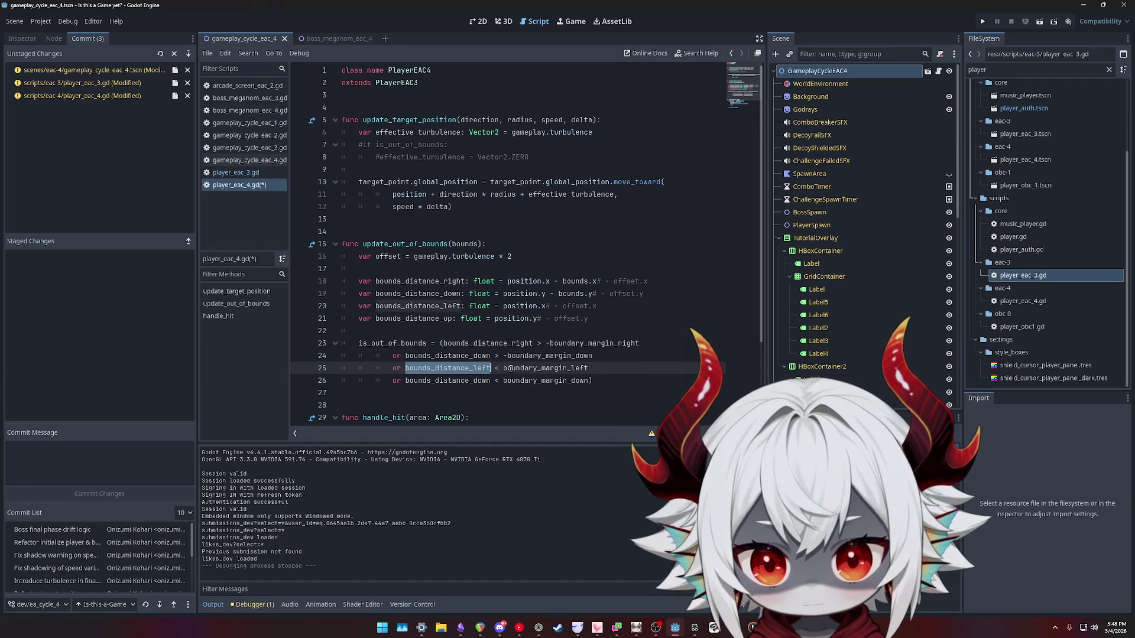
double_click(546, 368)
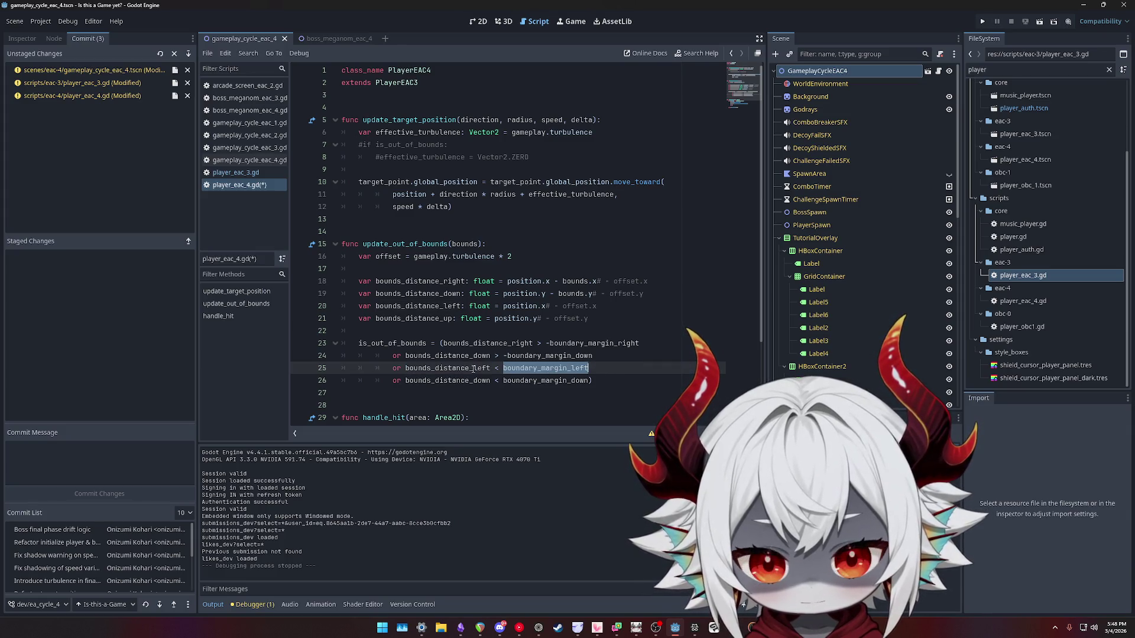
double_click(448, 368)
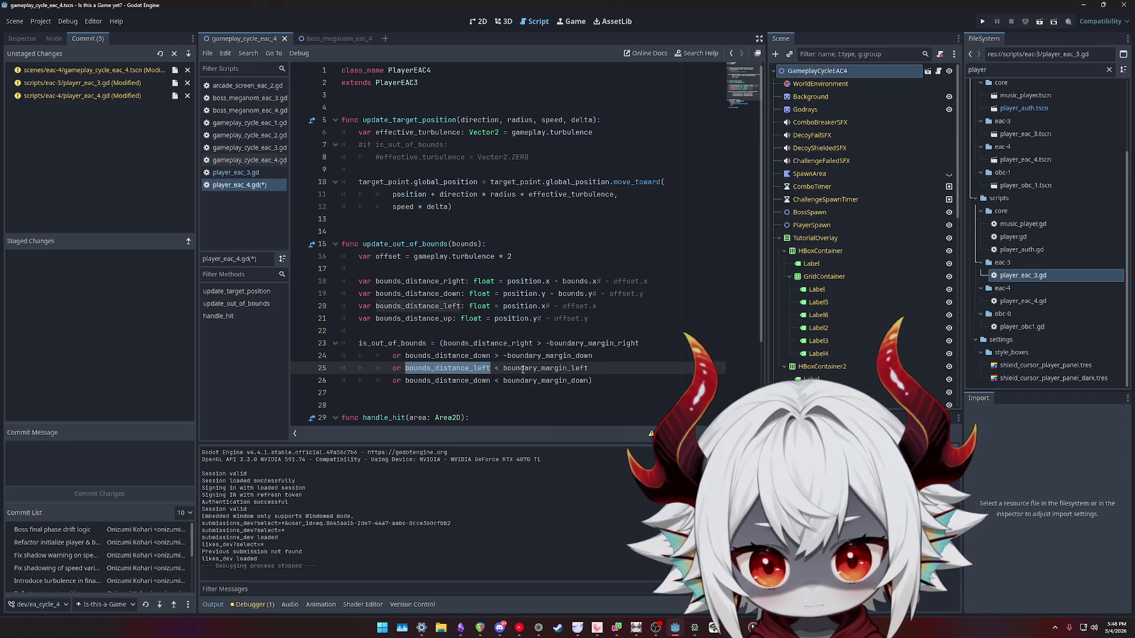
double_click(532, 368)
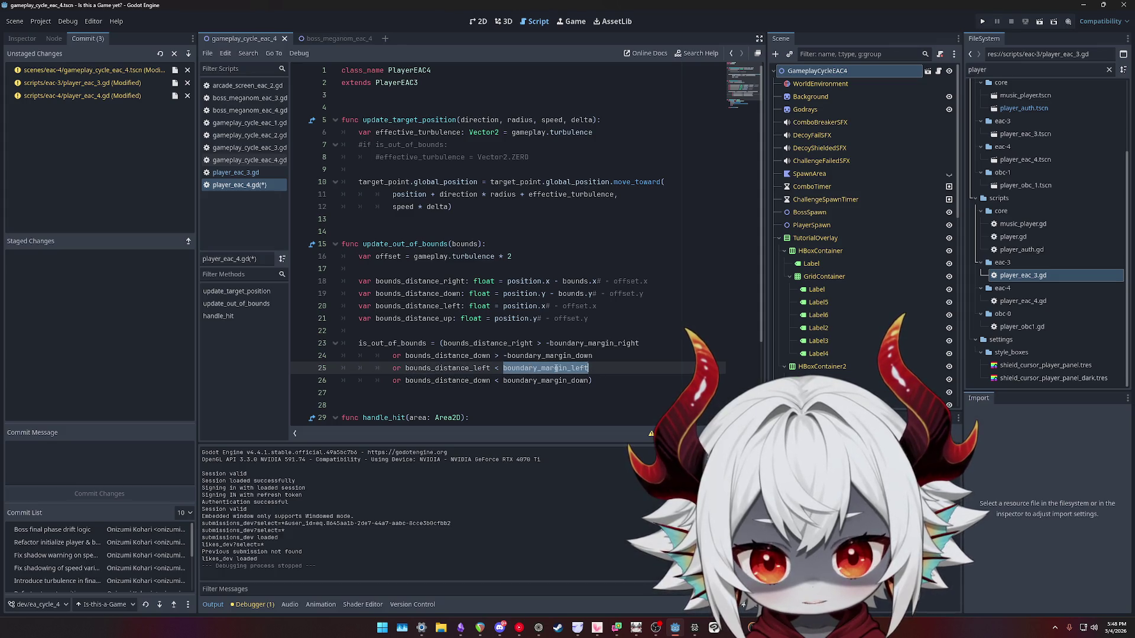
double_click(467, 368)
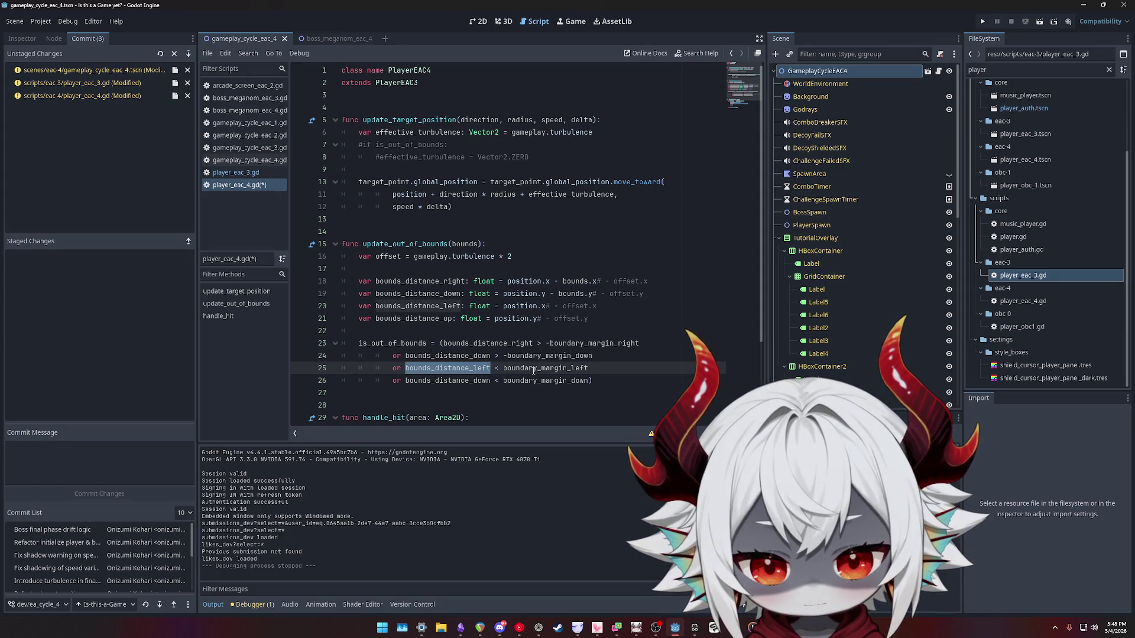
Rename line 26's bounds_distance_down to bounds_distance_up.
click(461, 380)
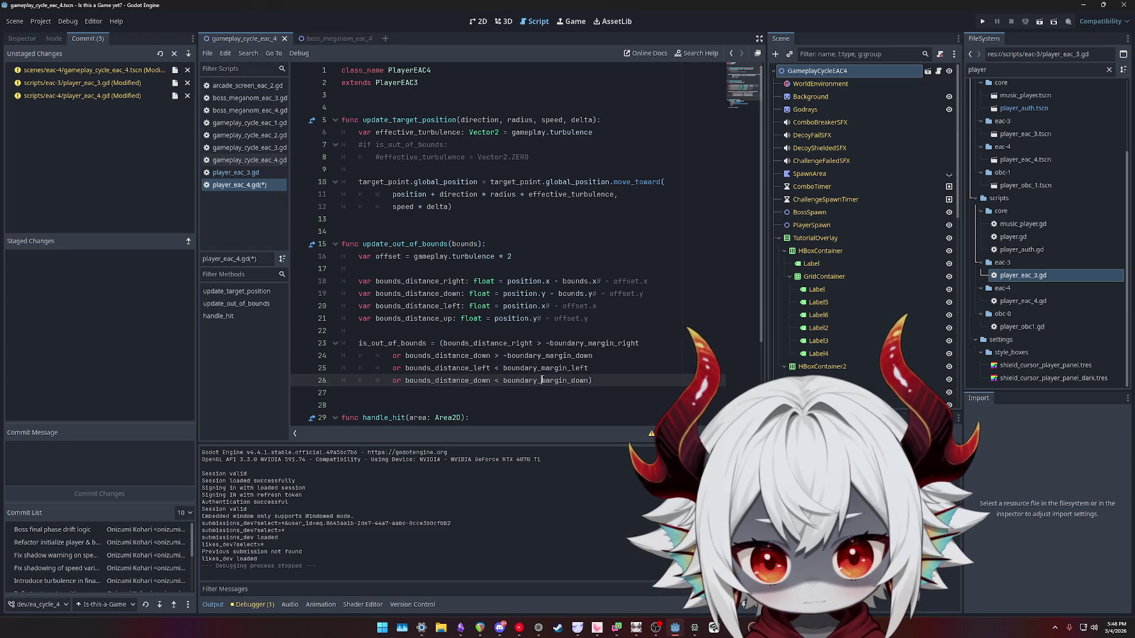
key(ctrl+d)
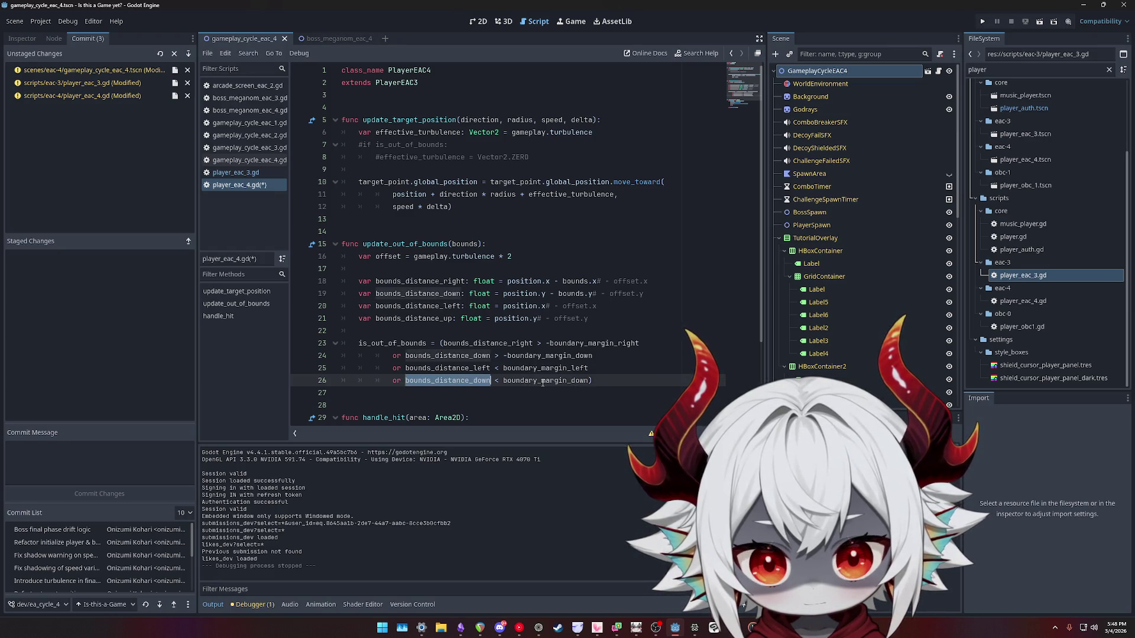
click(479, 380)
key(BackSpace)
key(BackSpace)
key(BackSpace)
text(up)
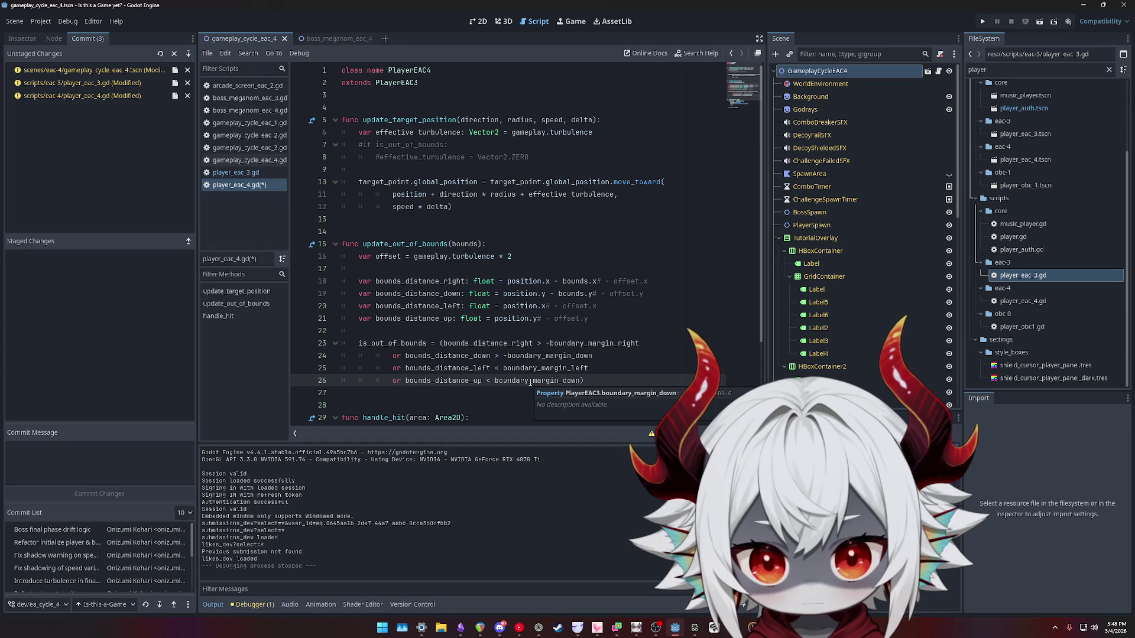
Recheck the names on line 26 and run the project to play-test.
double_click(528, 381)
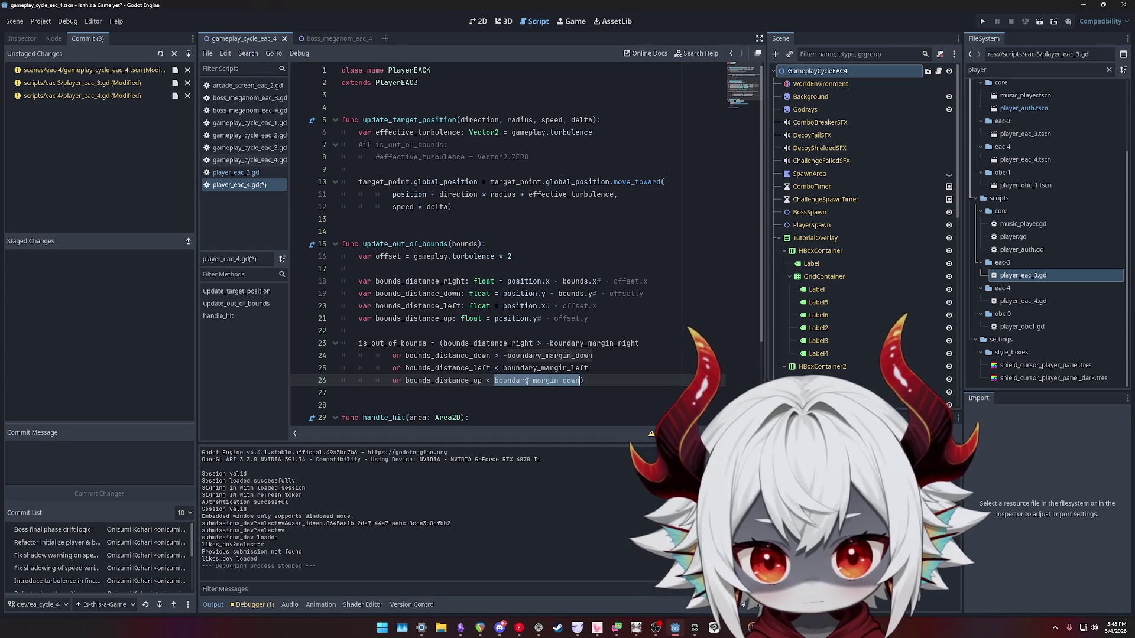
double_click(450, 380)
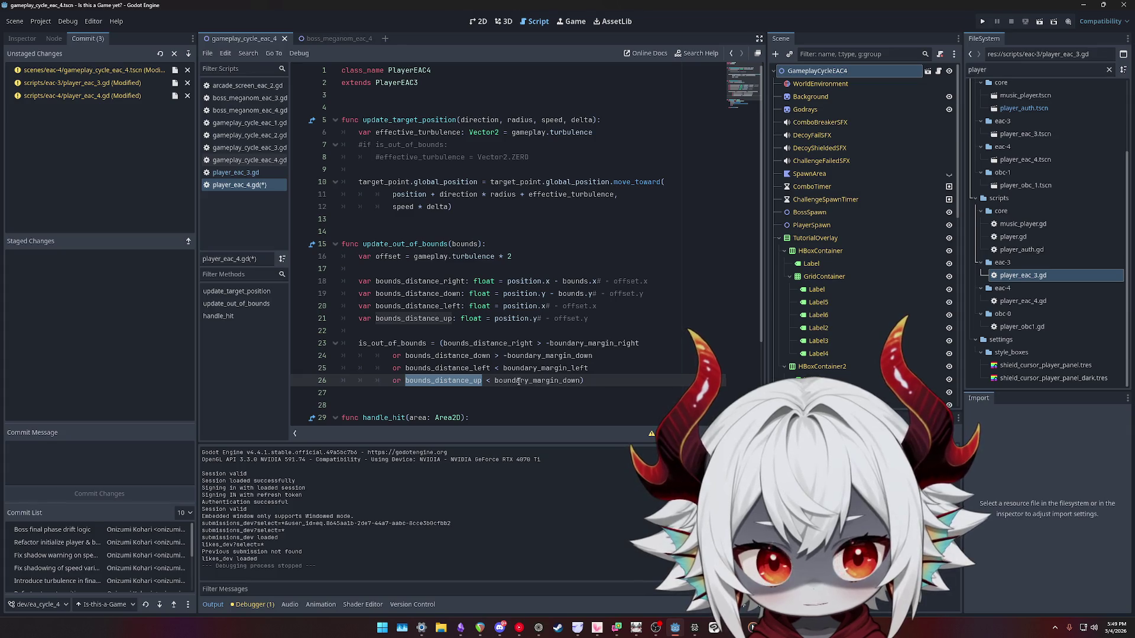
double_click(514, 381)
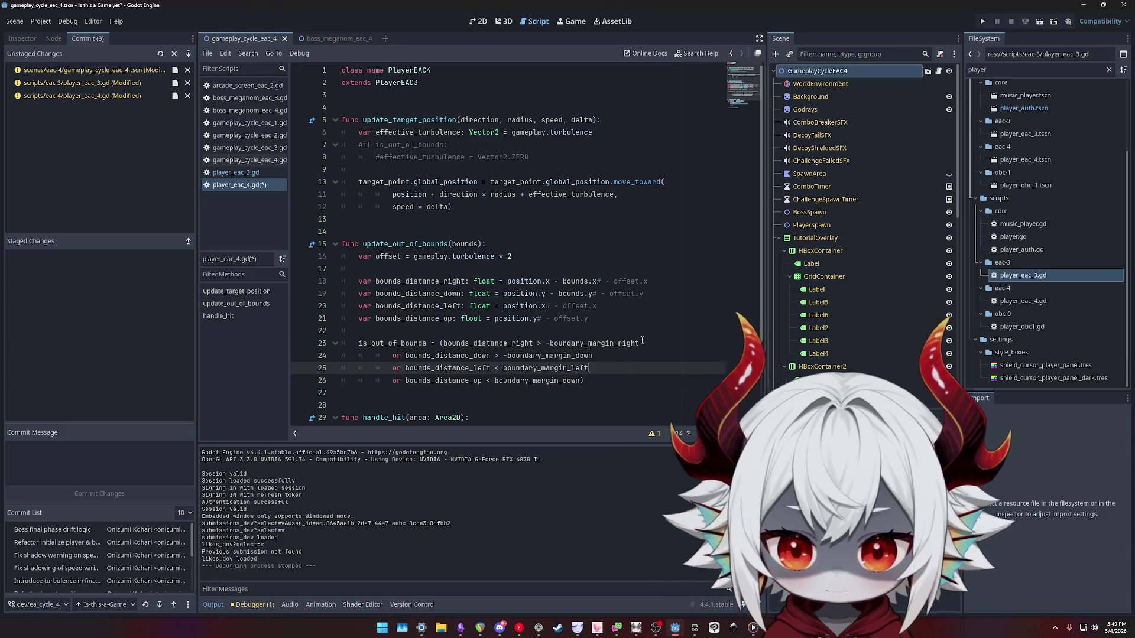
click(981, 19)
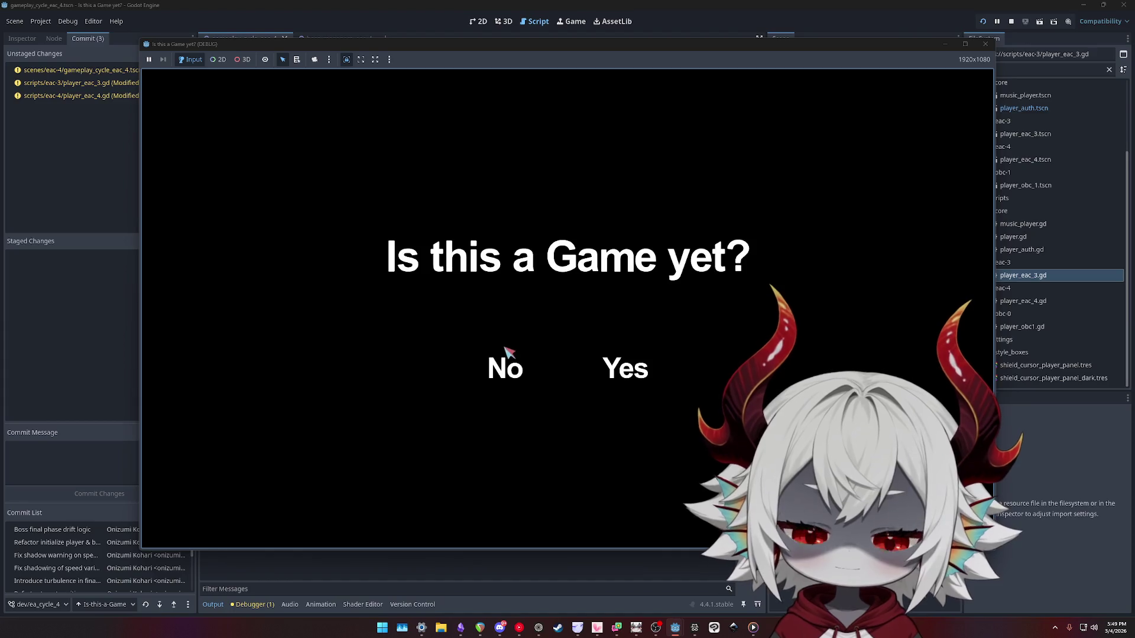
Answer No at the title prompt, dismiss the welcome message, play briefly, then stop and save.
click(502, 358)
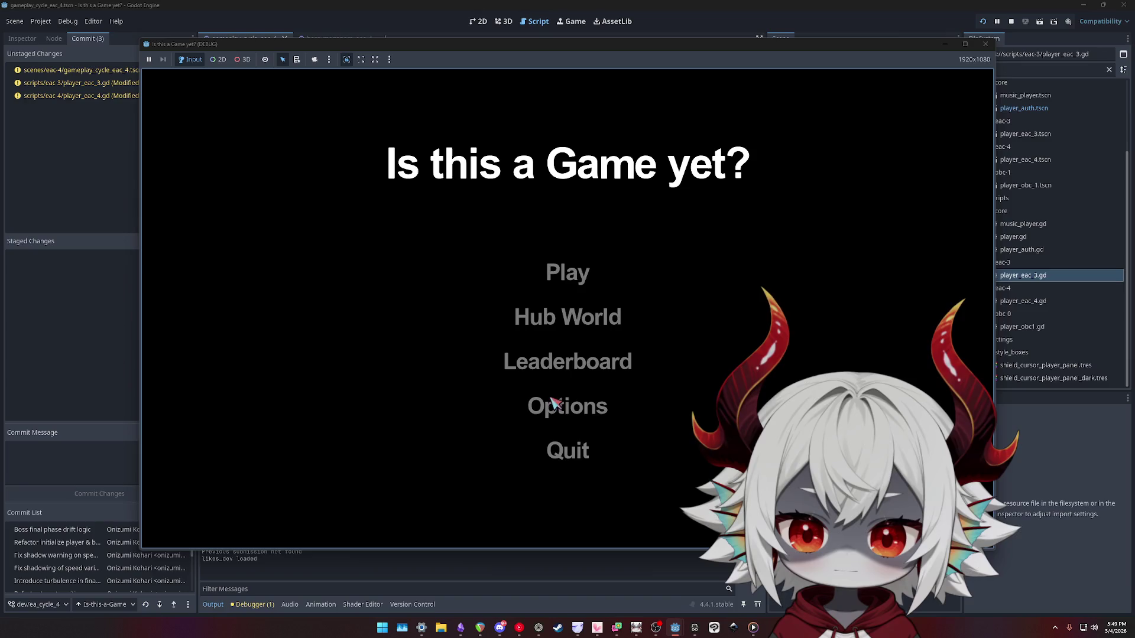
click(567, 444)
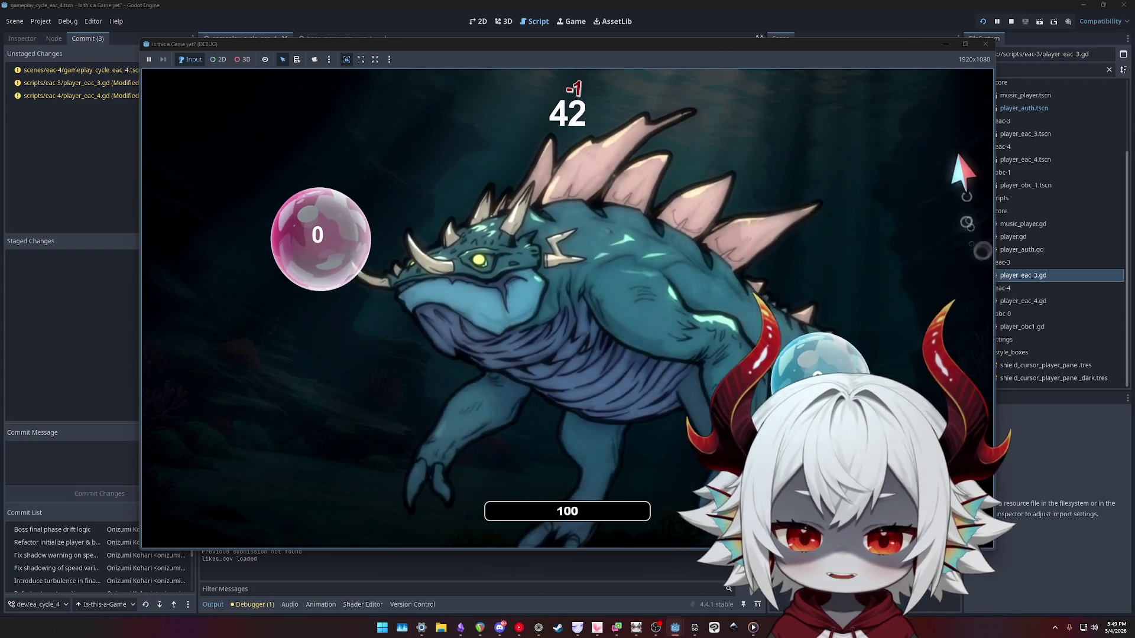
click(985, 43)
key(ctrl+s)
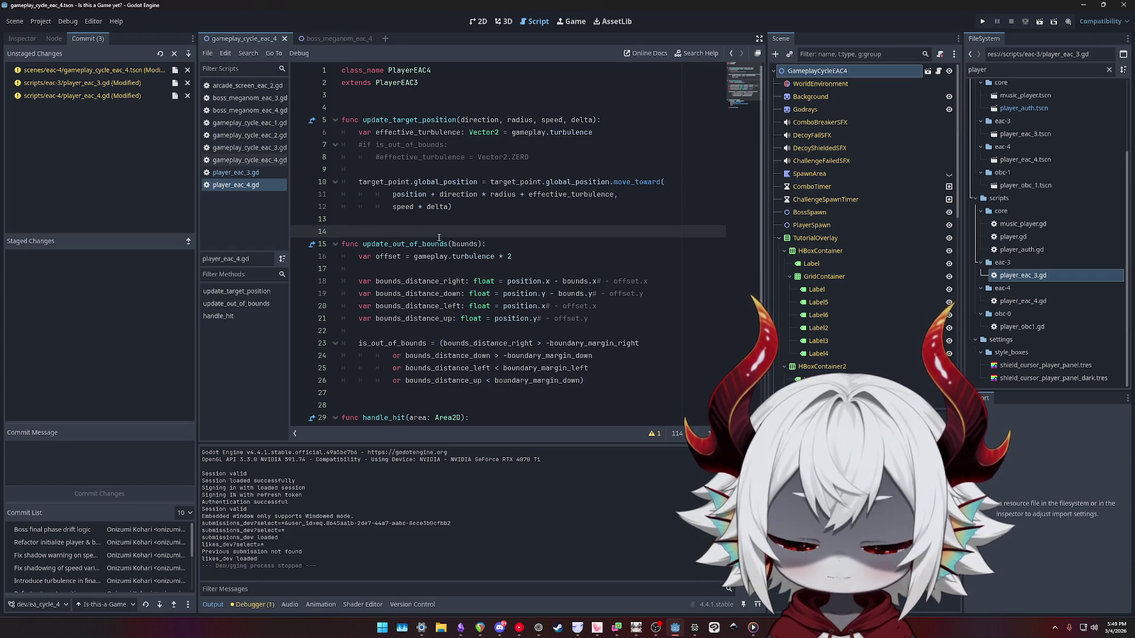
click(241, 172)
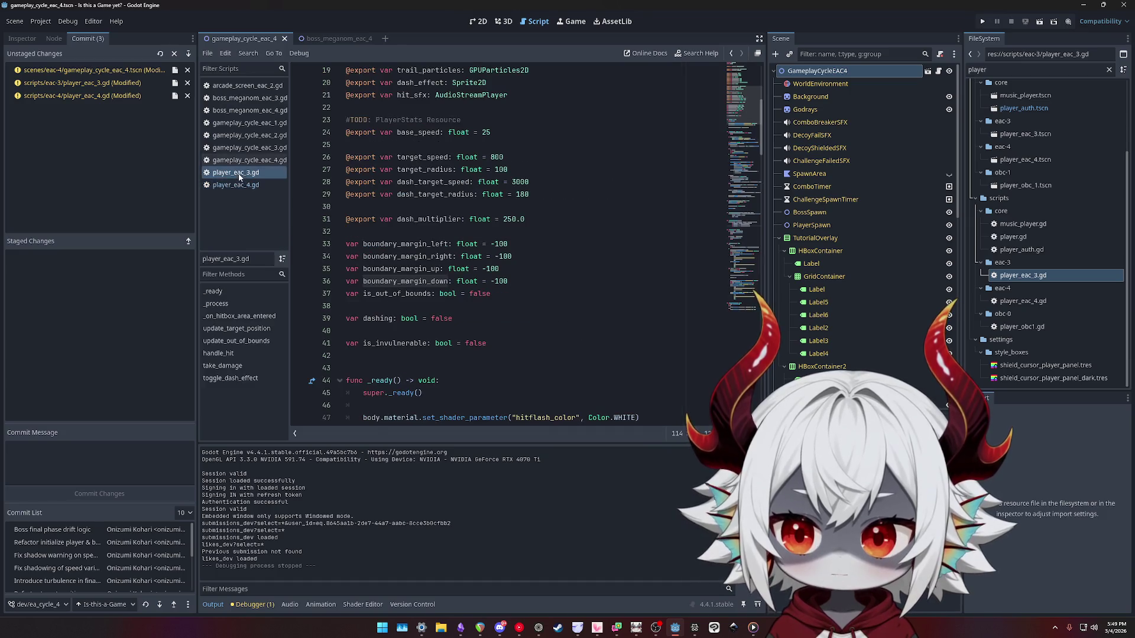
scroll(732, 217, down, 20)
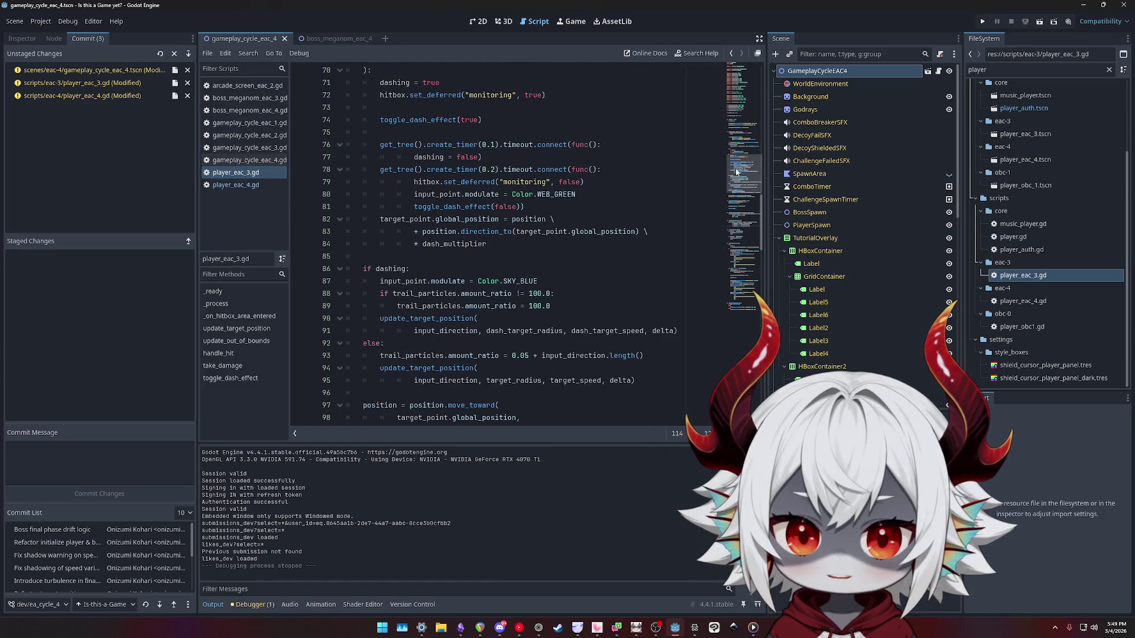
scroll(722, 240, down, 7)
scroll(649, 293, up, 6)
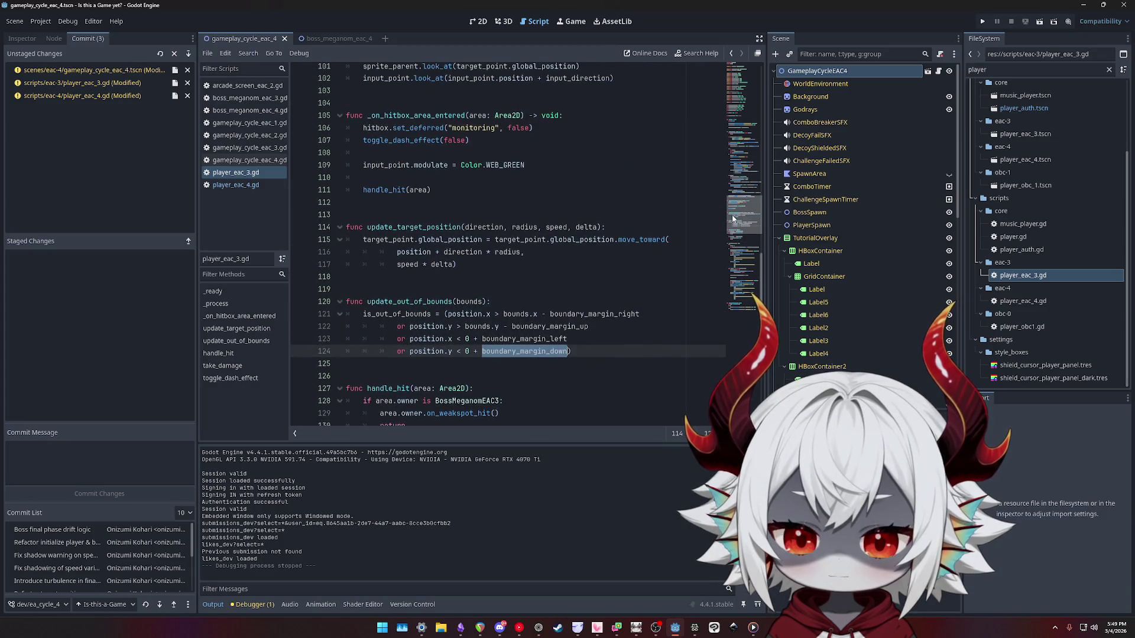
click(644, 327)
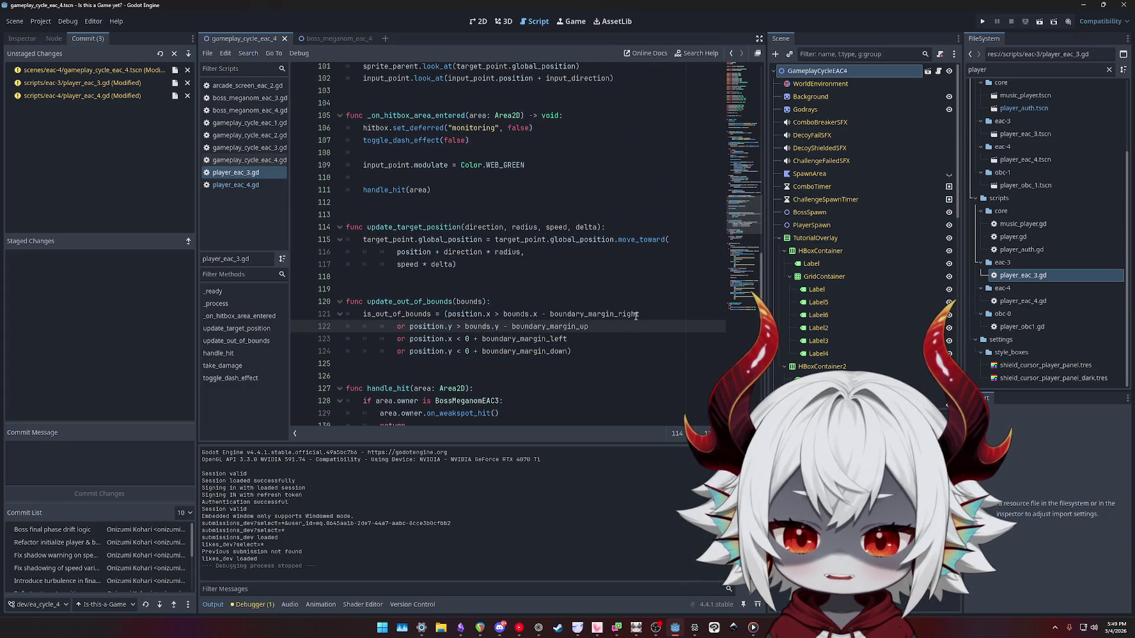
mouse_move(745, 193)
mouse_down()
mouse_move(760, 115)
mouse_move(755, 222)
mouse_up()
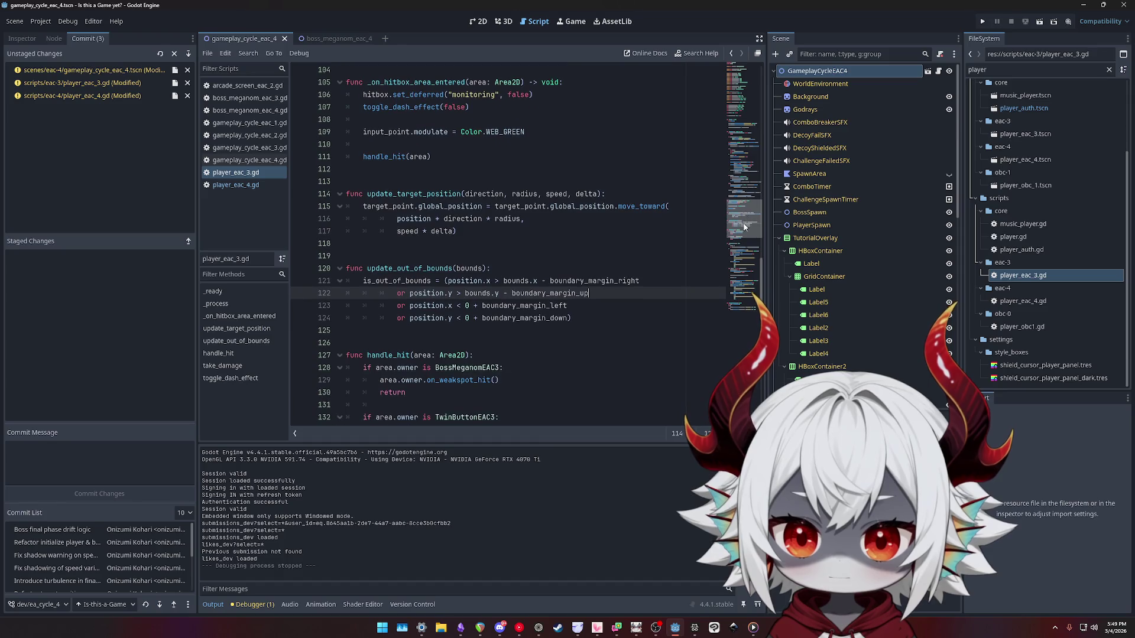
click(606, 313)
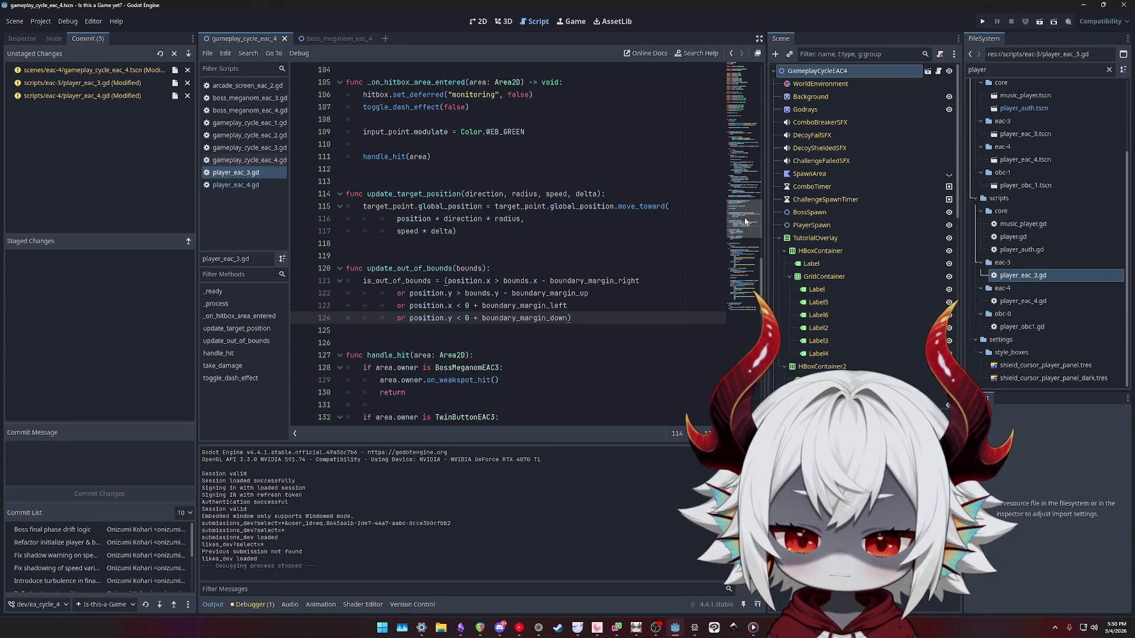
click(83, 83)
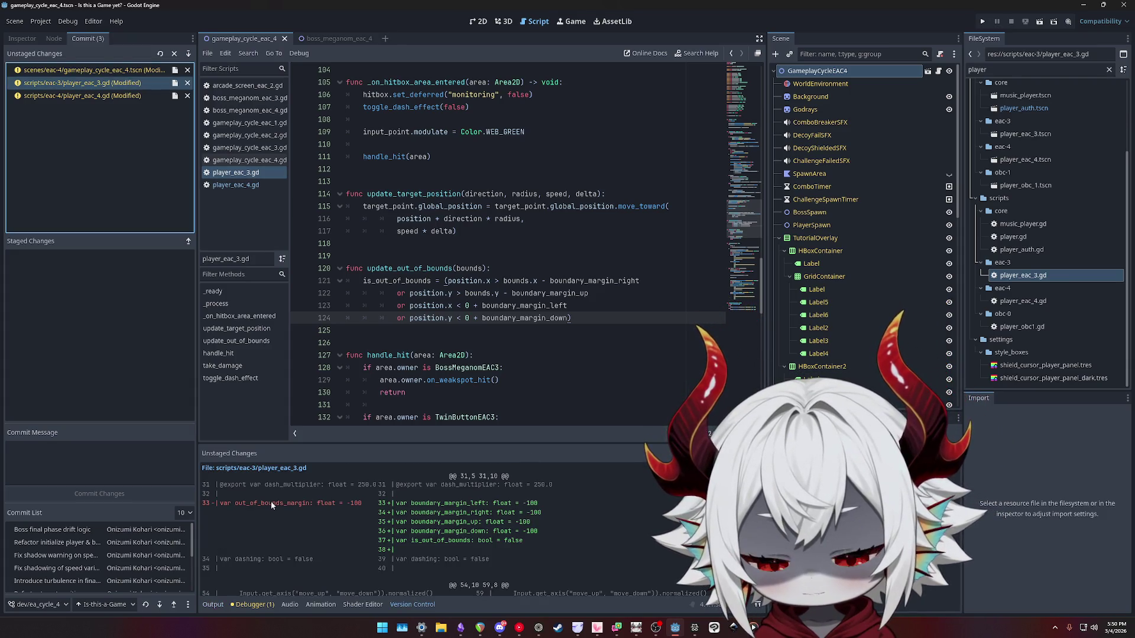
Scroll through the player_eac_3.gd diff to compare the boundary margin changes.
scroll(548, 525, down, 3)
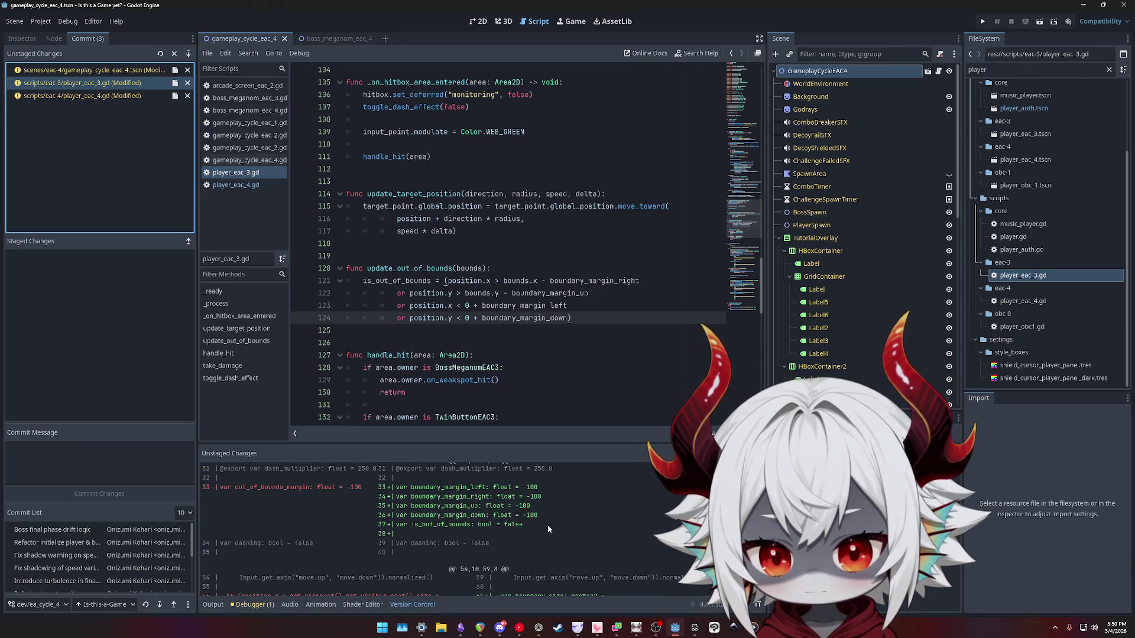
scroll(547, 525, down, 1)
scroll(547, 525, up, 3)
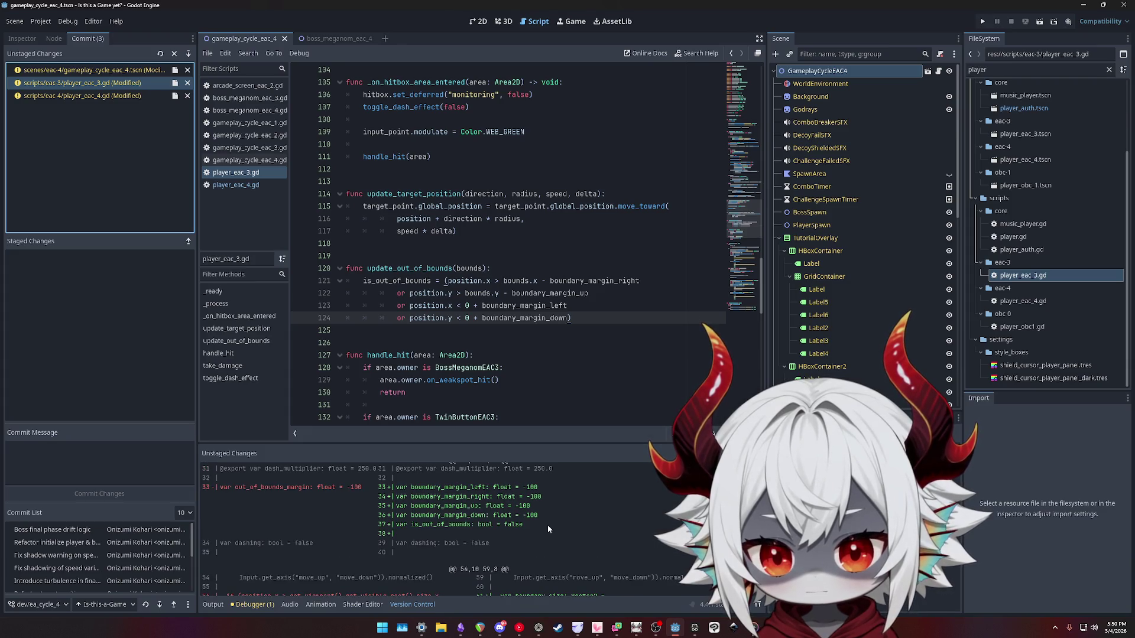
scroll(547, 525, down, 1)
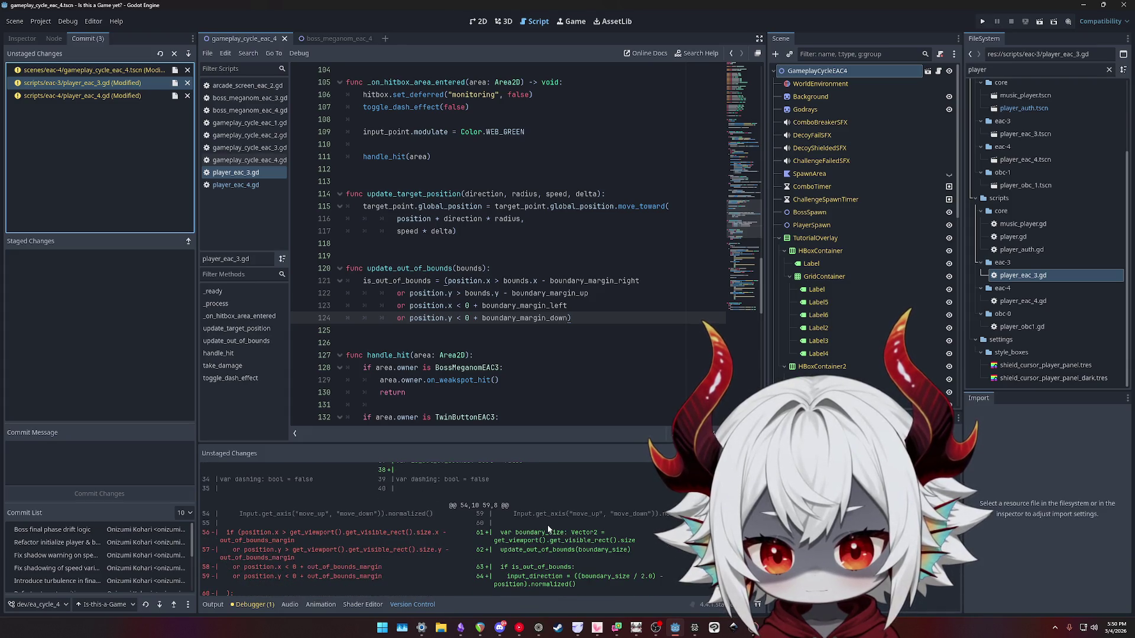
scroll(547, 525, up, 2)
scroll(547, 525, down, 6)
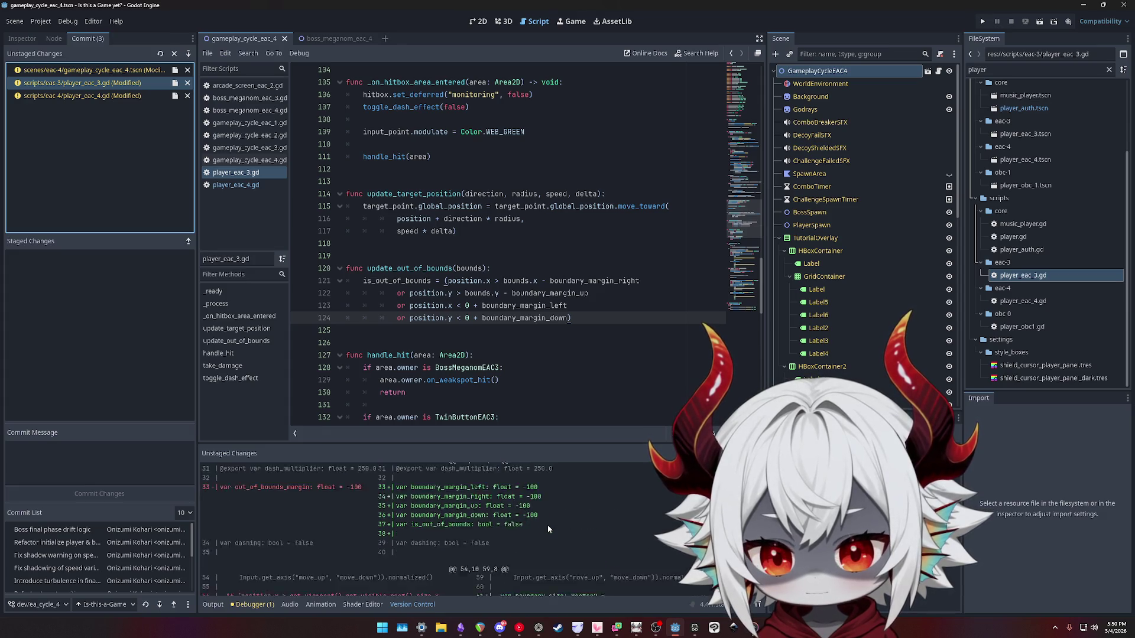
scroll(549, 528, down, 3)
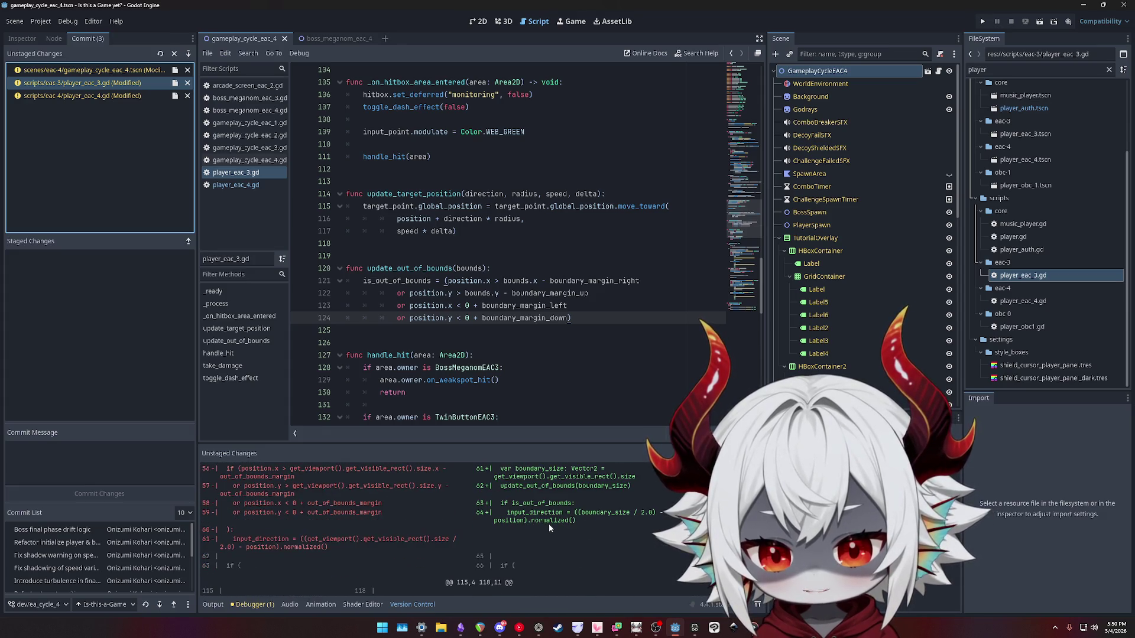
scroll(628, 547, up, 2)
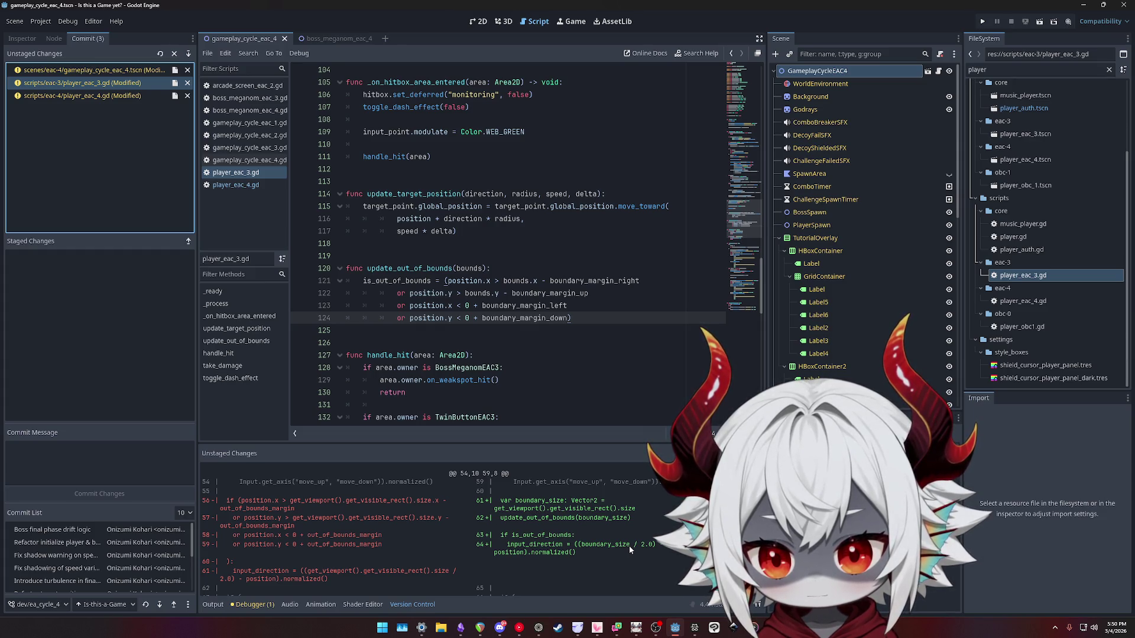
scroll(539, 406, up, 15)
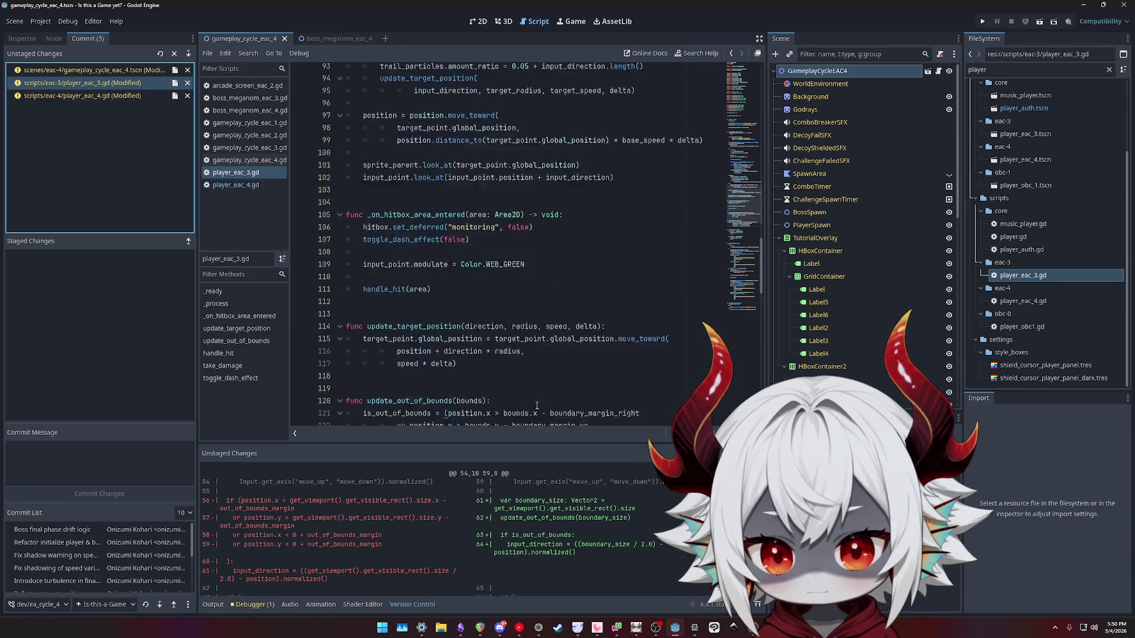
scroll(538, 406, up, 5)
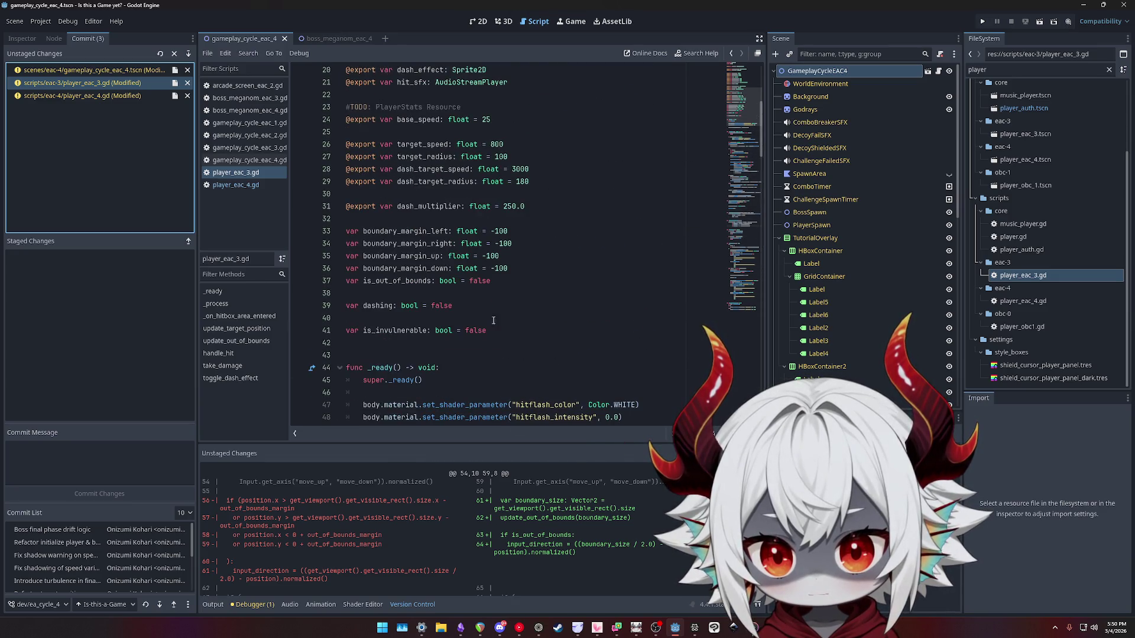
Select the four boundary margin declarations on lines 33–36 of player_eac_3.gd.
mouse_move(508, 269)
mouse_down()
mouse_move(360, 246)
mouse_move(345, 231)
mouse_up()
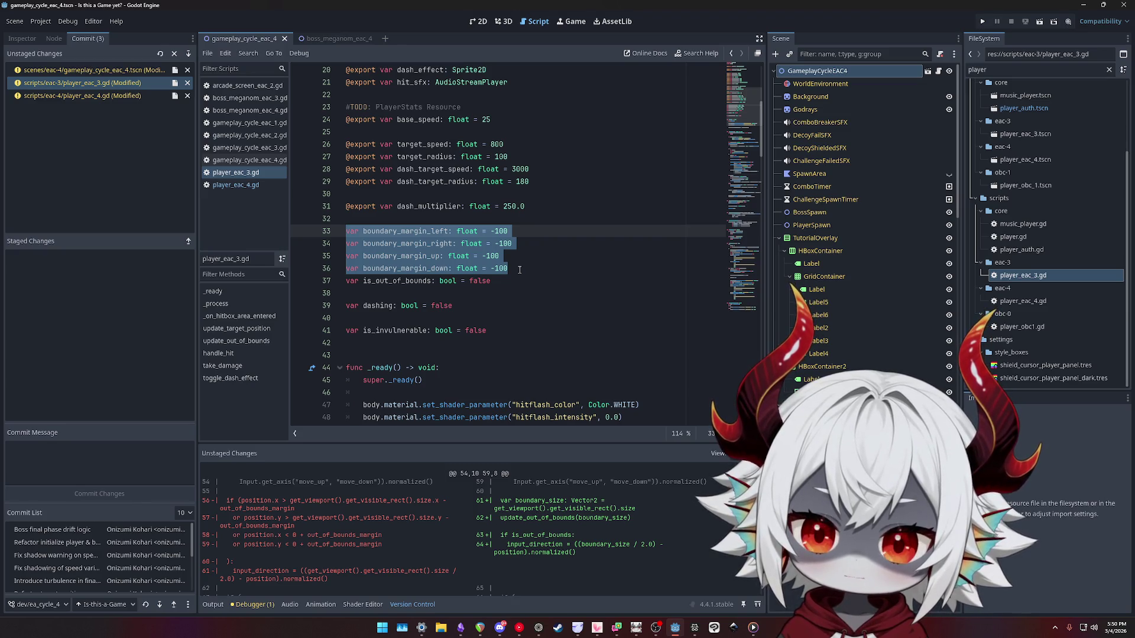
double_click(412, 232)
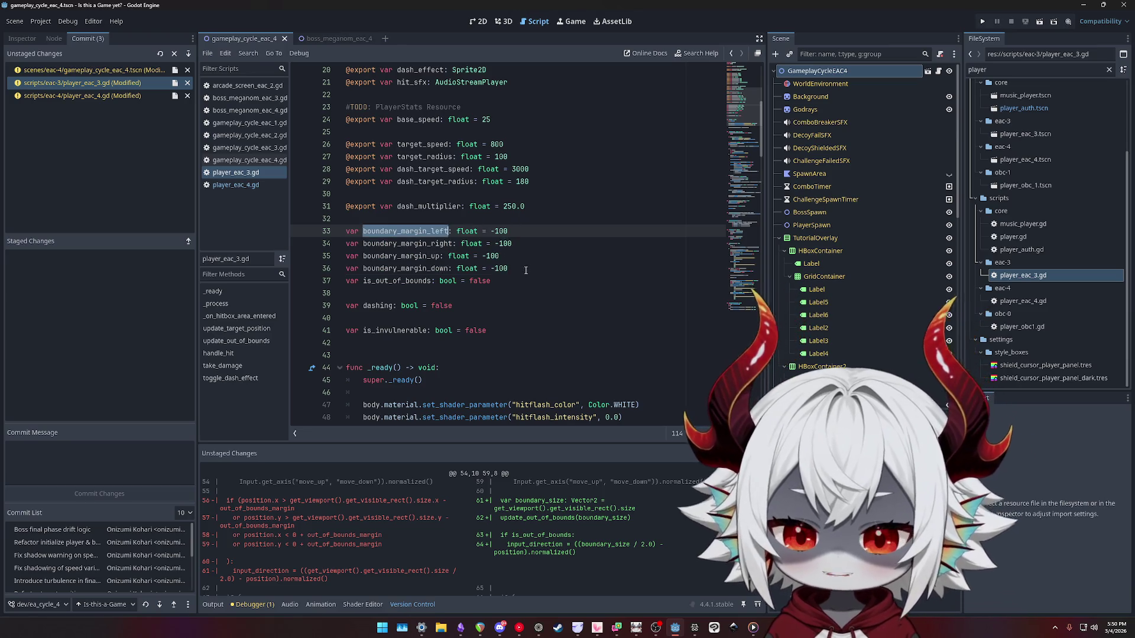
drag(522, 270, 306, 234)
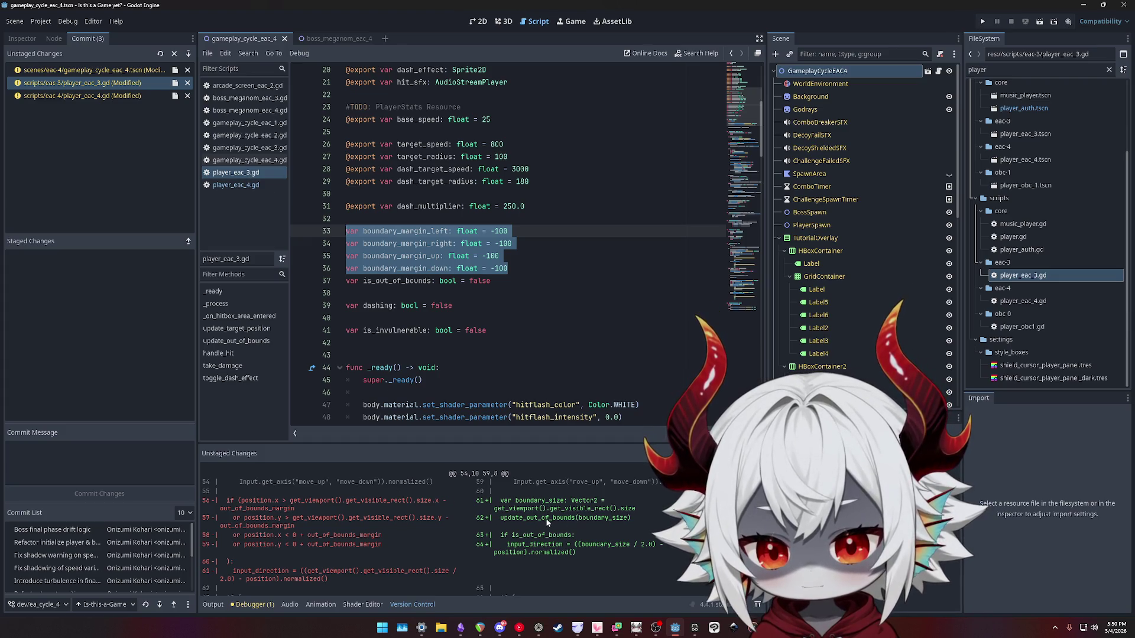
scroll(593, 547, up, 5)
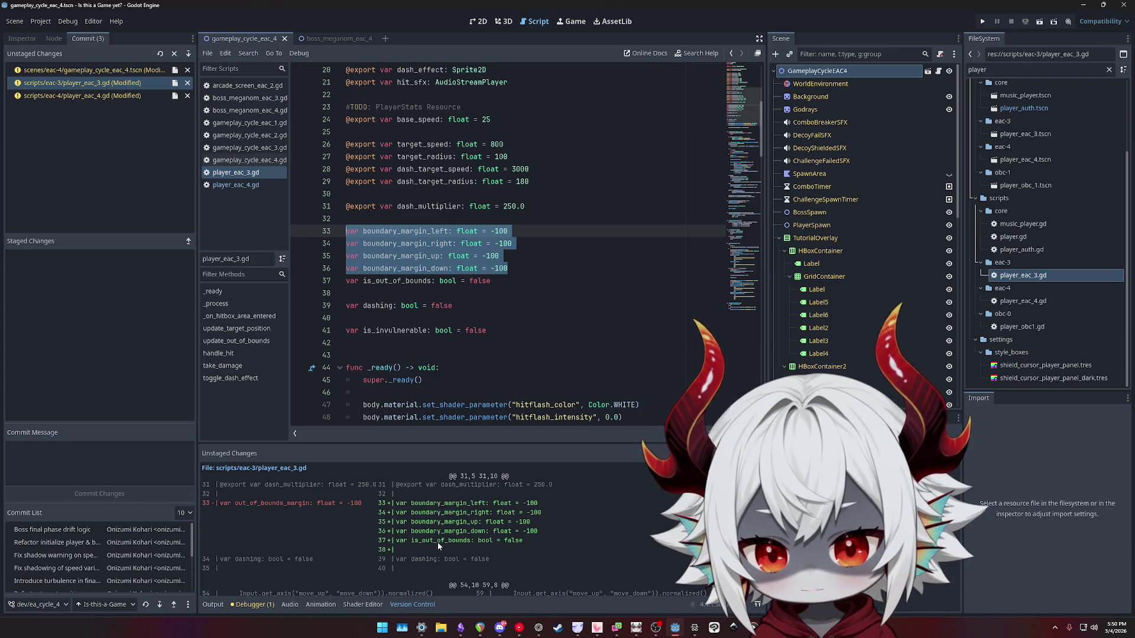
click(364, 230)
Rename boundary_margin_left to out_of_bounds_margin and delete the right, up and down margin declarations.
double_click(365, 231)
text(out_)
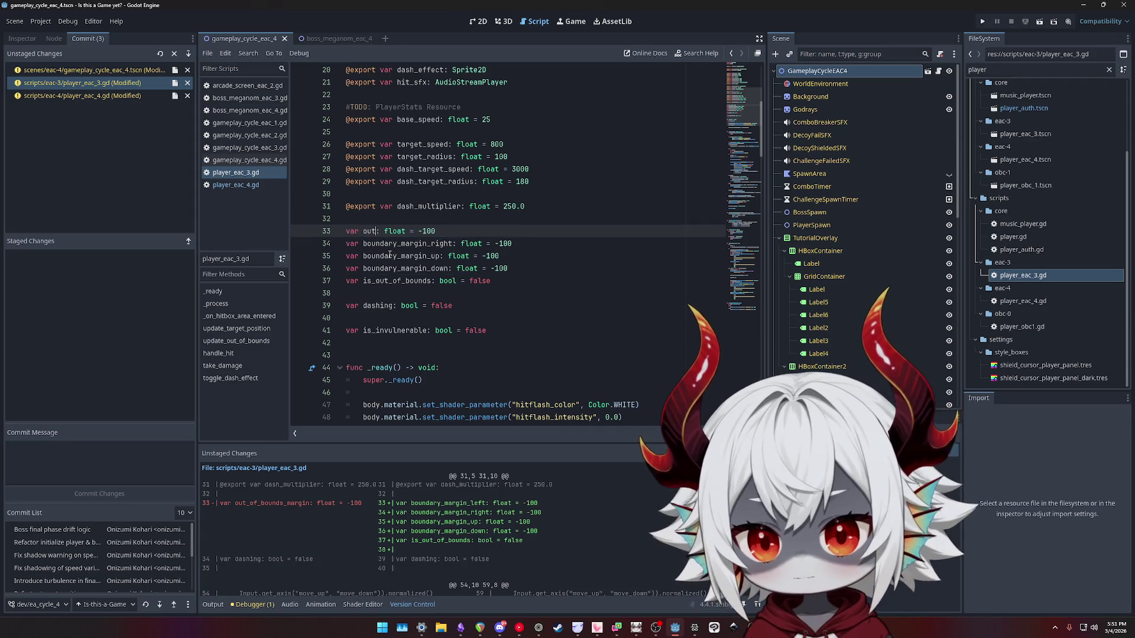
text(of_bounds_margi)
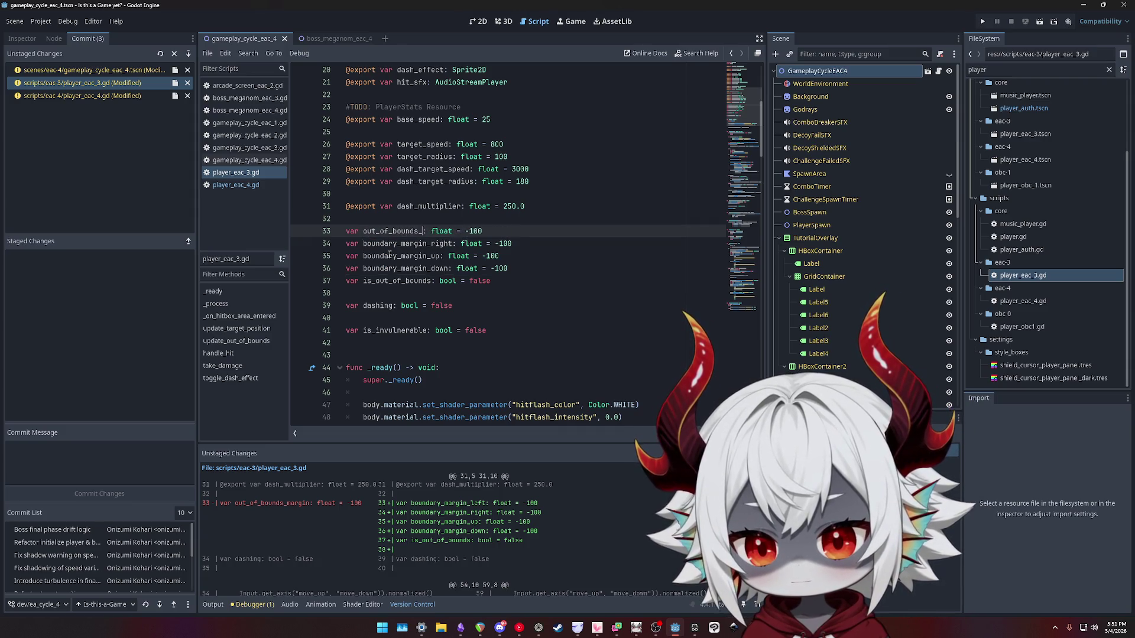
text(n)
key(Down)
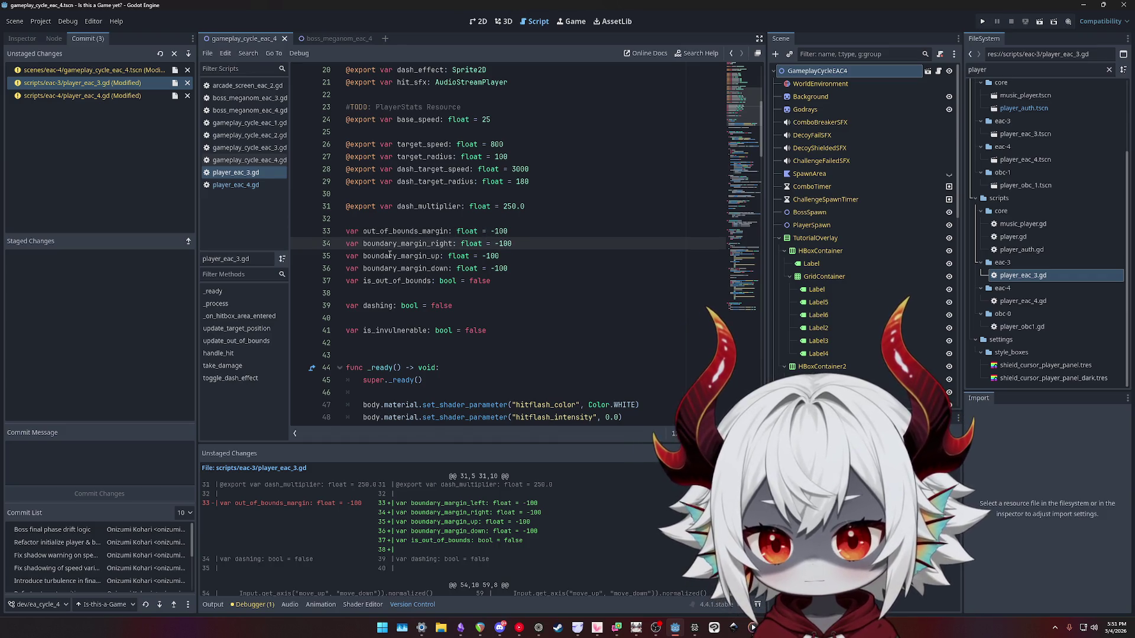
key(ctrl+shift+k)
key(ctrl+shift+k)
key(ctrl+shift+k)
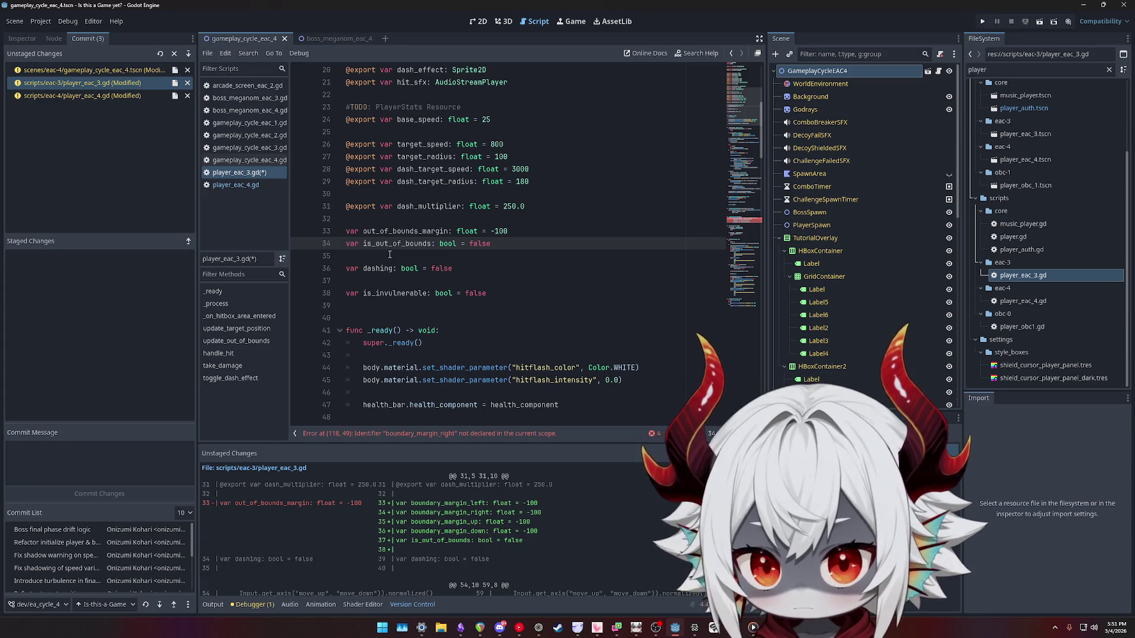
Replace all four margin names in the out-of-bounds check with out_of_bounds_margin and save.
double_click(402, 231)
key(ctrl+c)
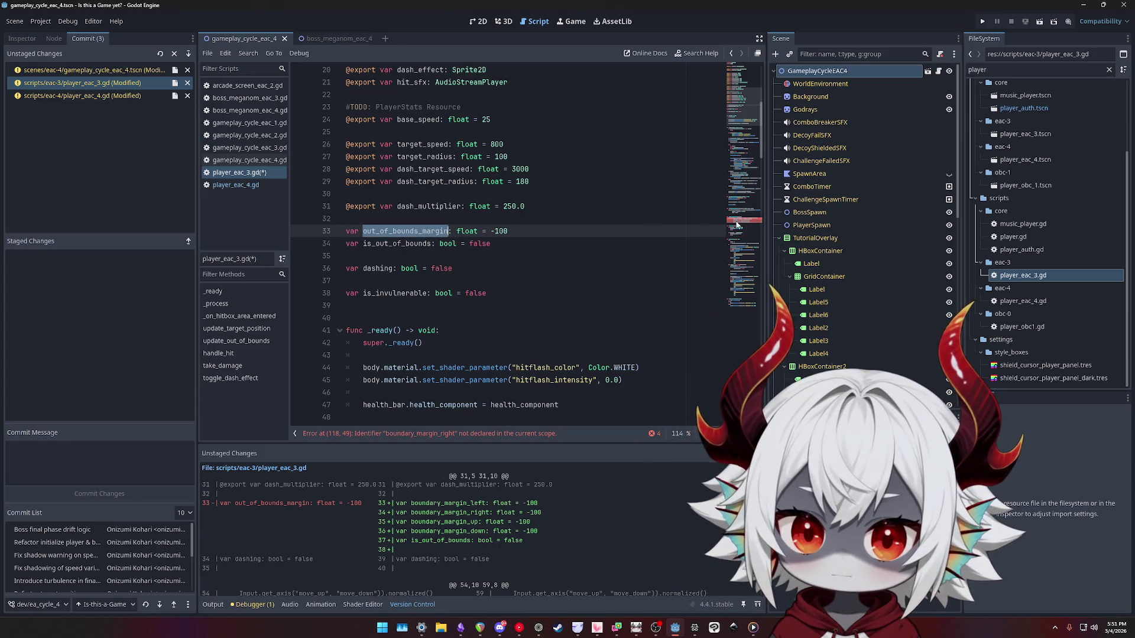
scroll(640, 249, down, 20)
double_click(594, 231)
alt+double_click(550, 244)
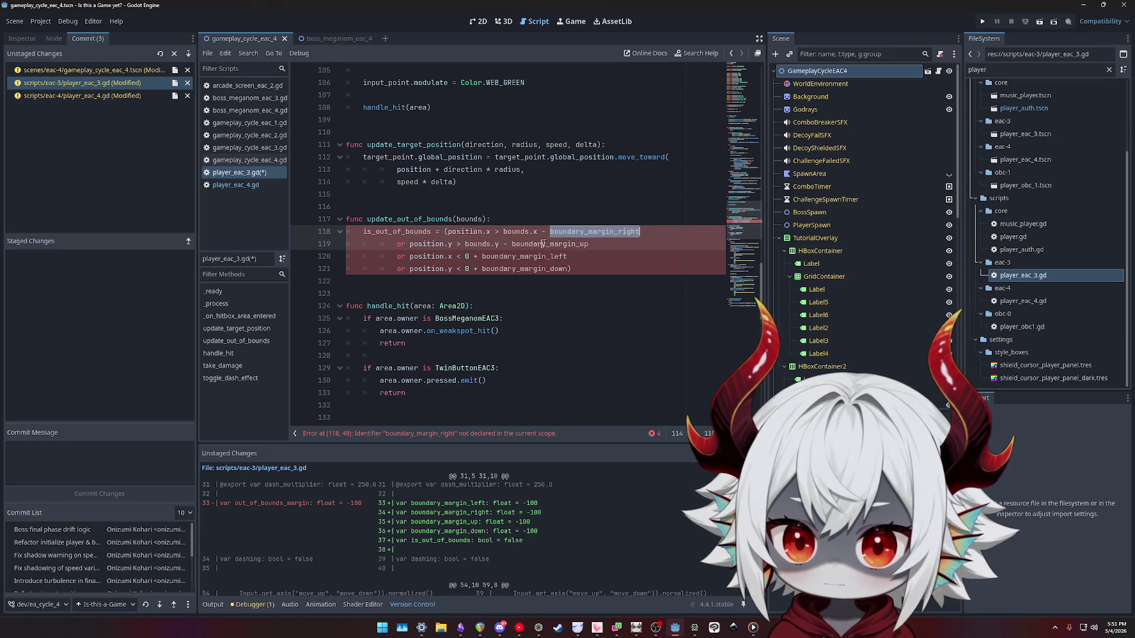
alt+double_click(521, 256)
alt+double_click(526, 269)
key(ctrl+v)
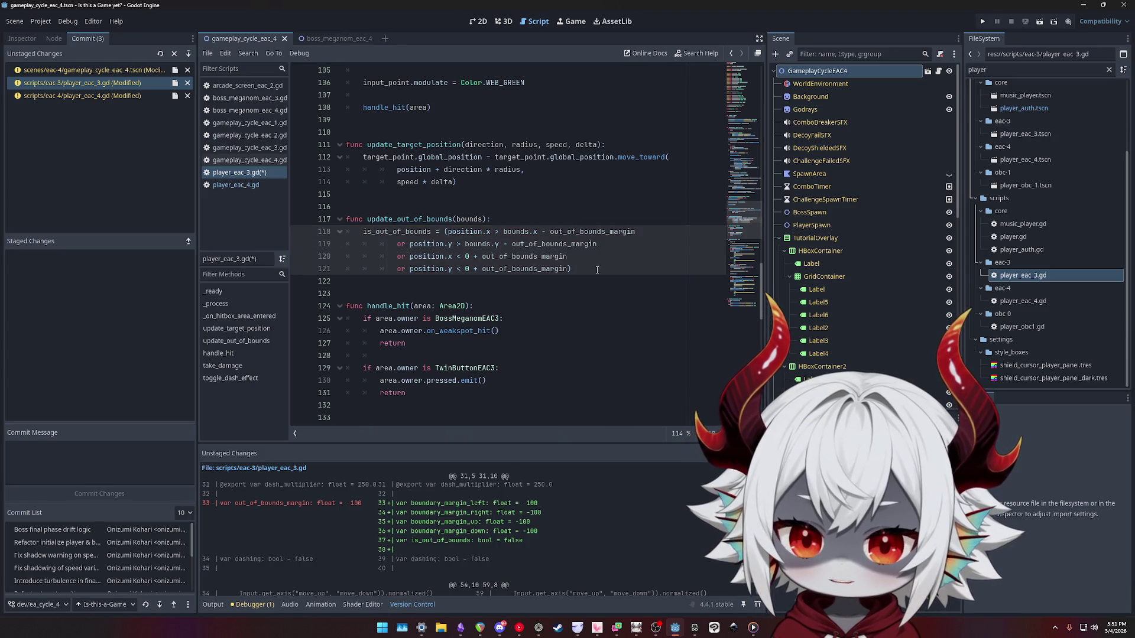
key(ctrl+s)
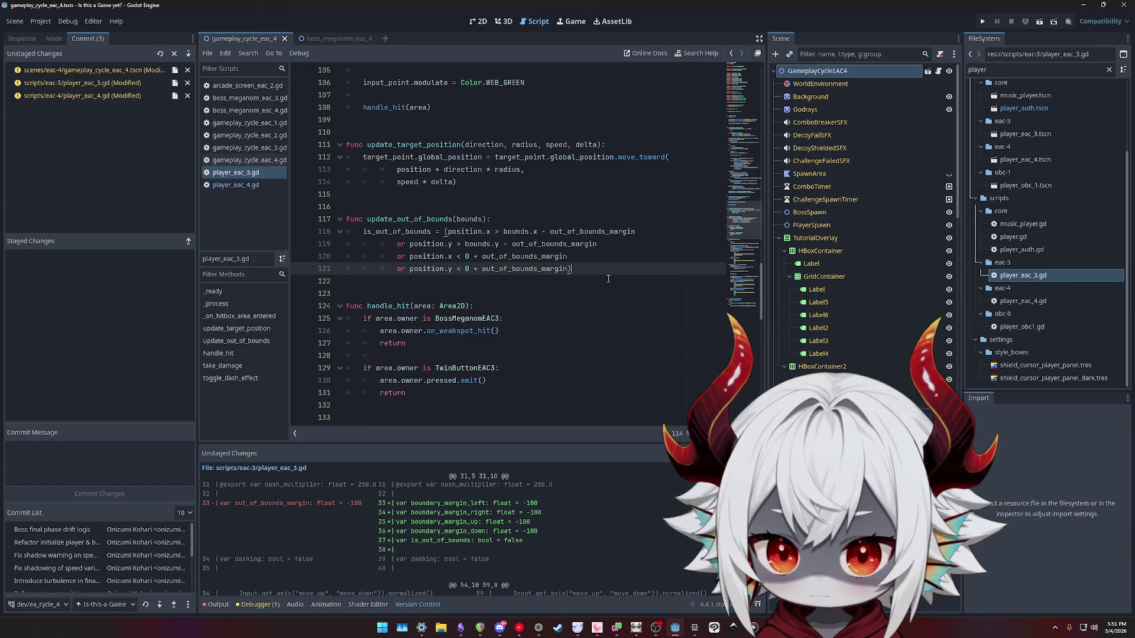
Switch to player_eac_4.gd and save the open files.
scroll(747, 225, up, 3)
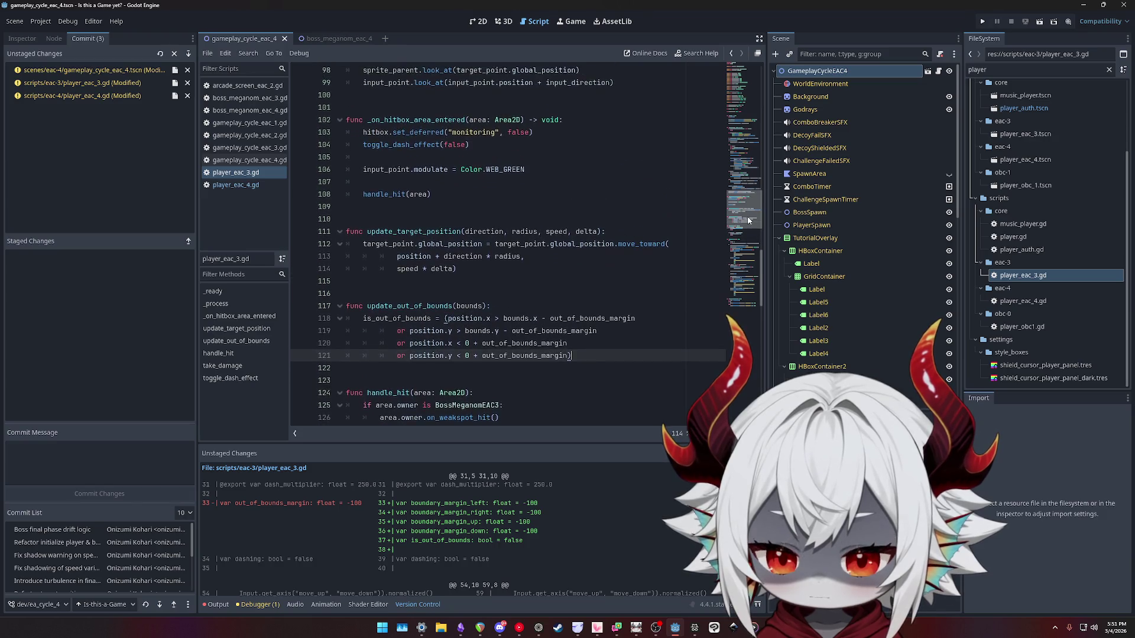
drag(749, 219, 746, 97)
click(593, 228)
key(ctrl+s)
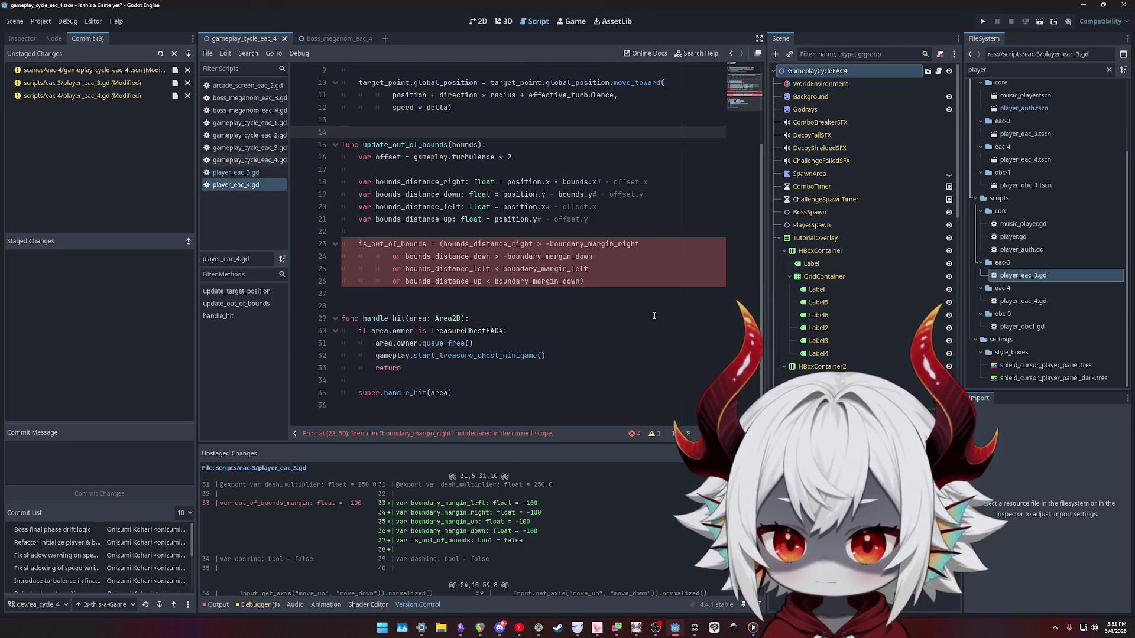
Replace the boundary_margin names on lines 23–26 with out_of_bounds_margin and save.
scroll(644, 307, up, 1)
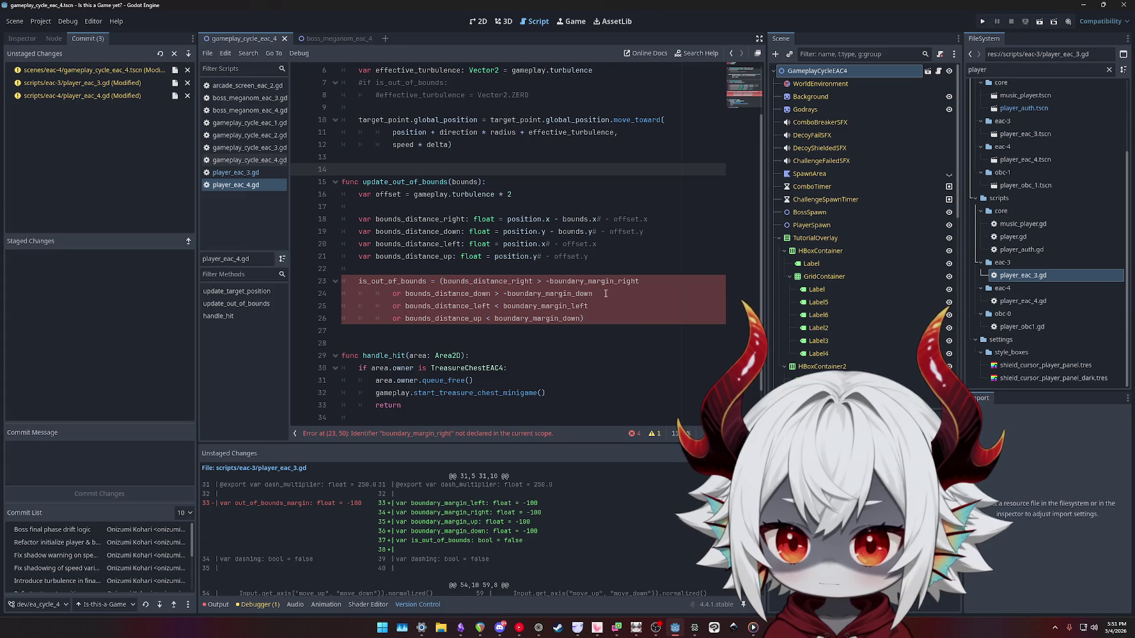
double_click(430, 219)
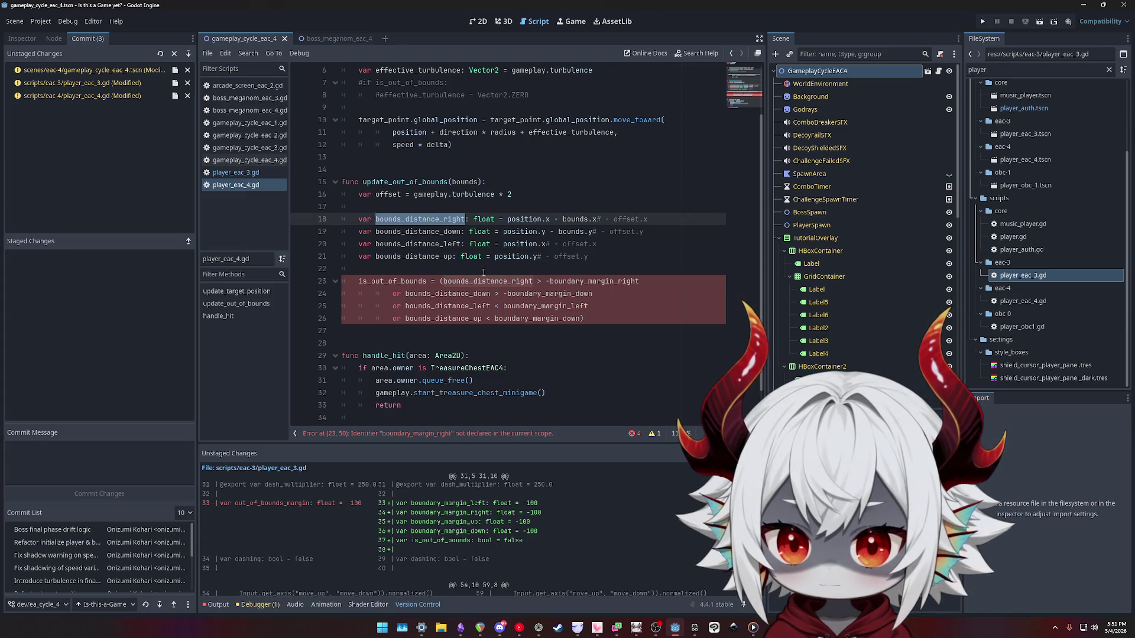
double_click(584, 282)
alt+double_click(549, 294)
alt+double_click(544, 306)
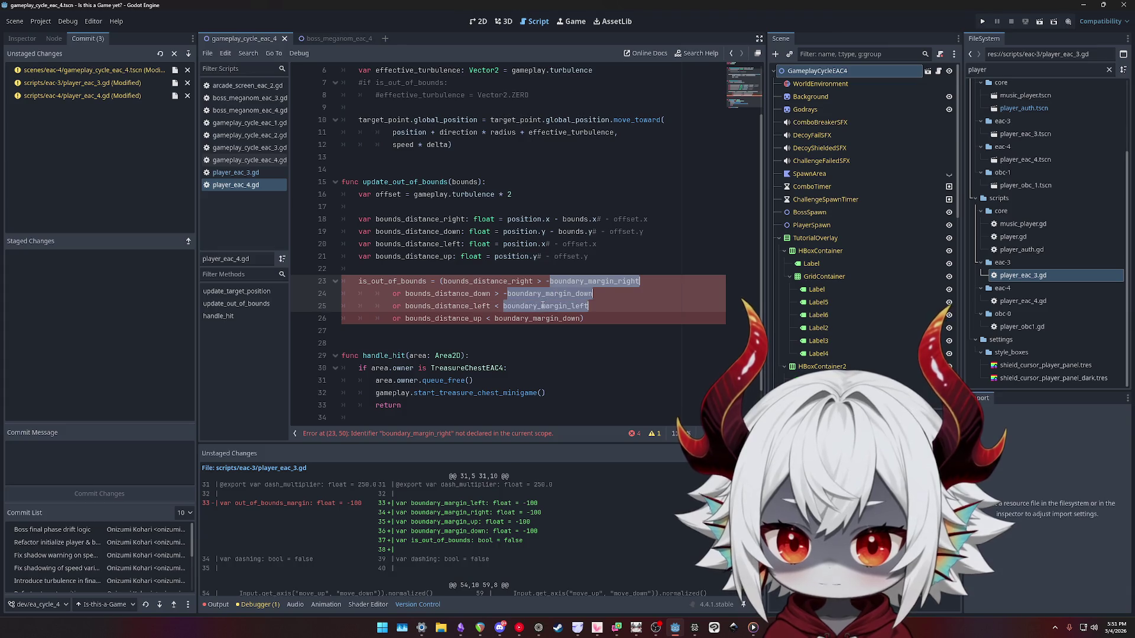
alt+double_click(531, 319)
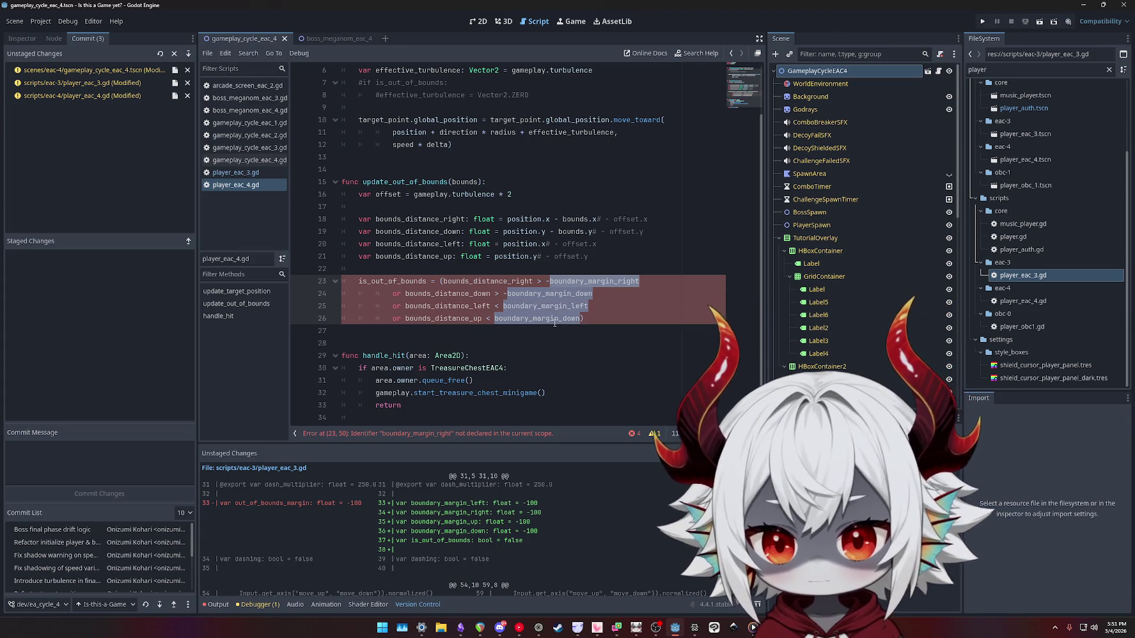
text(out_of_boun)
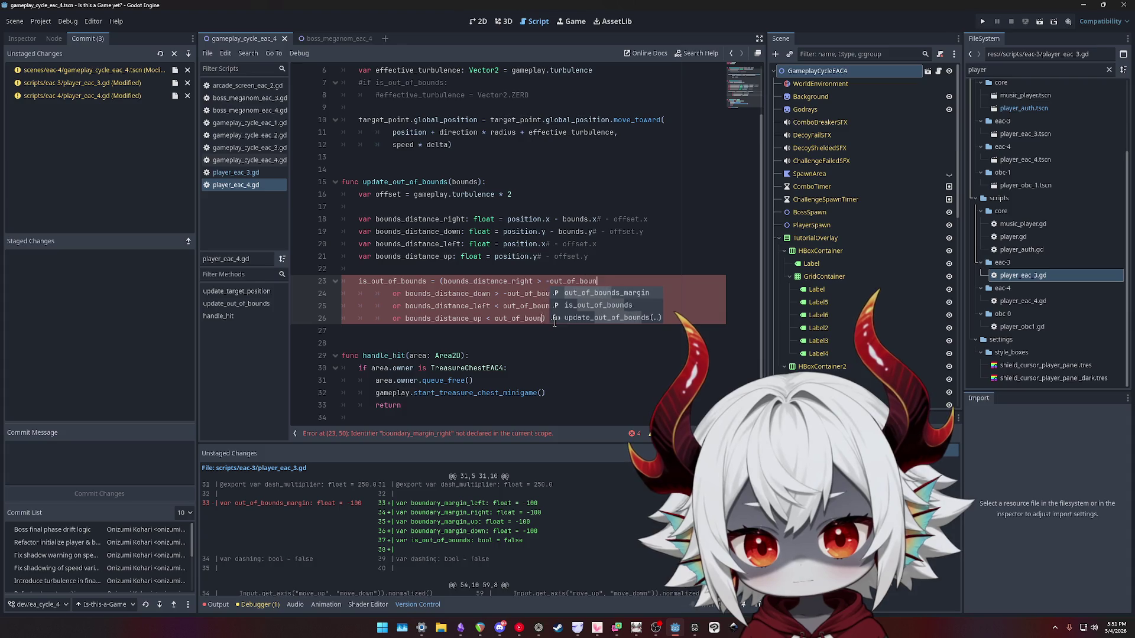
text(ds)
key(Return)
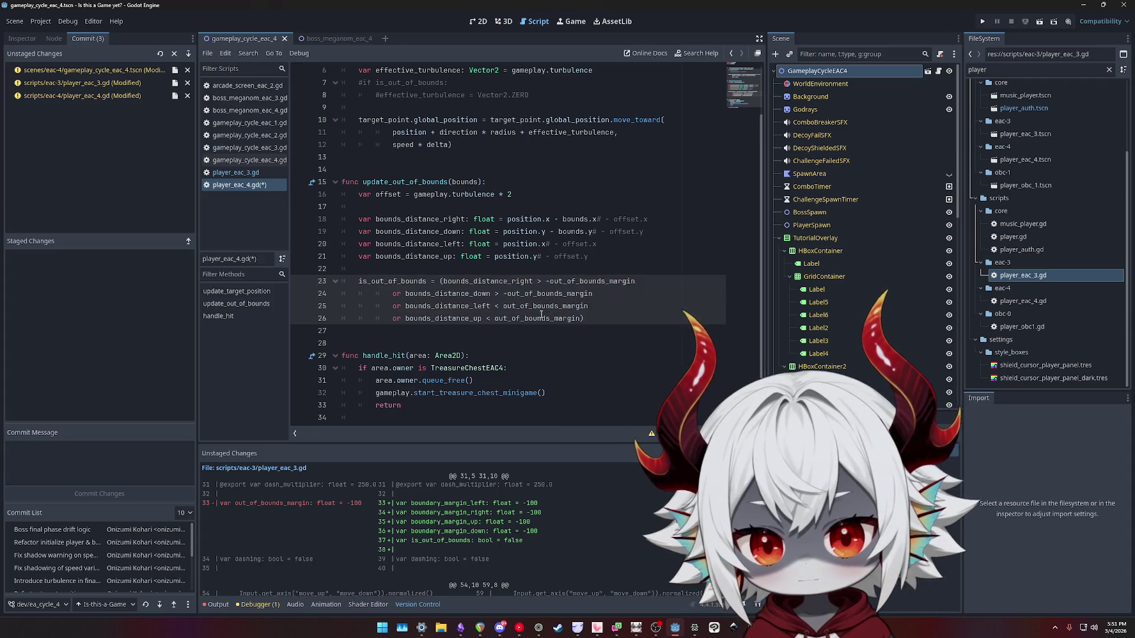
click(605, 308)
key(ctrl+s)
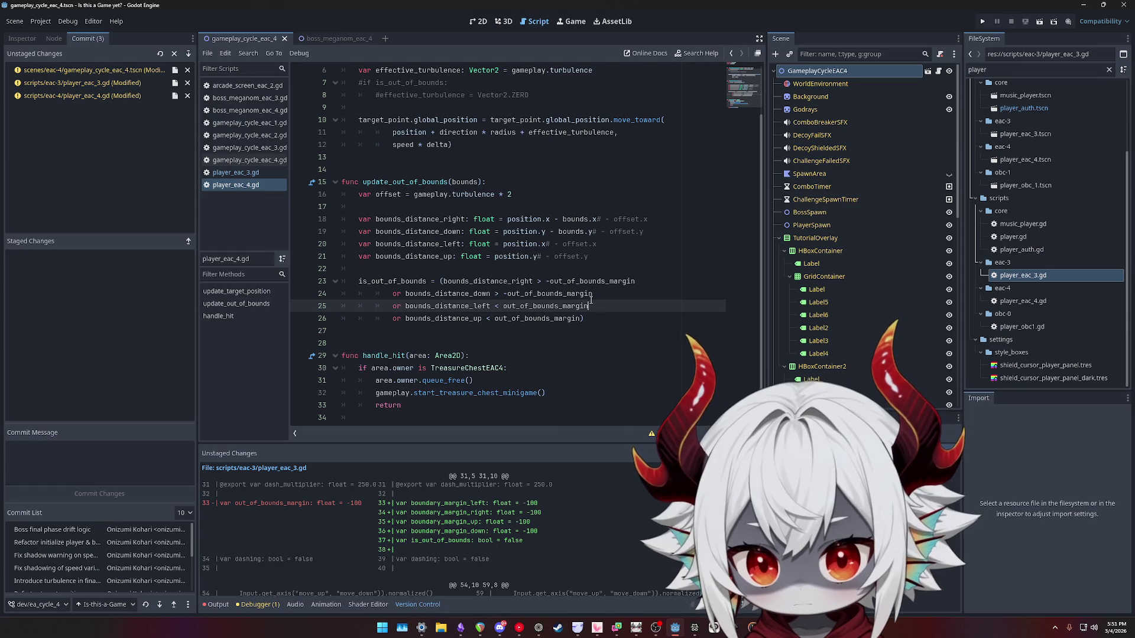
Go back to player_eac_3.gd to check its margin variable.
scroll(527, 301, up, 2)
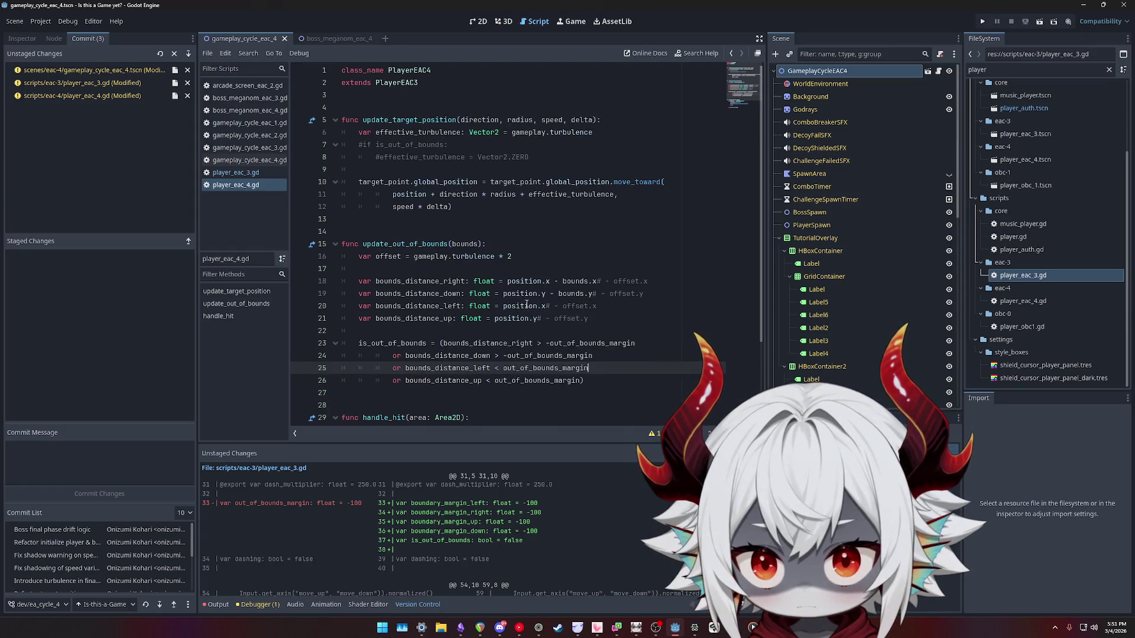
scroll(526, 304, down, 1)
click(236, 173)
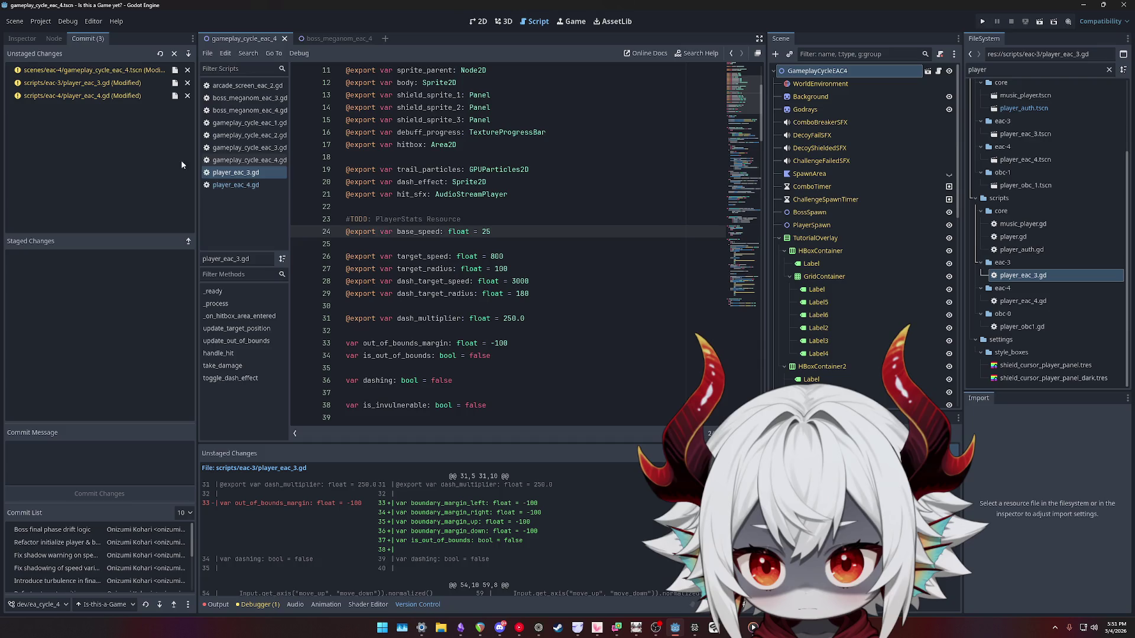
click(236, 185)
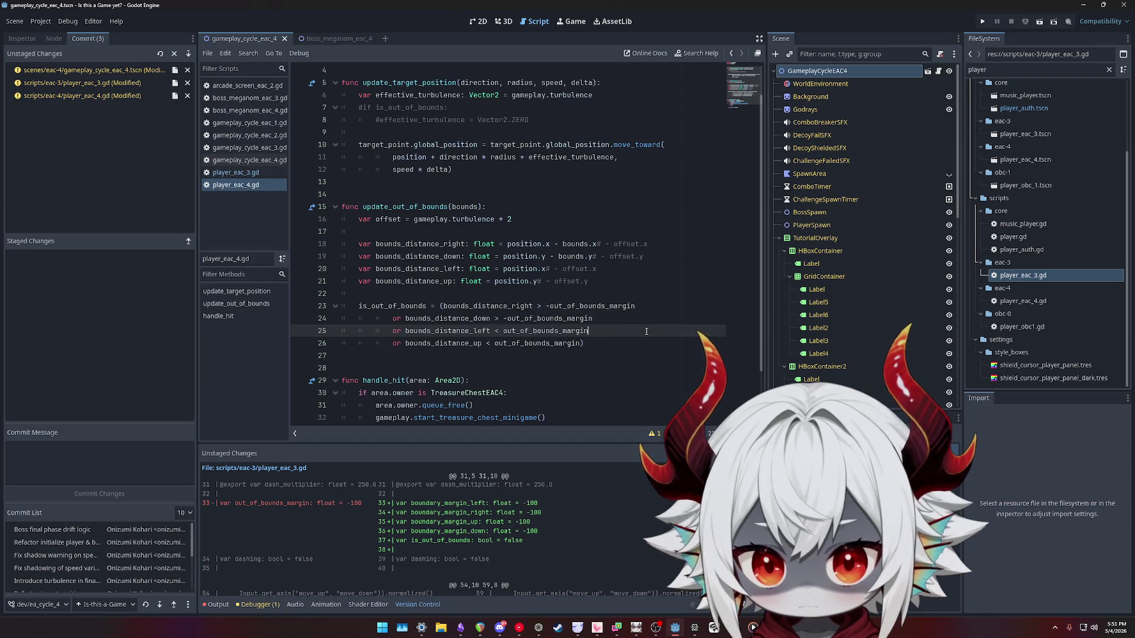
click(539, 306)
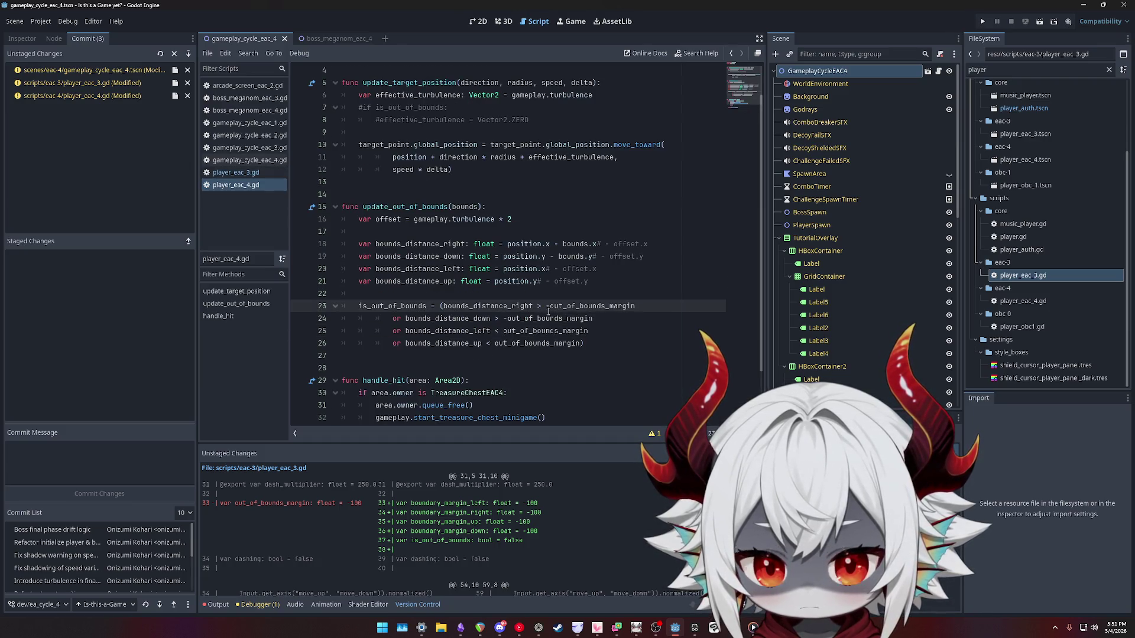
double_click(590, 307)
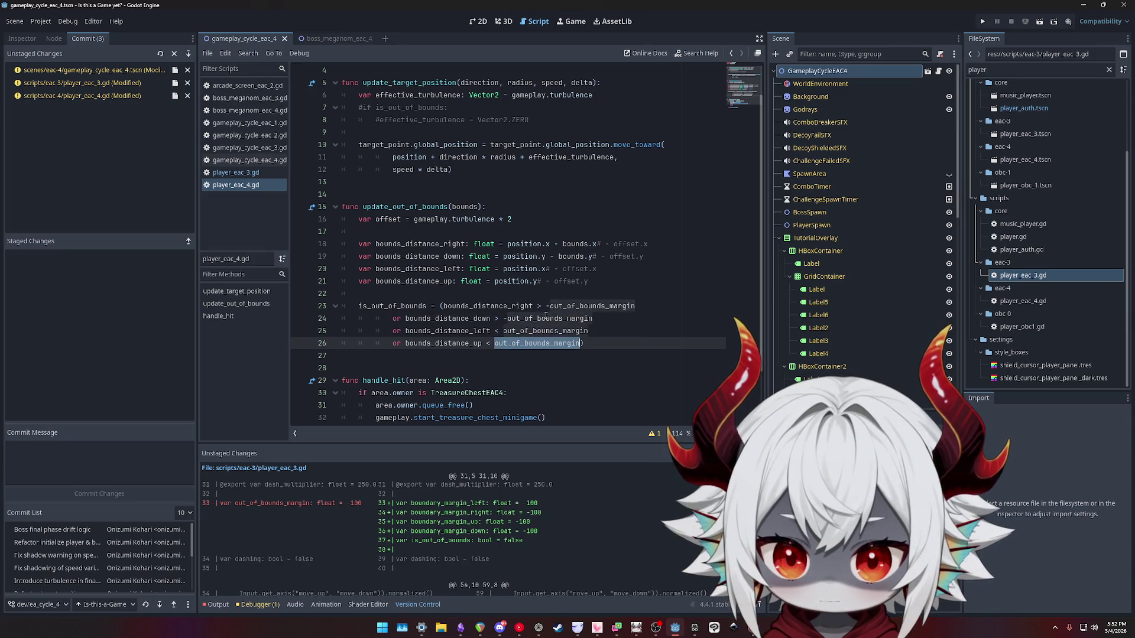
click(577, 306)
double_click(579, 305)
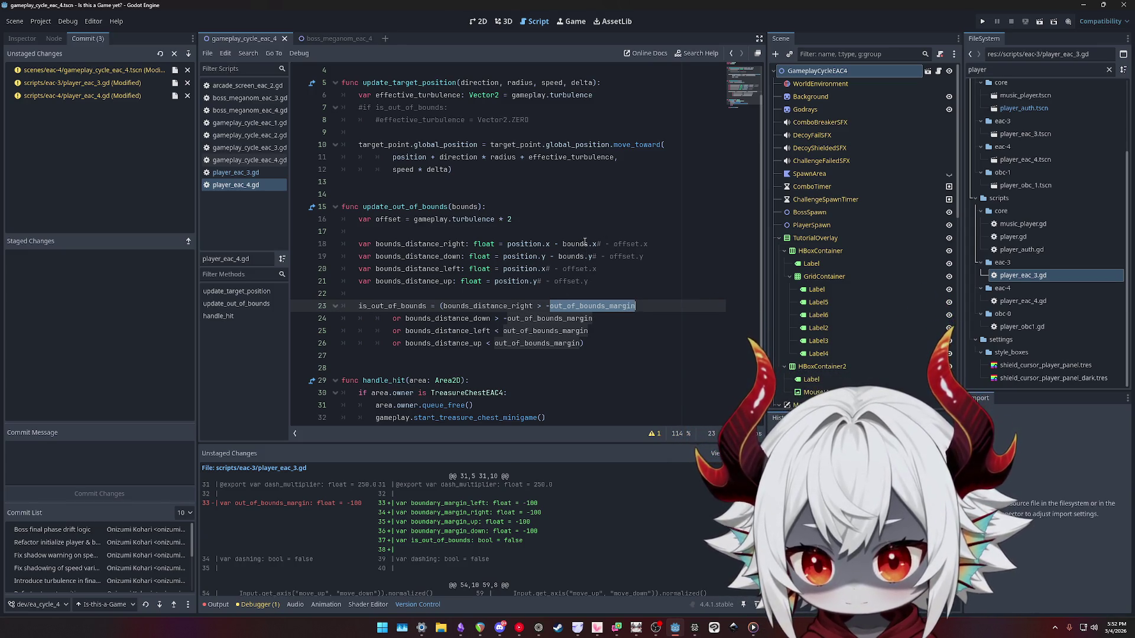
click(528, 243)
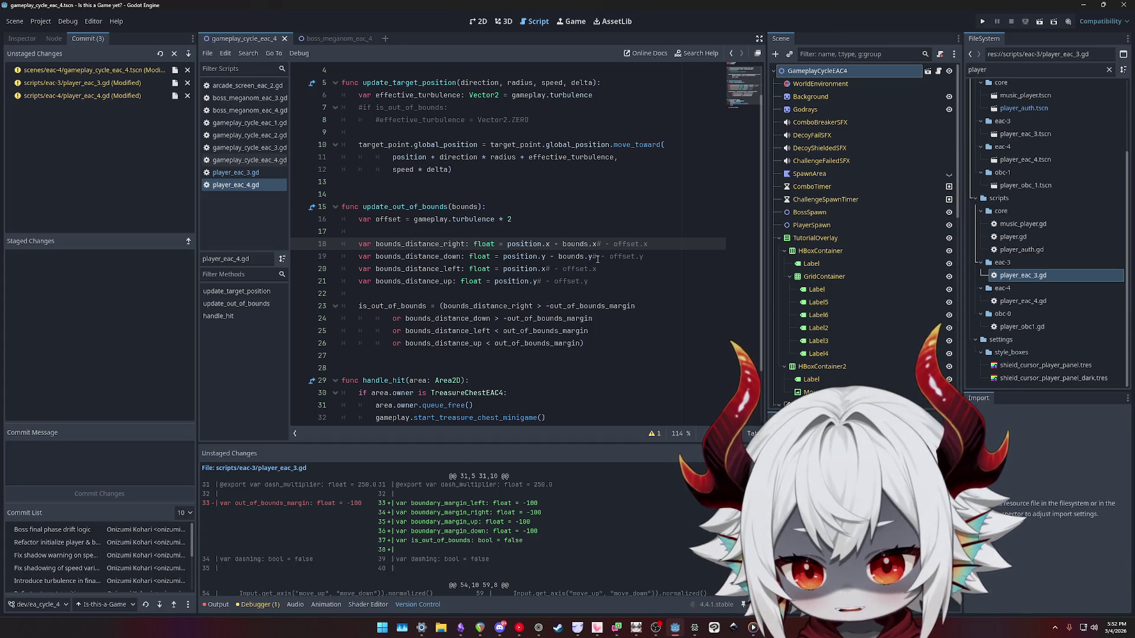
click(545, 306)
key(BackSpace)
key(BackSpace)
Change the line 23–24 comparisons from > -out_of_bounds_margin to < out_of_bounds_margin.
text(<)
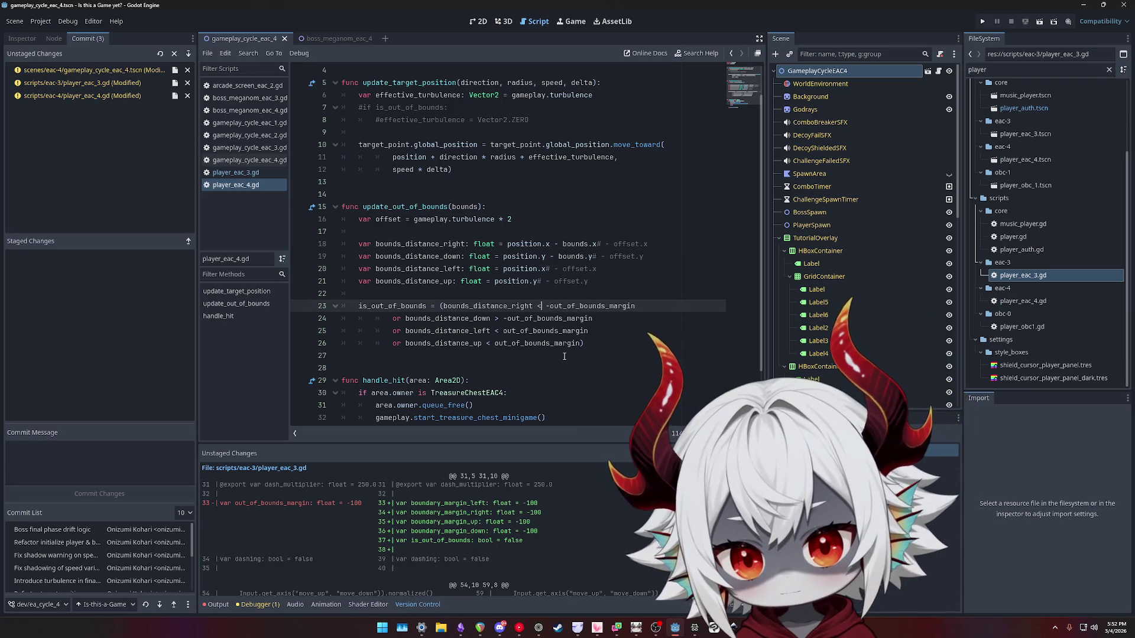
key(Delete)
key(Down)
key(ctrl+Left)
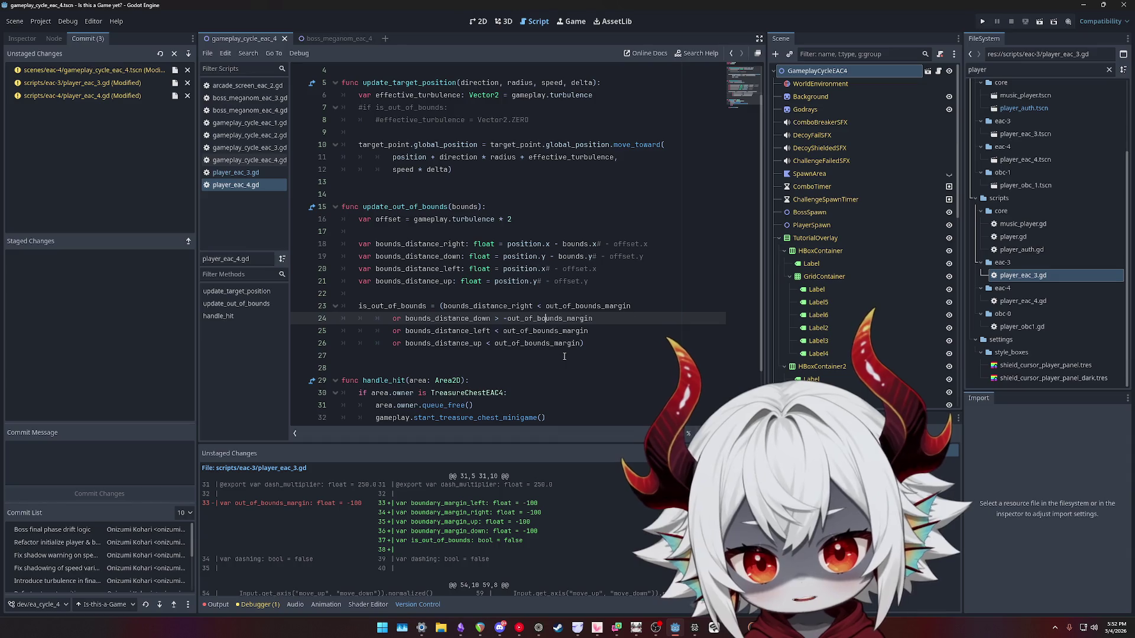
key(BackSpace)
key(Left)
key(BackSpace)
text(<)
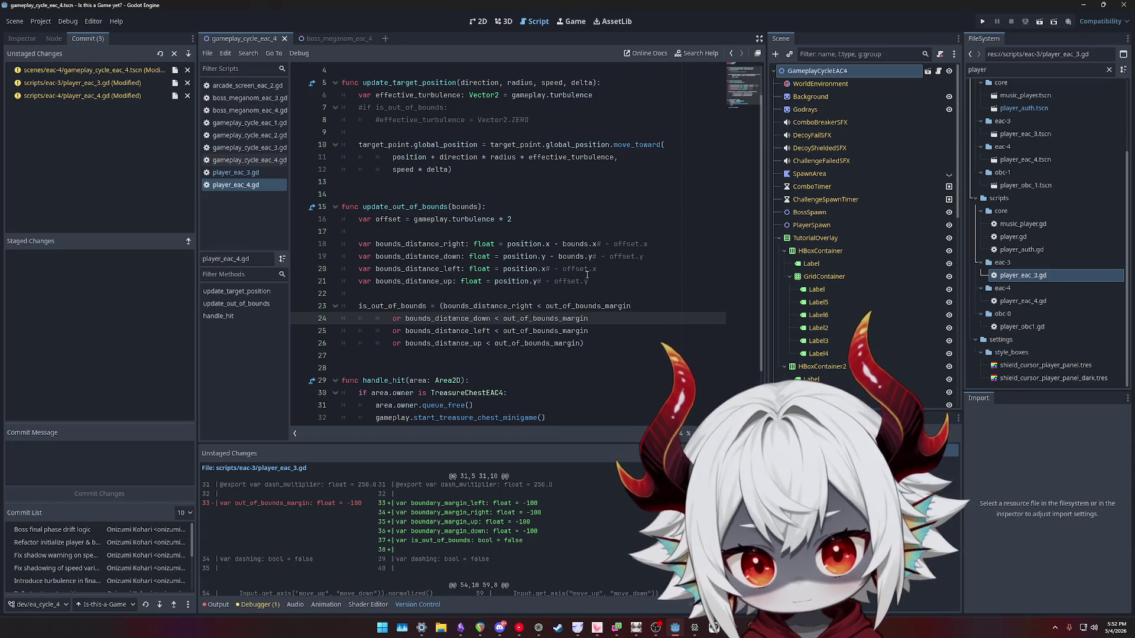
Rewrite lines 18–19 as bounds.x - position.x and bounds.y - position.y.
drag(560, 243, 596, 244)
key(BackSpace)
click(506, 244)
text(bounds.x)
drag(557, 257, 594, 257)
click(503, 256)
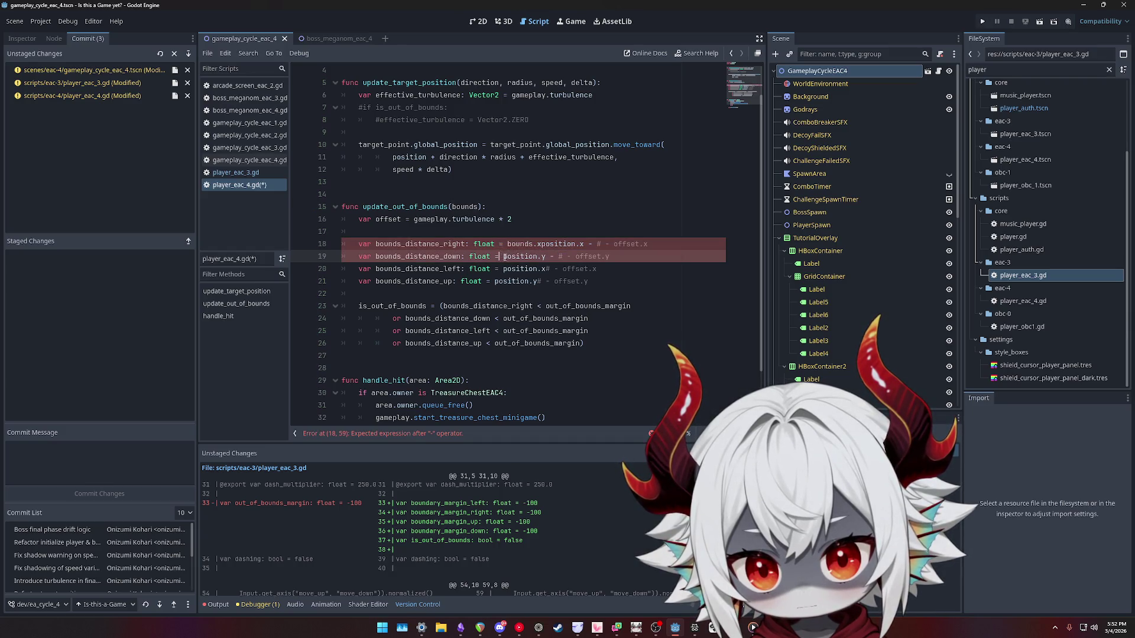
text(bounds.y -)
key(Up)
text(-)
key(Down)
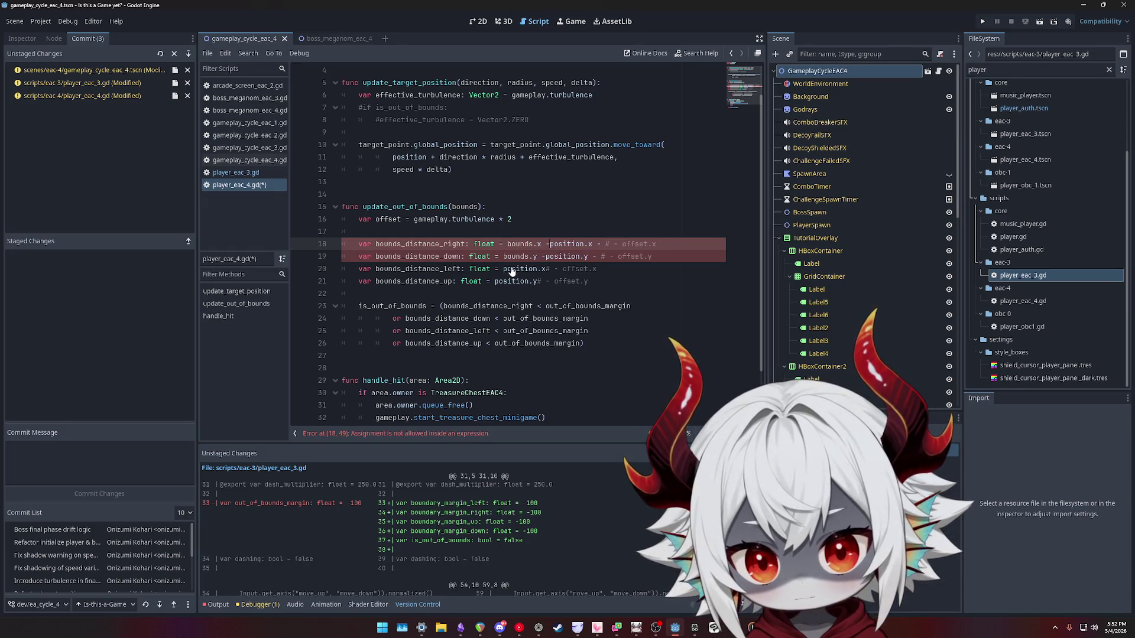
key(Up)
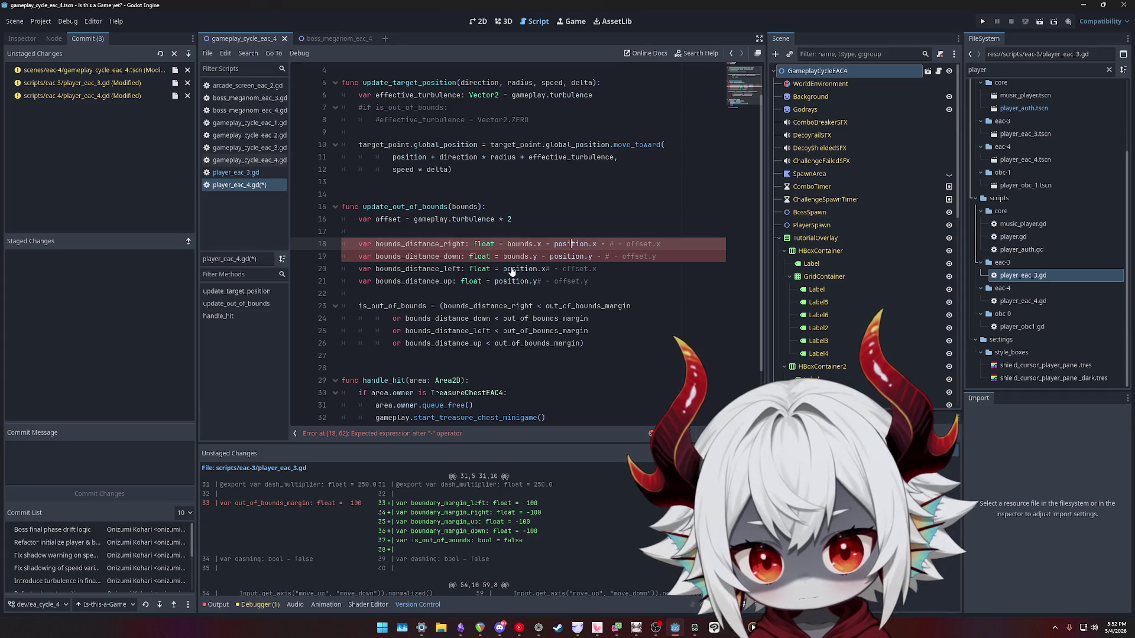
key(Right)
key(Right)
key(Right)
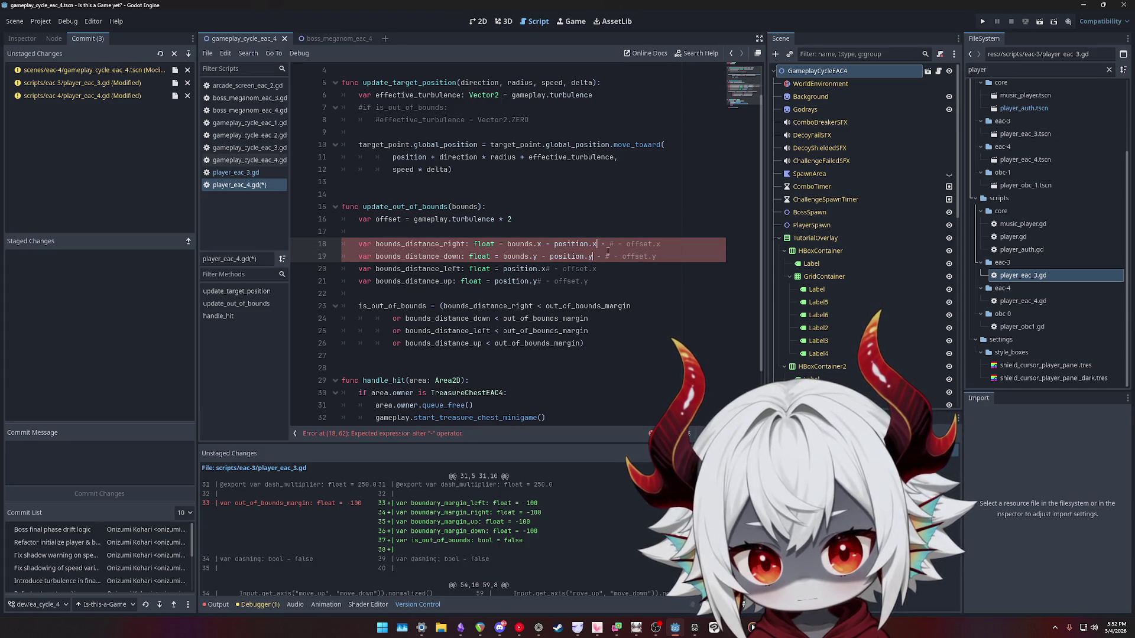
key(Delete)
key(Delete)
key(Delete)
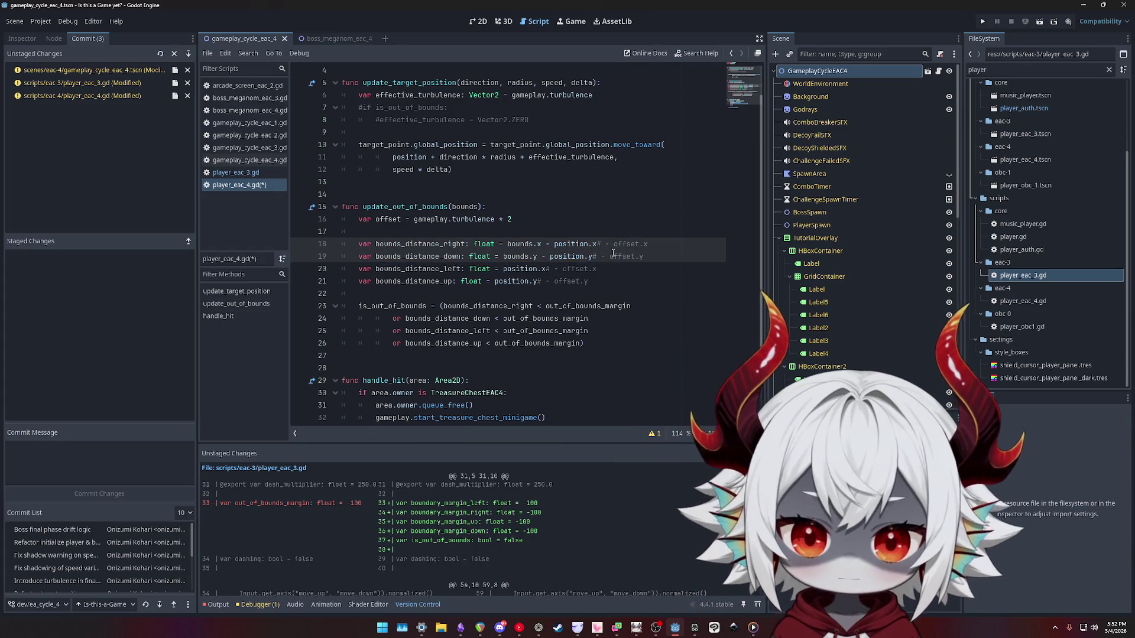
Delete the offset comments from the four bounds_distance lines and save.
alt+click(546, 269)
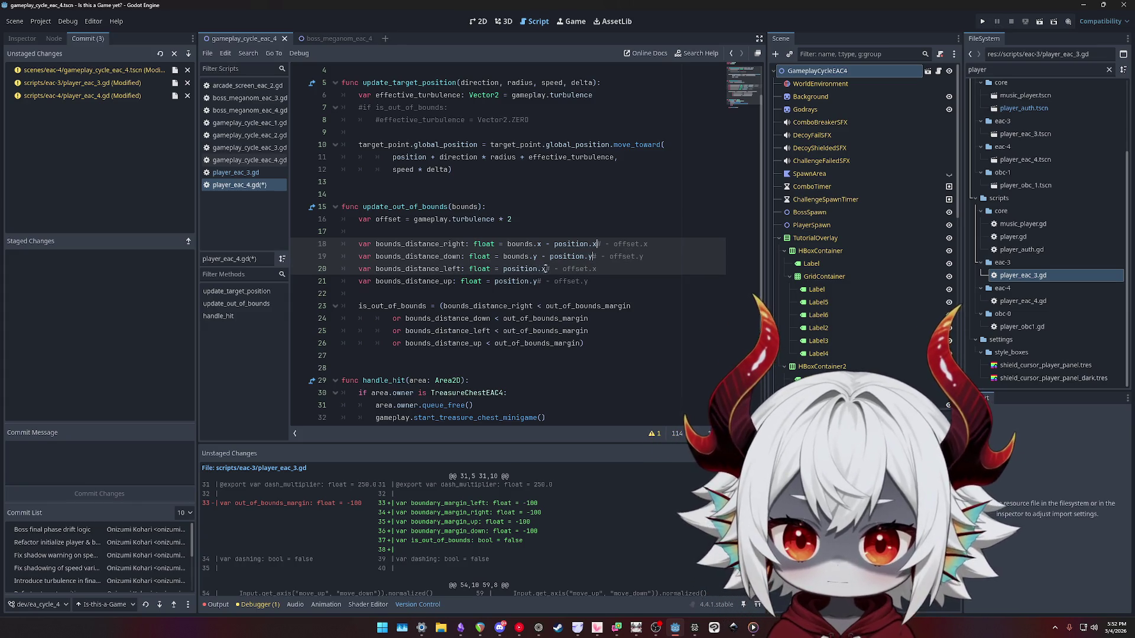
alt+click(538, 282)
key(shift+End)
key(Delete)
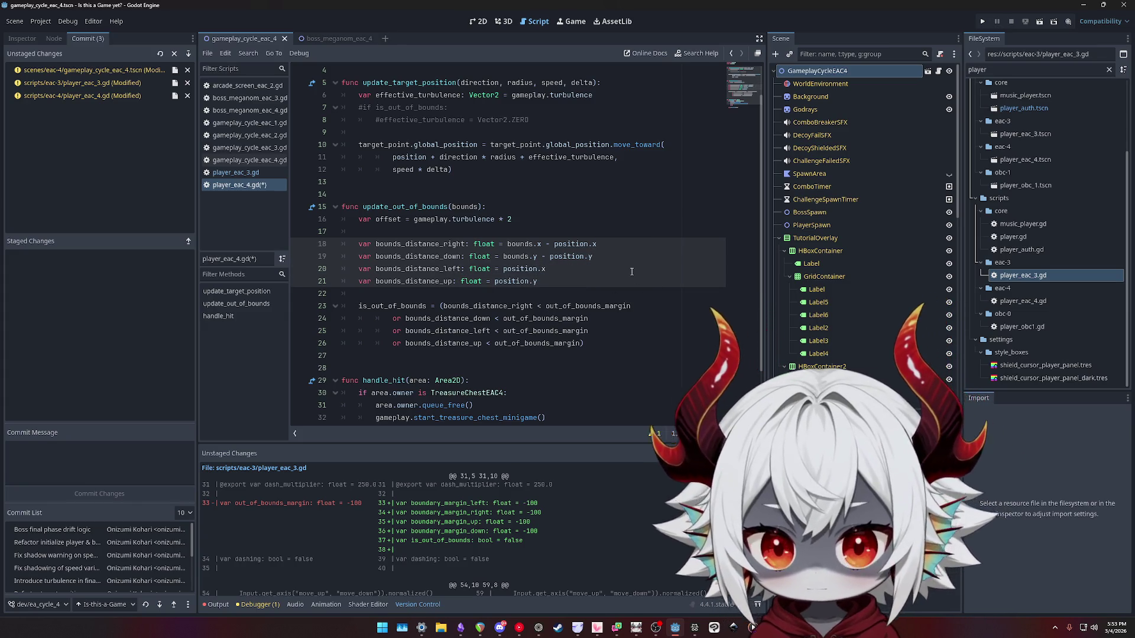
click(631, 271)
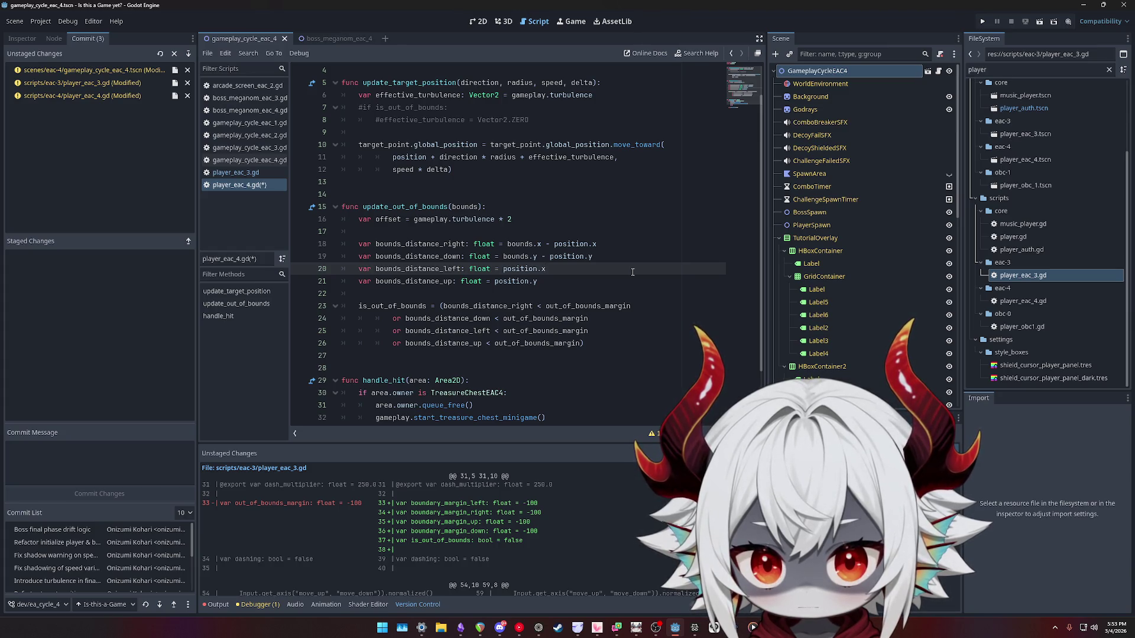
key(Up)
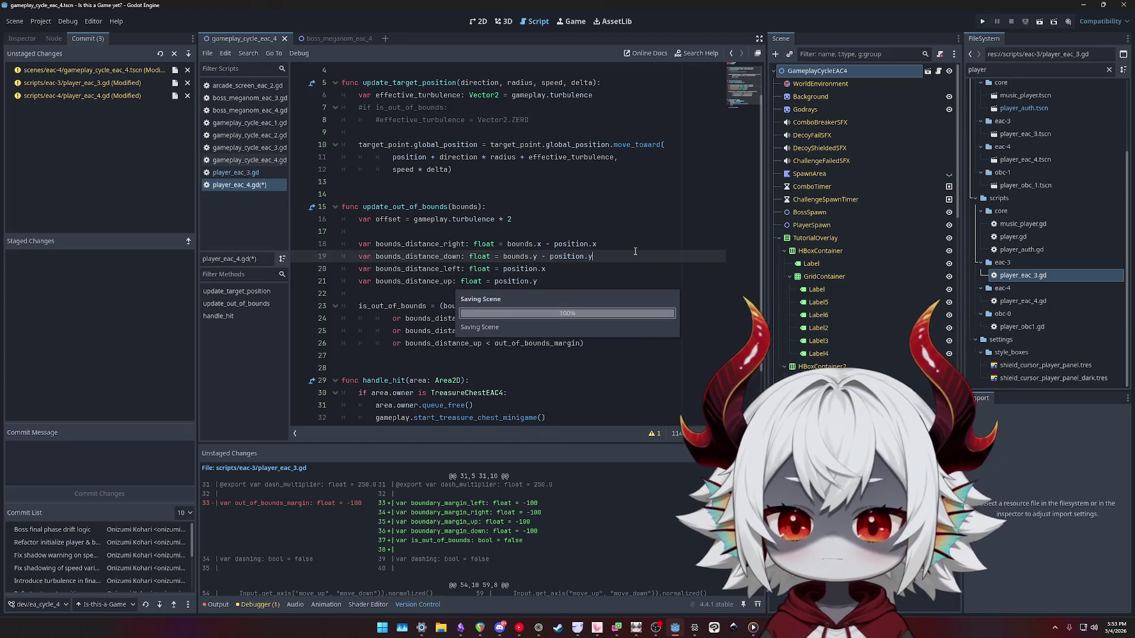
key(ctrl+s)
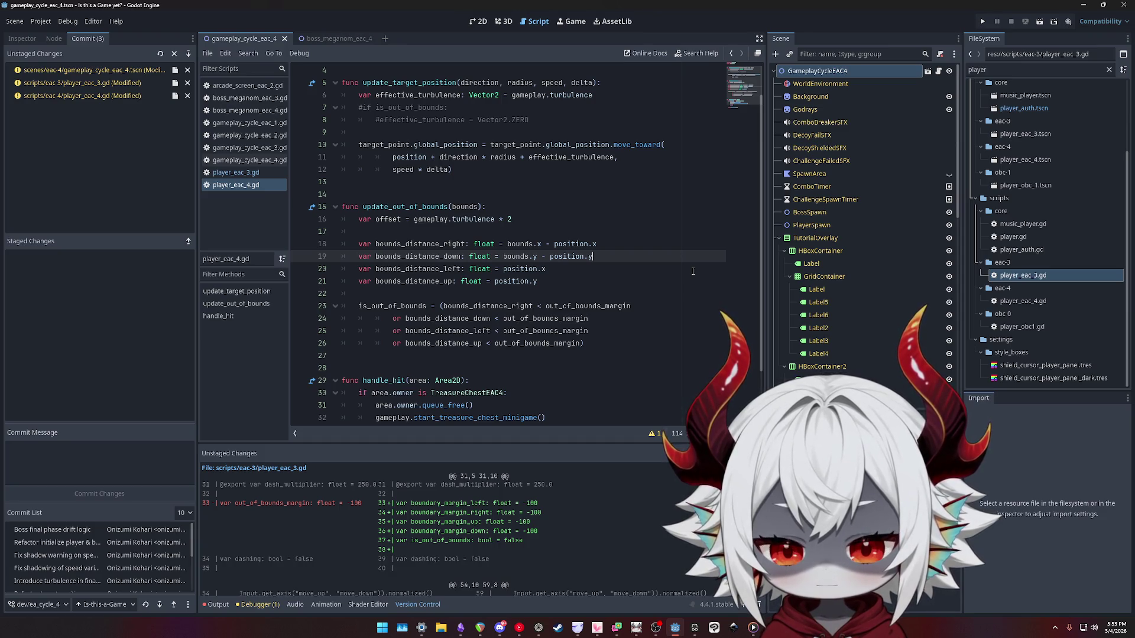
Highlight bounds_distance_right and out_of_bounds_margin to trace their uses in the line 23–26 checks.
double_click(472, 306)
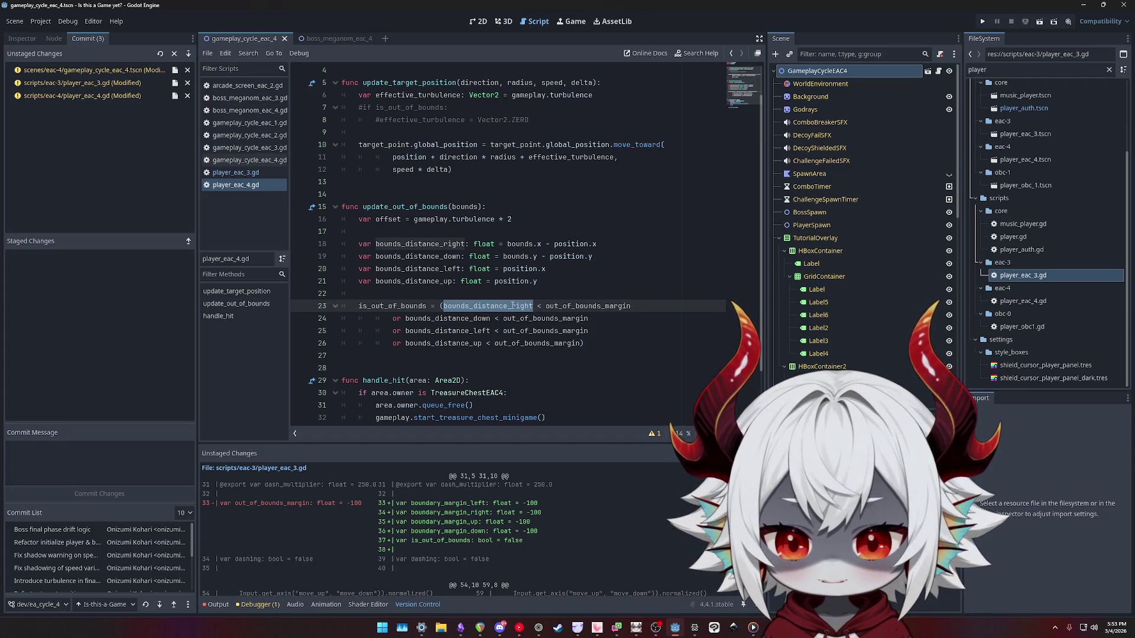
mouse_move(513, 305)
mouse_down()
mouse_move(585, 343)
mouse_move(485, 305)
mouse_up()
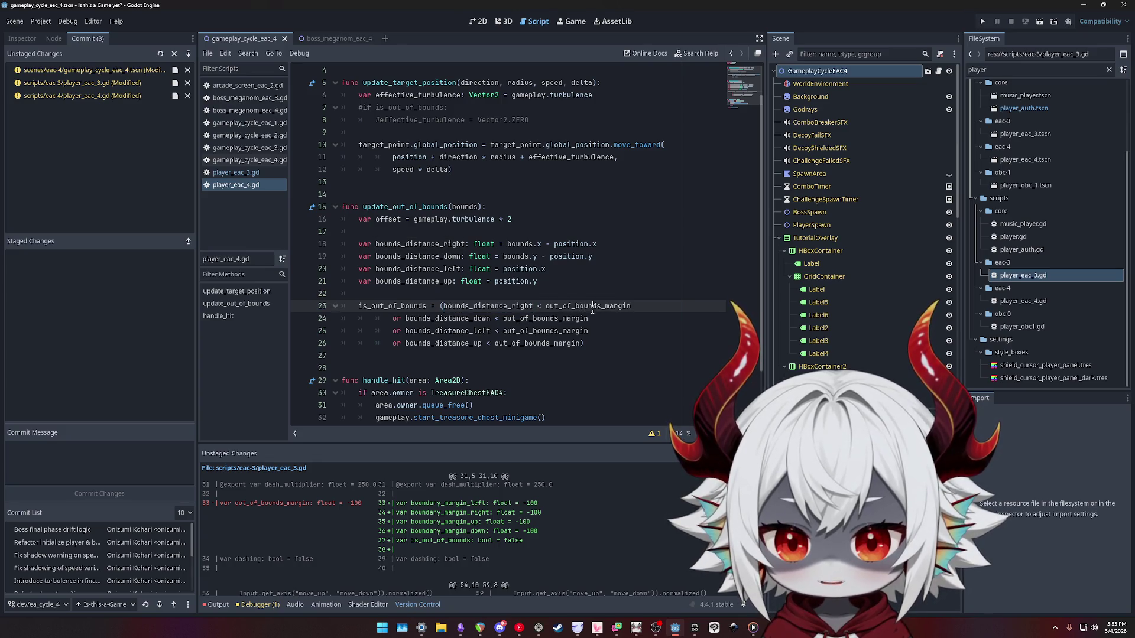
double_click(493, 306)
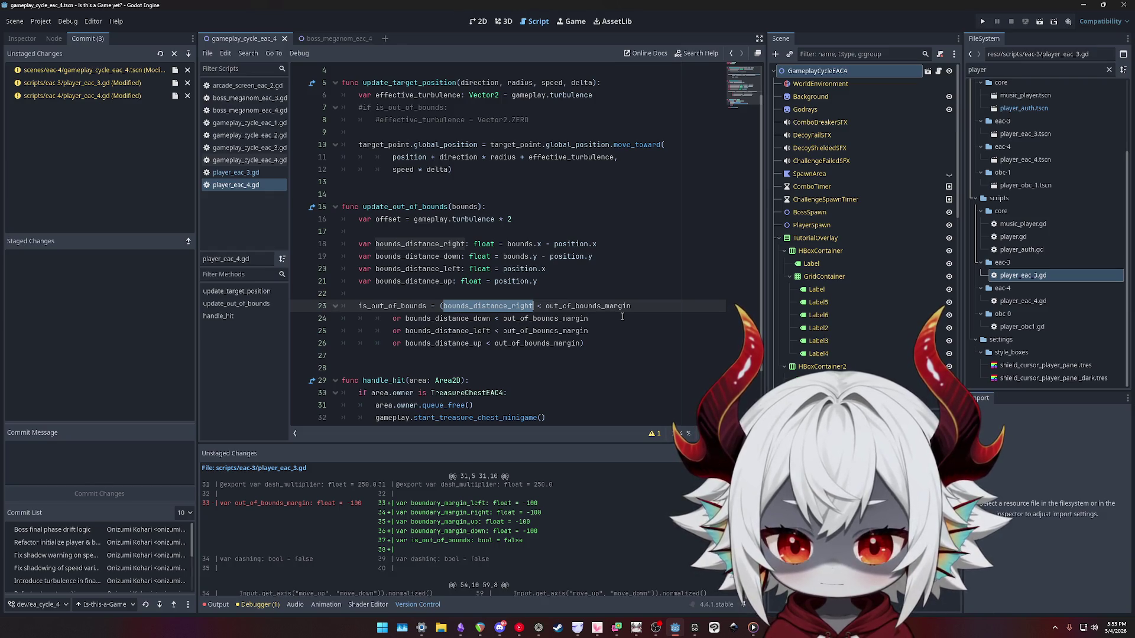
double_click(535, 343)
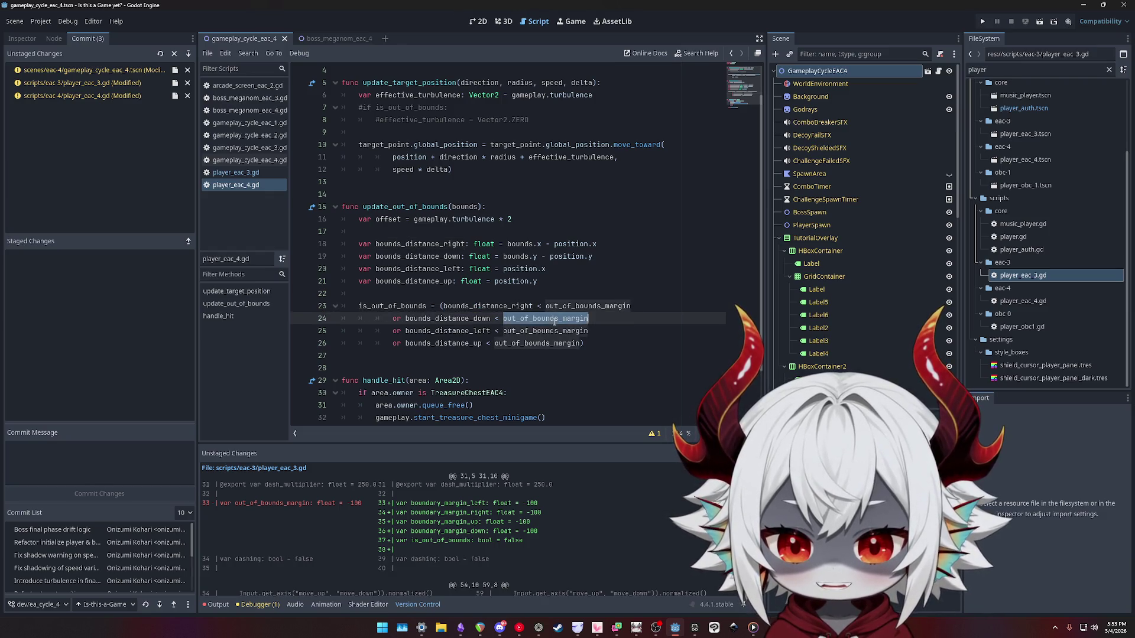
double_click(582, 306)
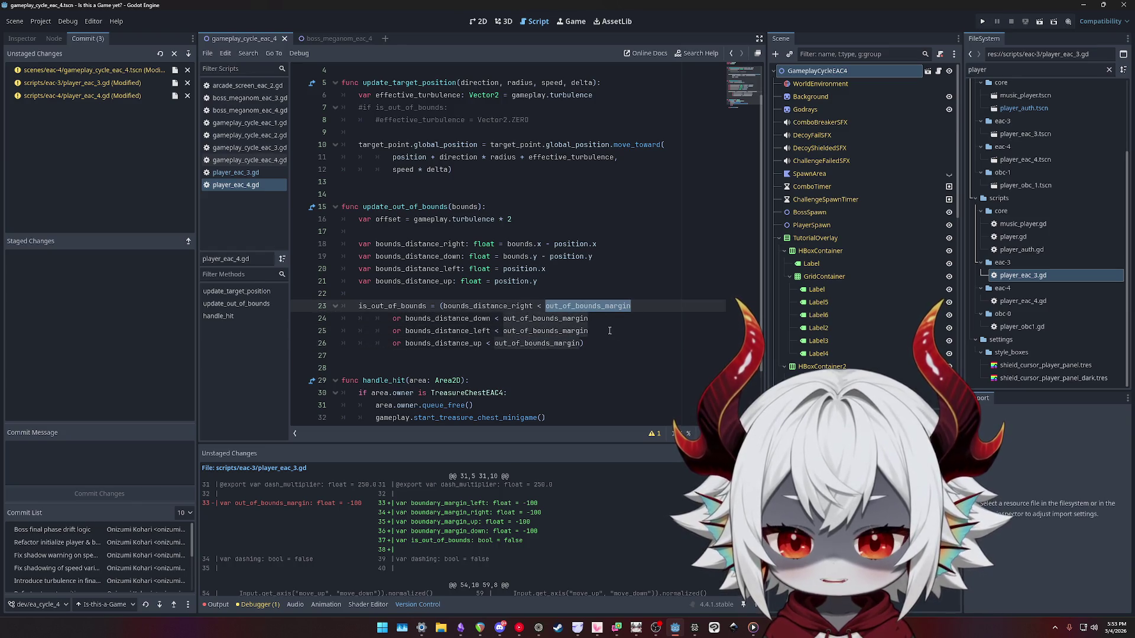
Change the four comparisons on lines 23–26 from < to >, then open player_eac_3.gd.
click(540, 306)
alt+click(498, 319)
alt+click(497, 330)
alt+click(489, 344)
key(Delete)
text(>)
click(572, 306)
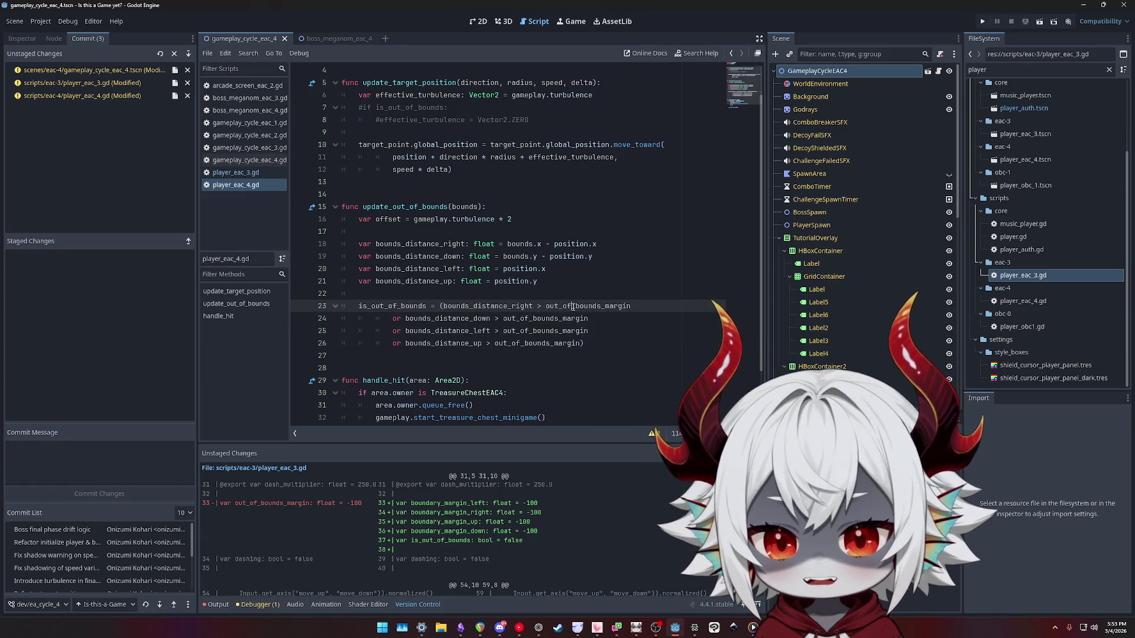
double_click(572, 306)
click(236, 172)
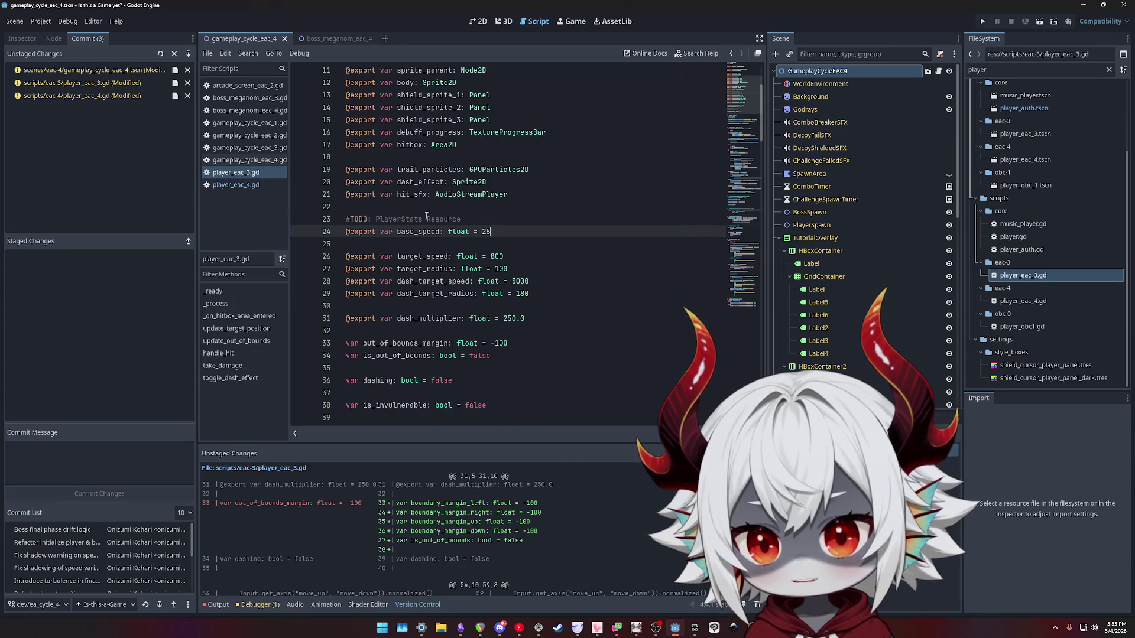
Change out_of_bounds_margin from -100 to 100 and find its first use on line 118.
click(492, 341)
key(Delete)
double_click(393, 343)
key(ctrl+f)
key(Return)
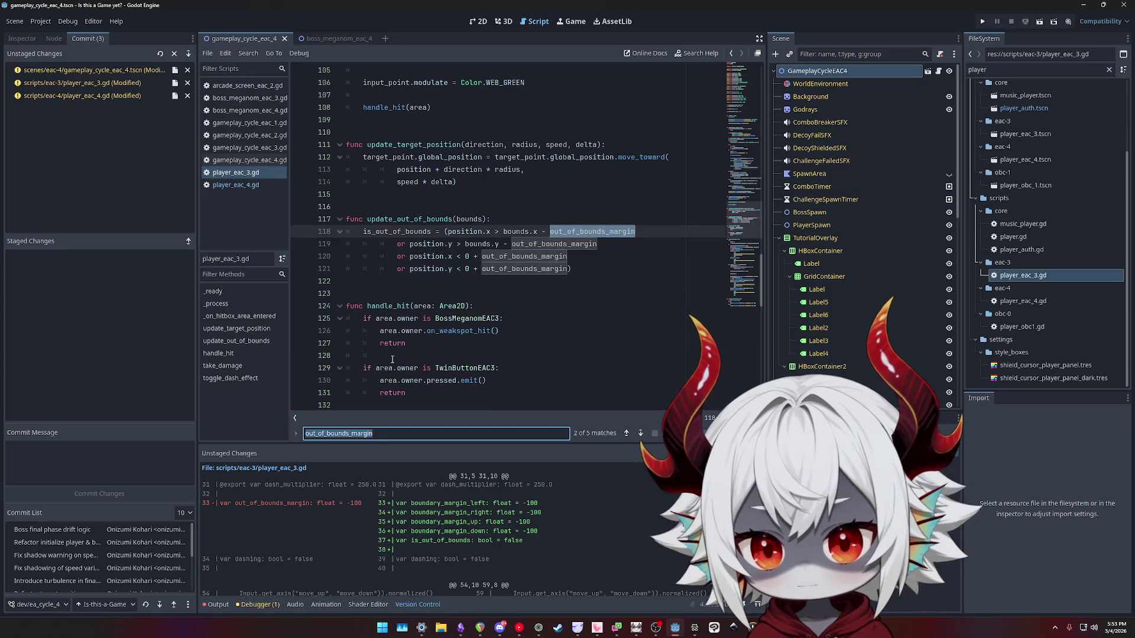
Make lines 118–121 add out_of_bounds_margin with a + operator.
click(544, 231)
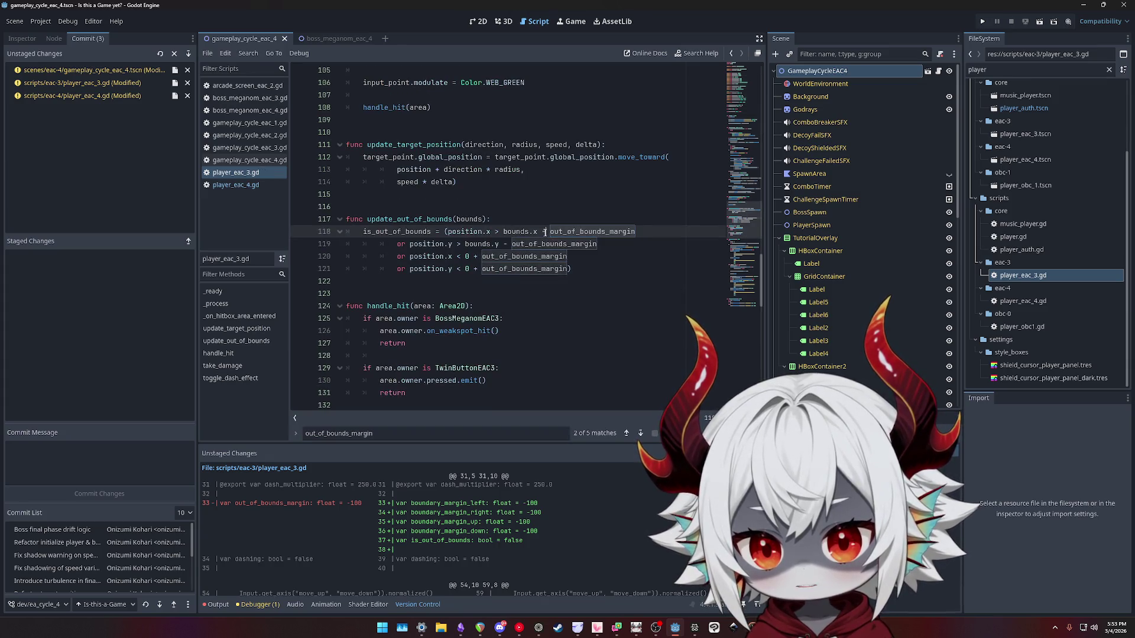
alt+click(508, 244)
alt+click(476, 257)
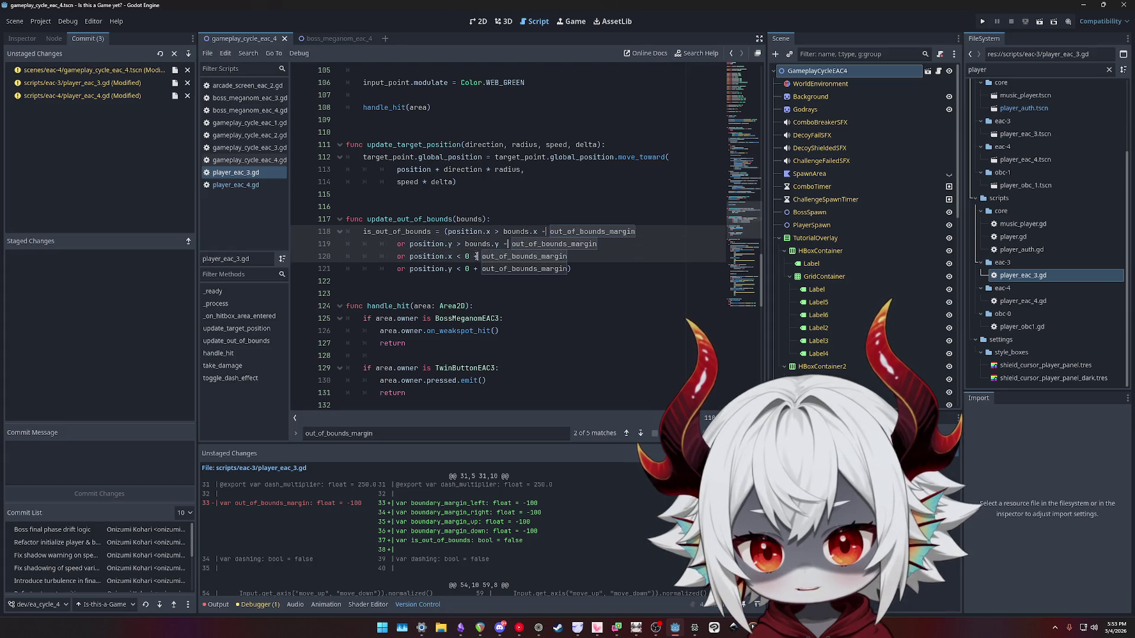
alt+click(476, 269)
key(BackSpace)
text(+)
key(Escape)
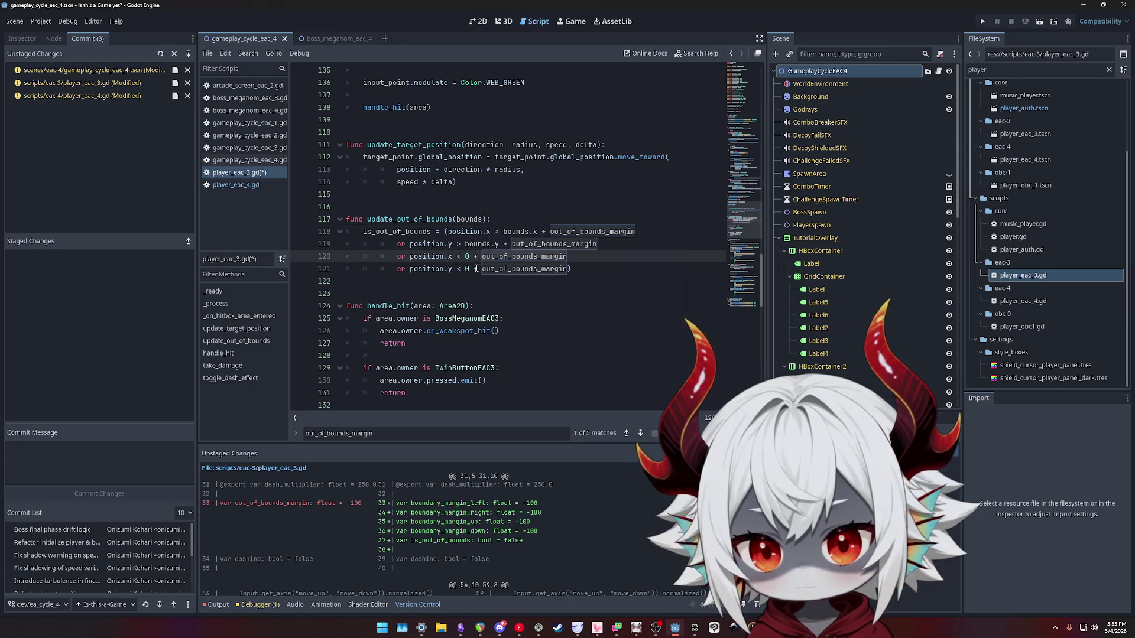
Rewrite lines 120–121 to compare against 0 - out_of_bounds_margin, and save player_eac_3.gd.
alt+click(477, 269)
key(BackSpace)
text(-)
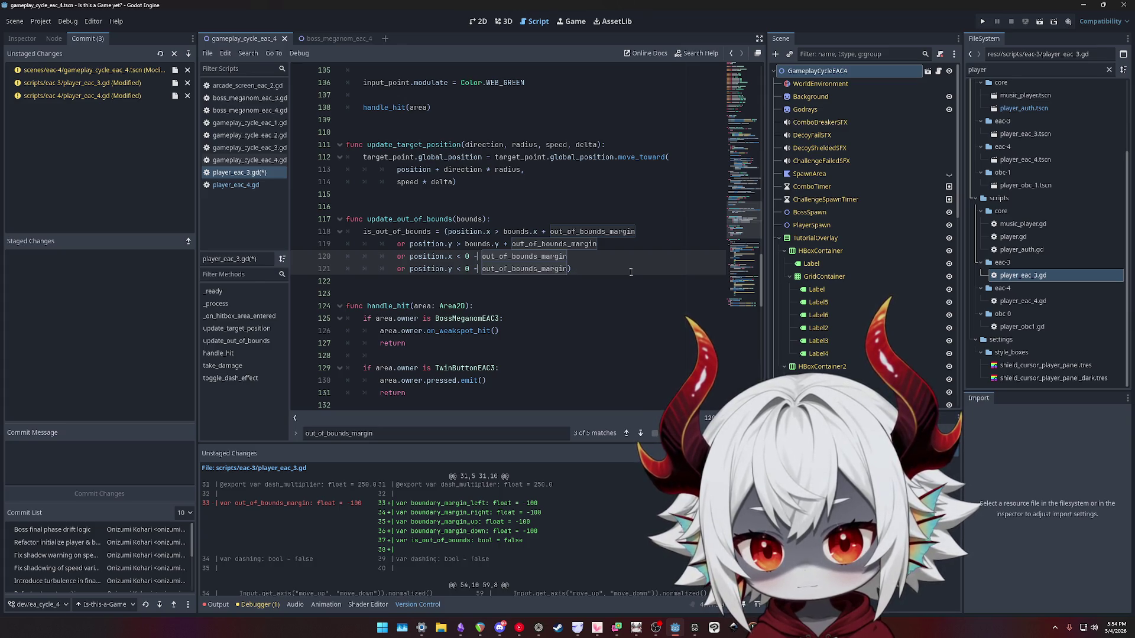
key(BackSpace)
key(BackSpace)
key(BackSpace)
text(-)
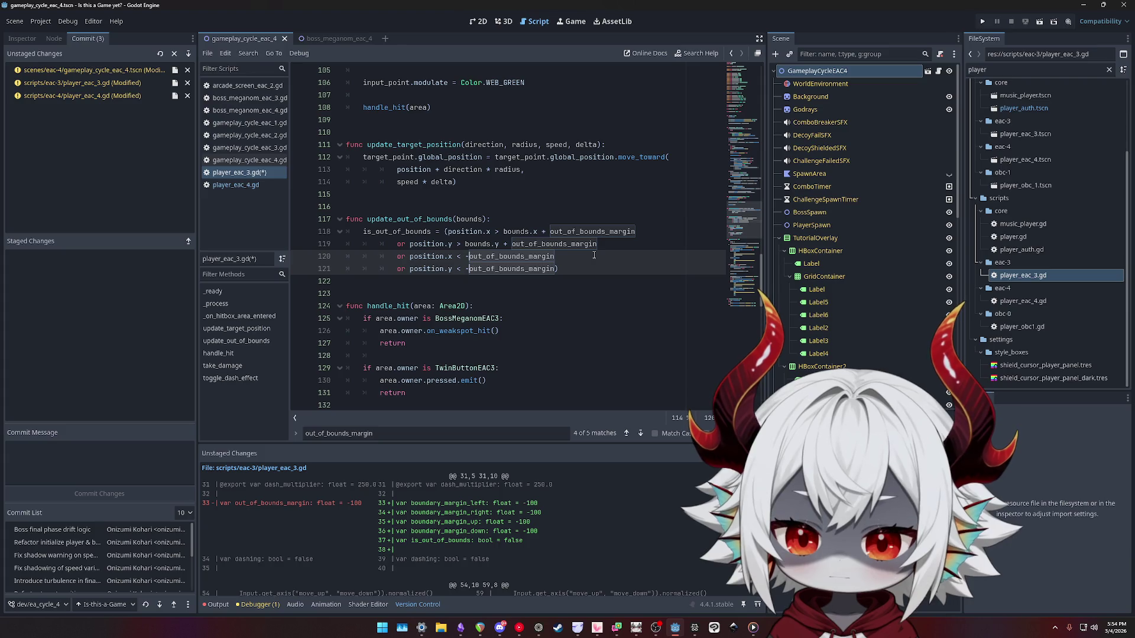
text(0 -)
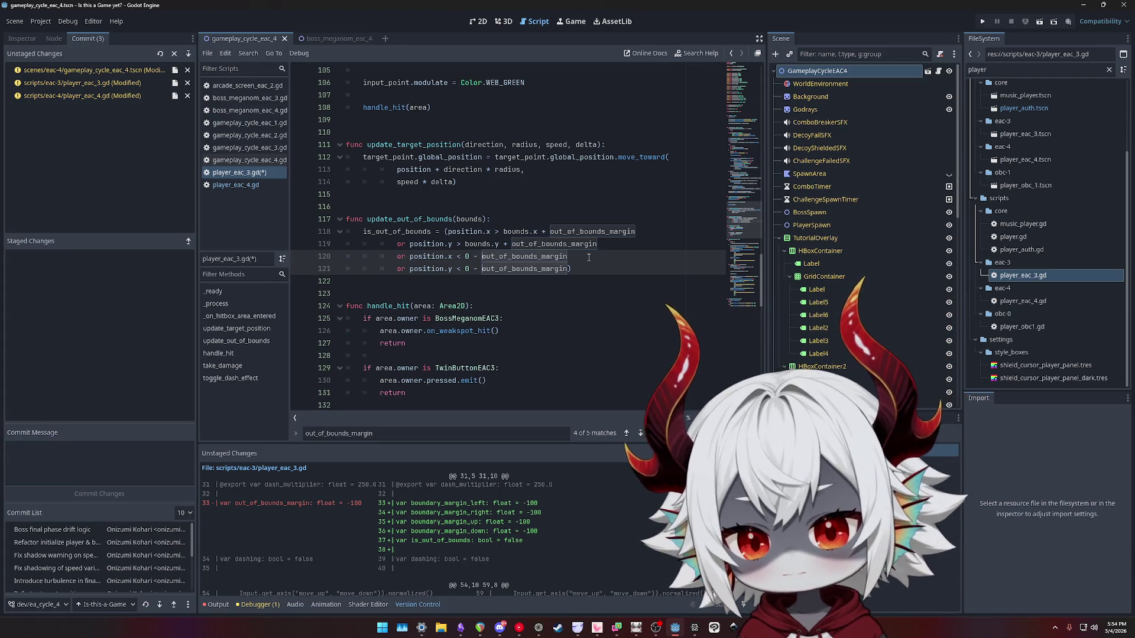
click(614, 256)
key(ctrl+s)
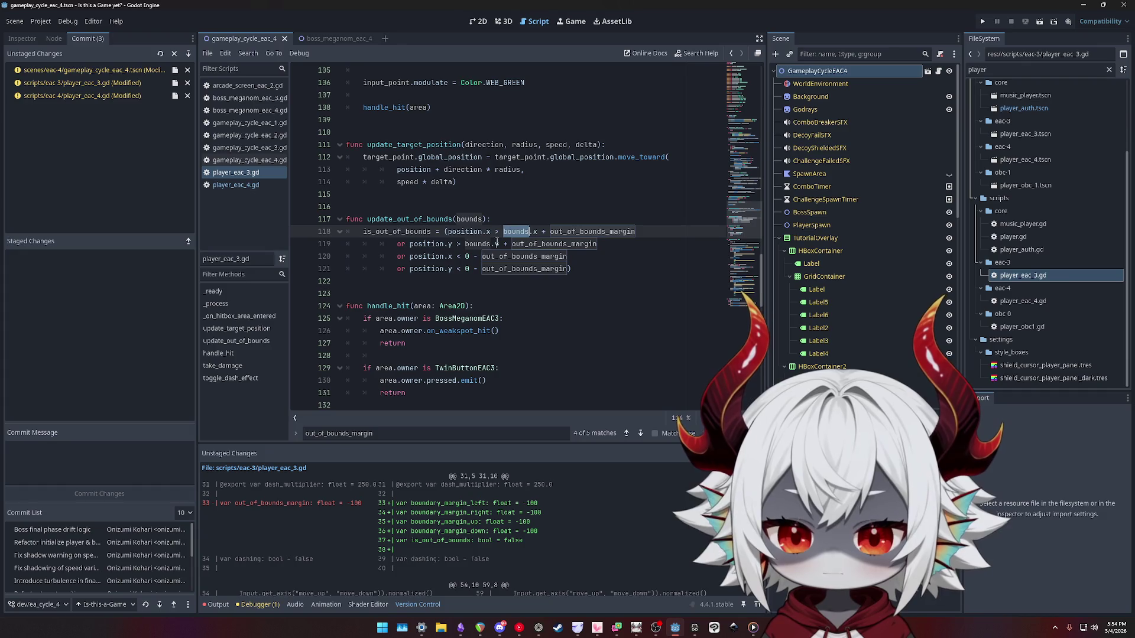
Review the right, bottom, left and top edge checks on lines 118–121, then return to player_eac_4.gd.
click(486, 244)
double_click(517, 231)
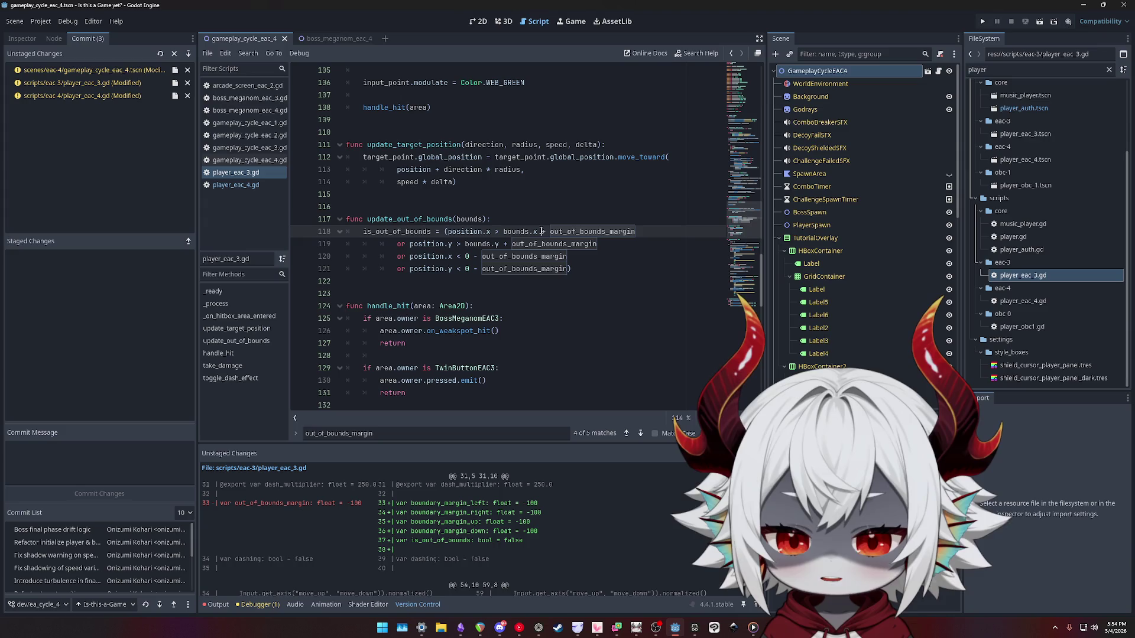
double_click(589, 231)
double_click(482, 231)
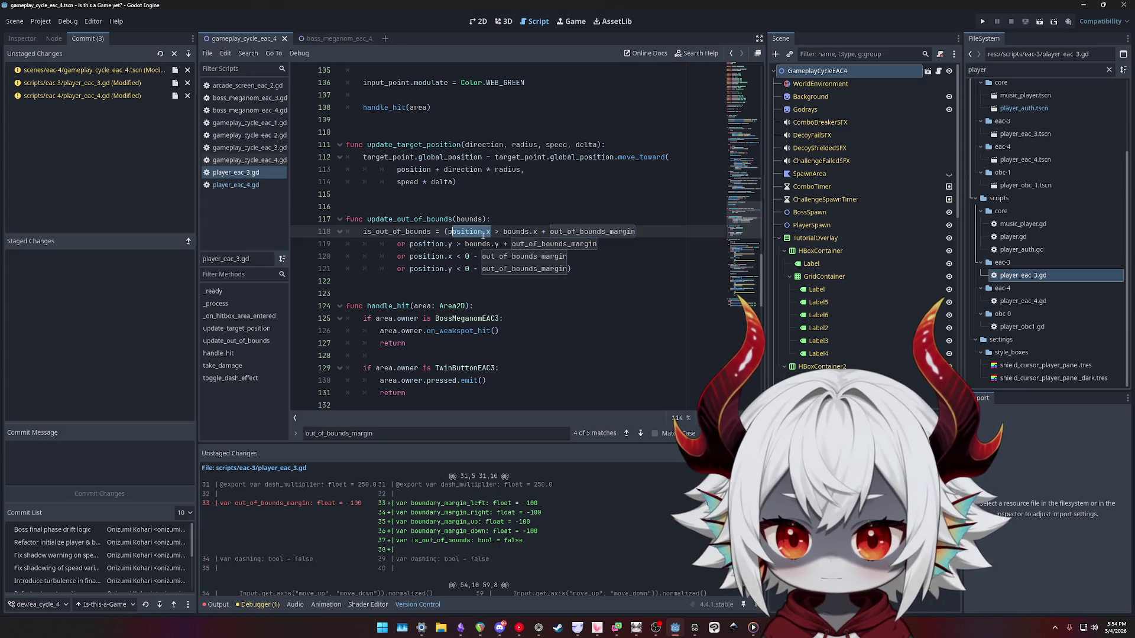
click(495, 244)
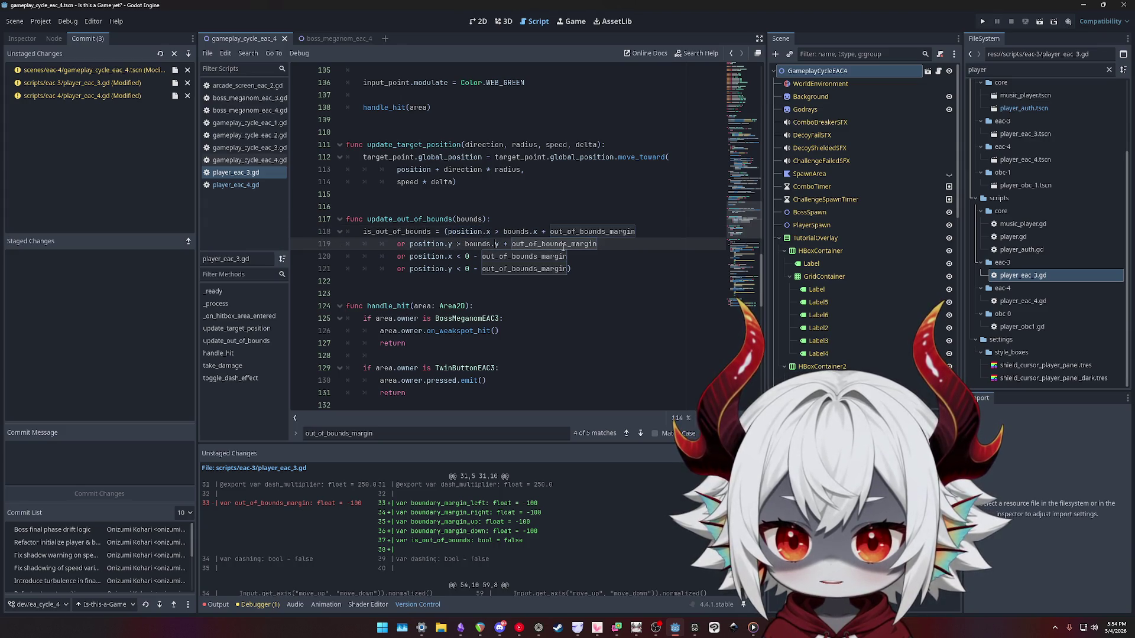
click(459, 257)
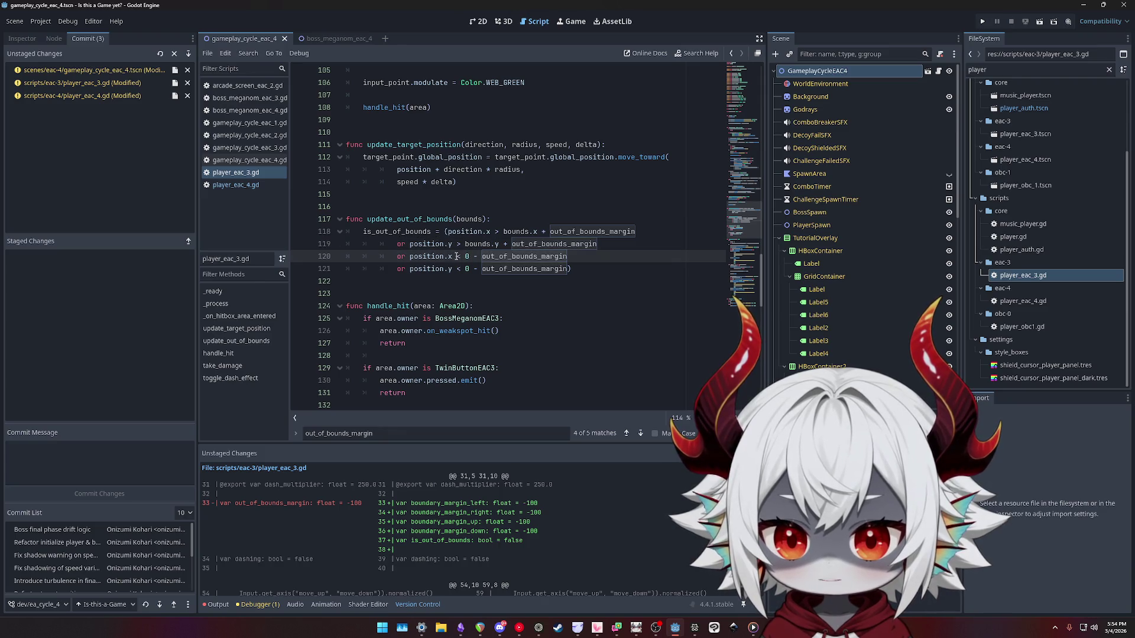
click(432, 269)
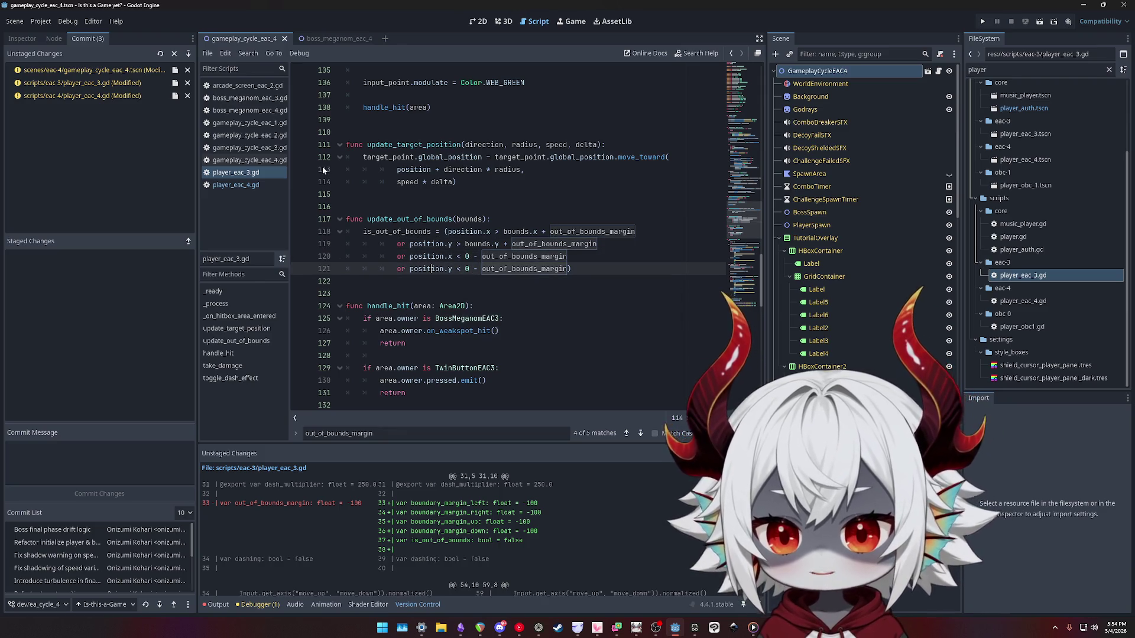
click(266, 185)
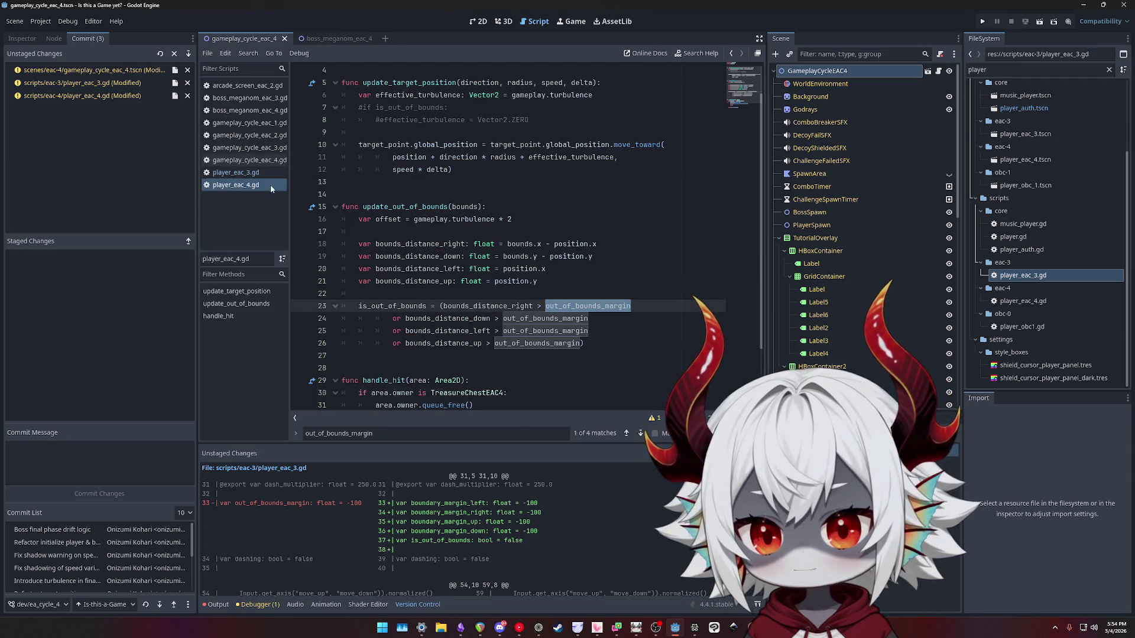
Inspect the bounds_distance_right declaration on line 18 of player_eac_4.gd.
double_click(415, 243)
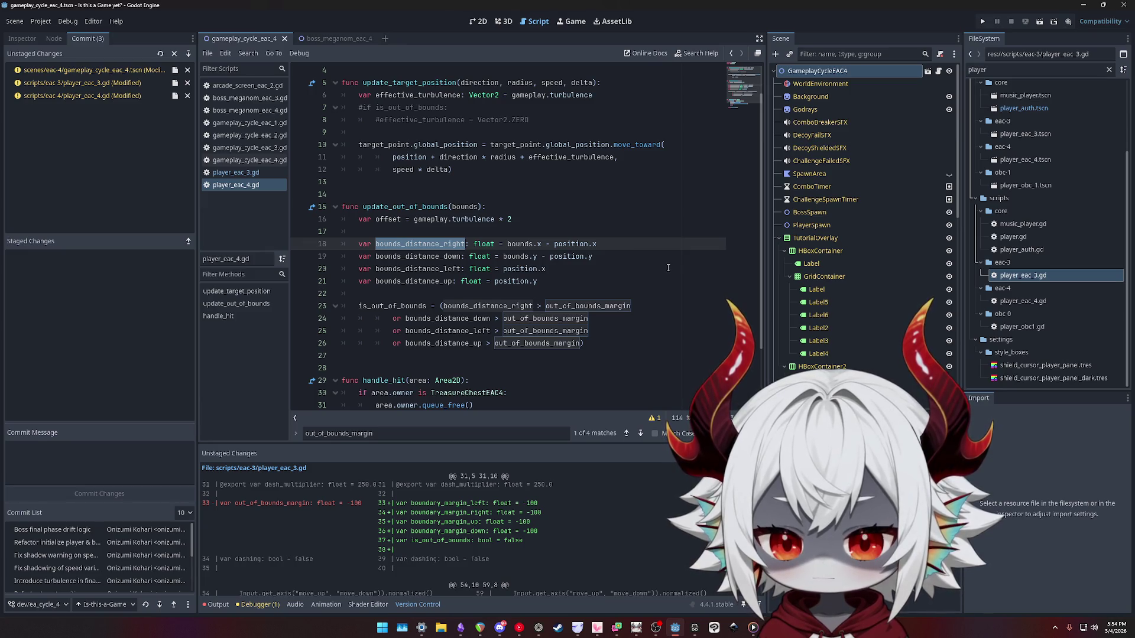
scroll(595, 249, down, 2)
scroll(567, 257, up, 1)
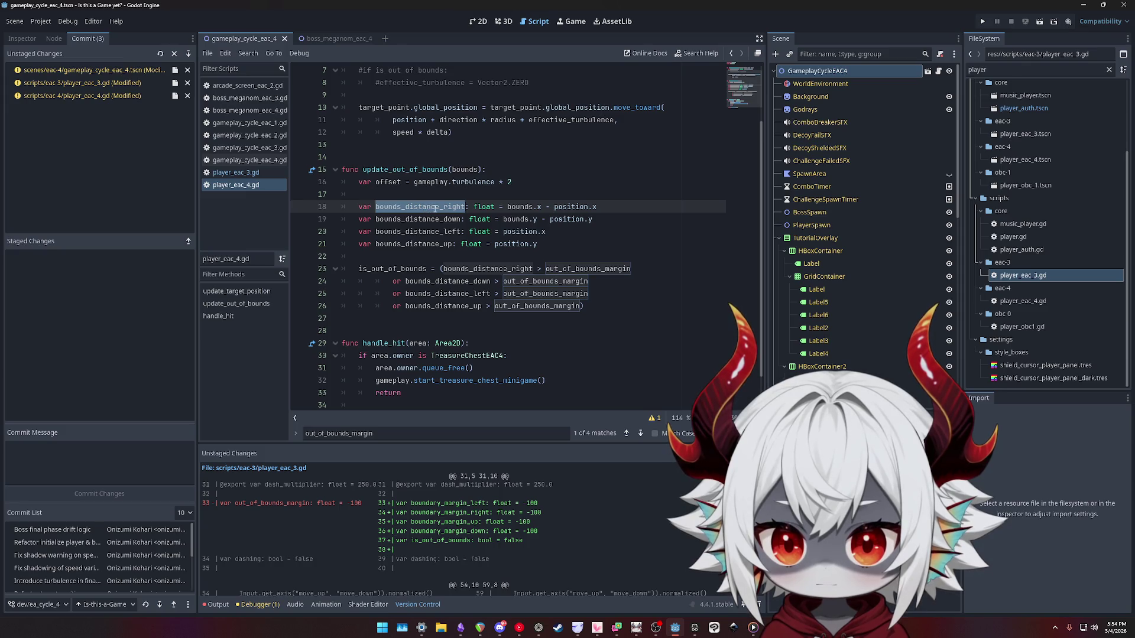
click(450, 231)
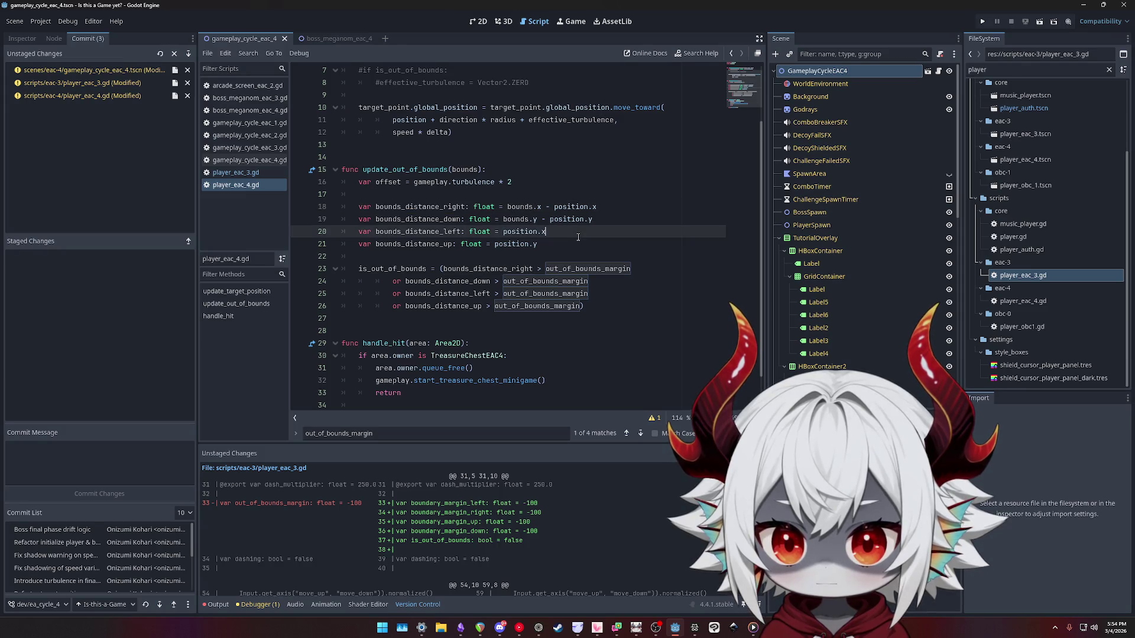
Run the project, answer No, dismiss the welcome message, play the underwater level, then stop with F8.
click(982, 24)
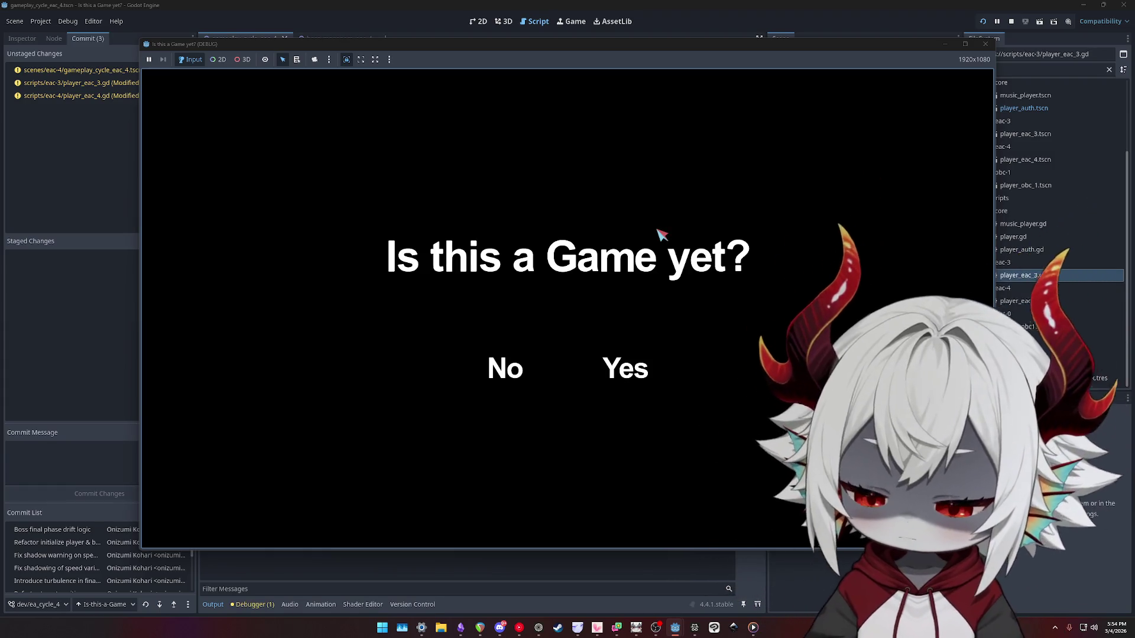
click(515, 372)
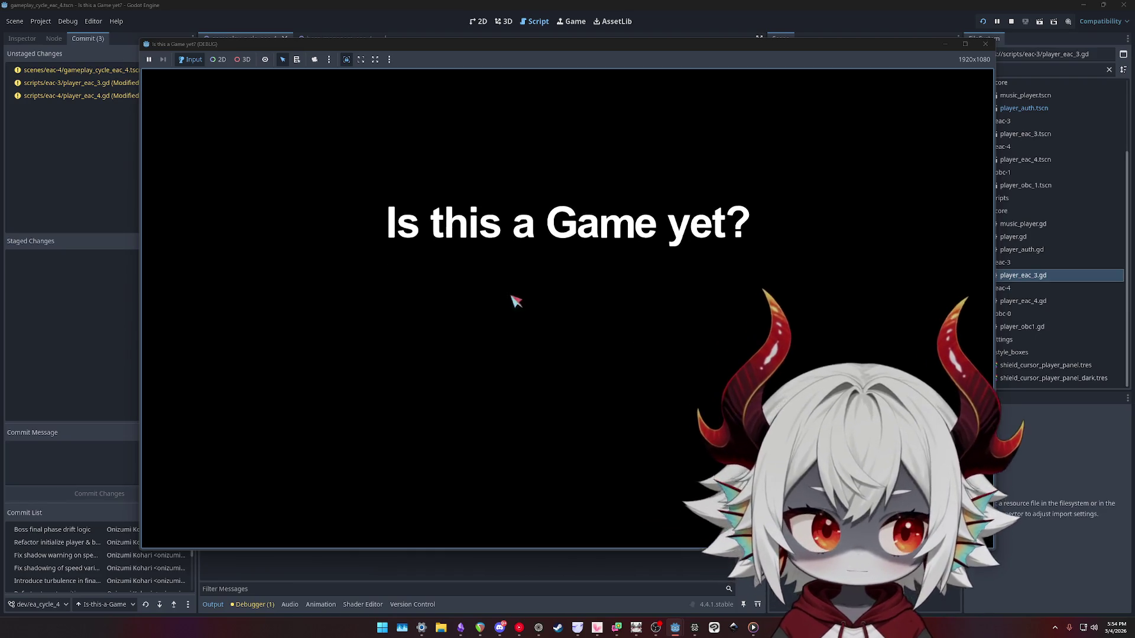
click(570, 439)
click(572, 279)
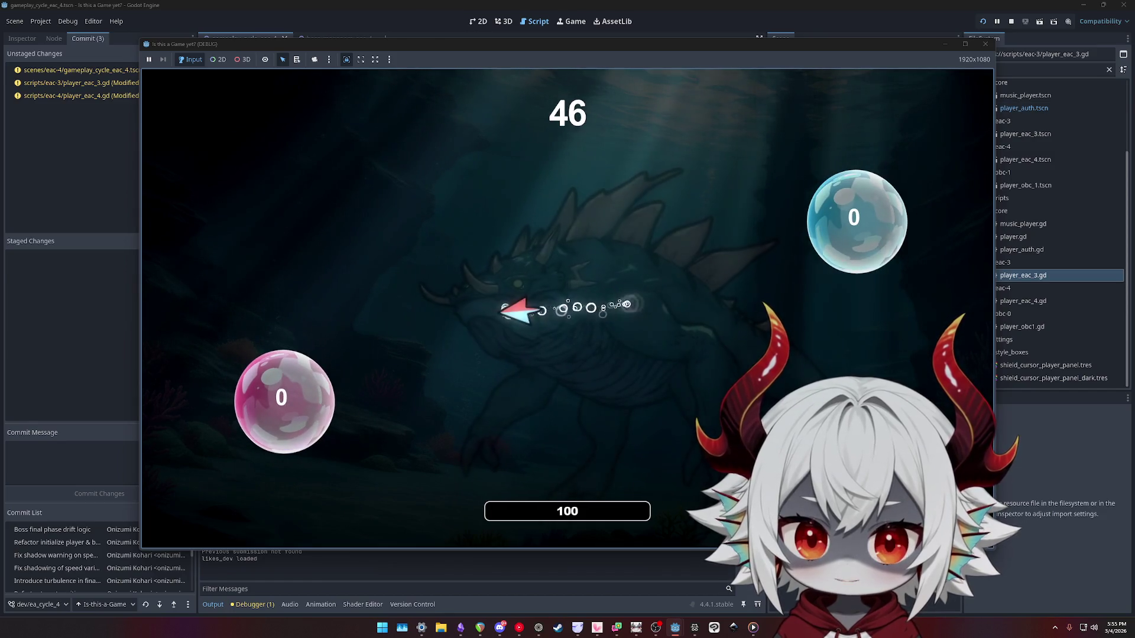
key(F8)
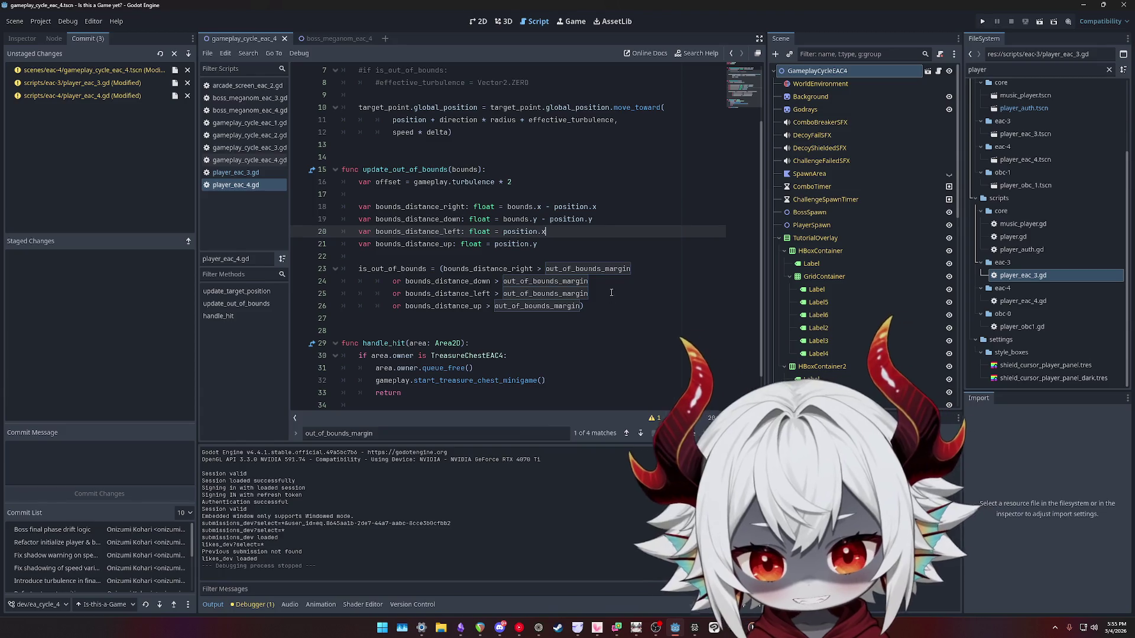
Compare update_out_of_bounds in player_eac_4.gd against player_eac_3.gd, then run the project again.
click(483, 268)
double_click(484, 269)
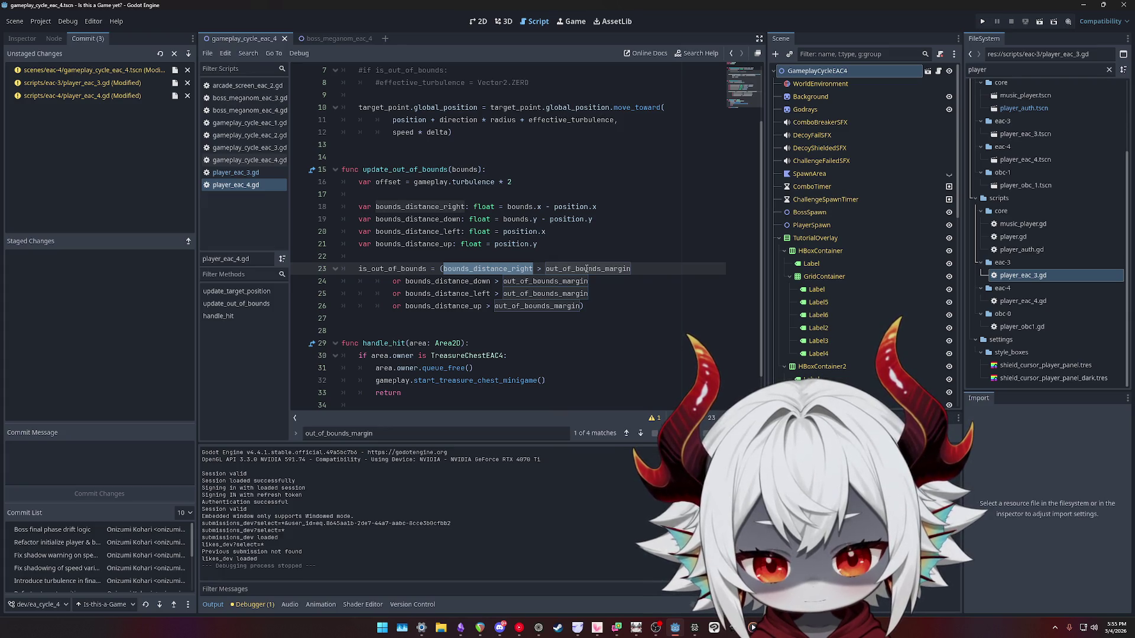
mouse_move(605, 316)
mouse_down()
mouse_move(414, 260)
mouse_move(305, 179)
mouse_up()
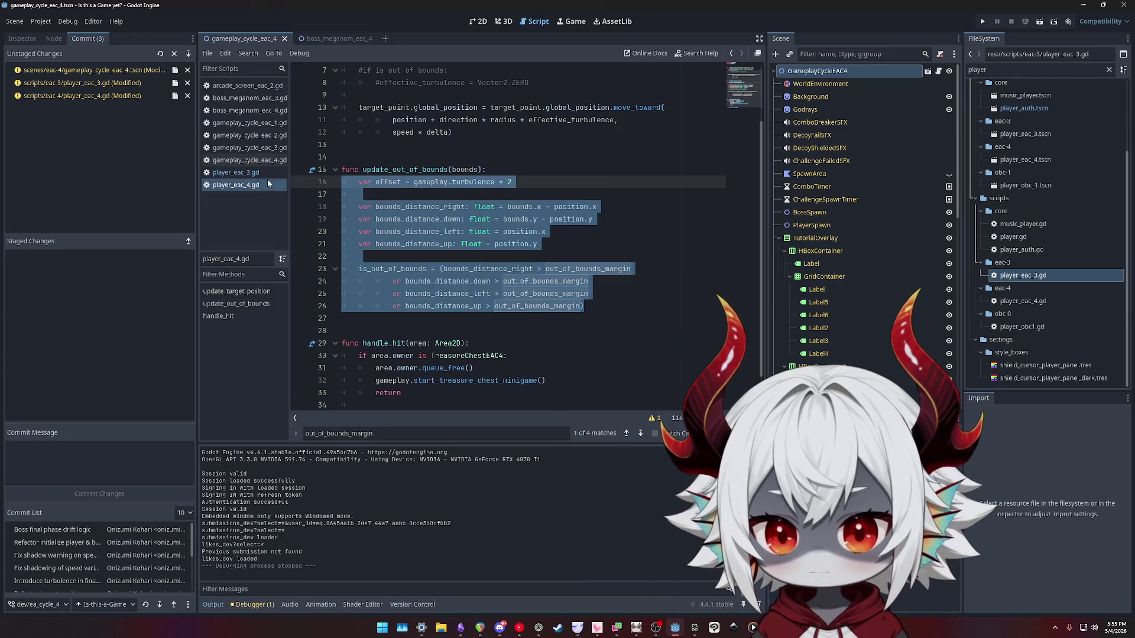
click(245, 180)
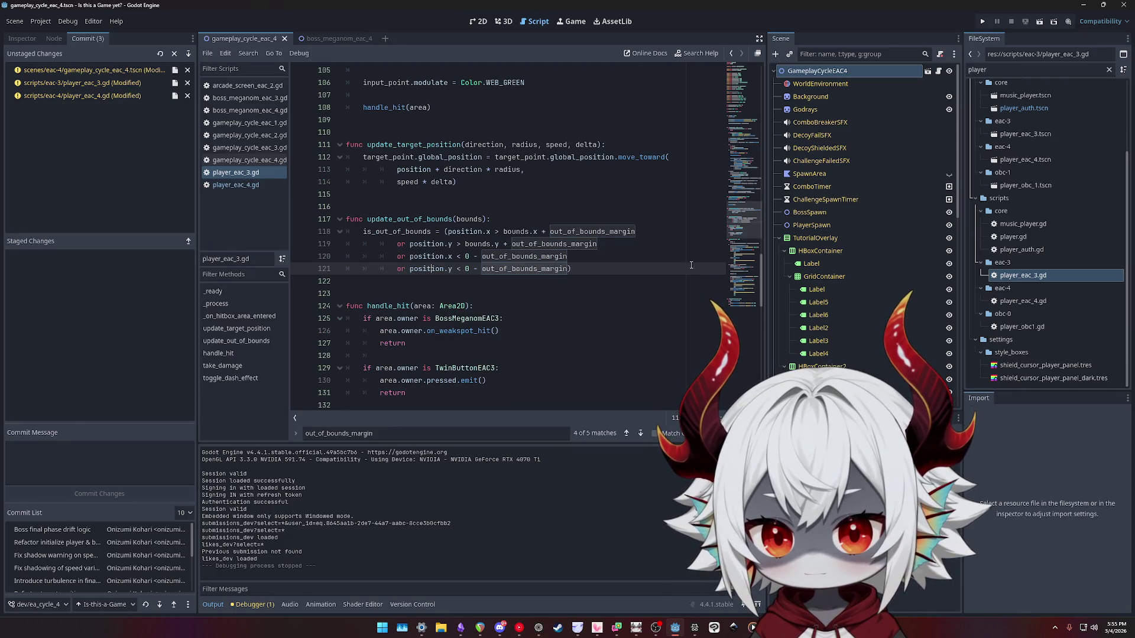
click(258, 185)
click(591, 294)
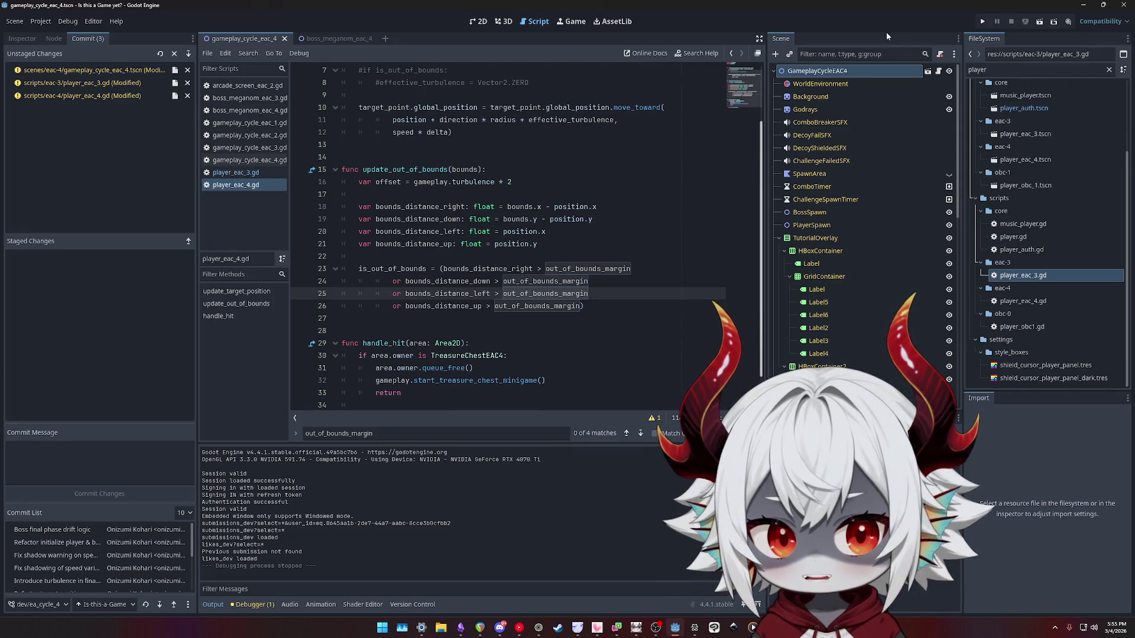
click(983, 22)
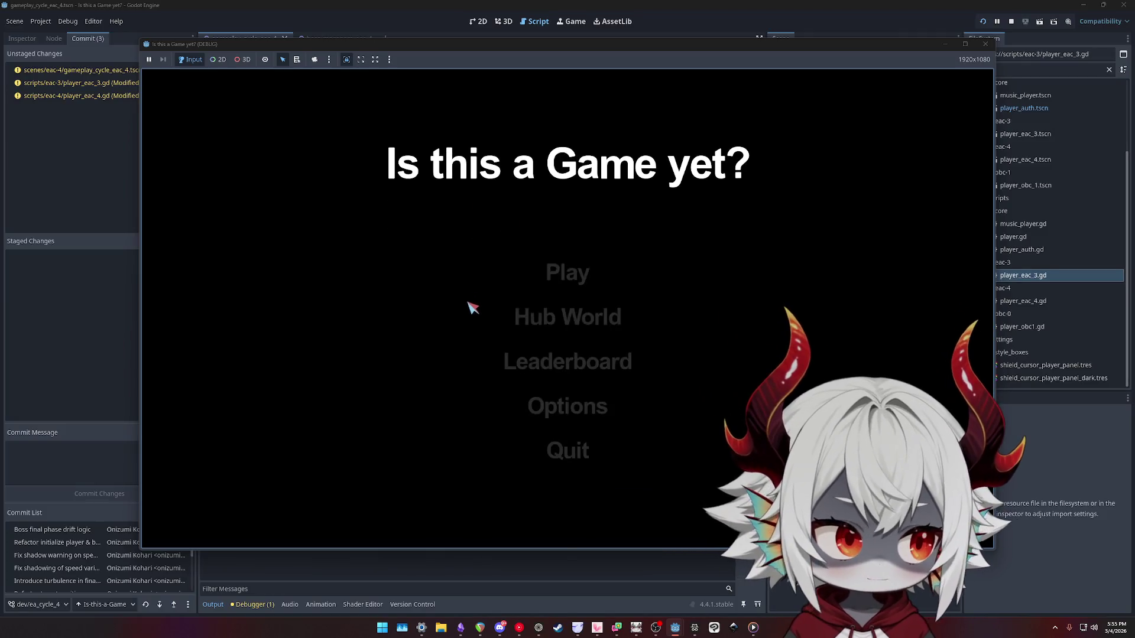
Go through the Hub World, welcome and ATTENTION dialogs into the underwater level, then stop with F8.
click(561, 436)
click(538, 319)
click(451, 374)
click(546, 366)
click(597, 461)
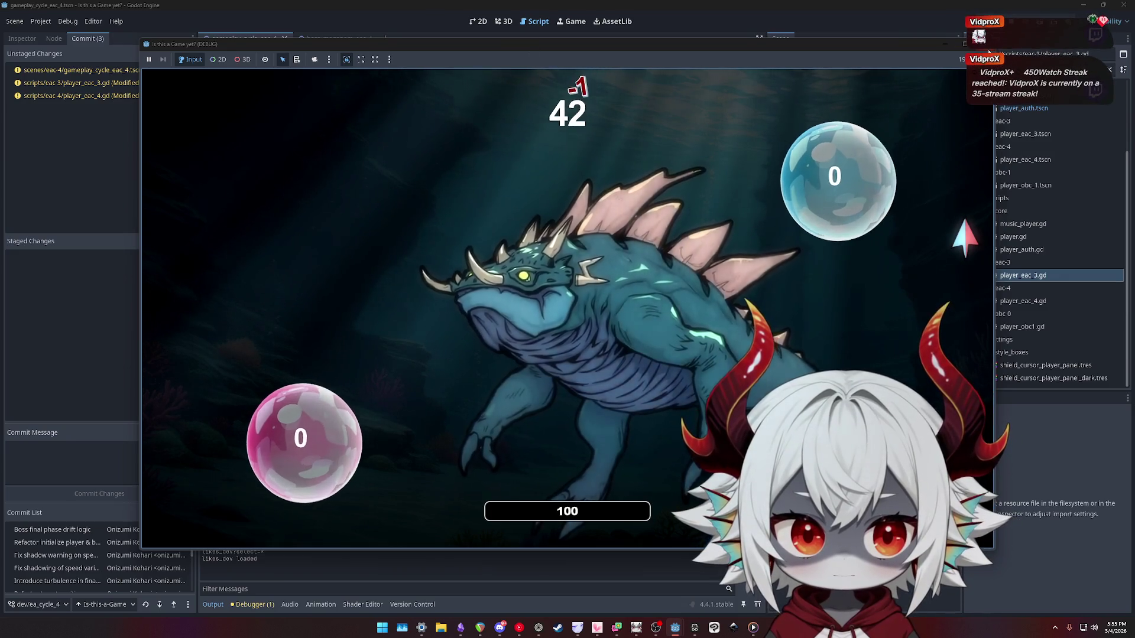
key(F8)
click(532, 256)
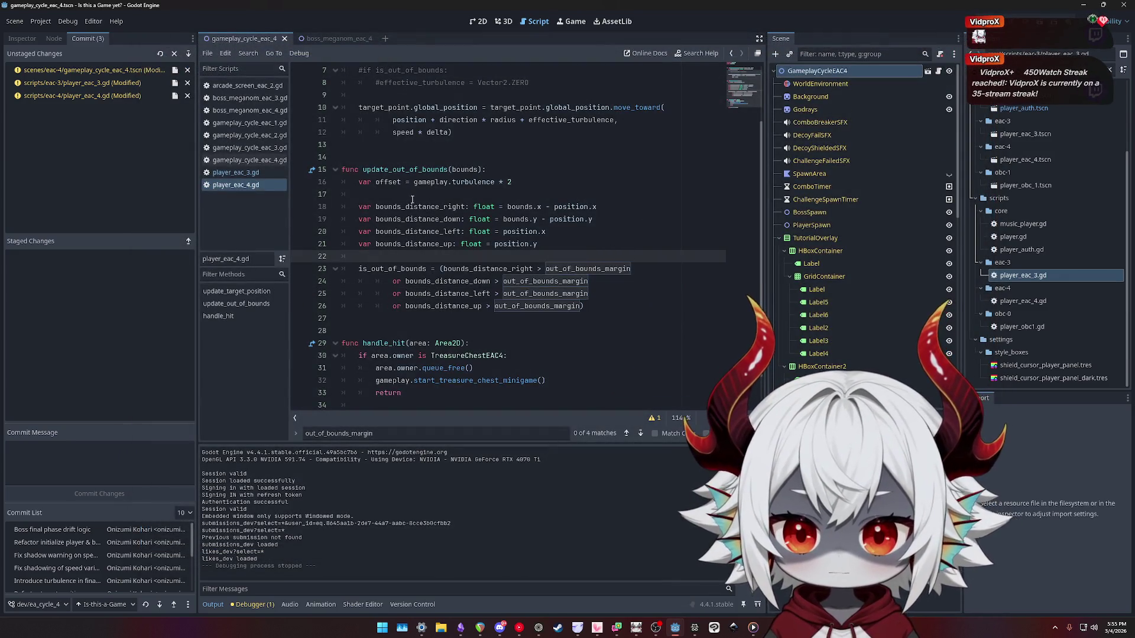
click(427, 219)
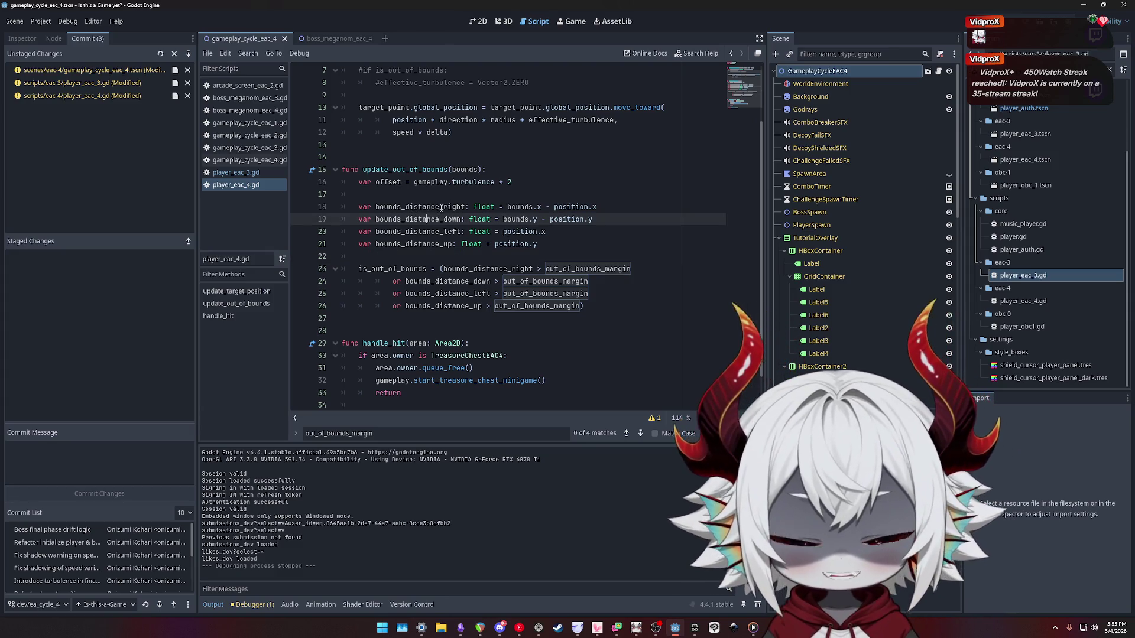
click(530, 183)
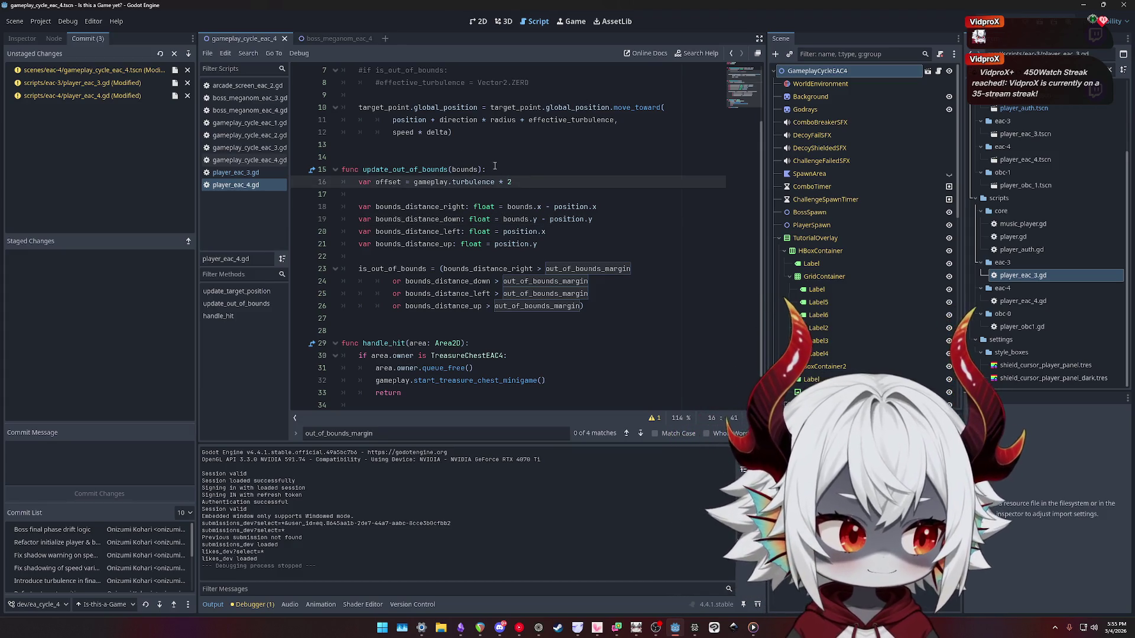
double_click(379, 170)
scroll(427, 243, up, 2)
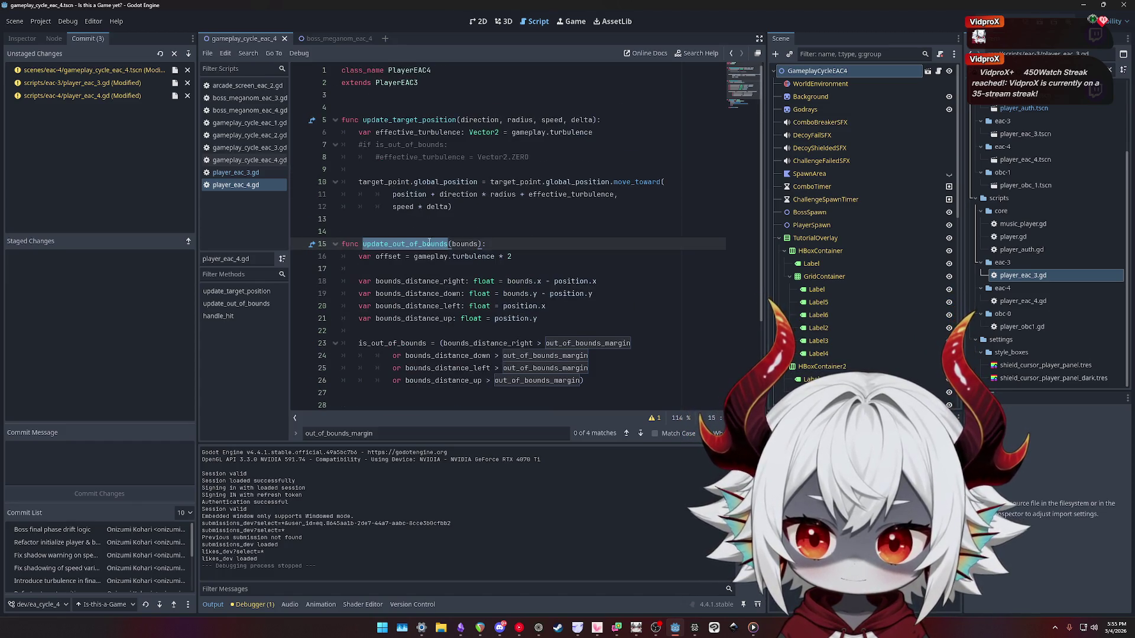
scroll(505, 227, down, 2)
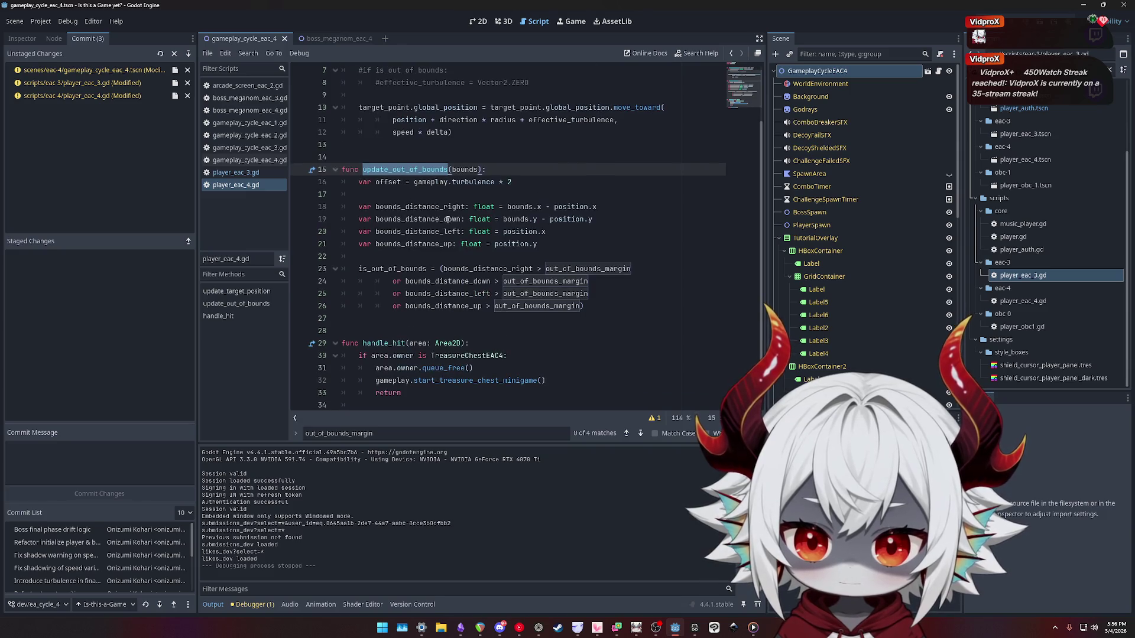
scroll(448, 219, up, 2)
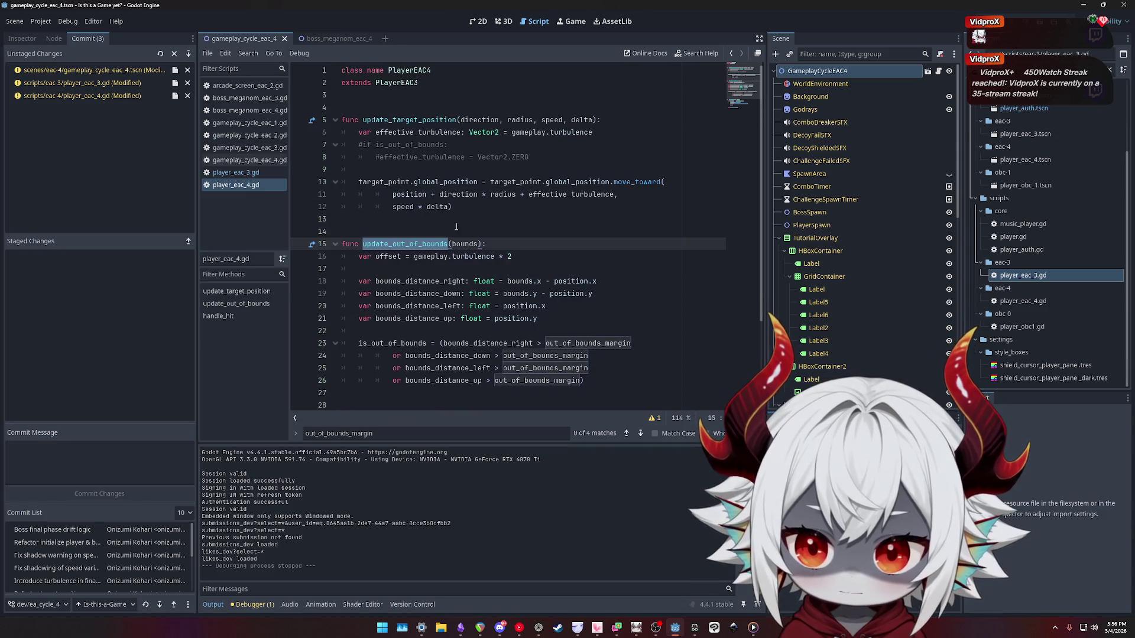
scroll(454, 224, down, 2)
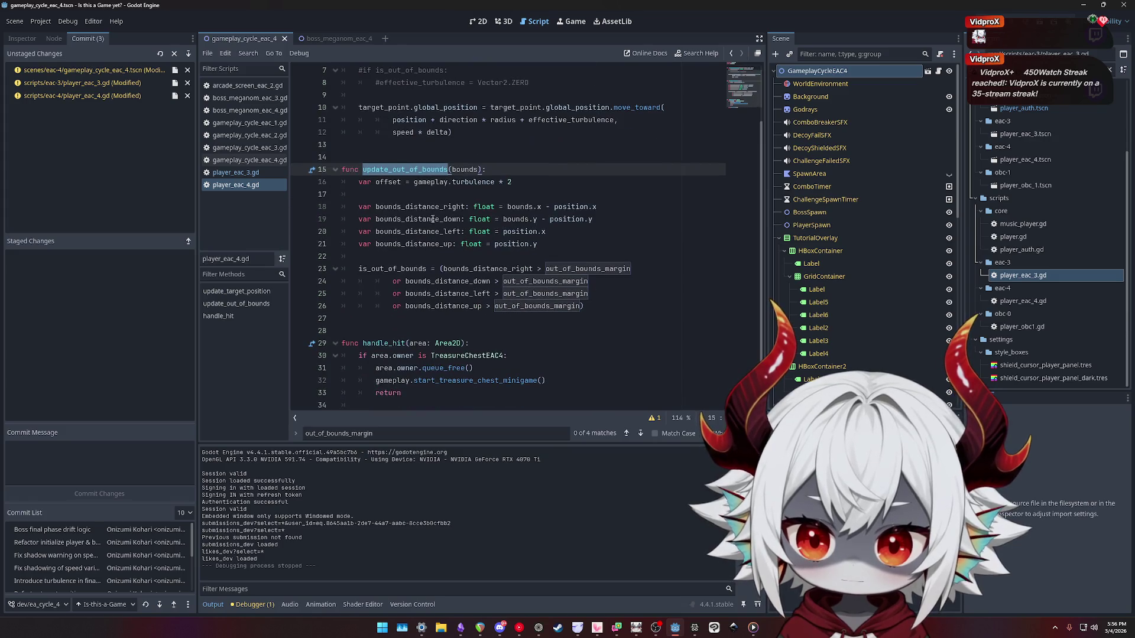
double_click(415, 206)
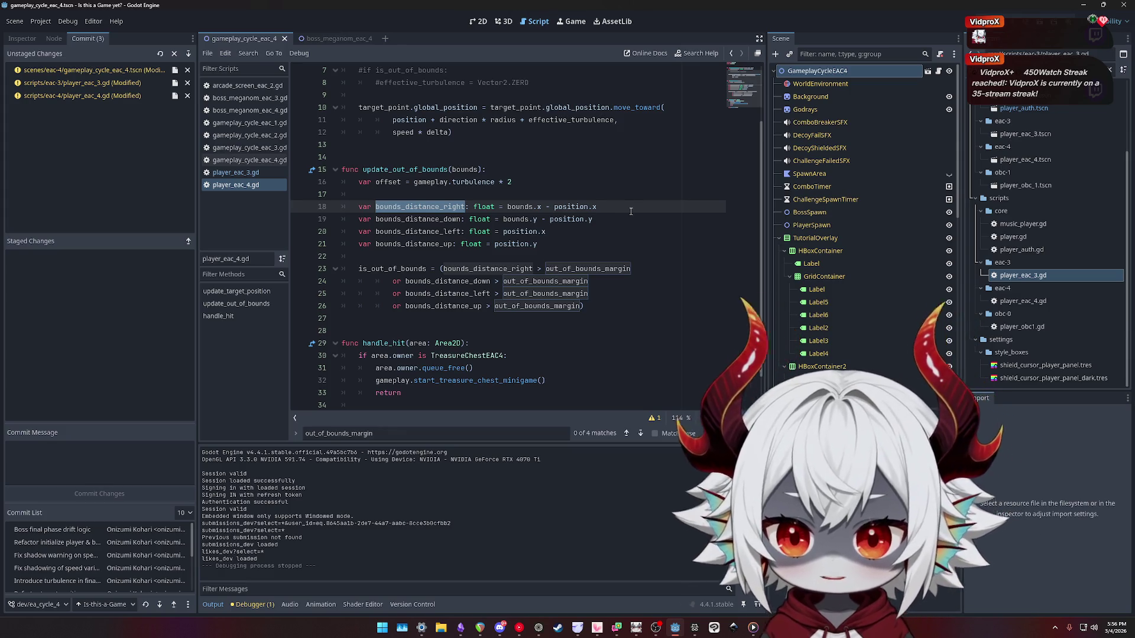
Rename line 18's bounds_distance_right to distance_to_right_boundary and examine its bounds.x - position.x expression.
text(distance_to_right_boundary)
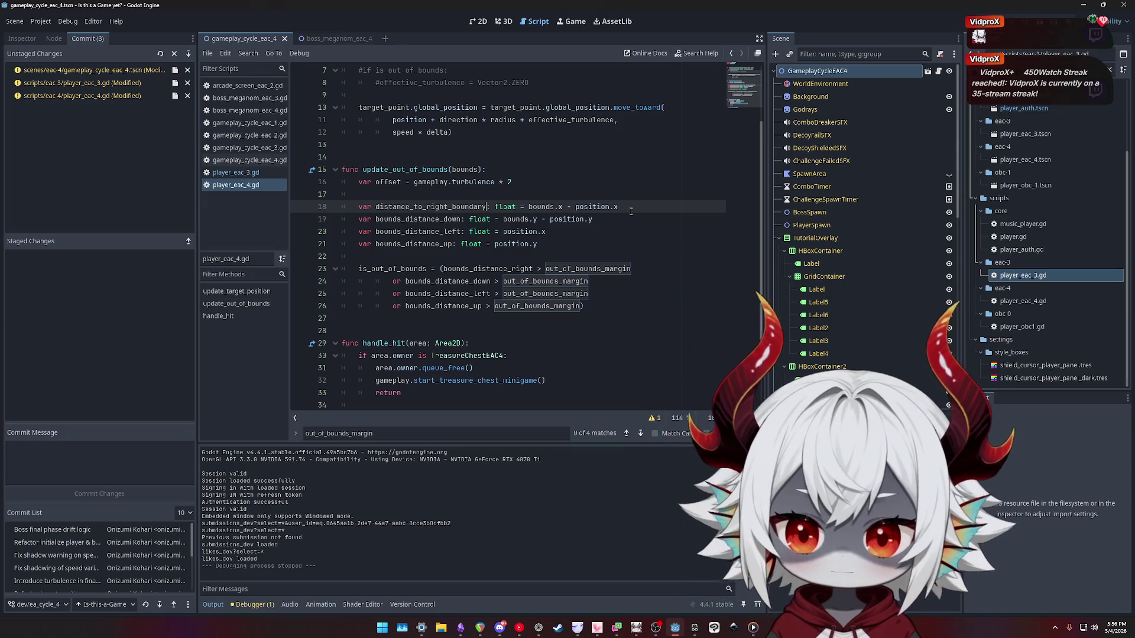
double_click(399, 206)
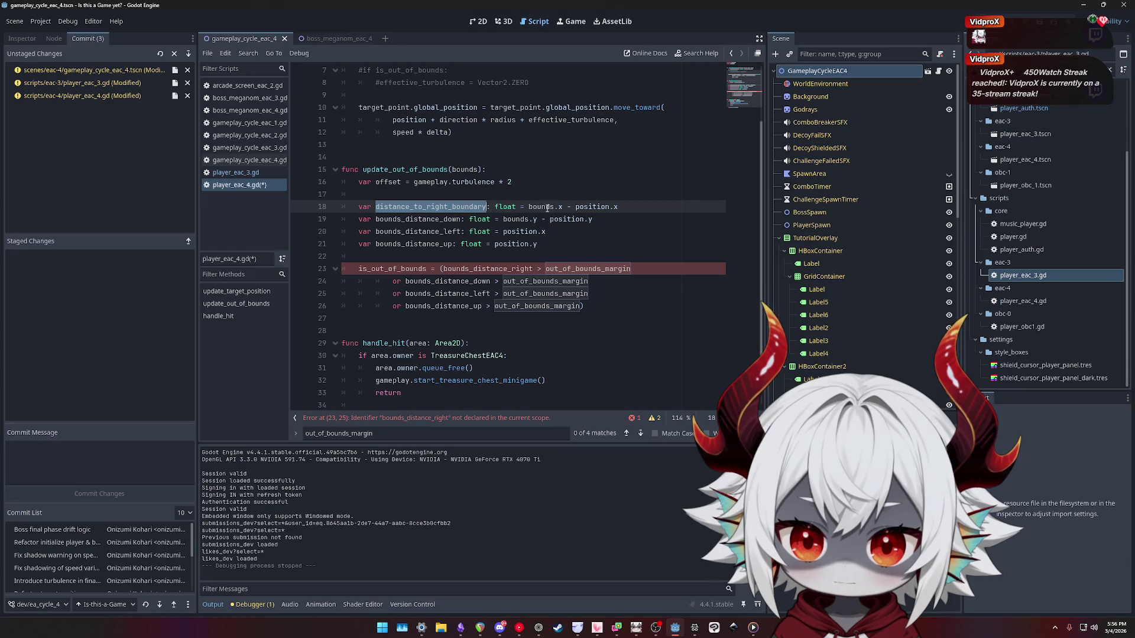
drag(528, 207, 620, 206)
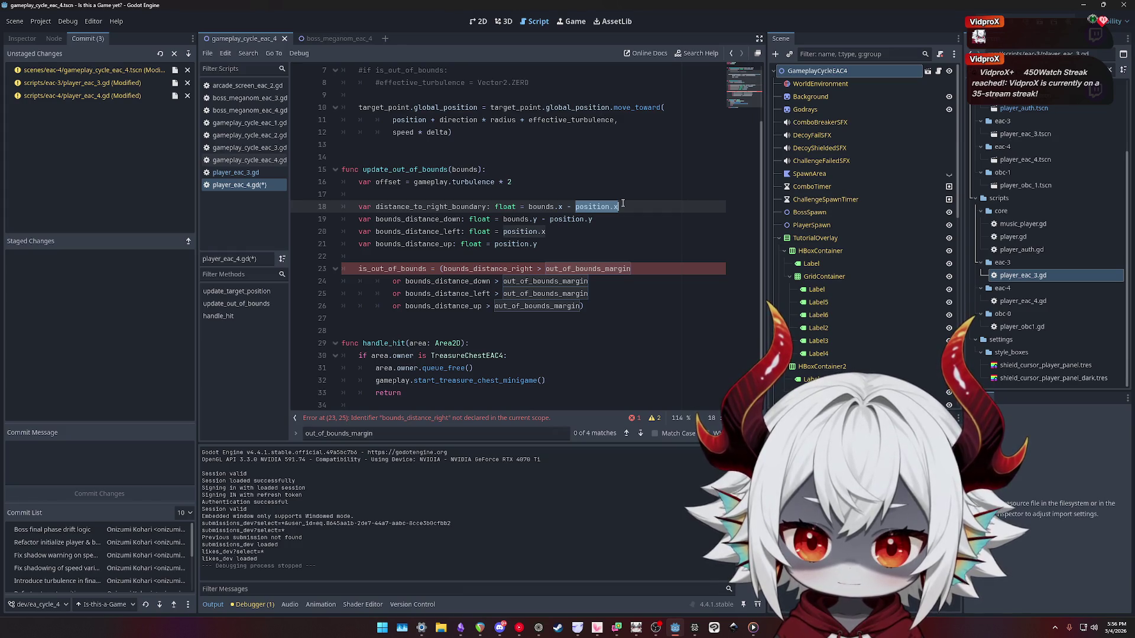
double_click(465, 274)
double_click(541, 206)
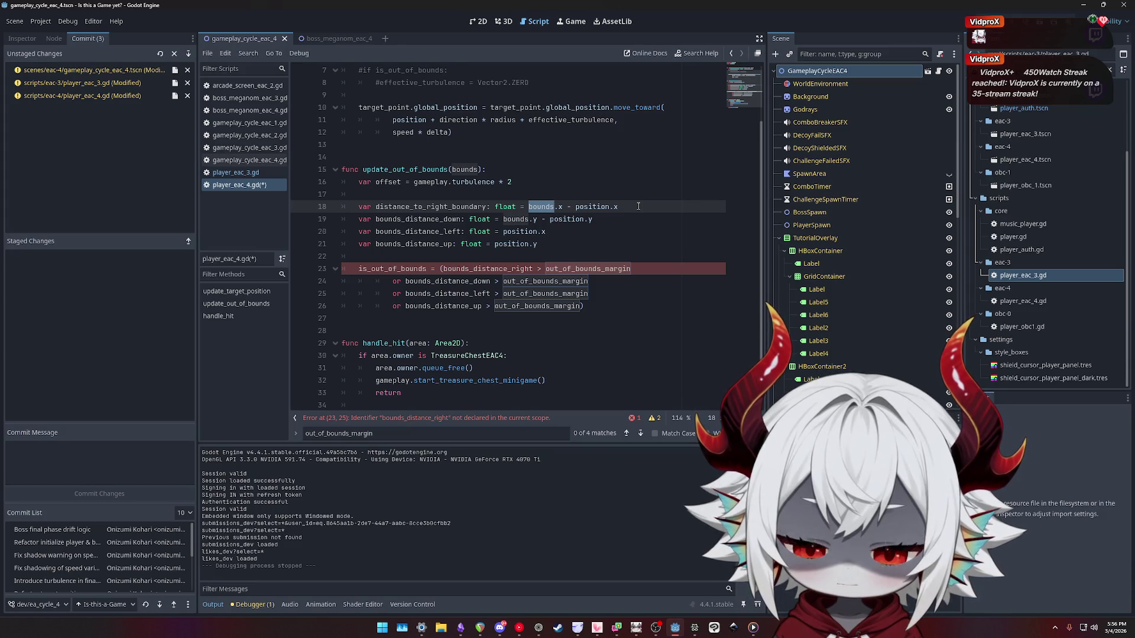
drag(631, 206, 528, 207)
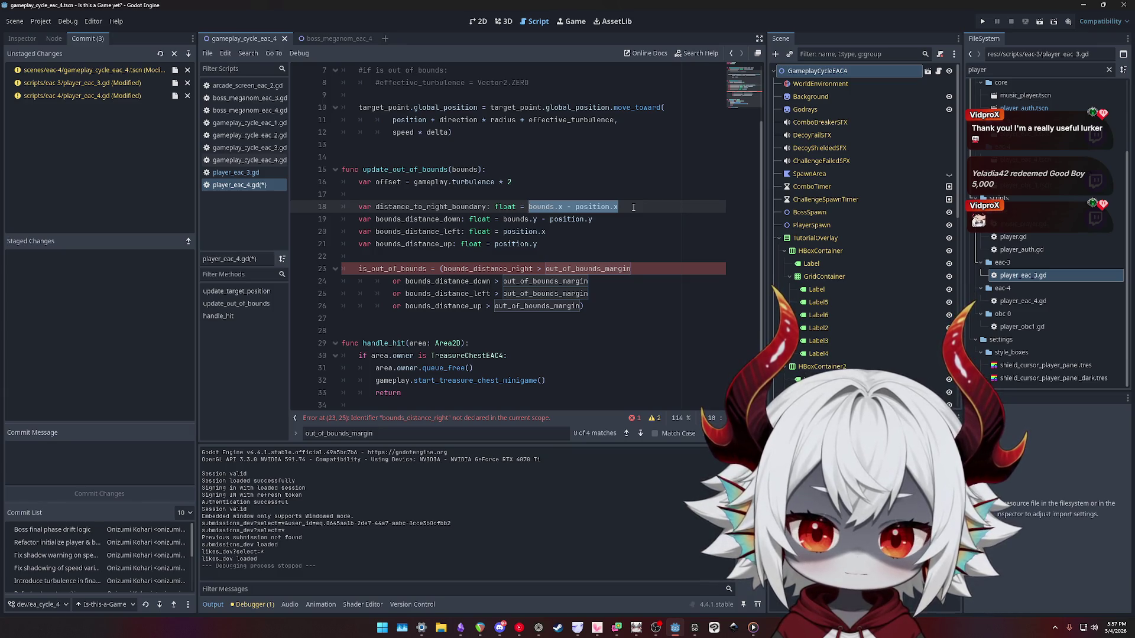
double_click(390, 207)
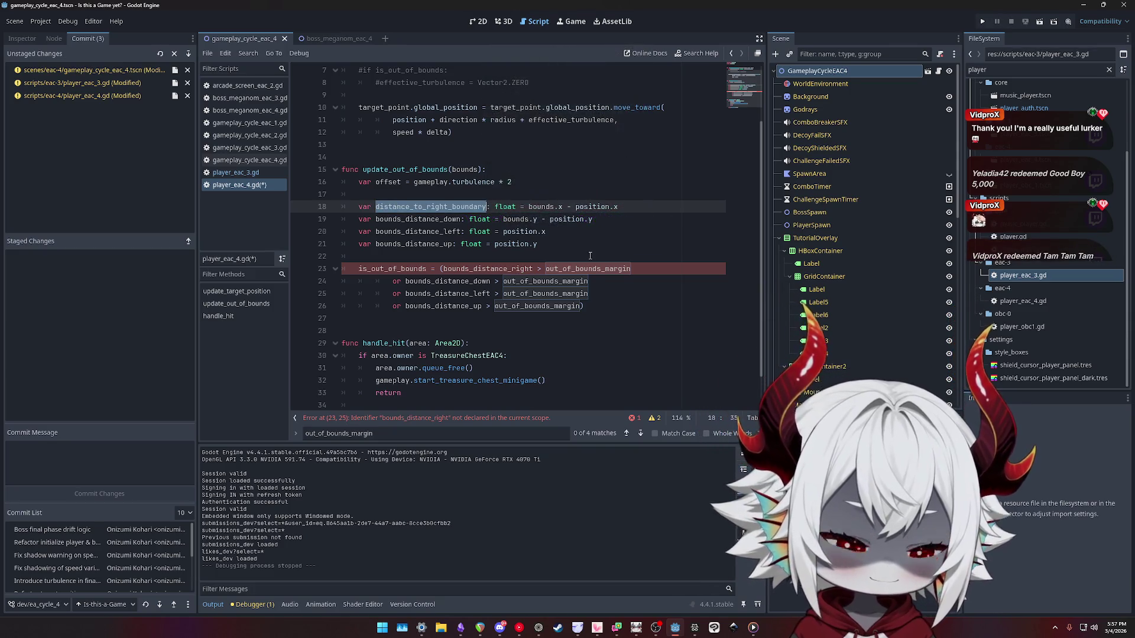
Retype the line 18 variable name as right_boundary_relative_x.
text(rel)
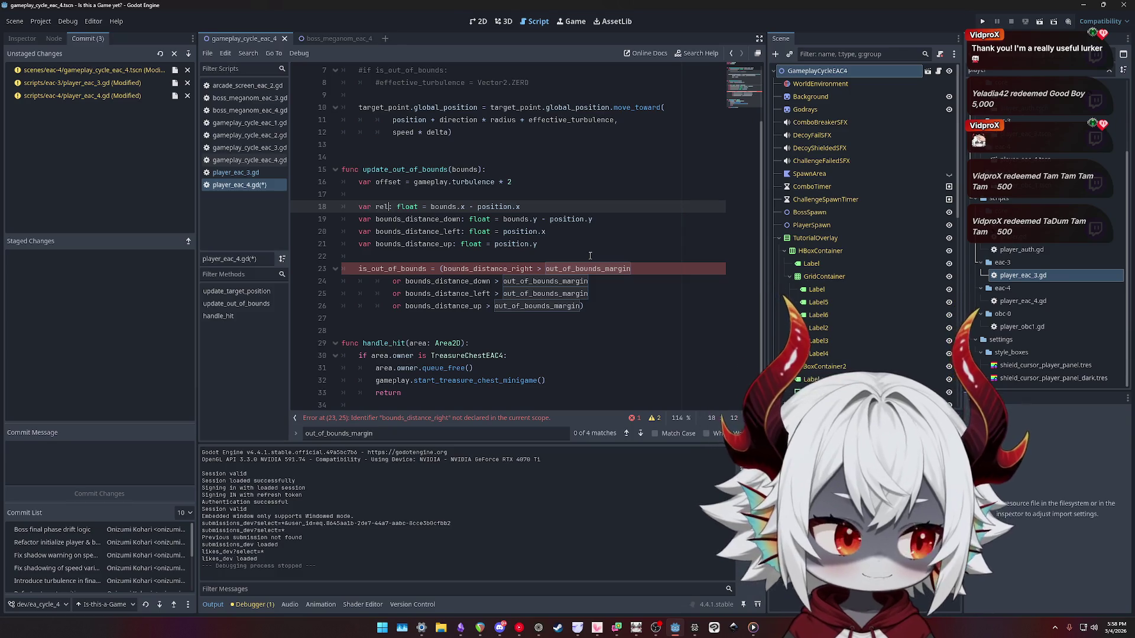
text(_pos_rigth_boundat)
key(BackSpace)
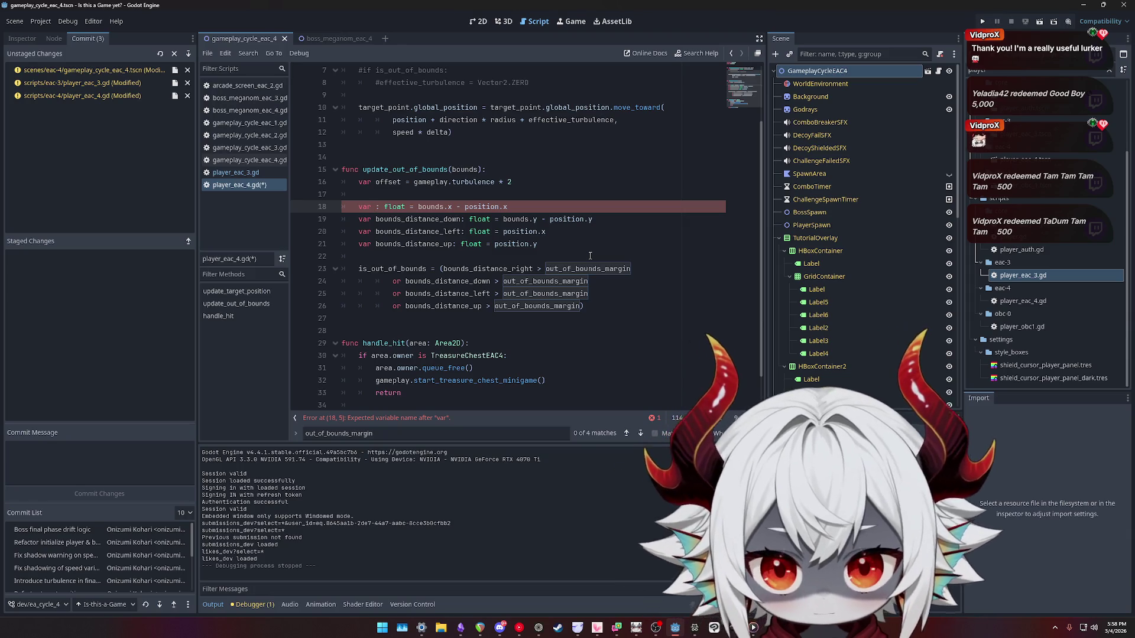
text(bounds_r)
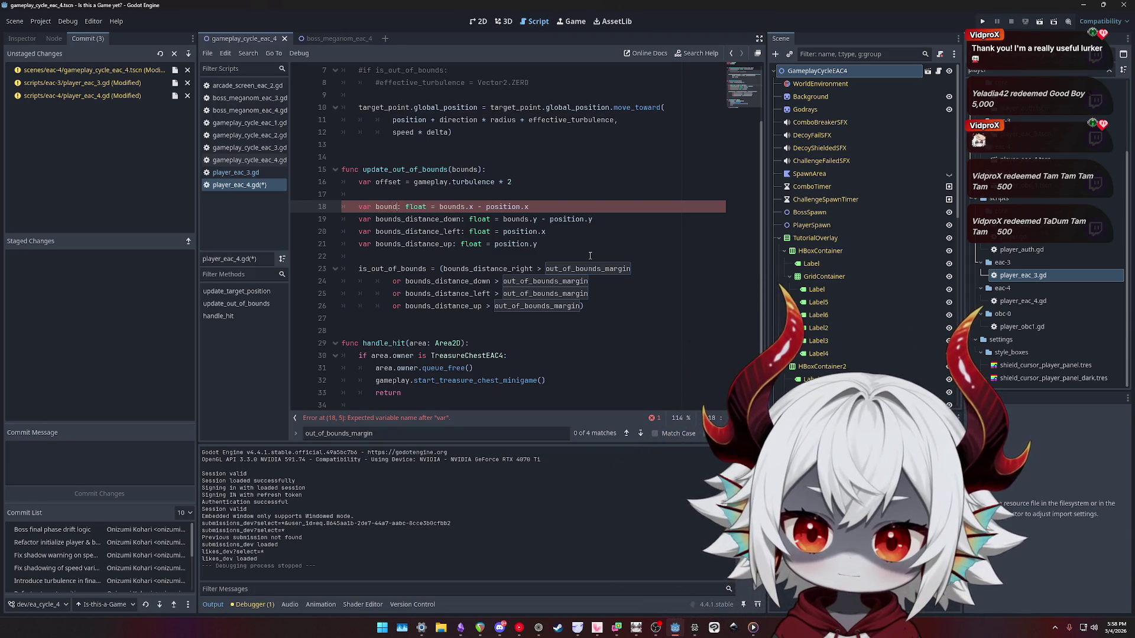
text(elative_x)
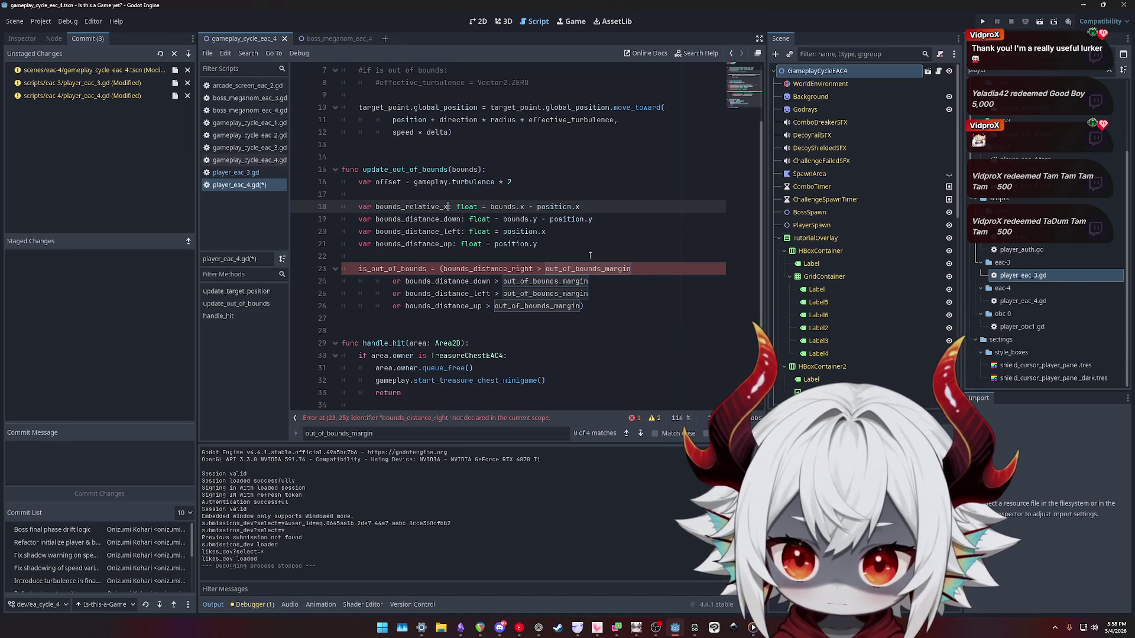
key(Down)
key(Up)
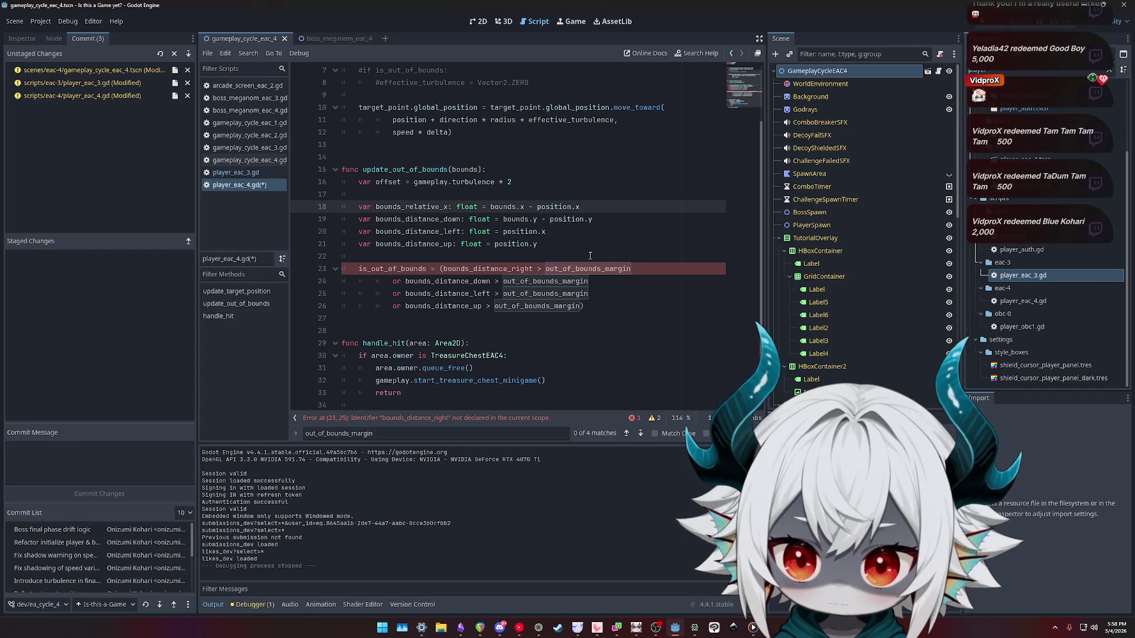
key(BackSpace)
text(right_bound)
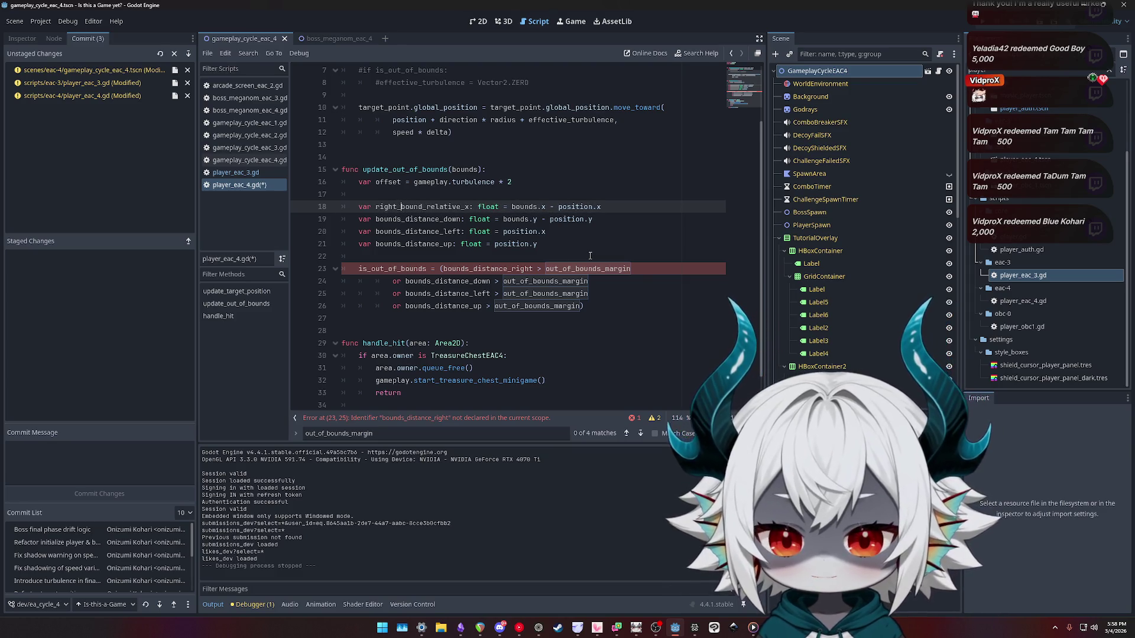
text(ary)
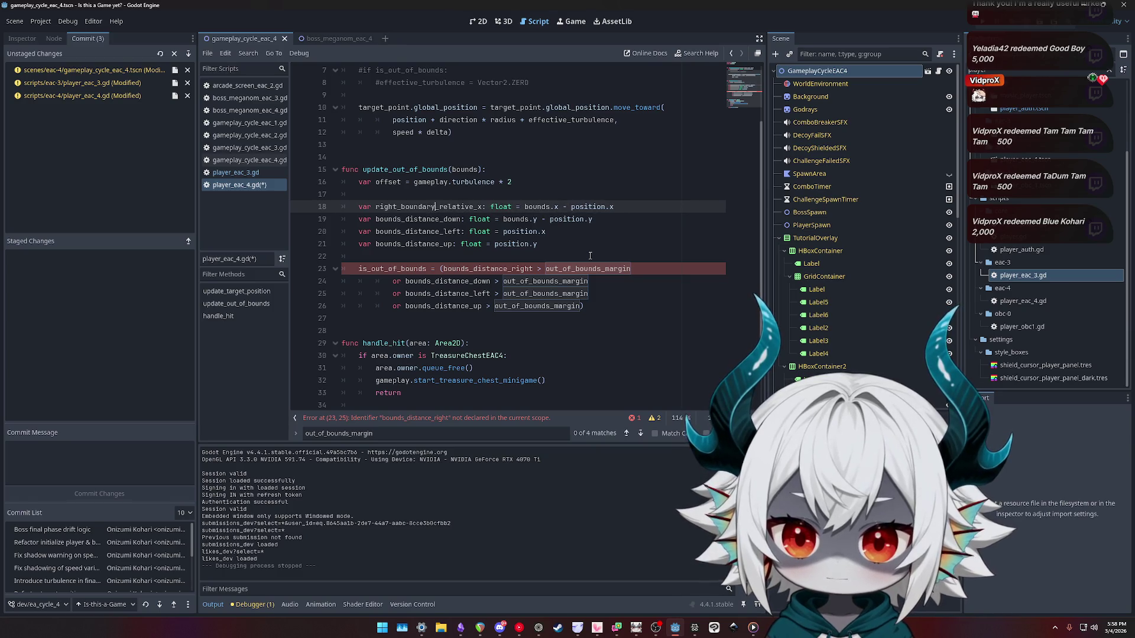
Check the right_boundary_relative_x declaration on line 18, then show the scene in the 2D workspace.
key(ctrl+shift+Left)
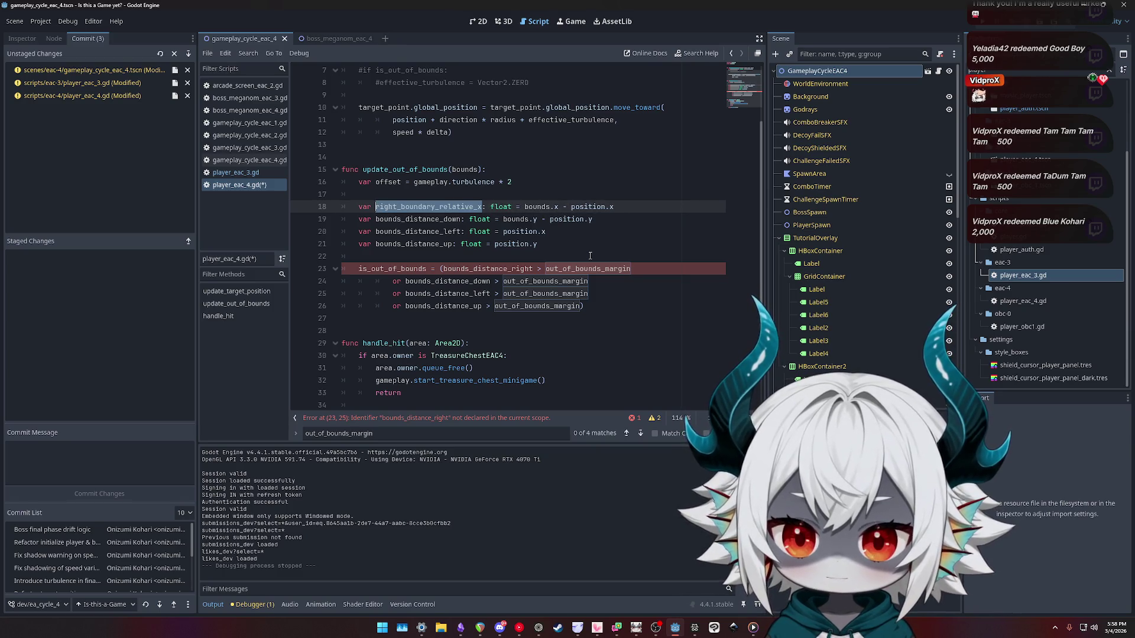
key(Down)
key(Left)
key(Left)
key(Up)
key(Right)
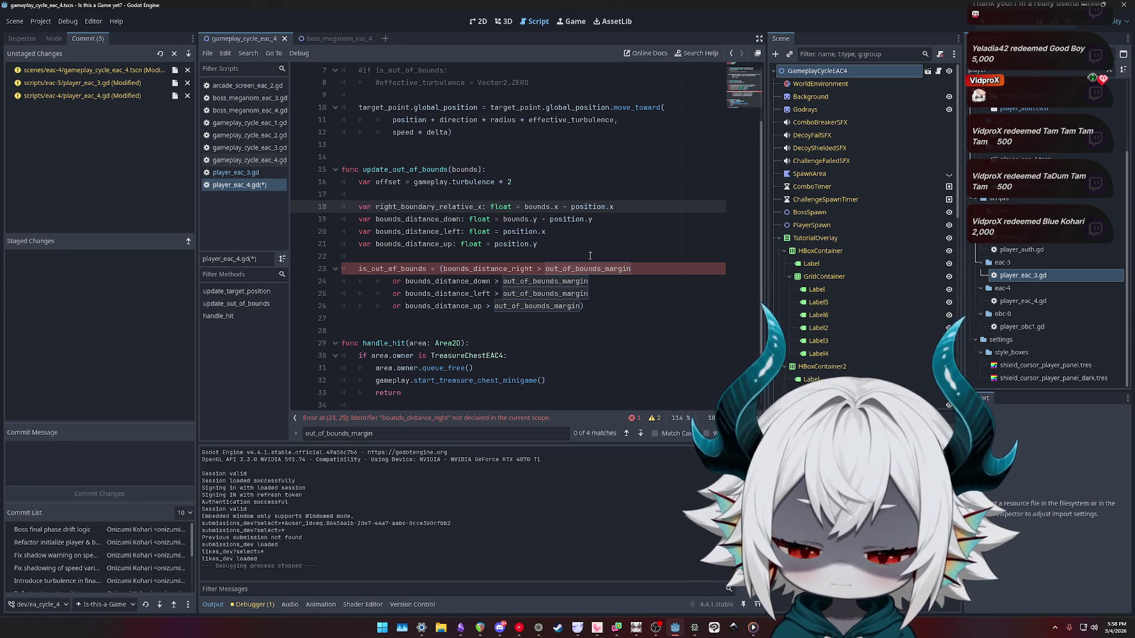
key(End)
drag(612, 206, 572, 206)
double_click(399, 206)
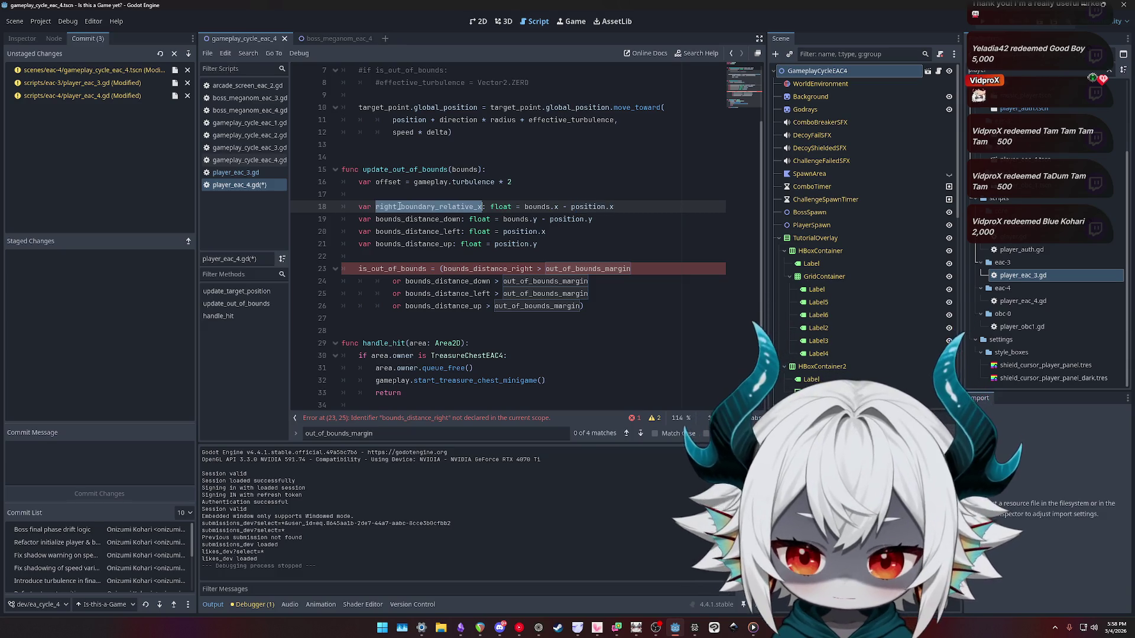
click(619, 206)
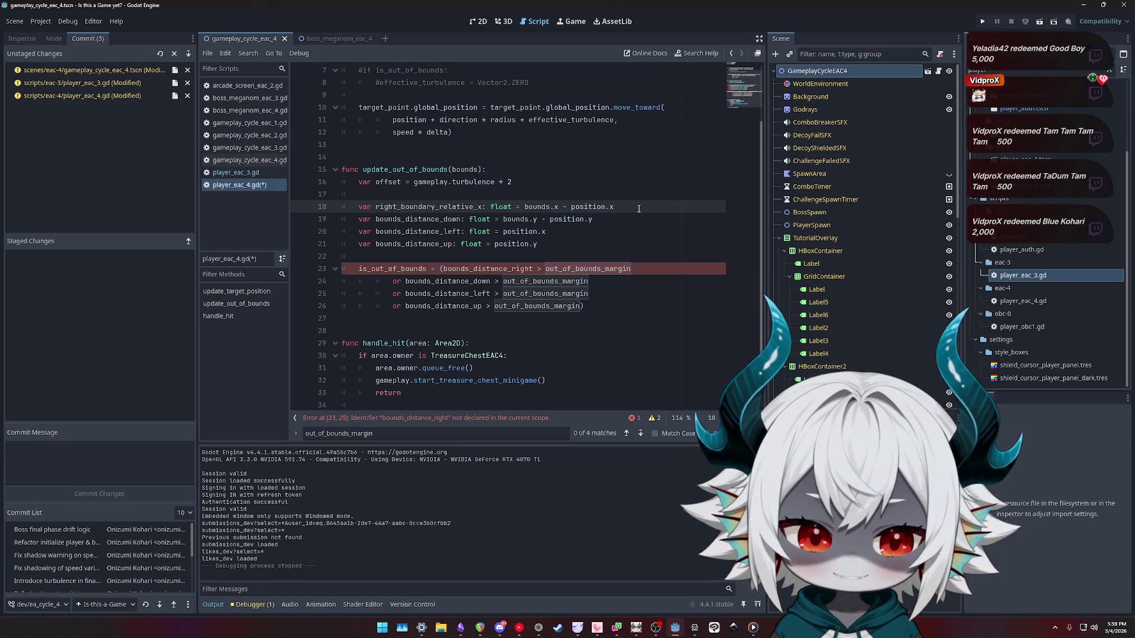
click(476, 21)
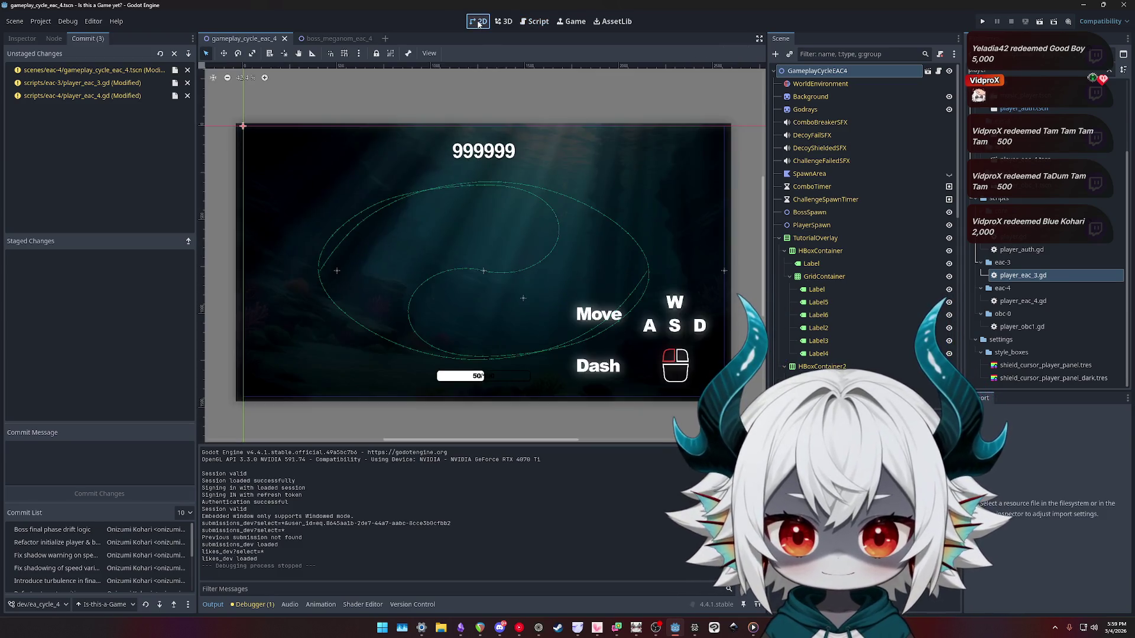
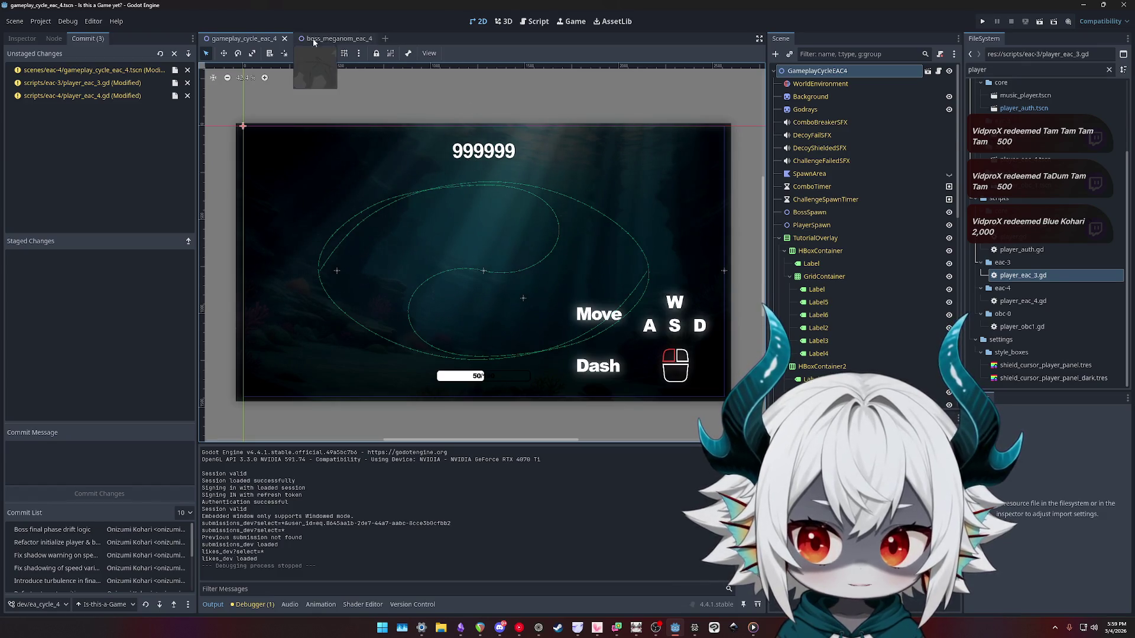
Go via the boss_meganom_eac_4 tab back to gameplay_cycle_eac_4 and open the player_eac_4.gd script.
click(331, 38)
click(251, 42)
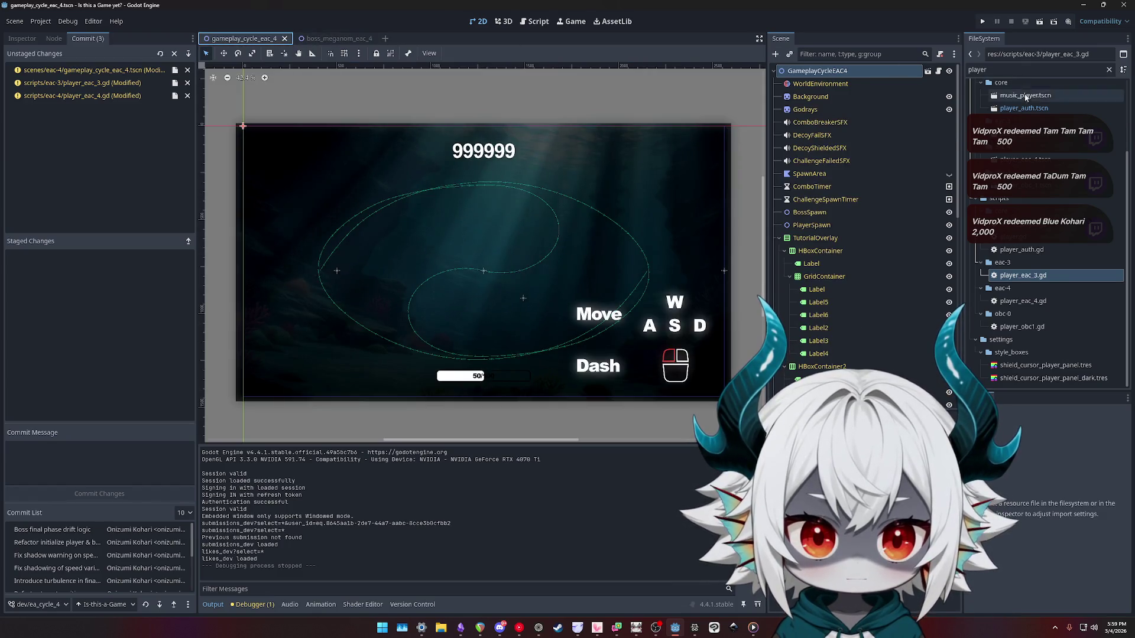
click(540, 24)
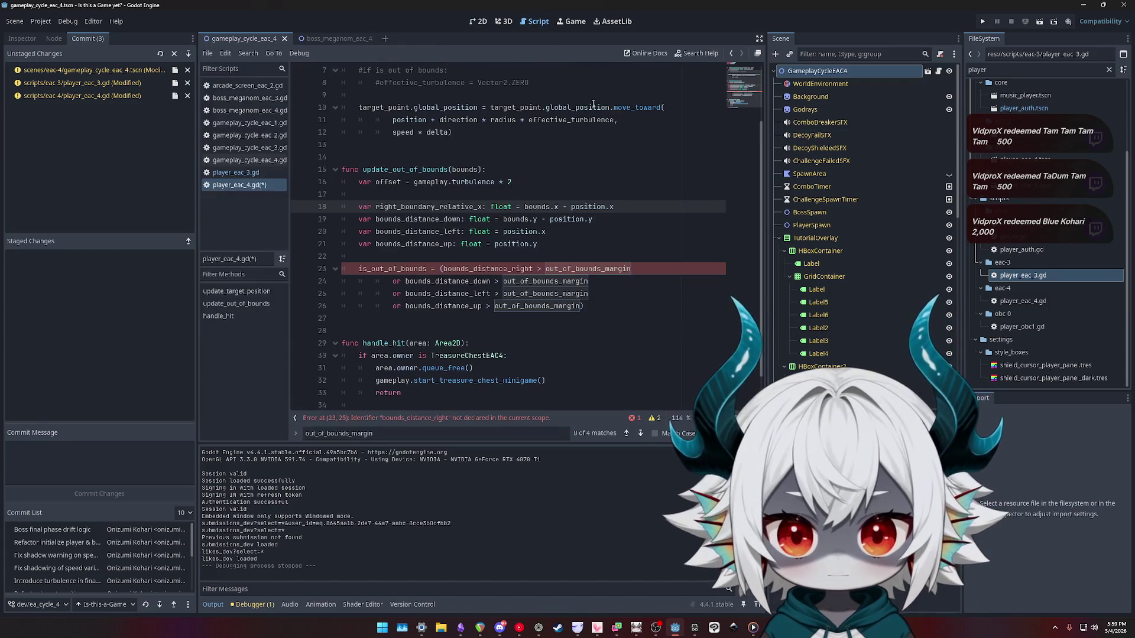
Copy right_boundary_relative_x from line 18 and paste it over bounds_distance_right on line 23.
drag(615, 206, 524, 207)
double_click(404, 206)
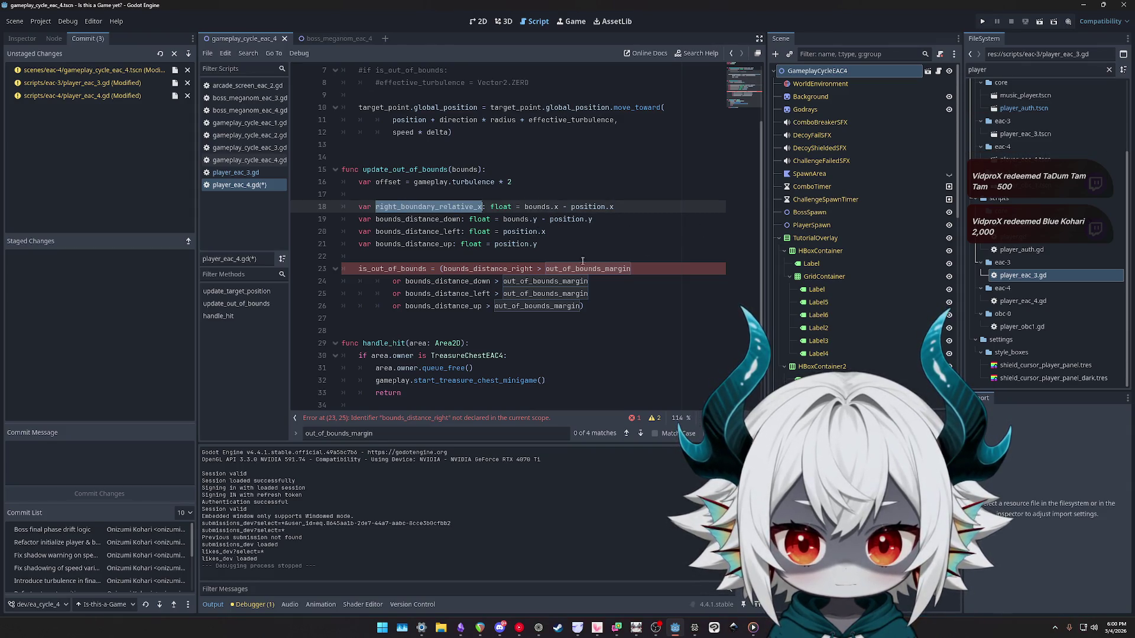
click(474, 269)
key(ctrl+shift+Right)
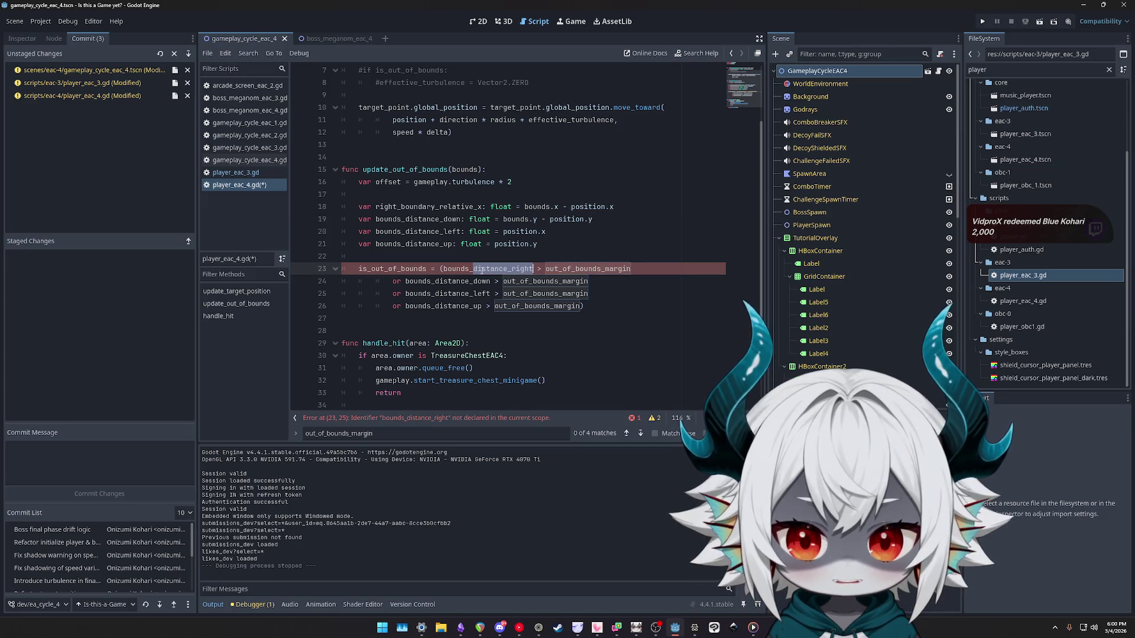
double_click(410, 206)
key(ctrl+c)
double_click(484, 268)
key(ctrl+v)
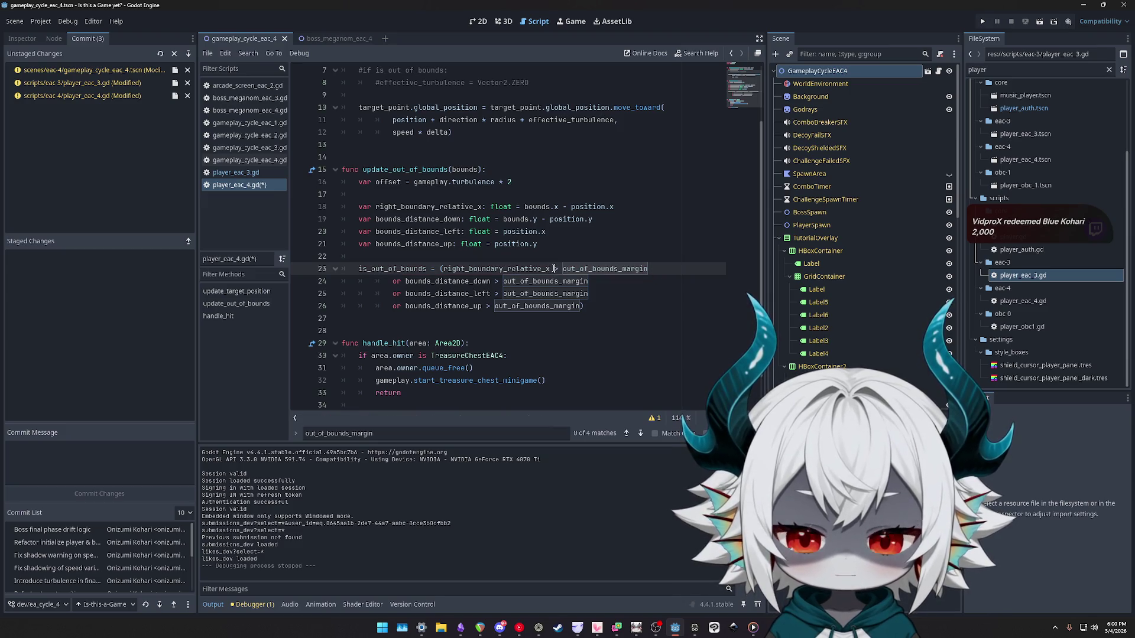
Change line 23's comparison from '>' to '< -out_of_bounds_margin', then return to the 2D view.
key(BackSpace)
text(< )
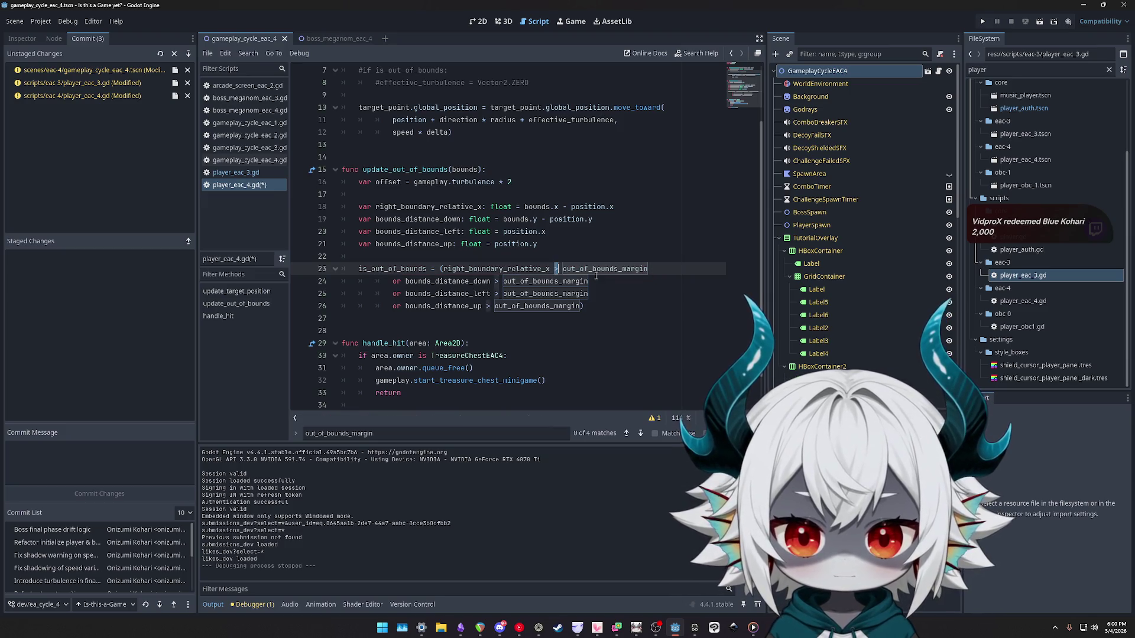
text(-)
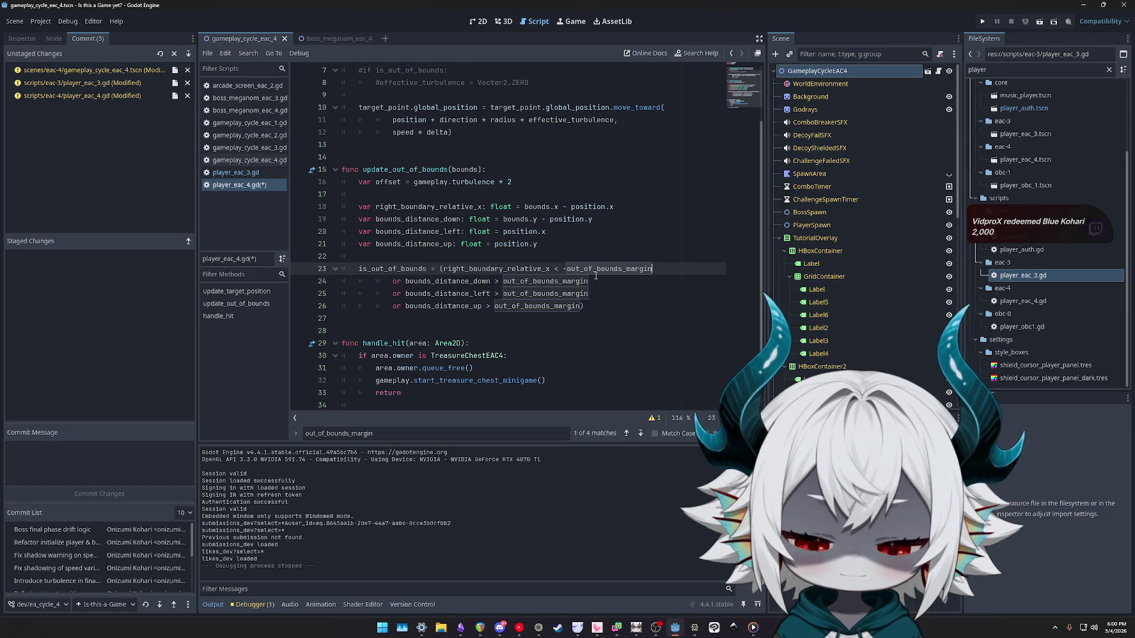
click(596, 277)
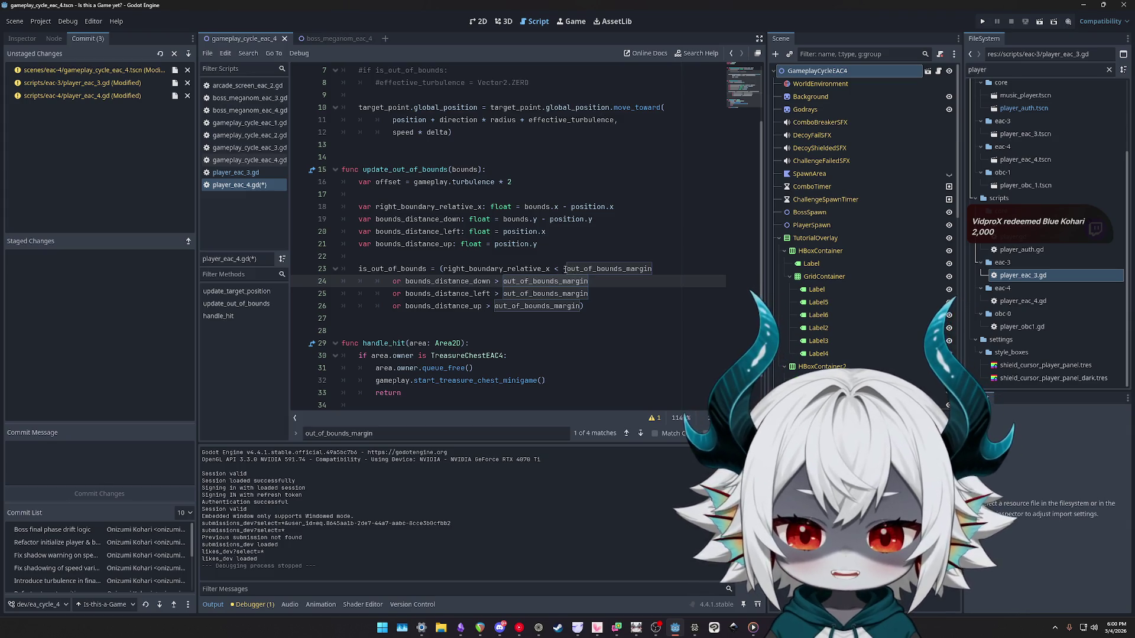
drag(565, 269, 554, 267)
click(537, 206)
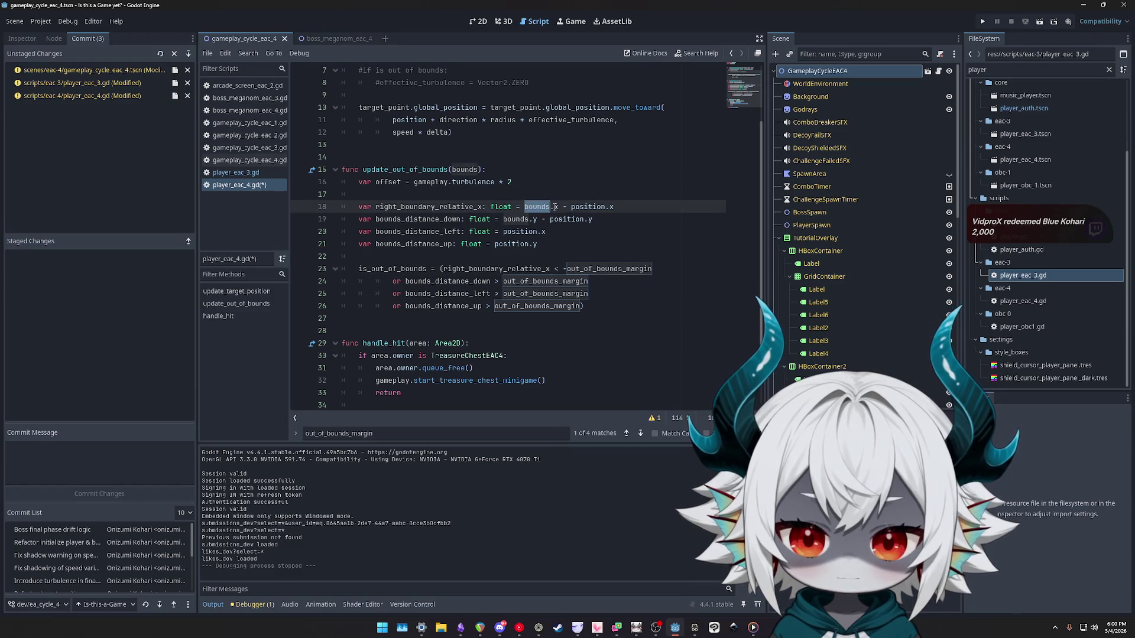
drag(614, 206, 572, 206)
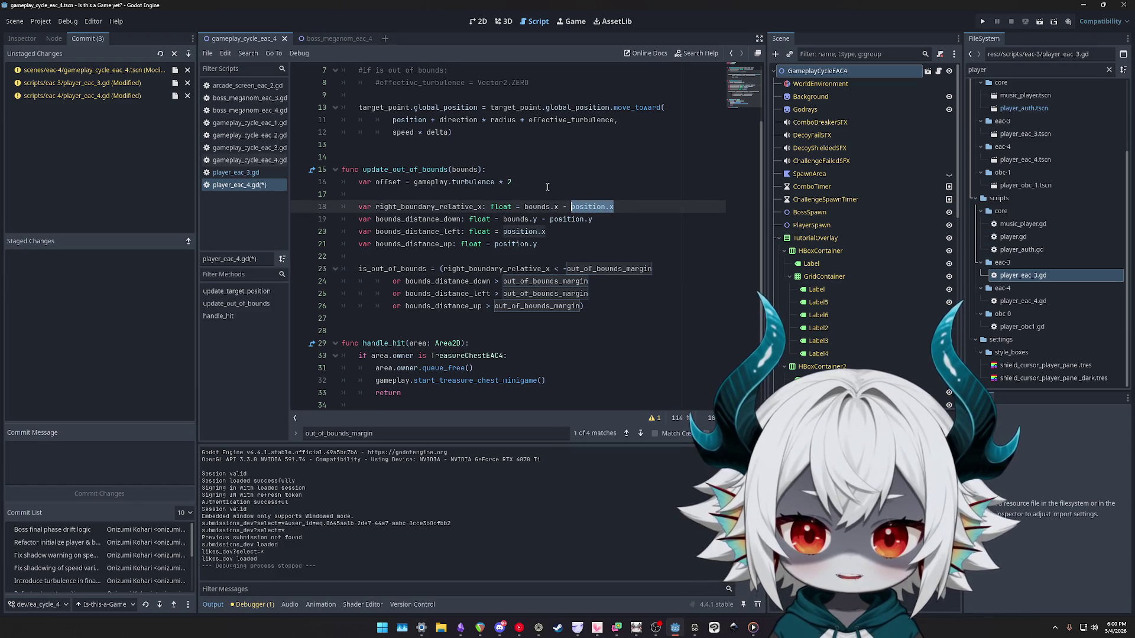
click(477, 21)
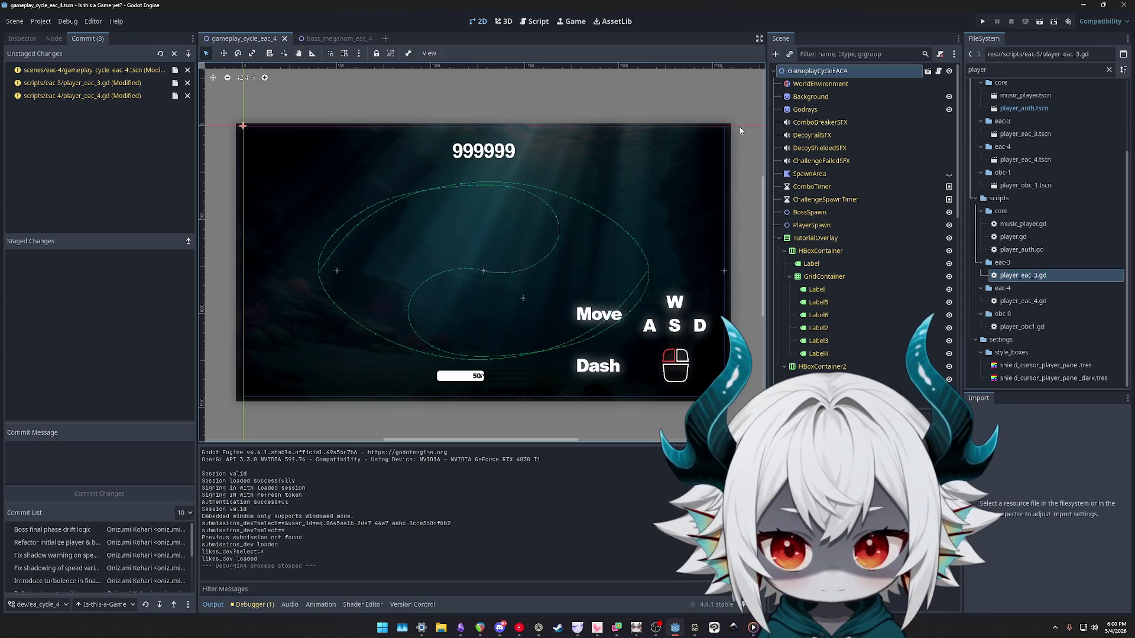
Reopen player_eac_4.gd and retype line 23's check as '> out_of_bounds_margin'.
click(336, 38)
click(252, 38)
click(927, 71)
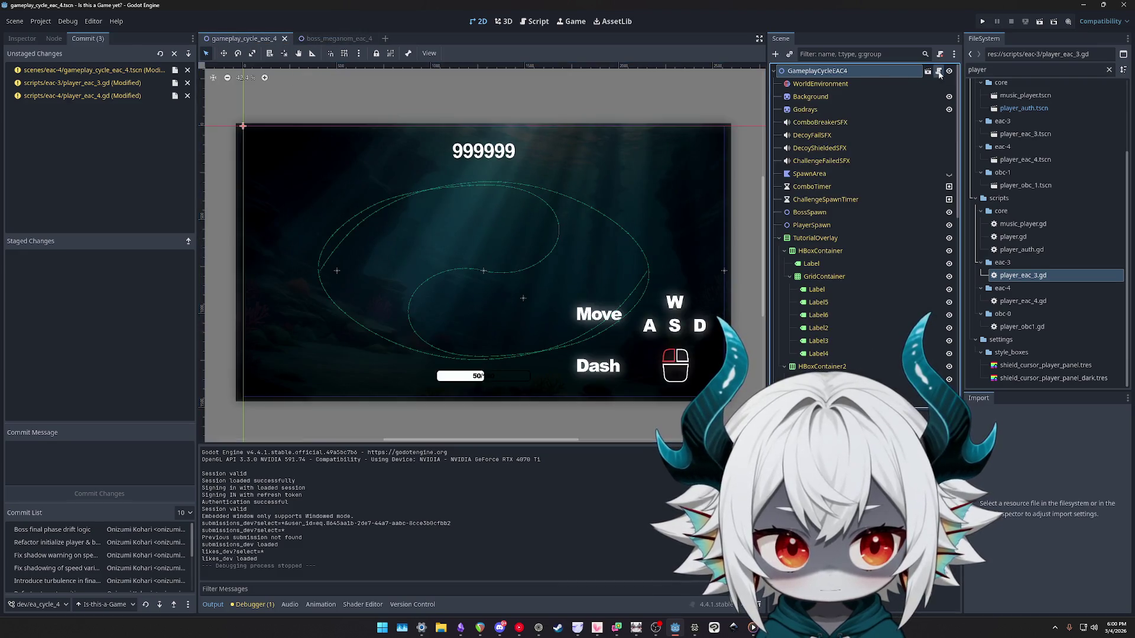
click(233, 186)
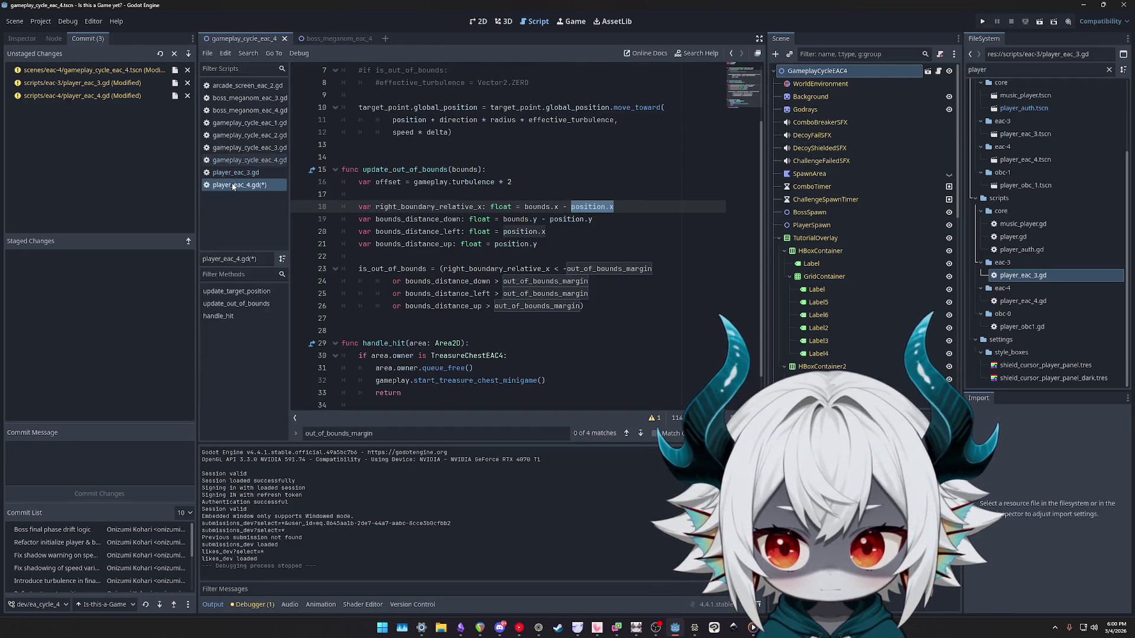
click(556, 268)
key(shift+End)
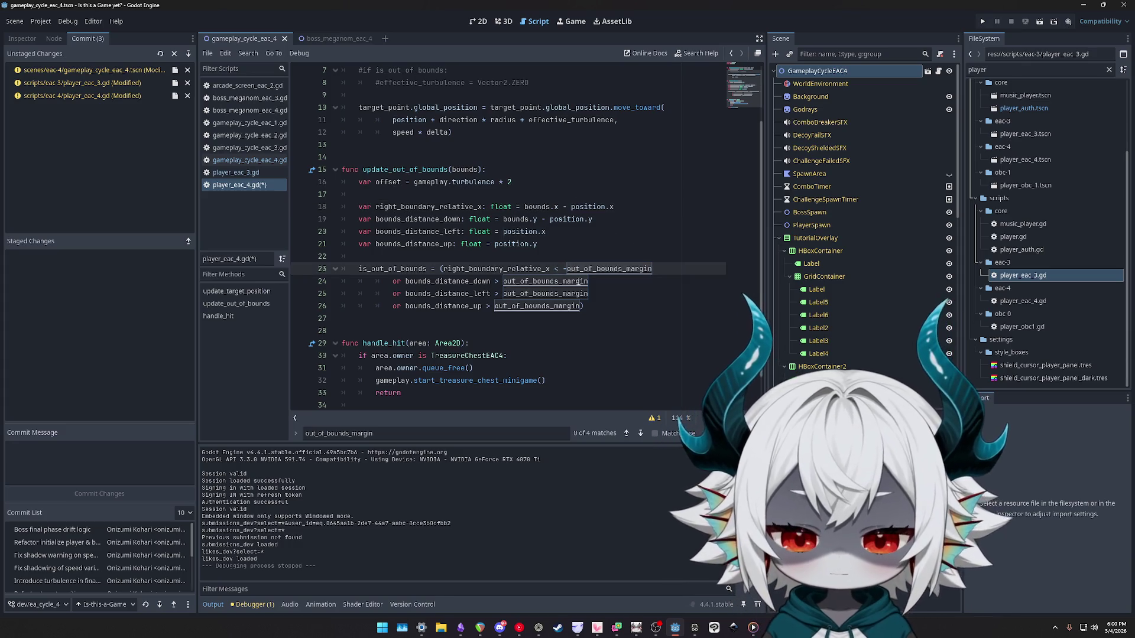
text(> out_of_bounds_margin)
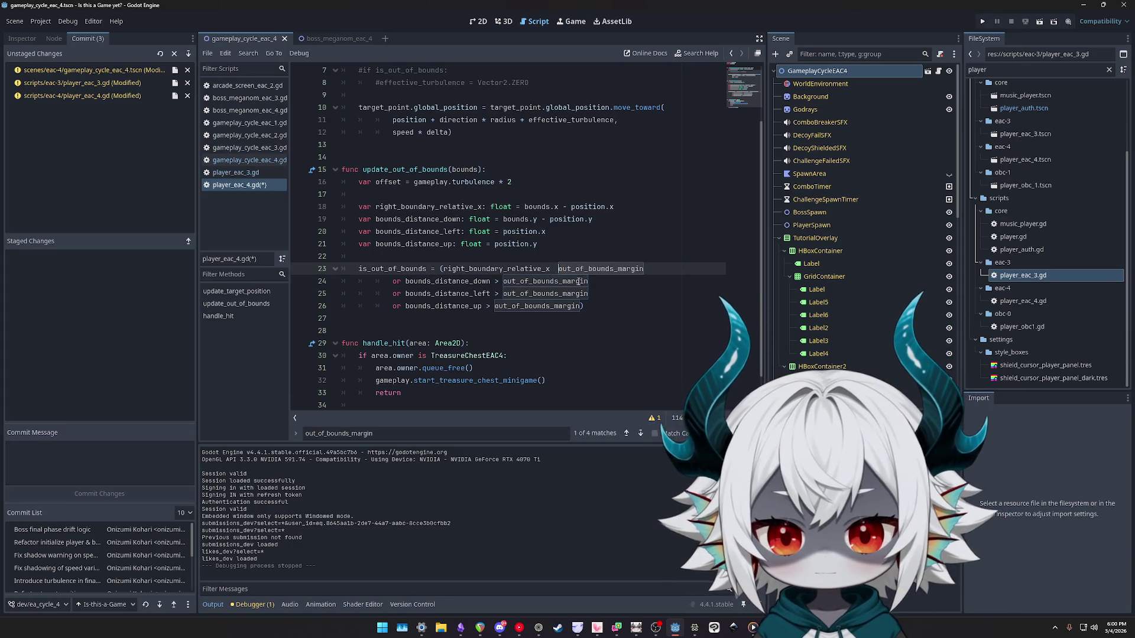
key(BackSpace)
Rewrite lines 18–19 as position minus bounds (position.y - bounds.y) and run the game.
key(Up)
key(Up)
key(Up)
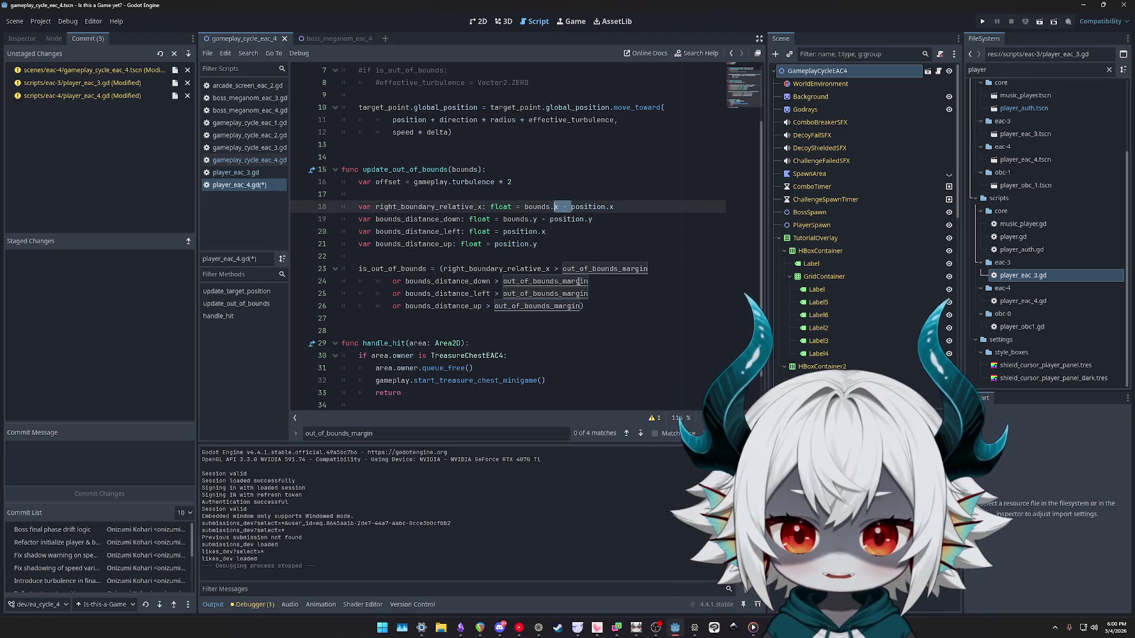
key(ctrl+shift+Left)
key(ctrl+shift+Left)
key(ctrl+shift+Left)
key(ctrl+x)
key(End)
text(- bounds.)
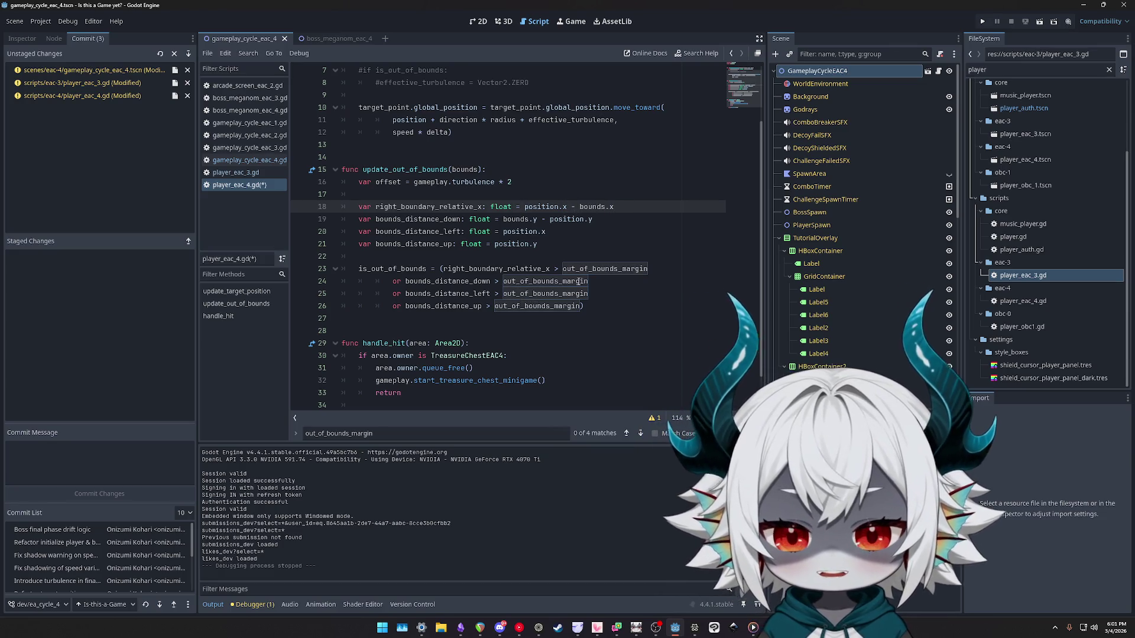
key(Down)
key(ctrl+shift+Left)
key(ctrl+shift+Left)
key(ctrl+shift+Left)
key(BackSpace)
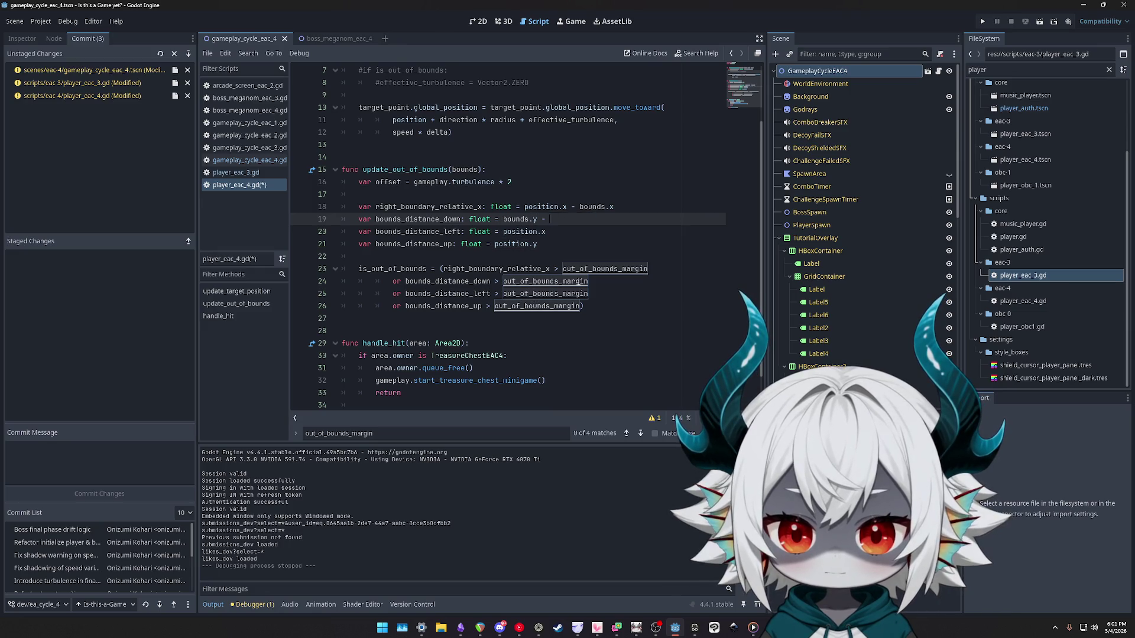
text(position.y -)
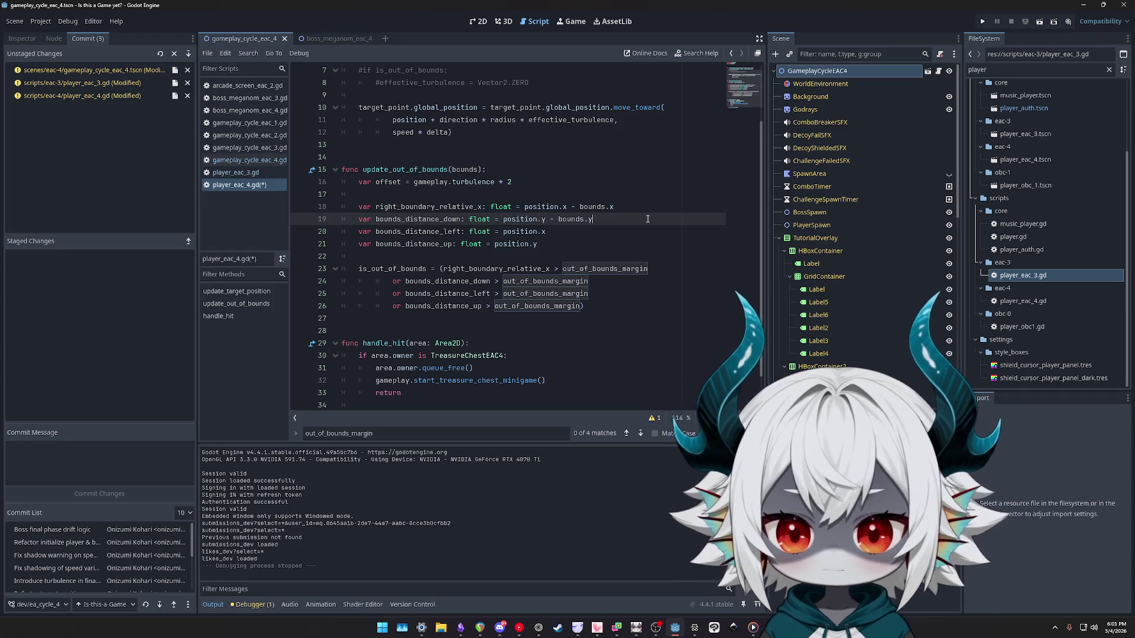
key(F5)
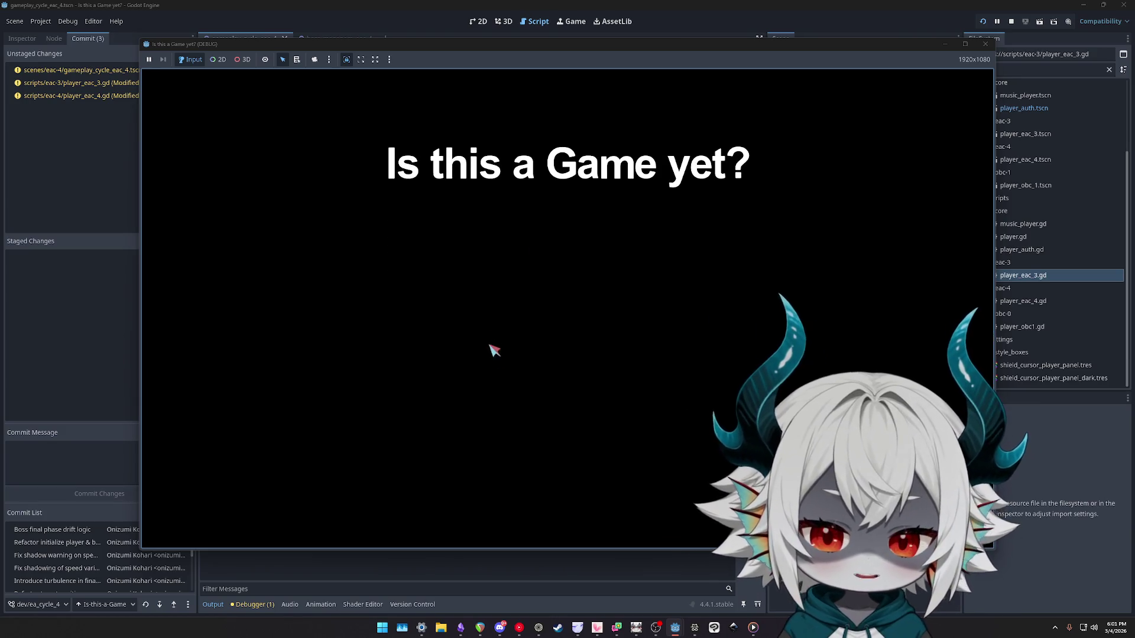
Start a round from the title screen, then stop the running game.
click(567, 273)
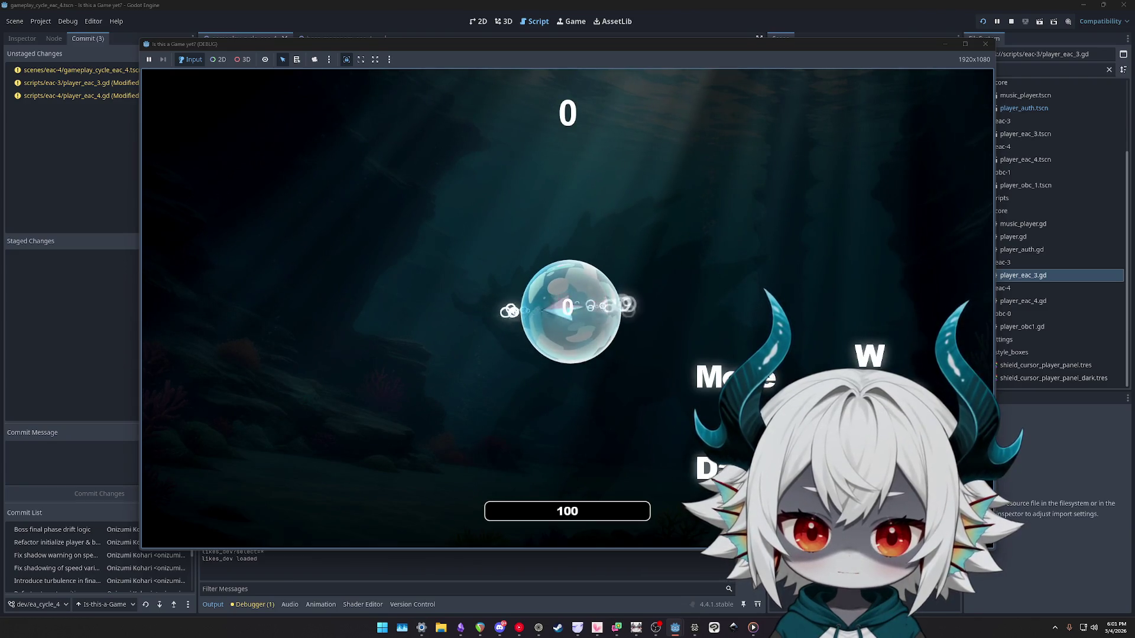
click(985, 43)
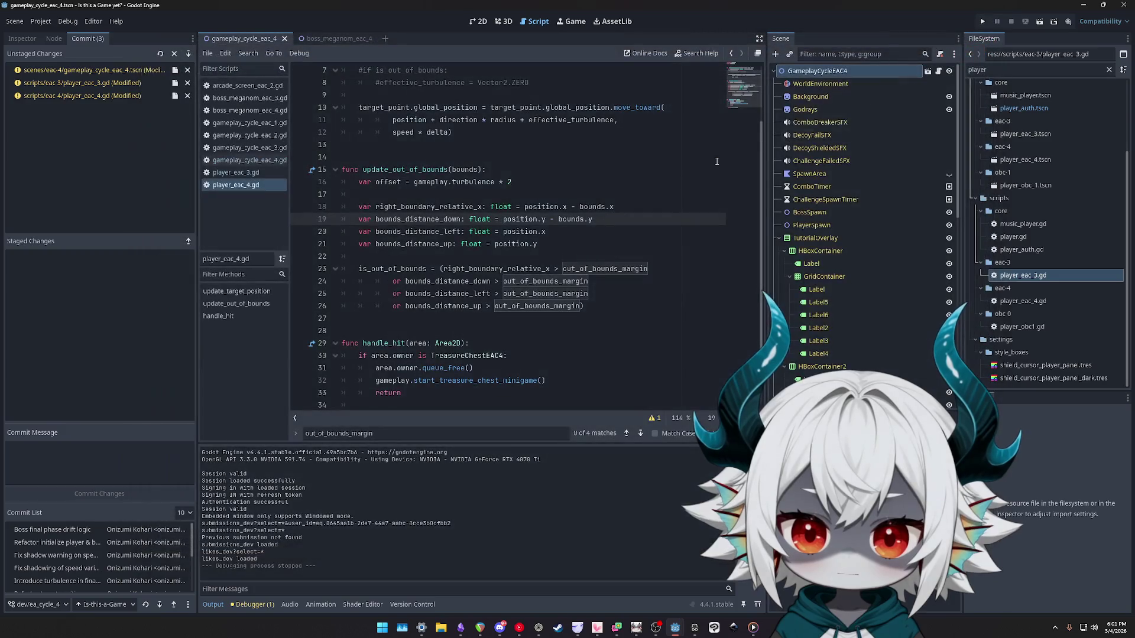
Inspect right_boundary_relative_x and position.x on line 18, then switch to the 2D view.
double_click(540, 206)
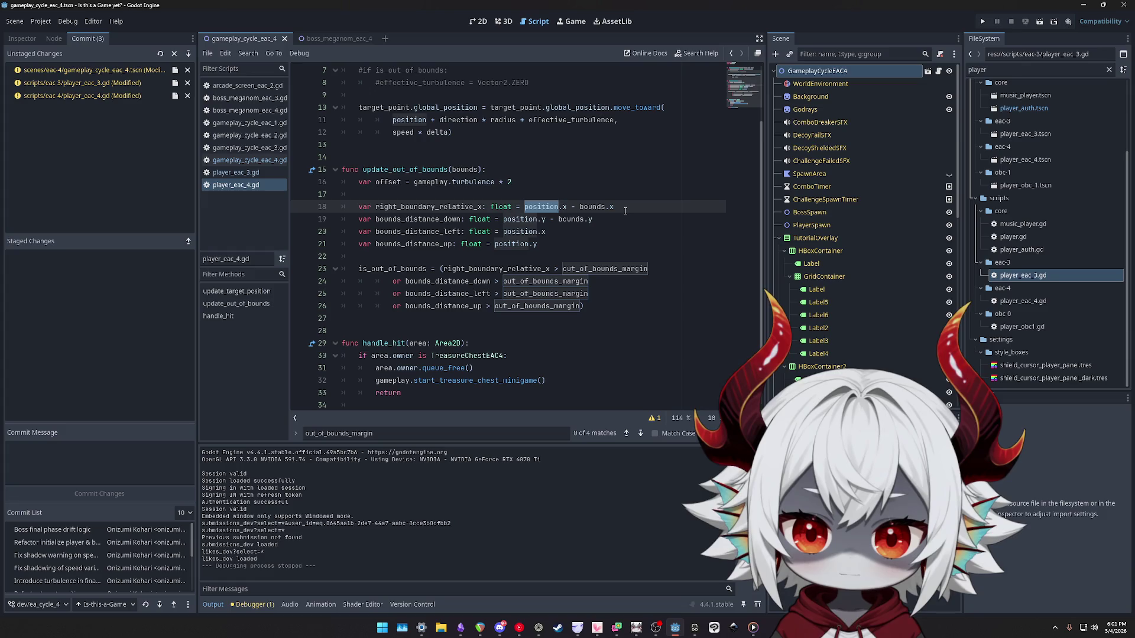
double_click(428, 207)
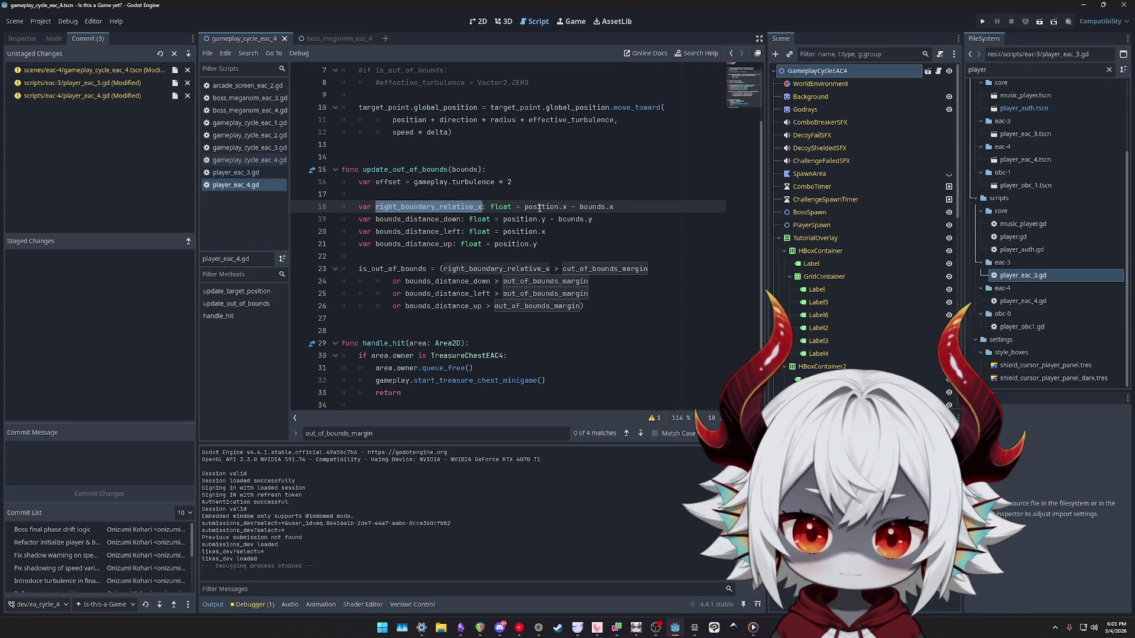
drag(524, 207, 609, 206)
key(ctrl+F1)
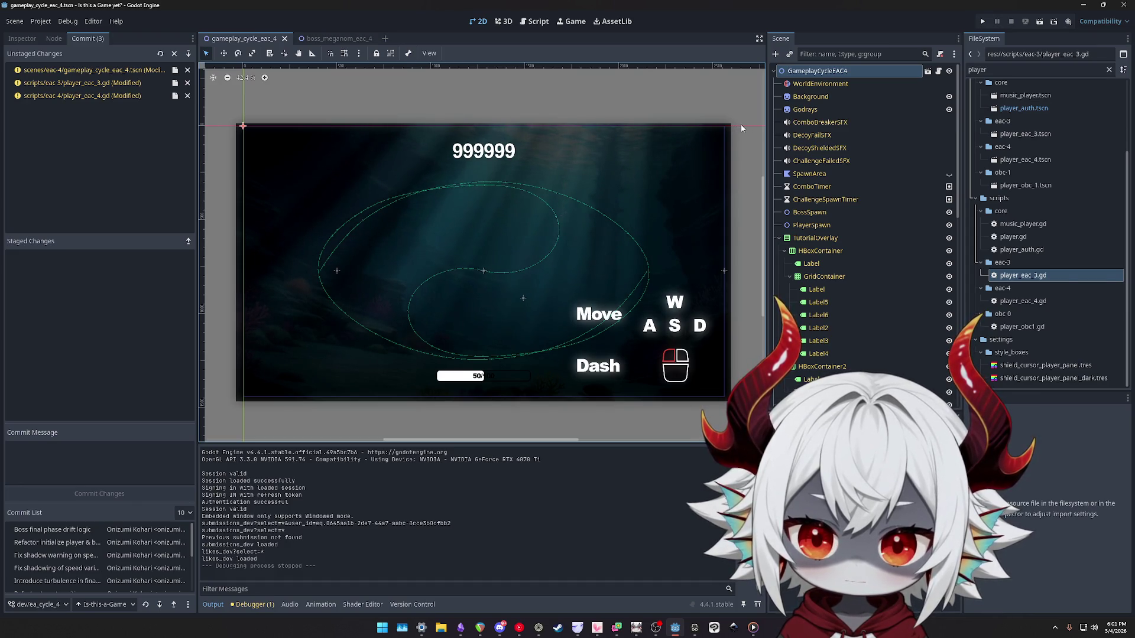
Return to gameplay_cycle_eac_4 and reopen player_eac_4.gd from the script list.
click(334, 38)
click(240, 39)
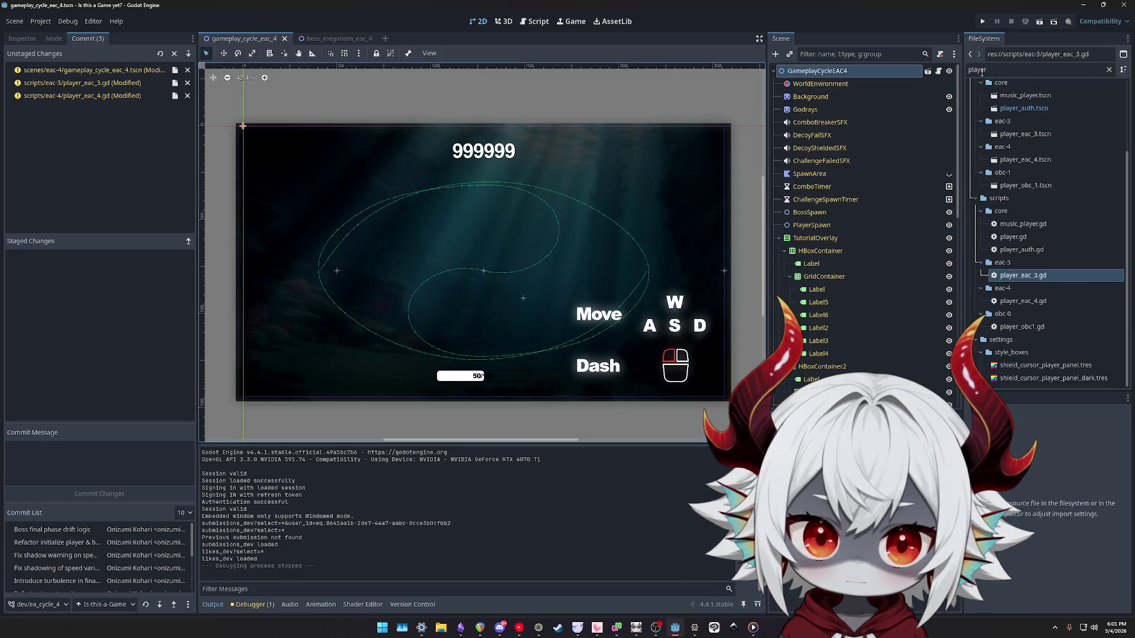
click(937, 71)
scroll(501, 344, down, 5)
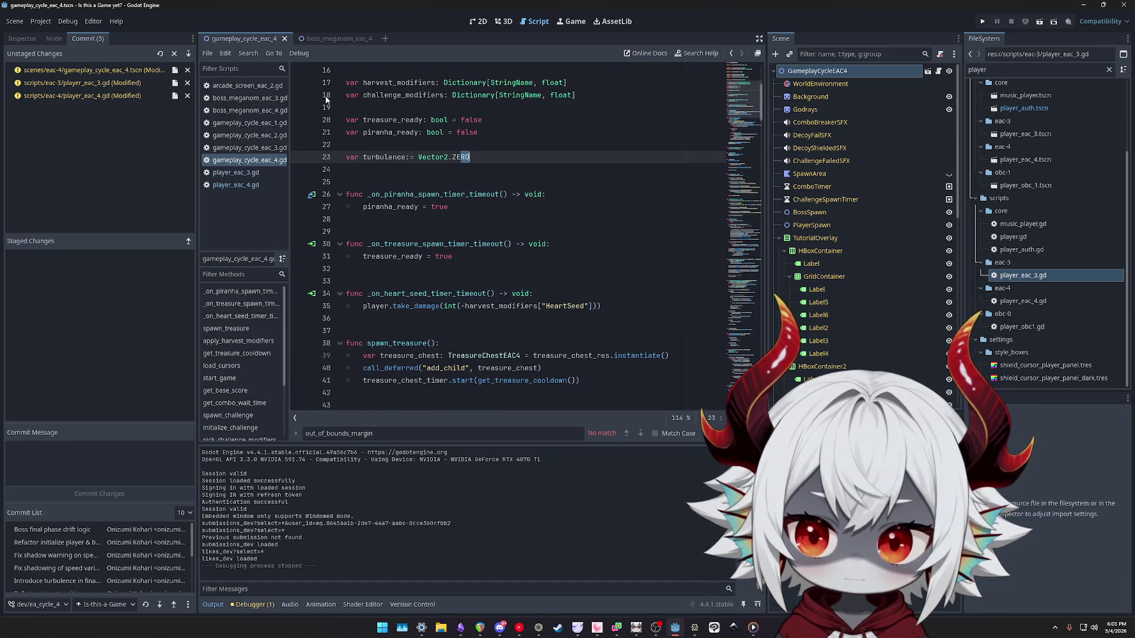
click(246, 186)
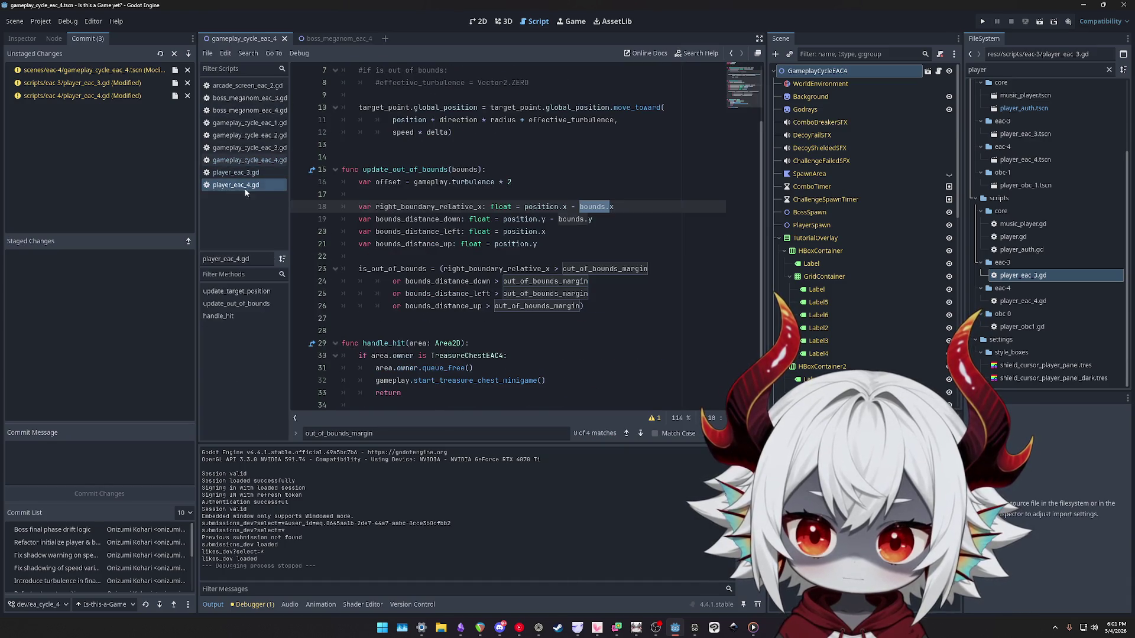
Jump from line 23's out_of_bounds_margin to its float 100 declaration in player_eac_3.gd.
click(591, 269)
double_click(525, 269)
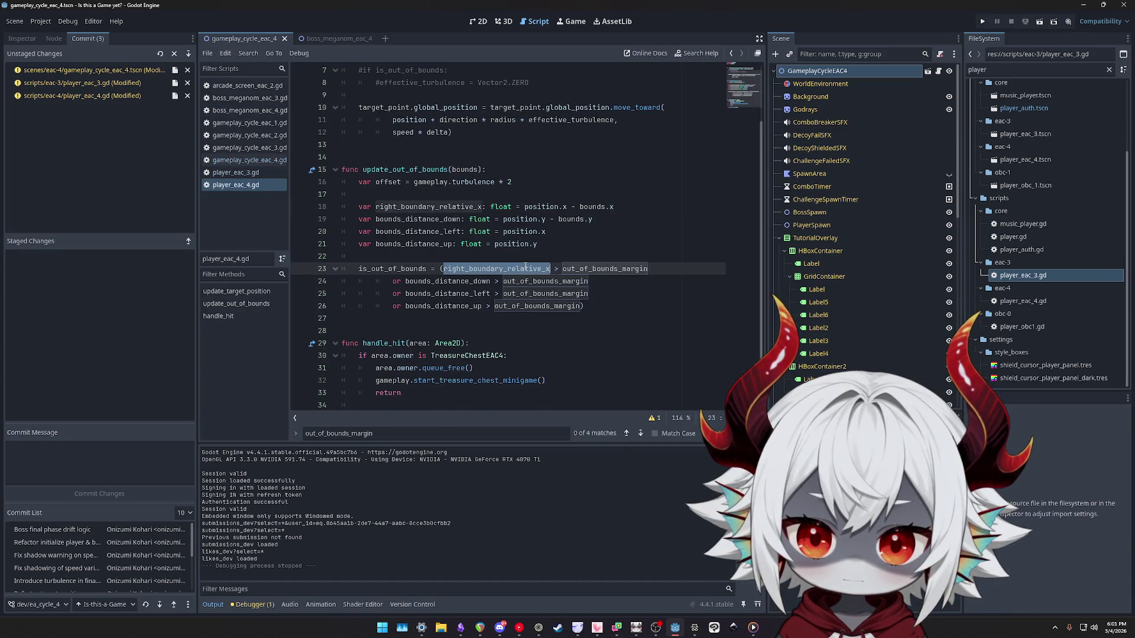
double_click(584, 269)
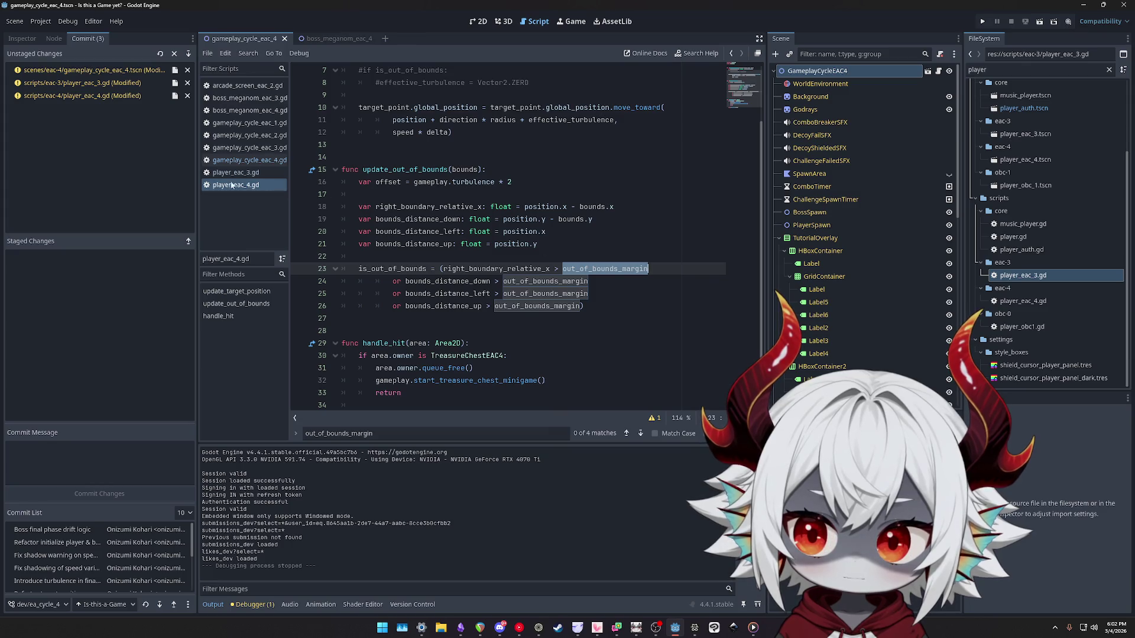
key(alt+Left)
scroll(691, 289, up, 10)
scroll(679, 292, up, 12)
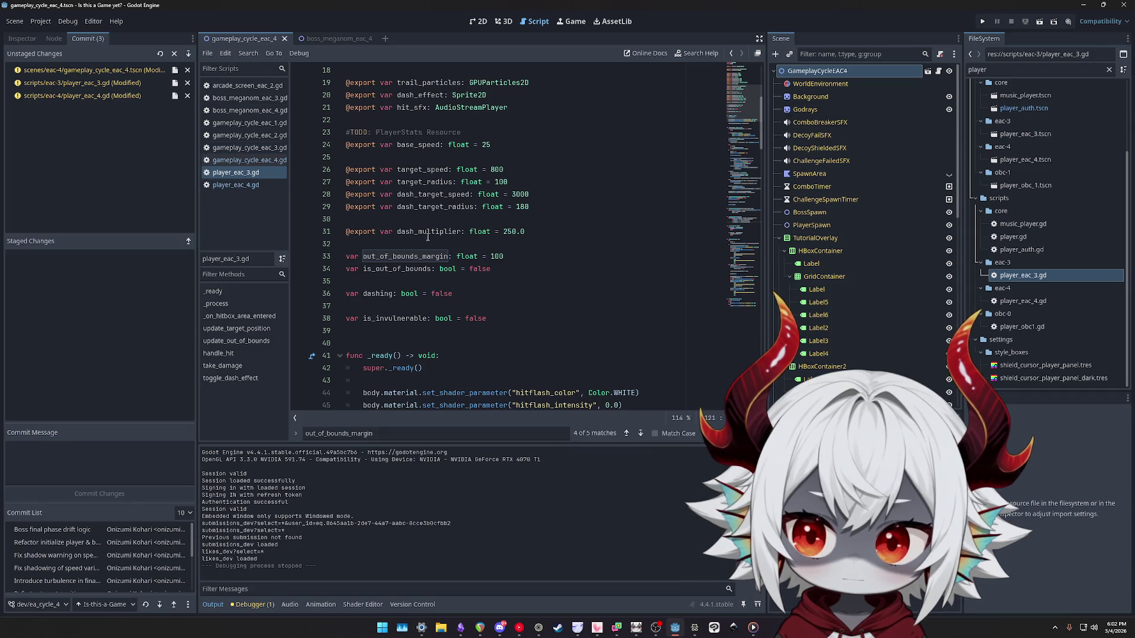
Inspect line 118's check of position.x, bounds.x and out_of_bounds_margin, then return to player_eac_4.gd.
scroll(604, 280, down, 15)
scroll(604, 281, down, 11)
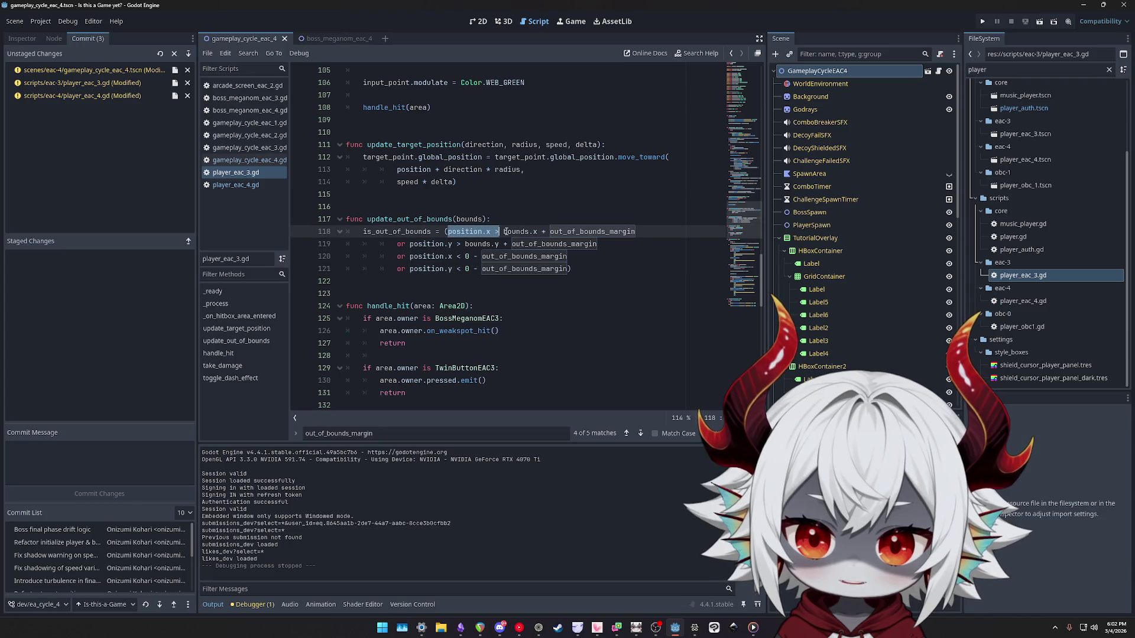
drag(503, 232, 598, 233)
double_click(606, 233)
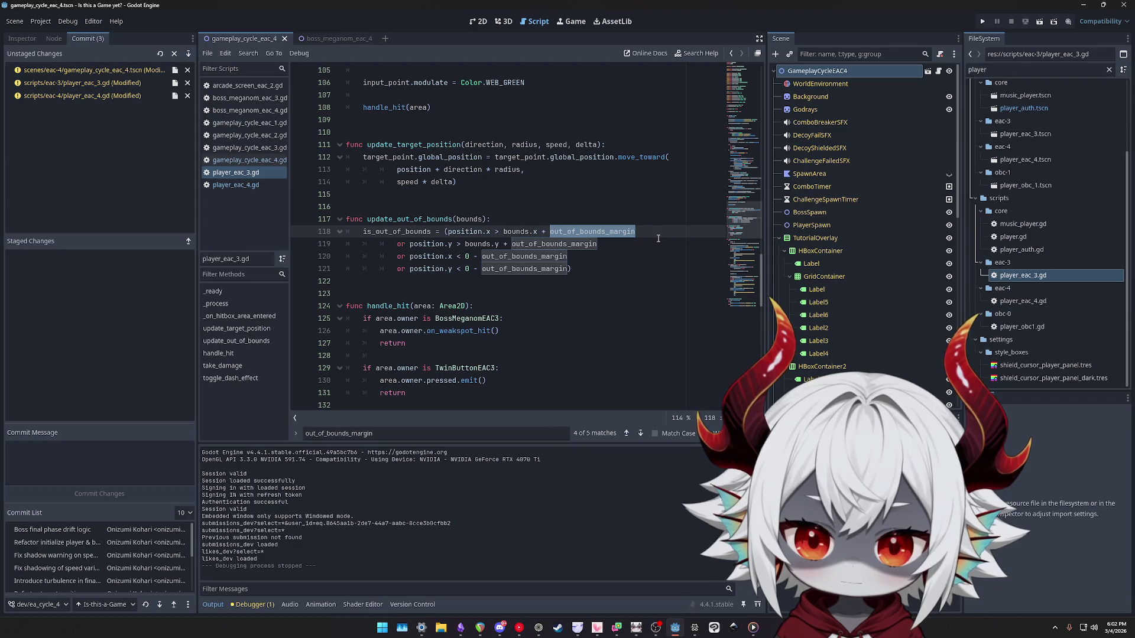
click(488, 231)
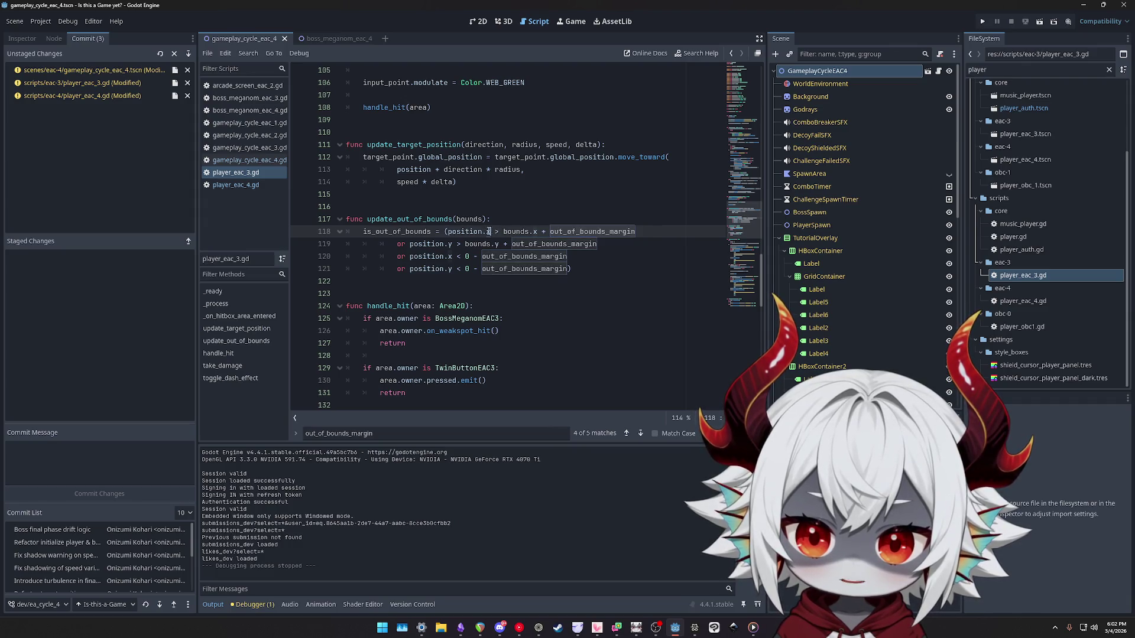
drag(488, 231, 448, 231)
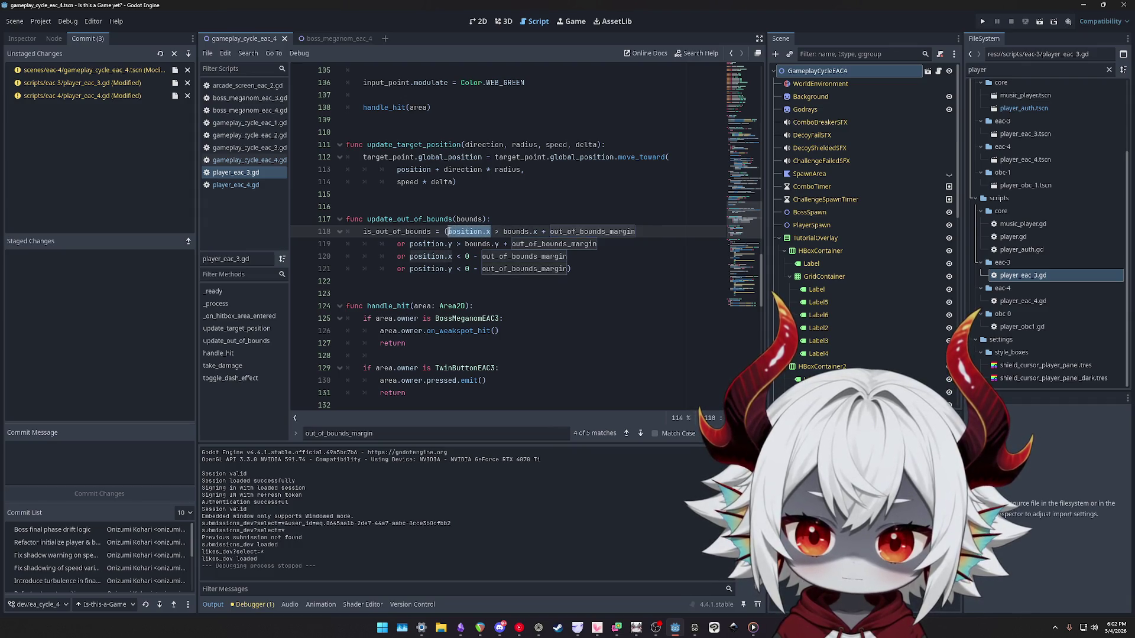
click(502, 231)
drag(503, 231, 661, 234)
click(549, 231)
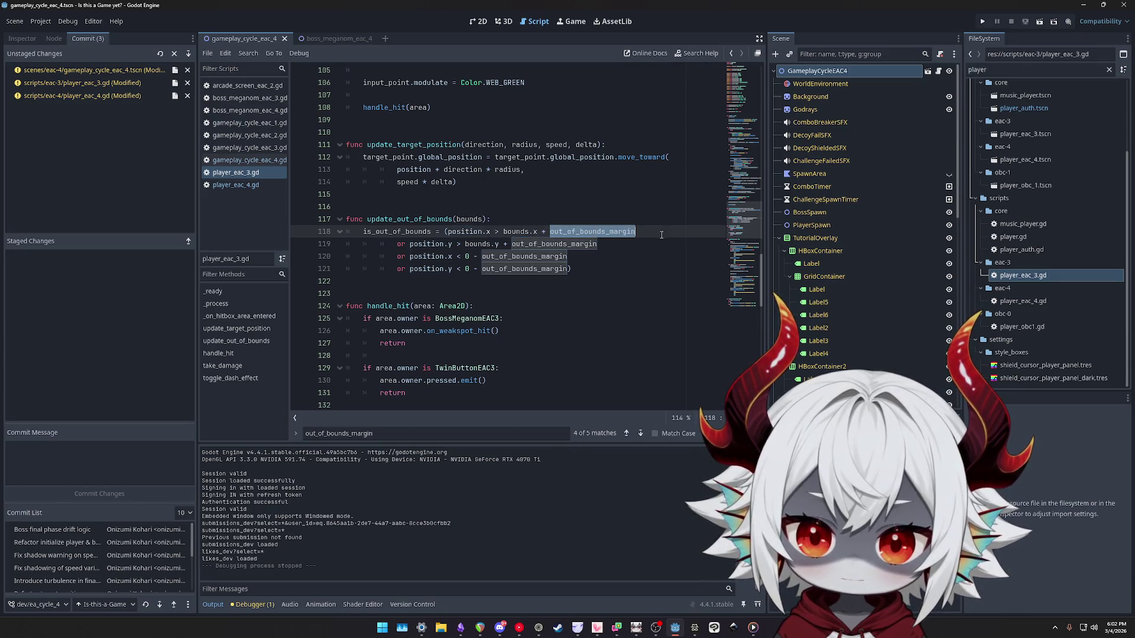
click(235, 185)
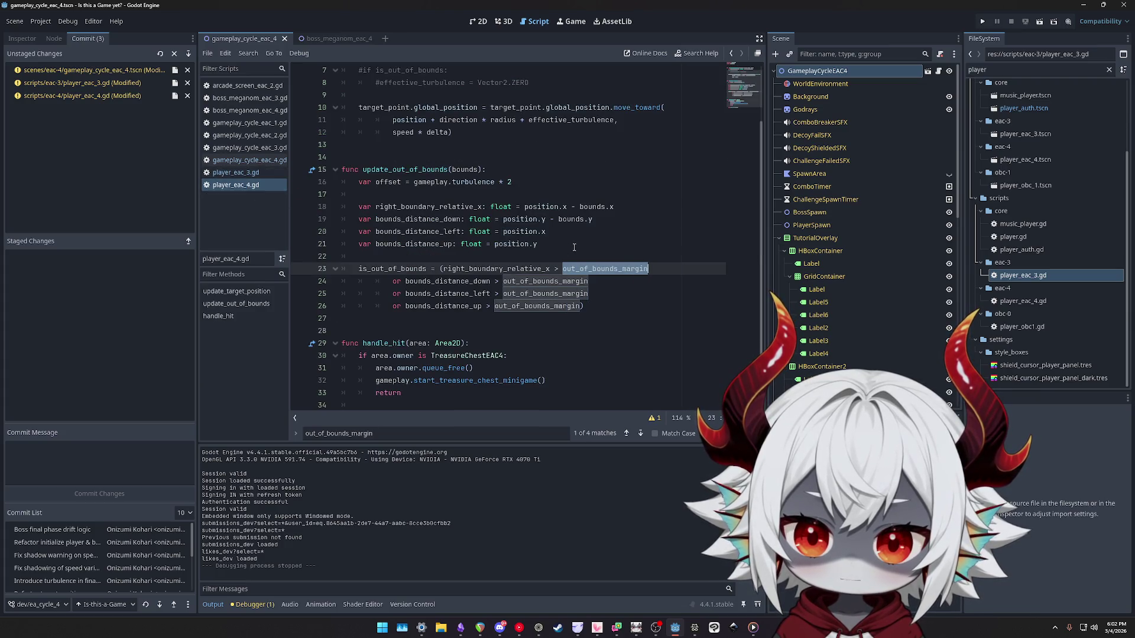
Compare line 18's right_boundary_relative_x with line 23's out_of_bounds_margin check.
double_click(418, 207)
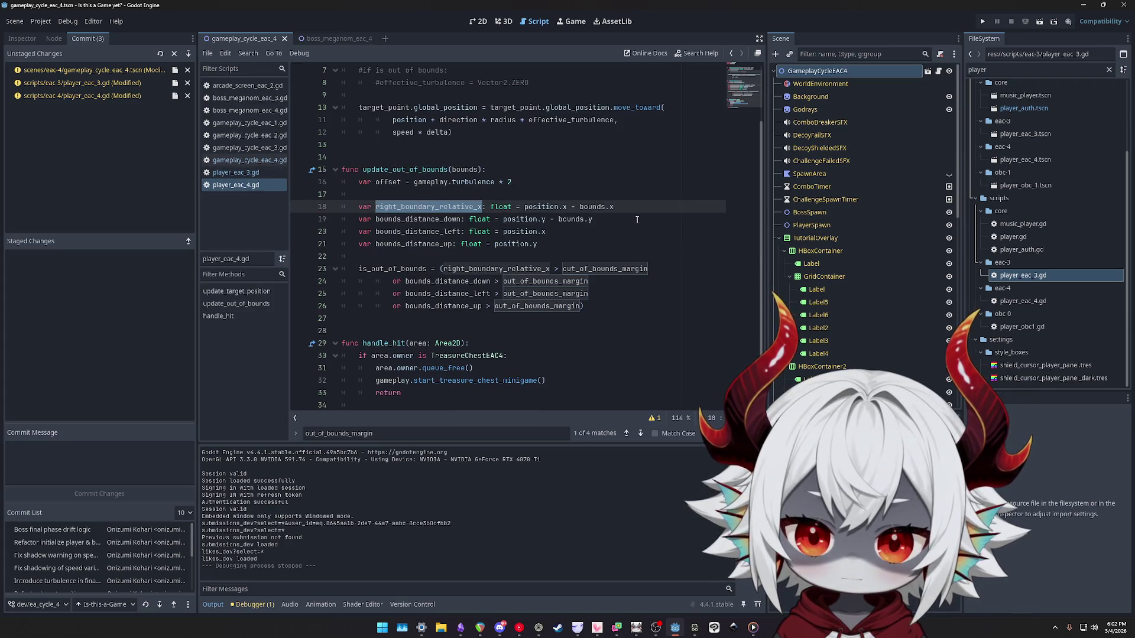
mouse_move(524, 207)
mouse_down()
mouse_move(567, 207)
mouse_move(524, 207)
mouse_up()
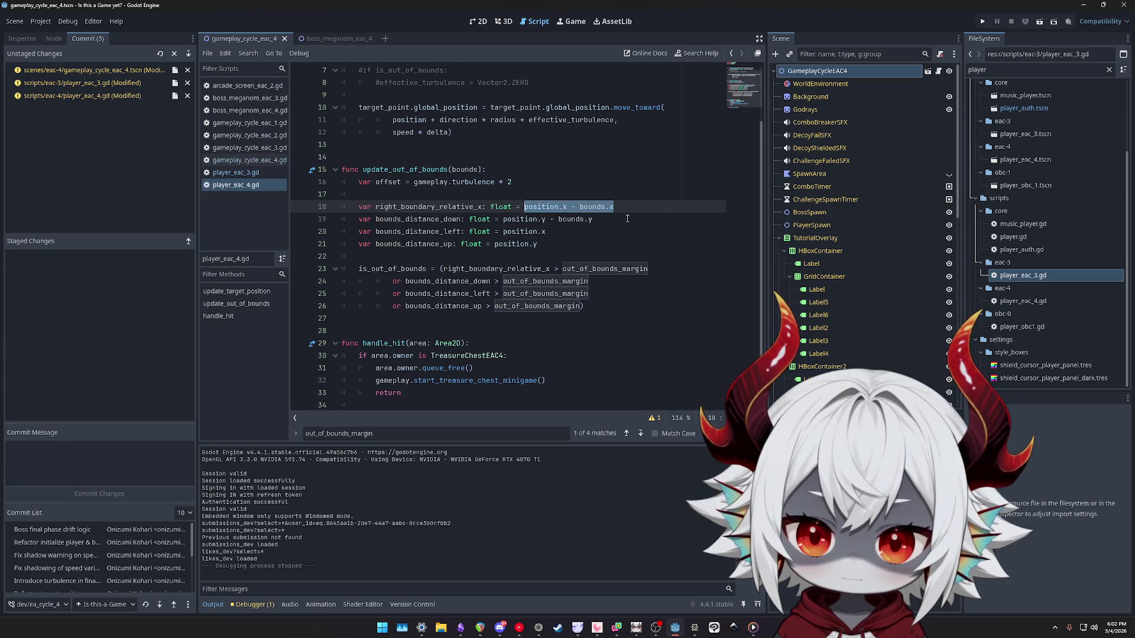
double_click(496, 269)
drag(562, 269, 669, 272)
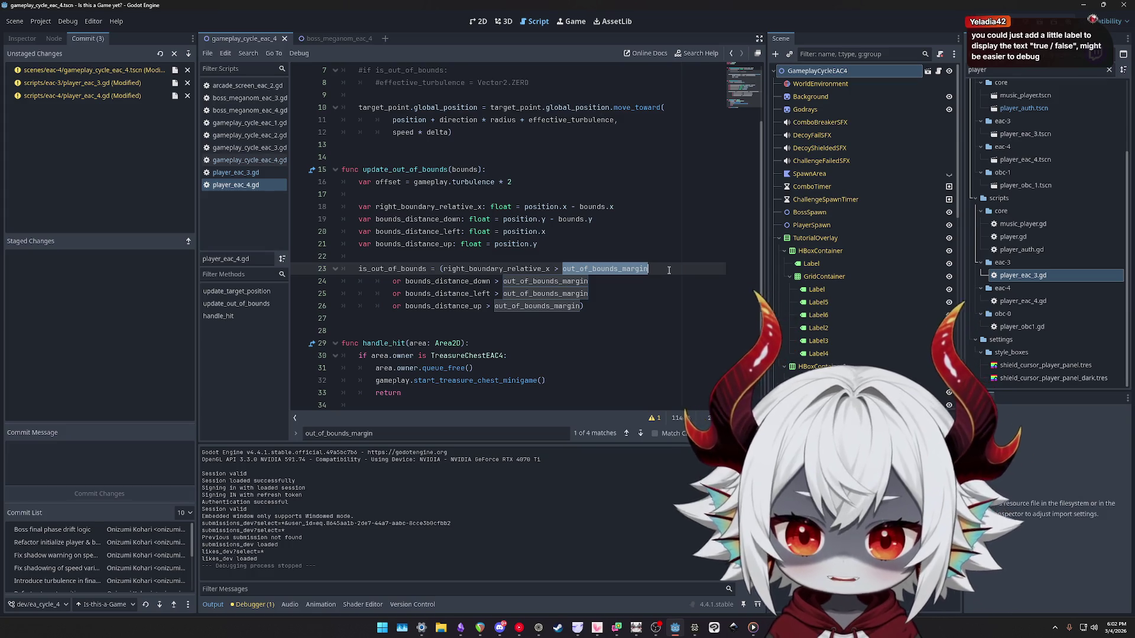
Rename the line 19 declaration from bounds_distance_down to bottom_boundary_relative_y.
click(401, 223)
double_click(400, 222)
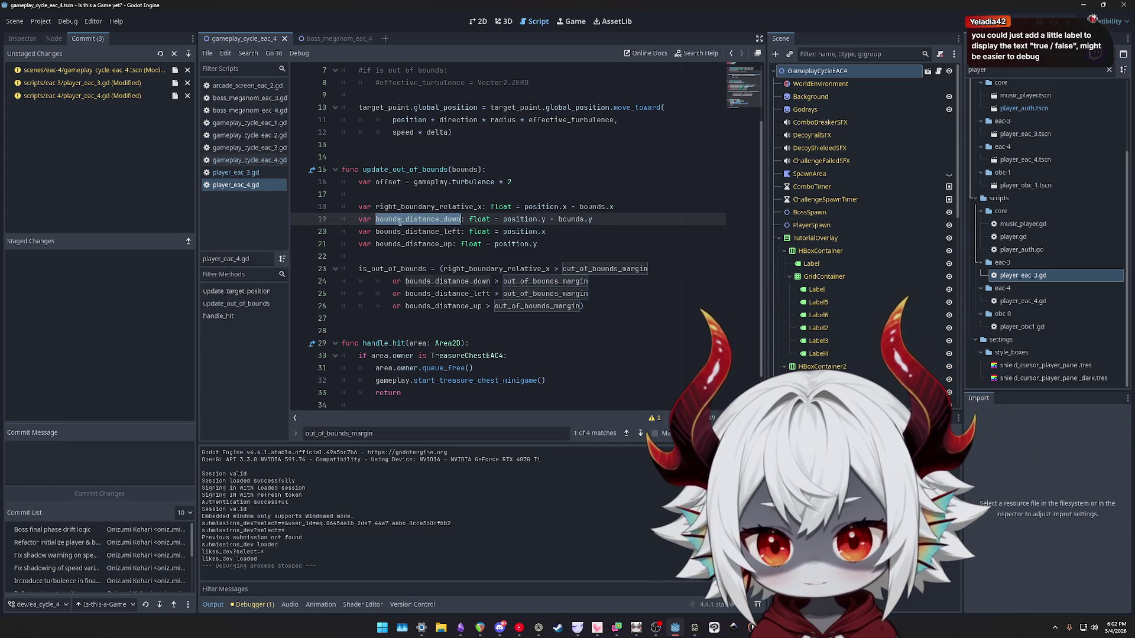
double_click(390, 207)
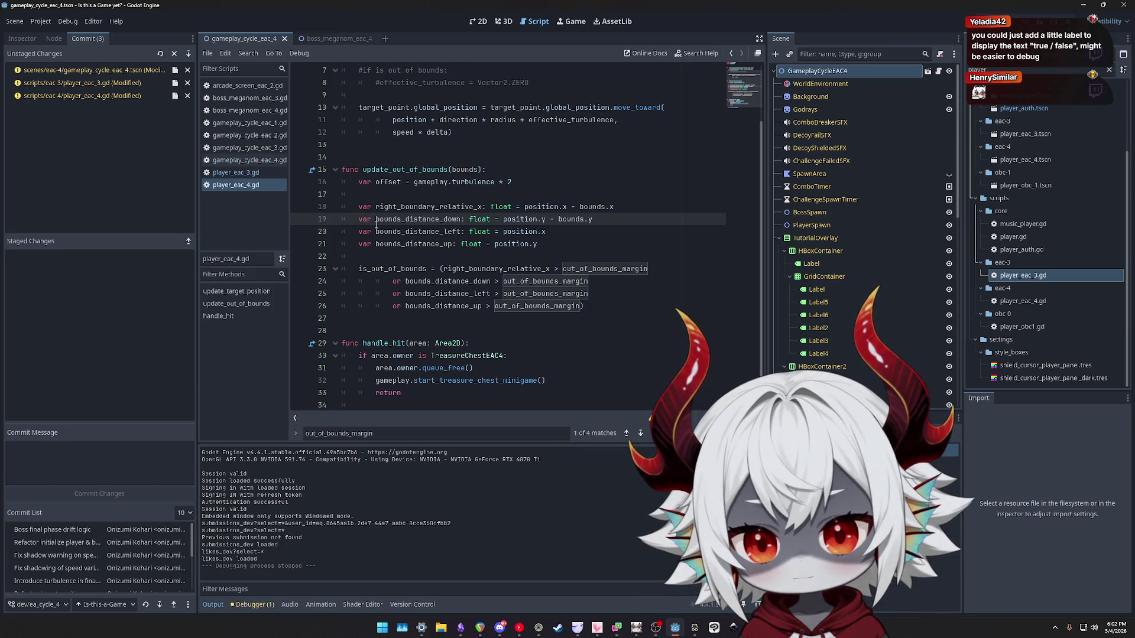
text(top_boundary)
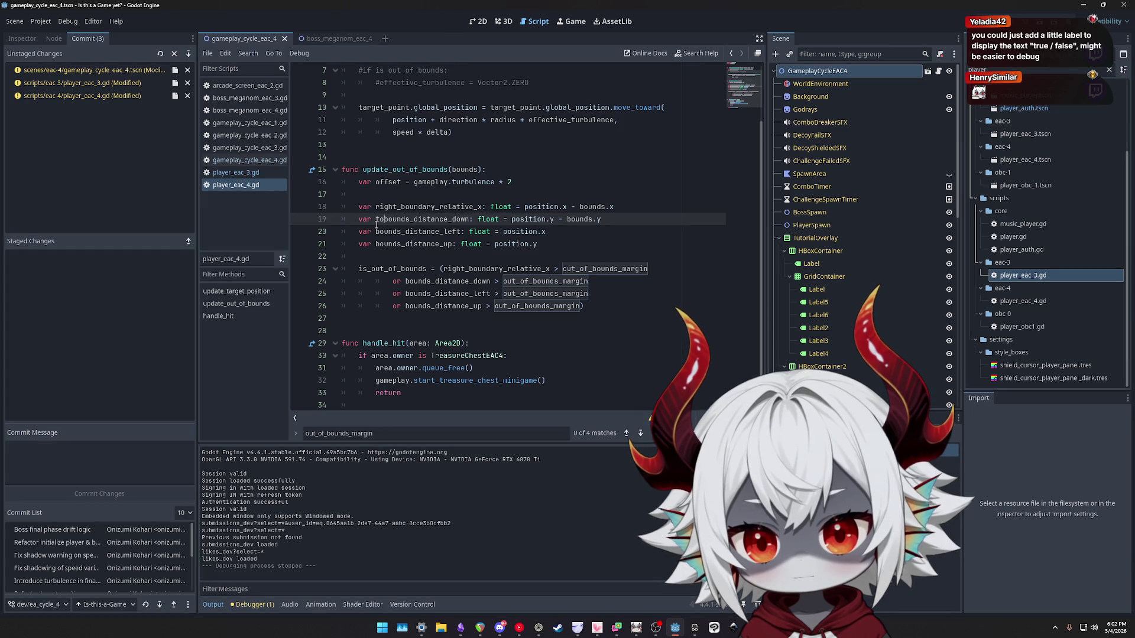
text(_relative_y)
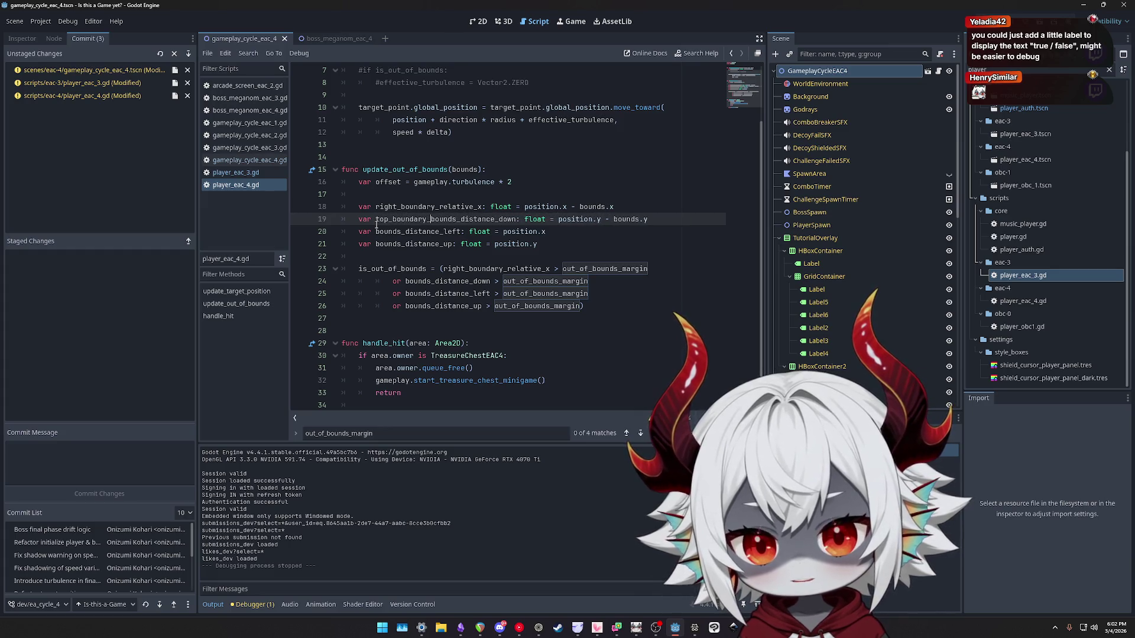
key(ctrl+shift+Right)
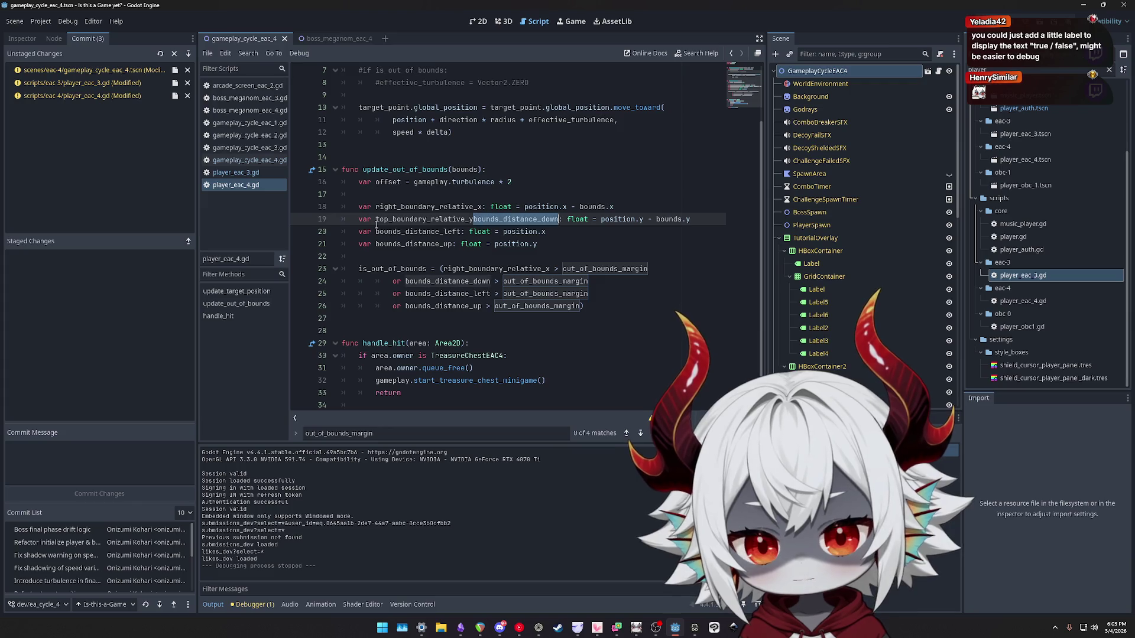
key(Delete)
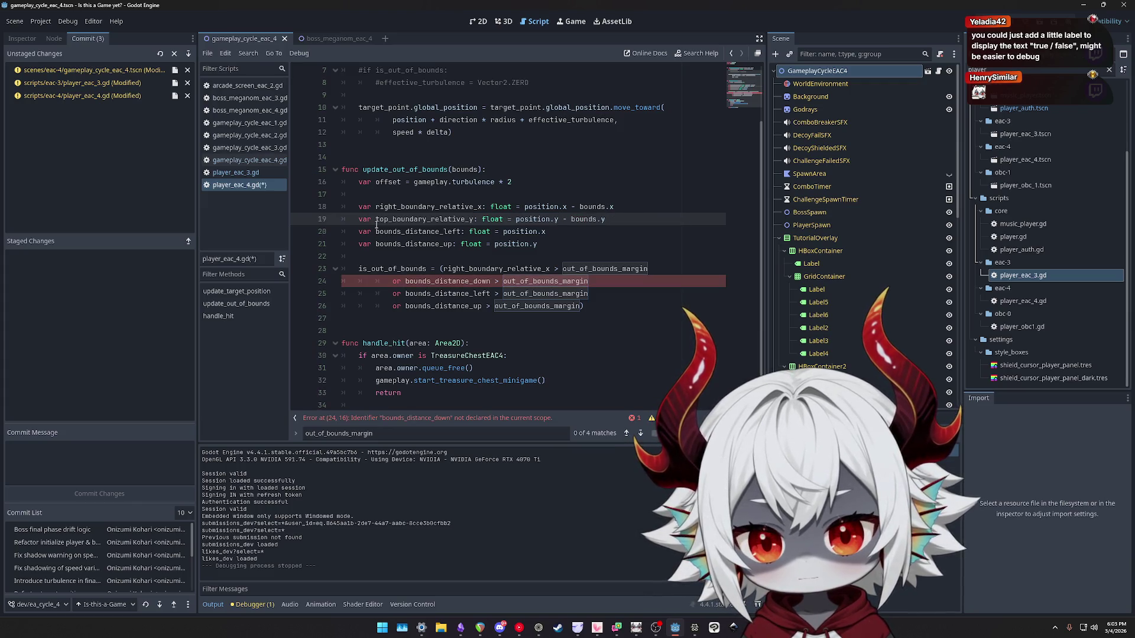
key(shift+Right)
key(shift+Right)
key(shift+Right)
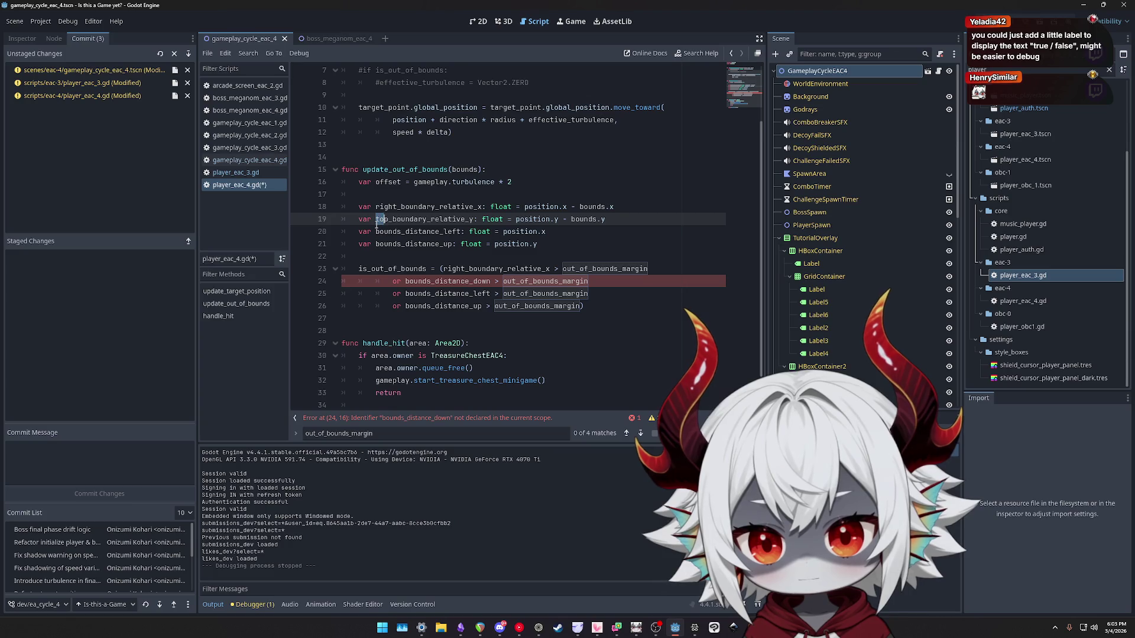
text(bot)
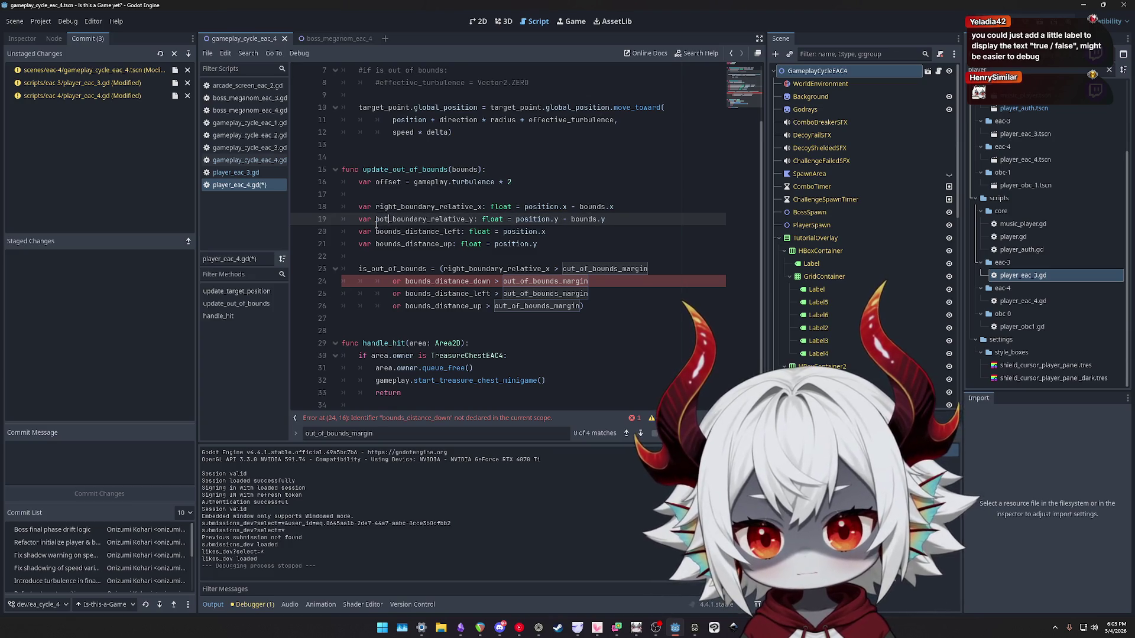
key(shift+Left)
key(shift+Left)
key(shift+Left)
text(down)
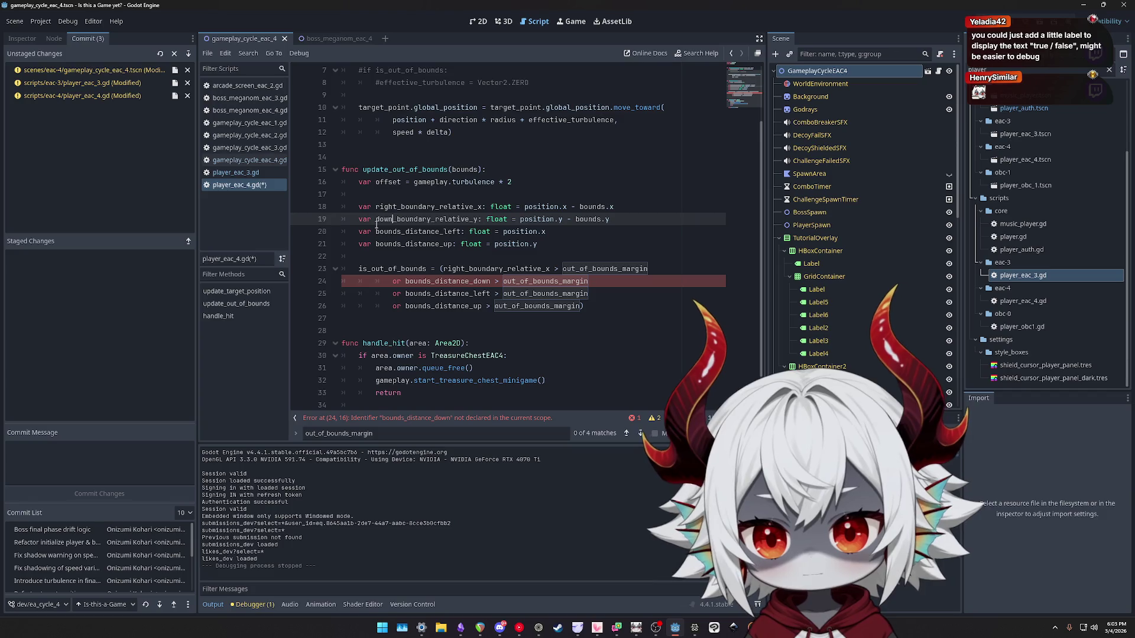
key(shift+Left)
key(shift+Left)
key(shift+Left)
text(bot)
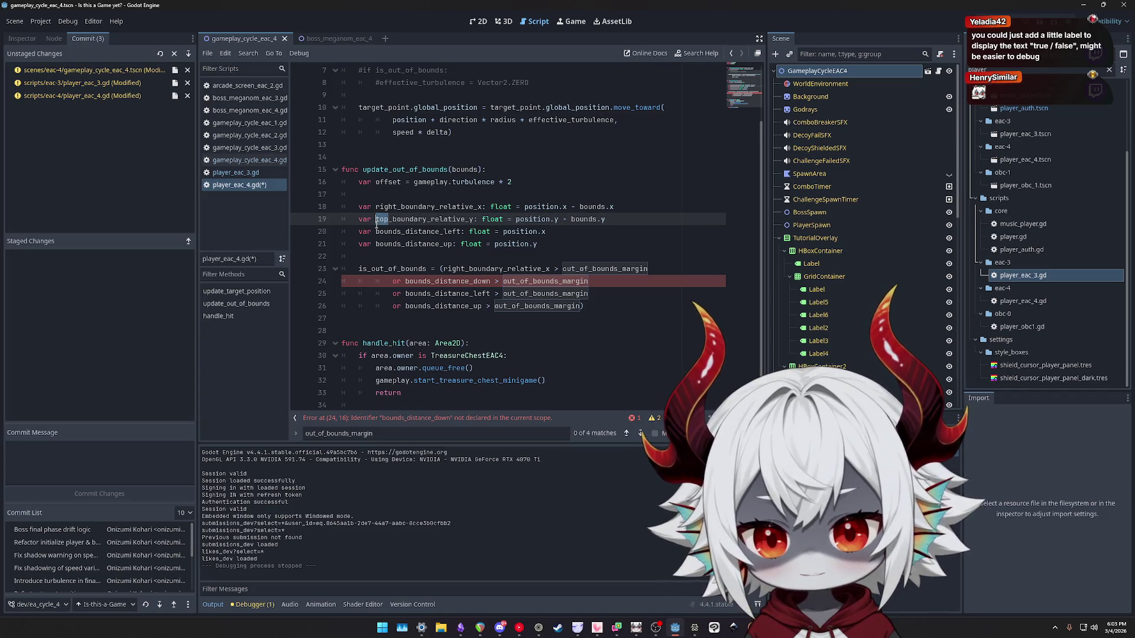
text(tom)
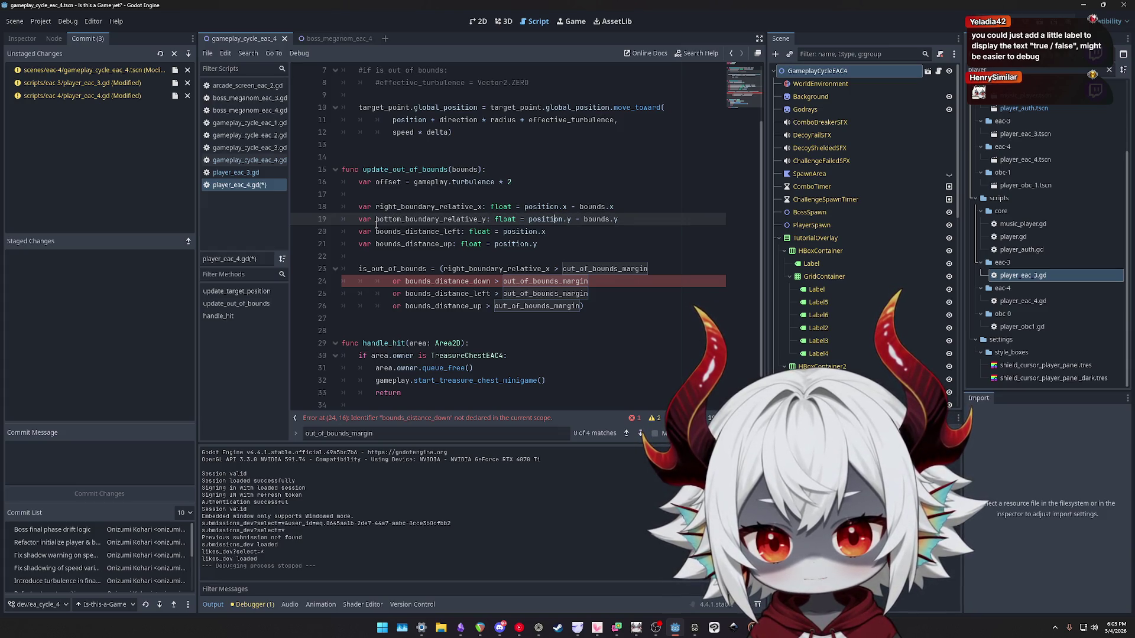
key(ctrl+shift+Right)
key(ctrl+shift+Right)
key(ctrl+shift+Right)
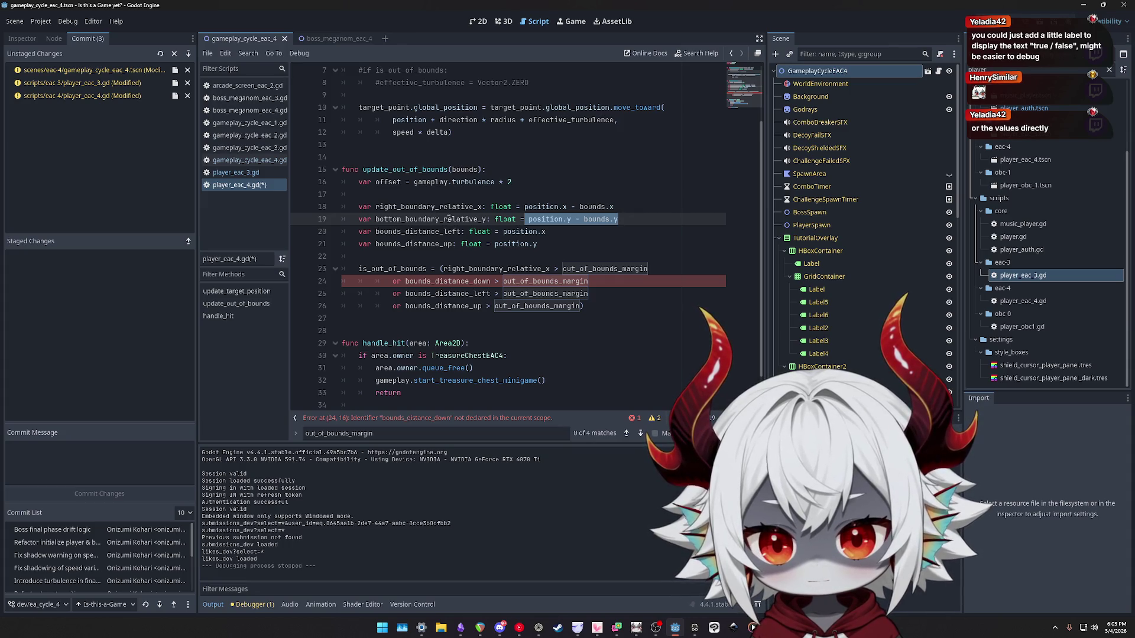
Paste bottom_boundary_relative_y over bounds_distance_down in line 24's out-of-bounds check.
double_click(425, 219)
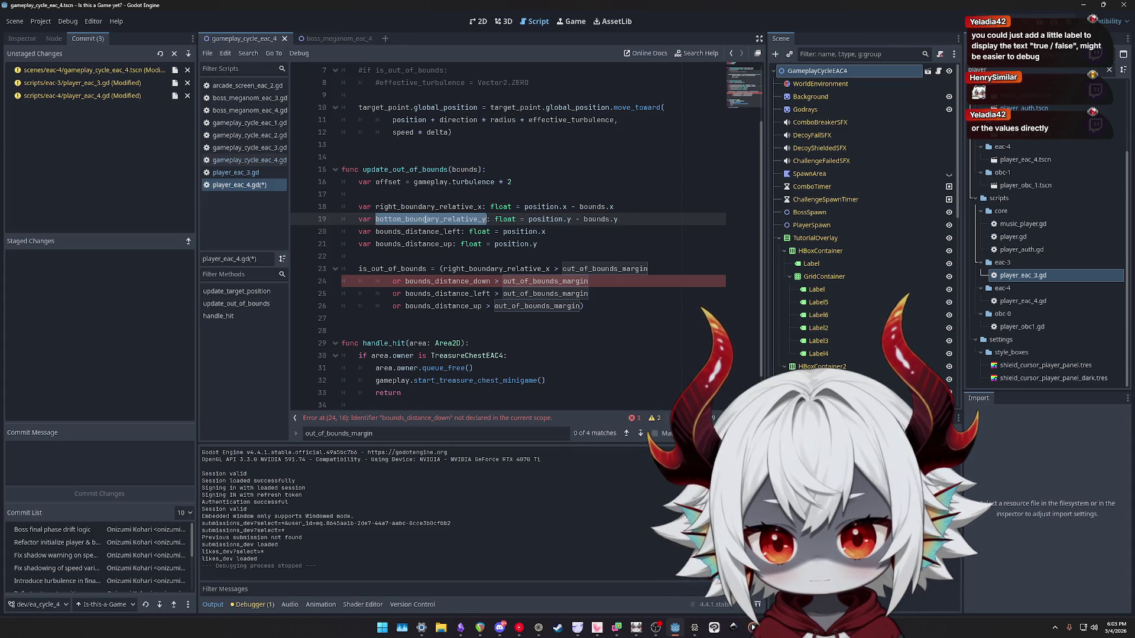
key(ctrl+c)
double_click(444, 281)
key(ctrl+v)
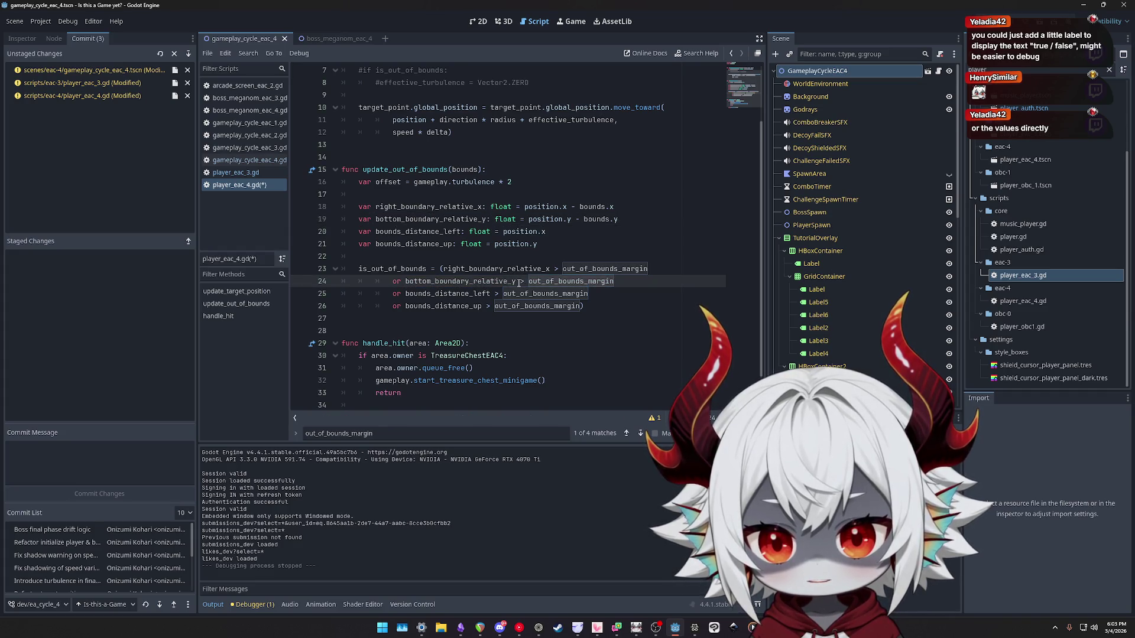
drag(518, 282, 525, 281)
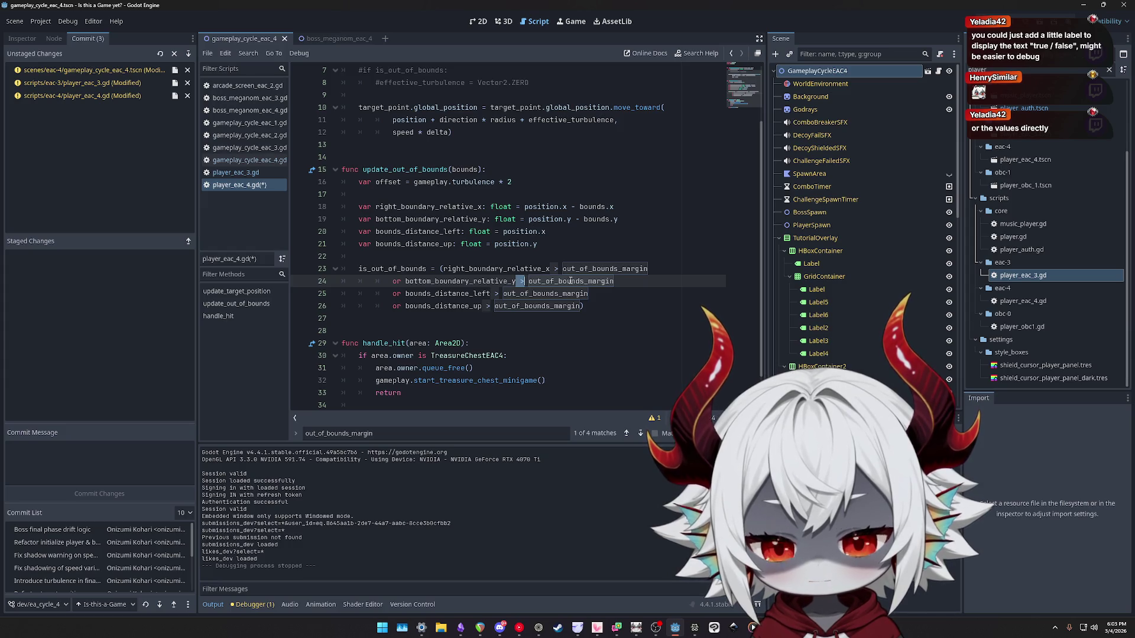
double_click(479, 282)
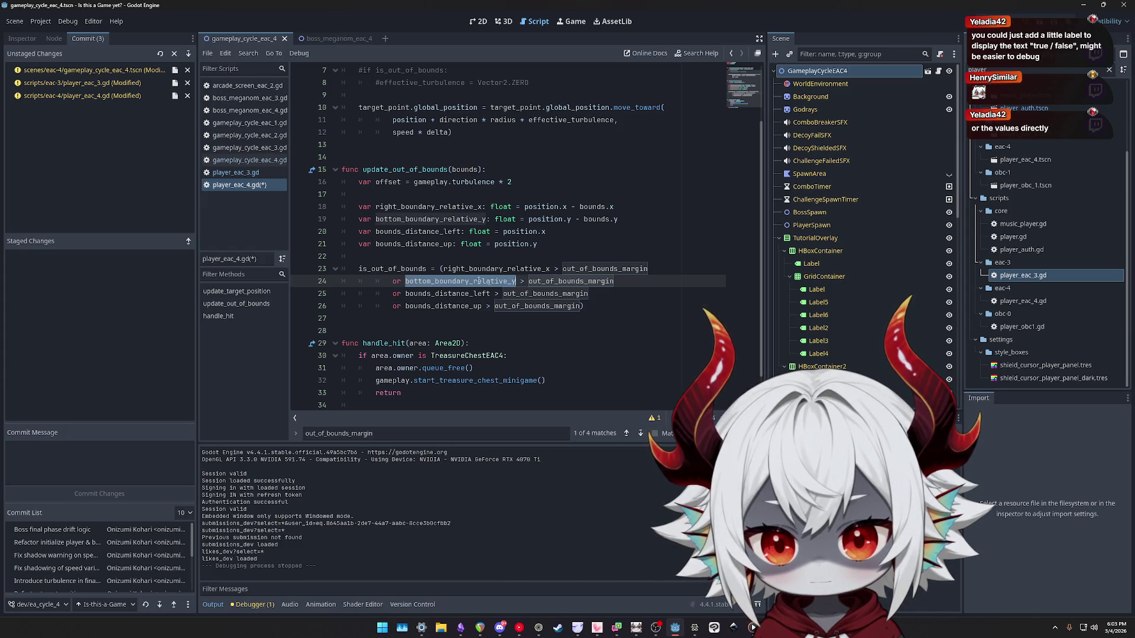
double_click(549, 282)
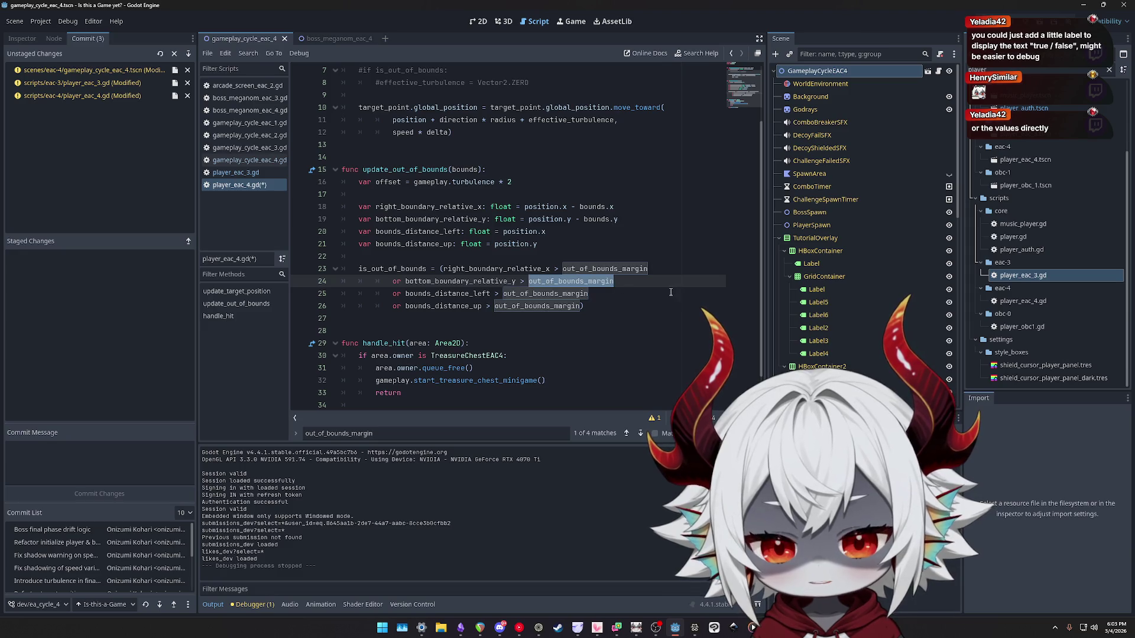
click(625, 281)
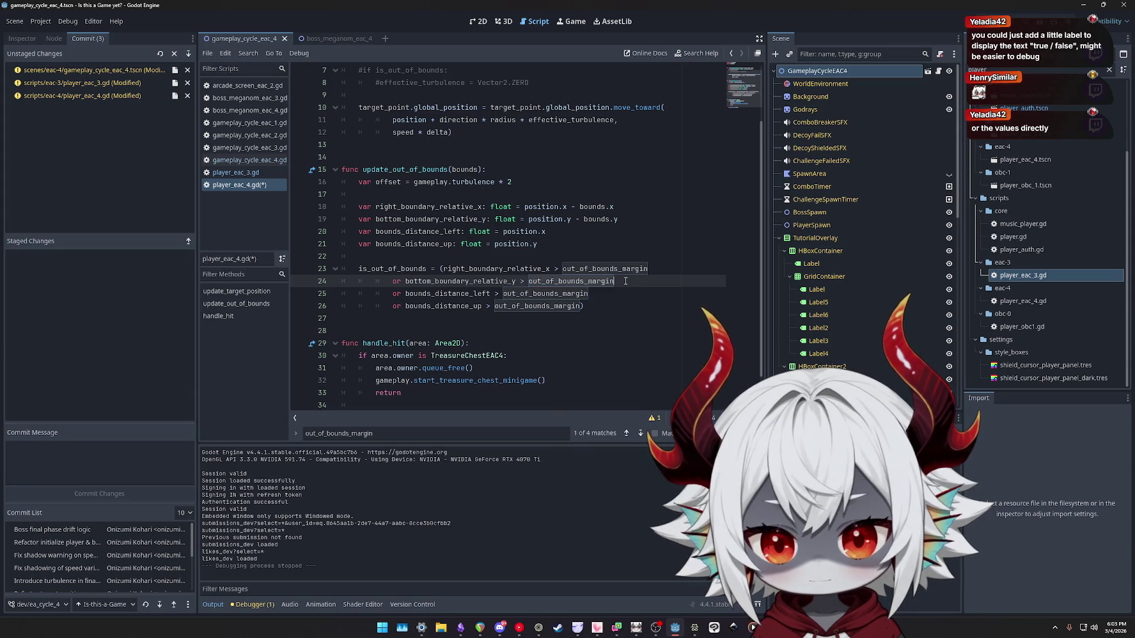
double_click(417, 232)
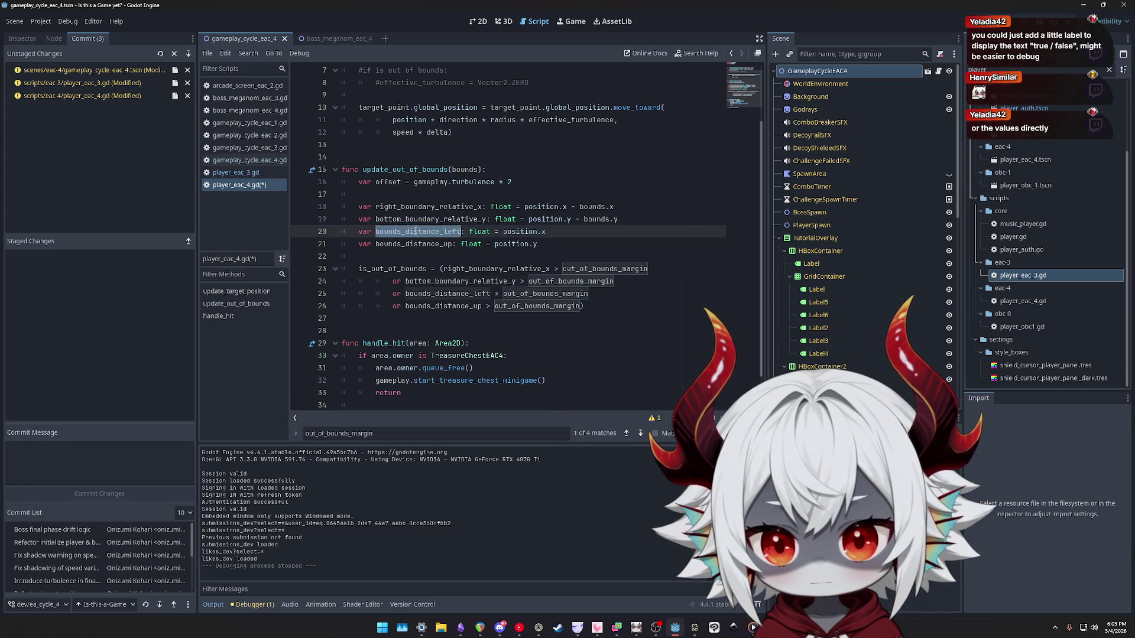
Rename line 20's variable to left_boundary_relative_x and make the left check use '< -'.
text(left_boundary_relative_x)
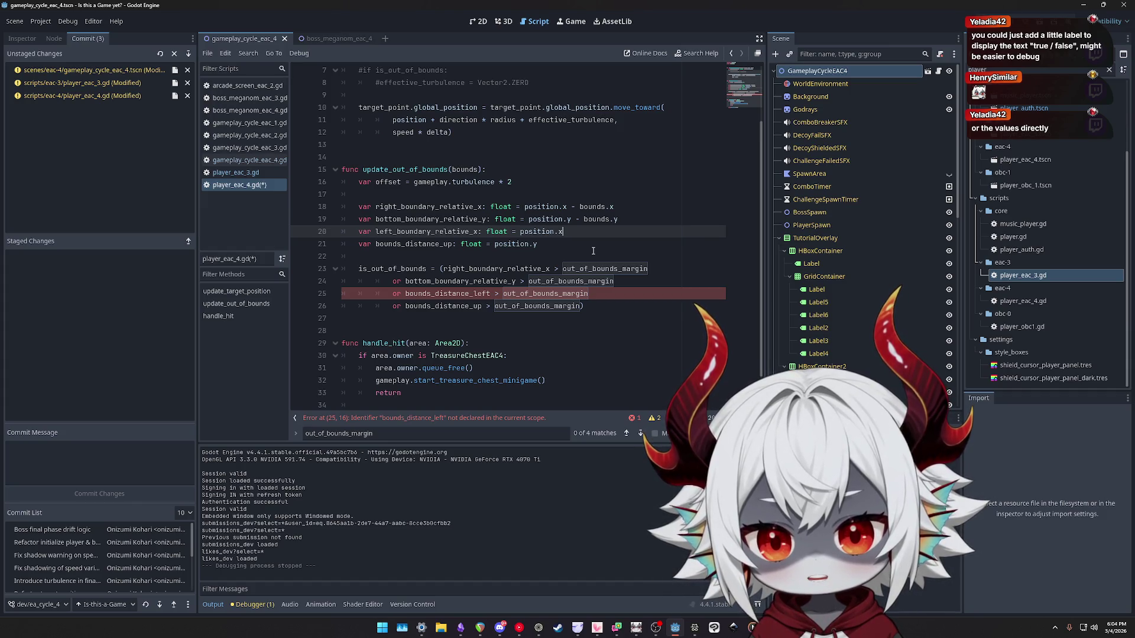
key(Down)
key(Down)
key(Down)
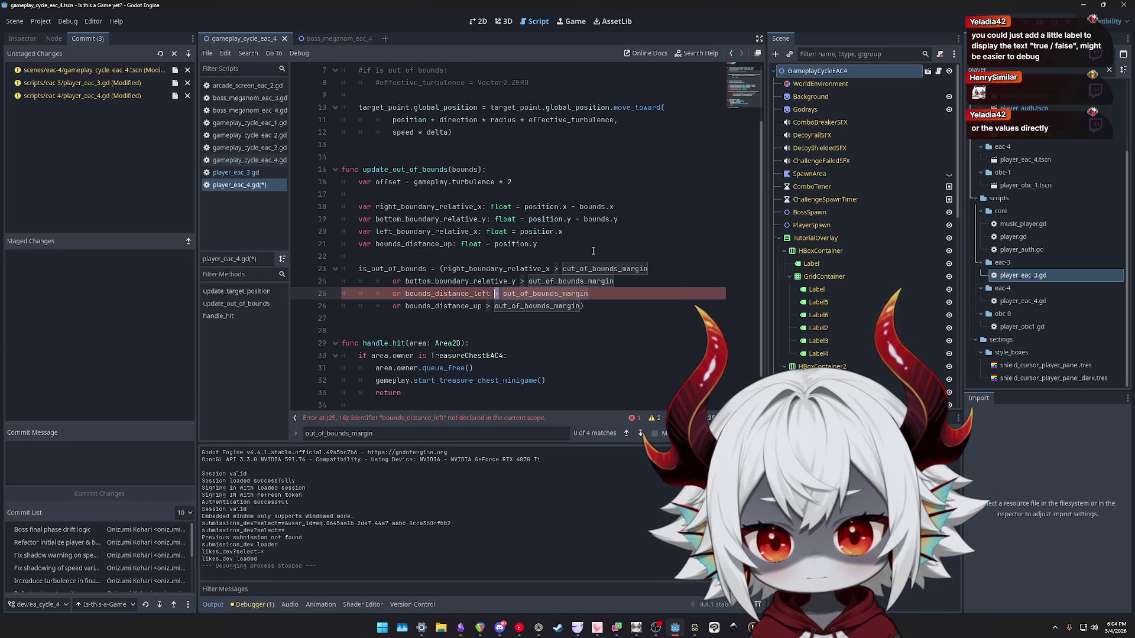
key(Delete)
key(Delete)
text(< -)
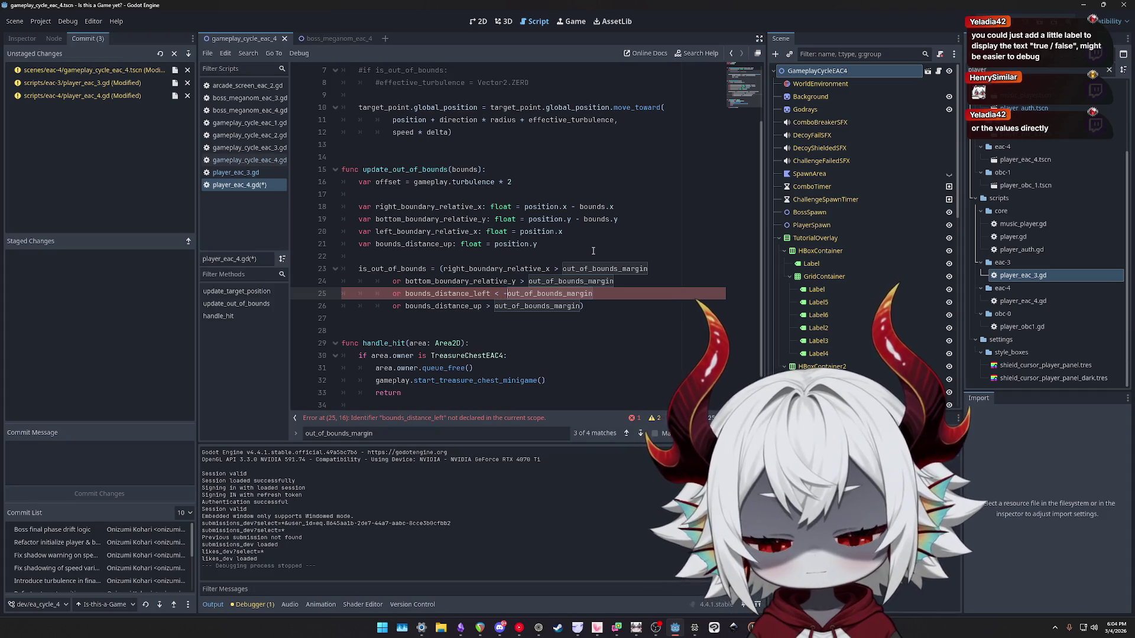
Change the up check to '< -out_of_bounds_margin' and save the script.
key(Down)
key(ctrl+Left)
key(ctrl+shift+Left)
key(ctrl+shift+Left)
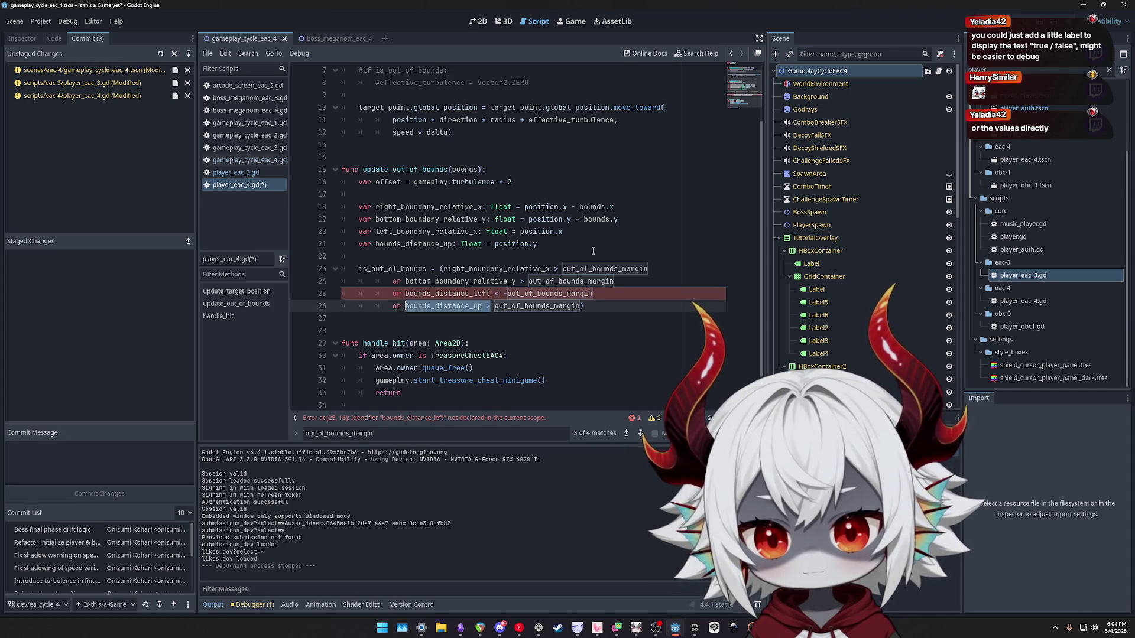
key(Right)
key(BackSpace)
key(BackSpace)
text(< -)
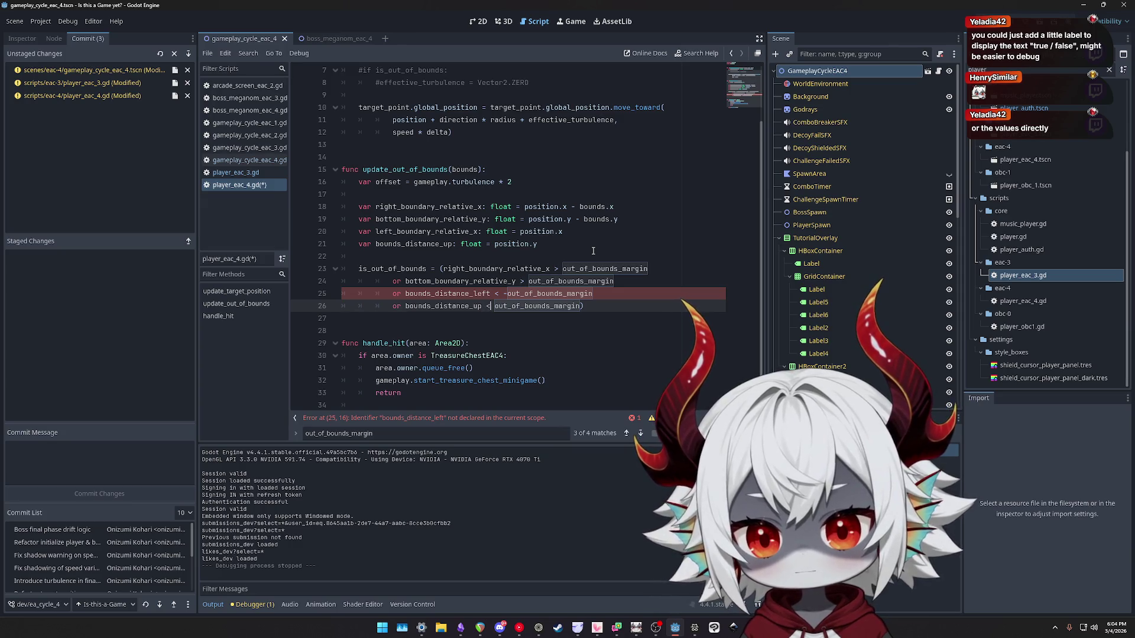
key(Delete)
key(ctrl+s)
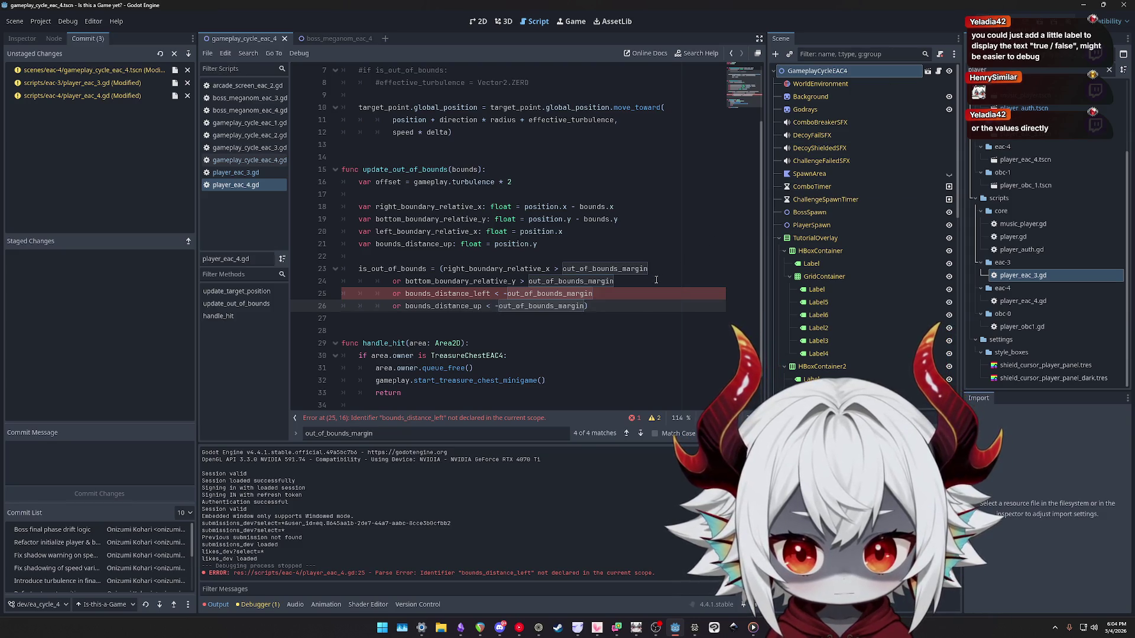
Paste left_boundary_relative_x over bounds_distance_left in the left-bound check.
double_click(424, 231)
key(ctrl+c)
double_click(419, 294)
key(ctrl+v)
double_click(393, 245)
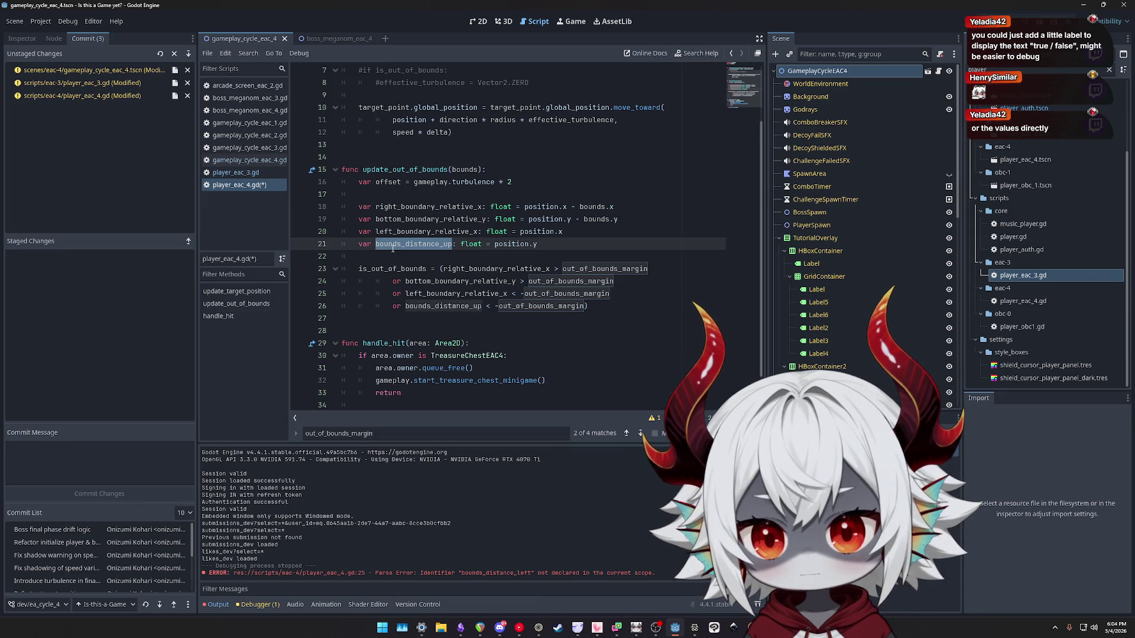
Name line 21's variable top_boundary_relative_y, paste it into line 26's up check, and save.
text(top_boundary_relative_y)
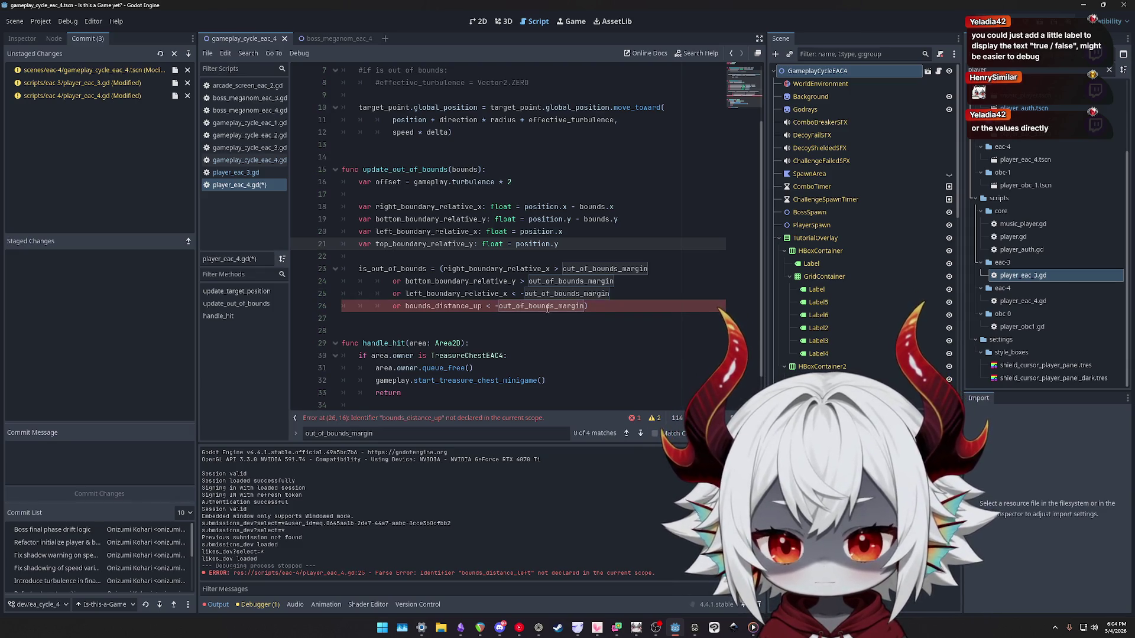
click(497, 306)
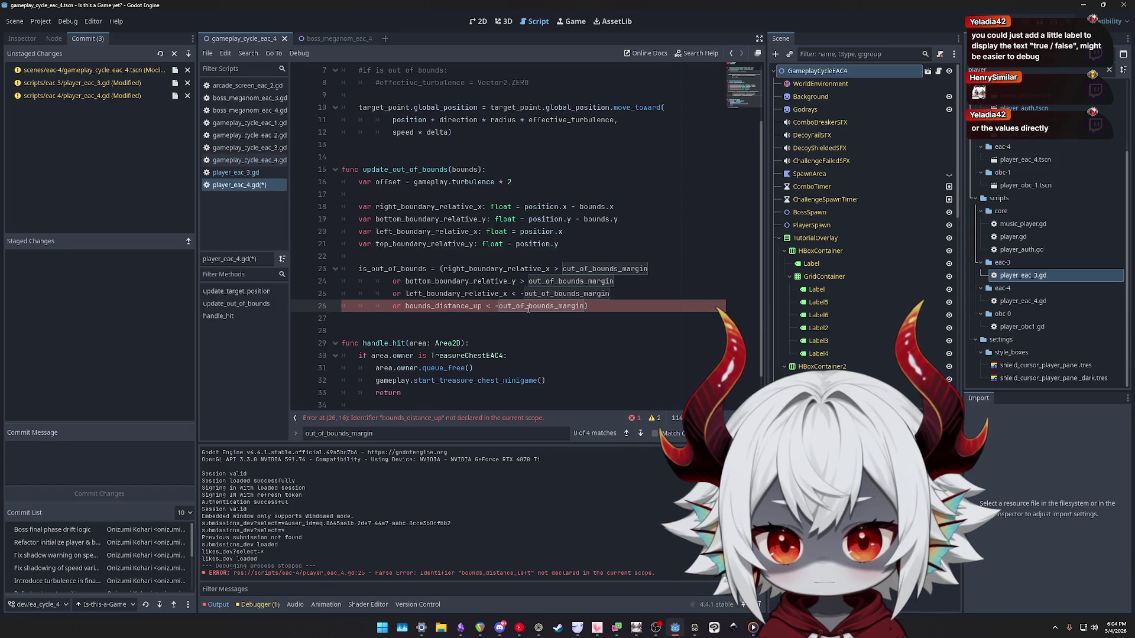
double_click(450, 306)
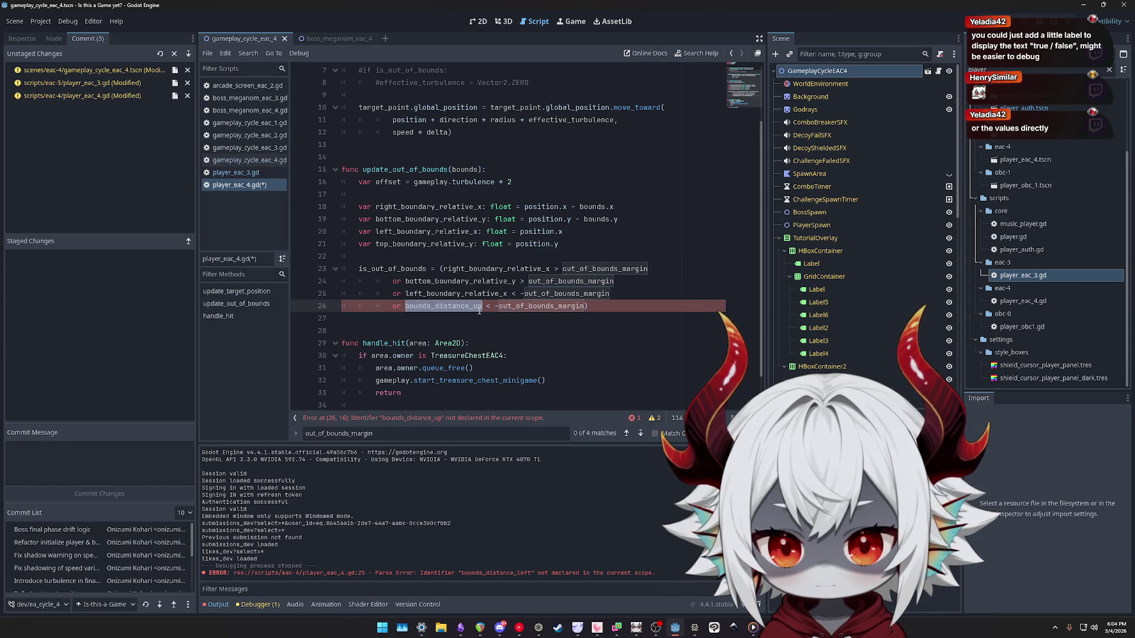
double_click(404, 244)
key(ctrl+c)
double_click(449, 306)
key(ctrl+v)
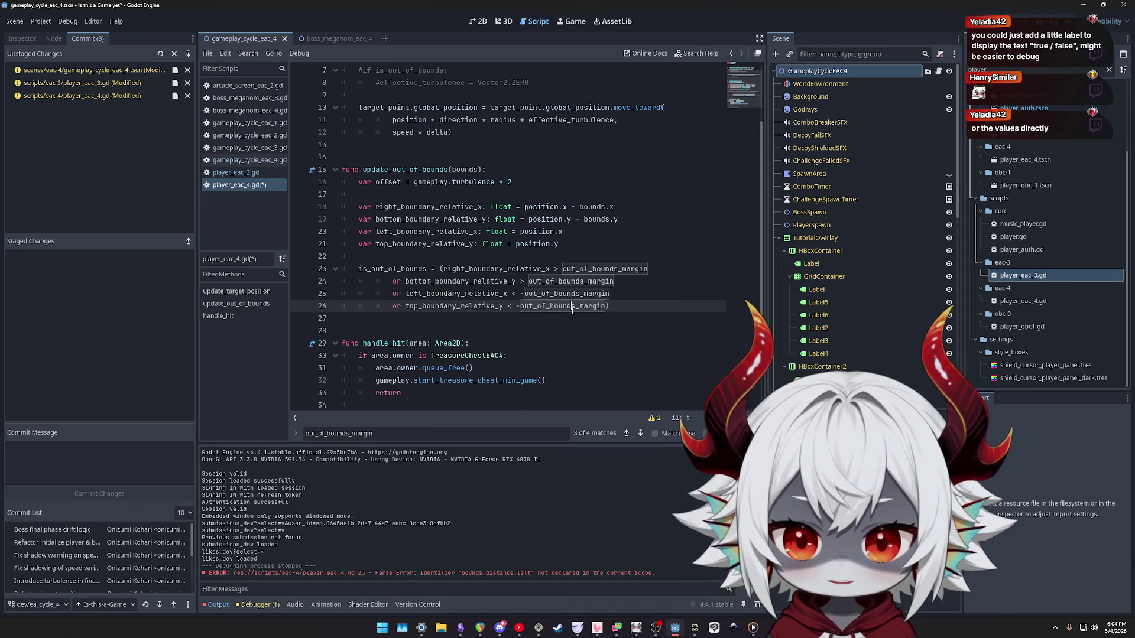
double_click(572, 307)
click(514, 307)
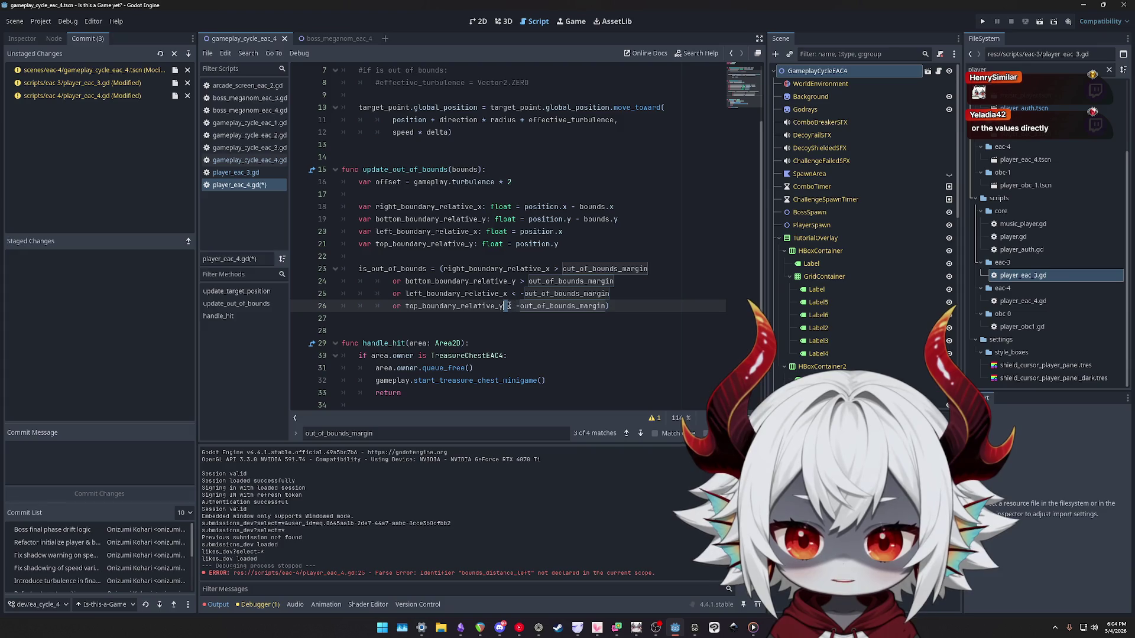
double_click(556, 306)
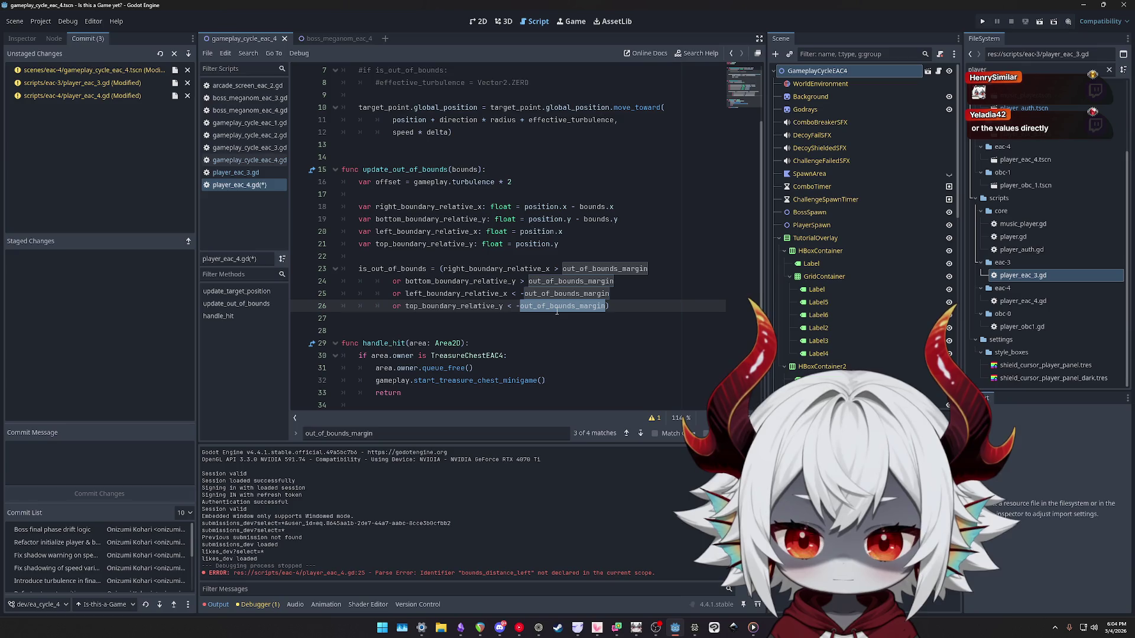
click(647, 303)
key(ctrl+s)
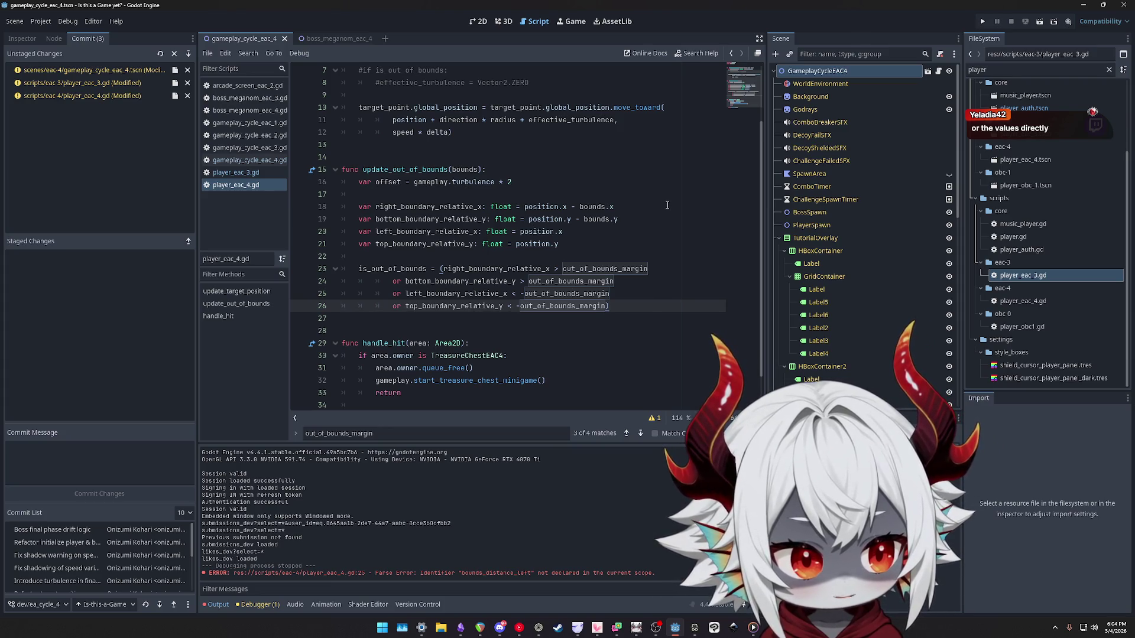
Launch the game, answer No, dismiss the welcome dialog, play a round, then pause and close it.
click(978, 22)
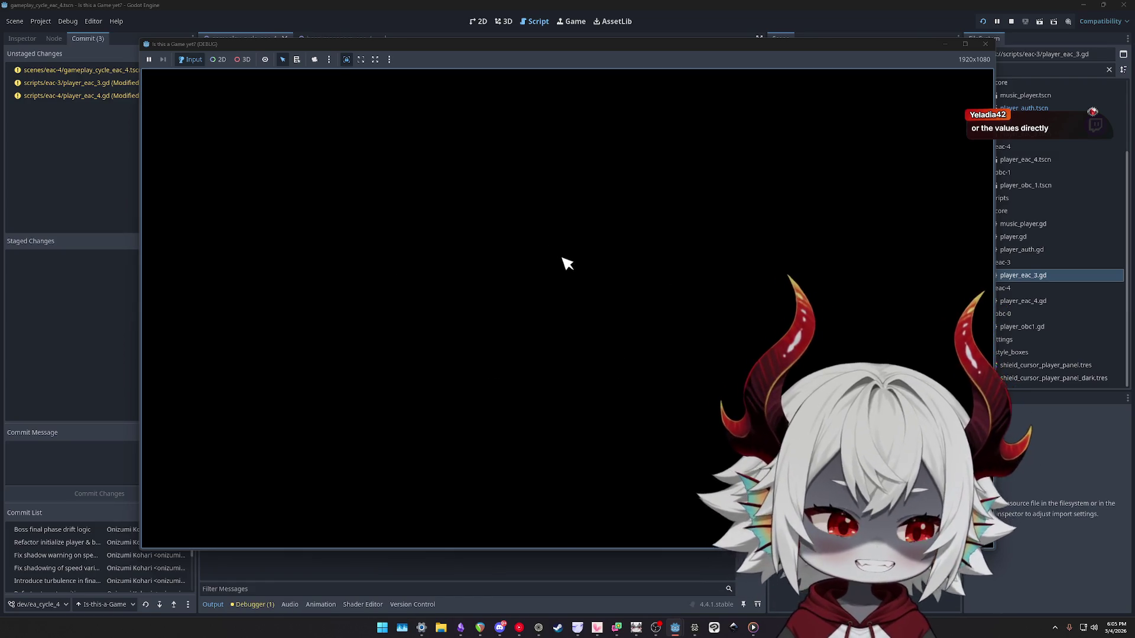
click(506, 367)
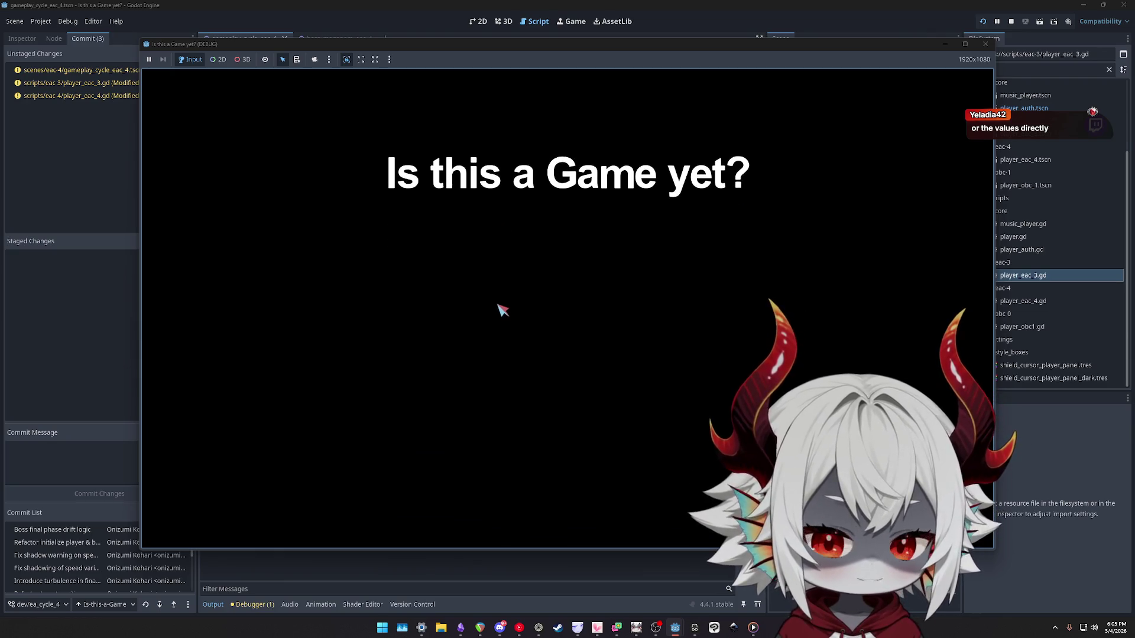
click(566, 437)
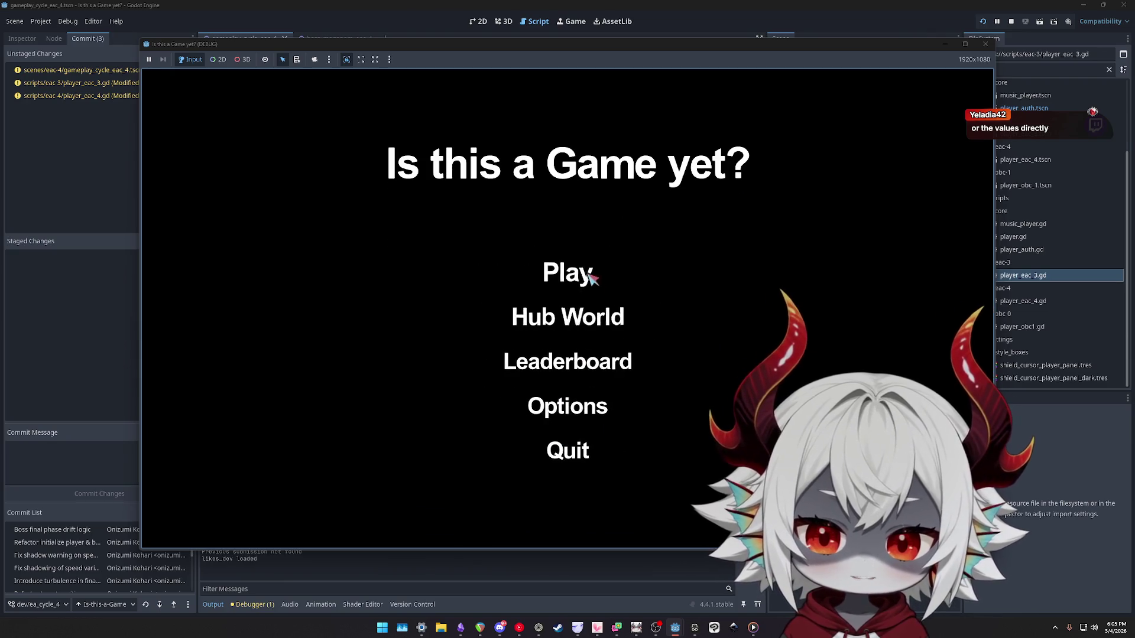
click(591, 275)
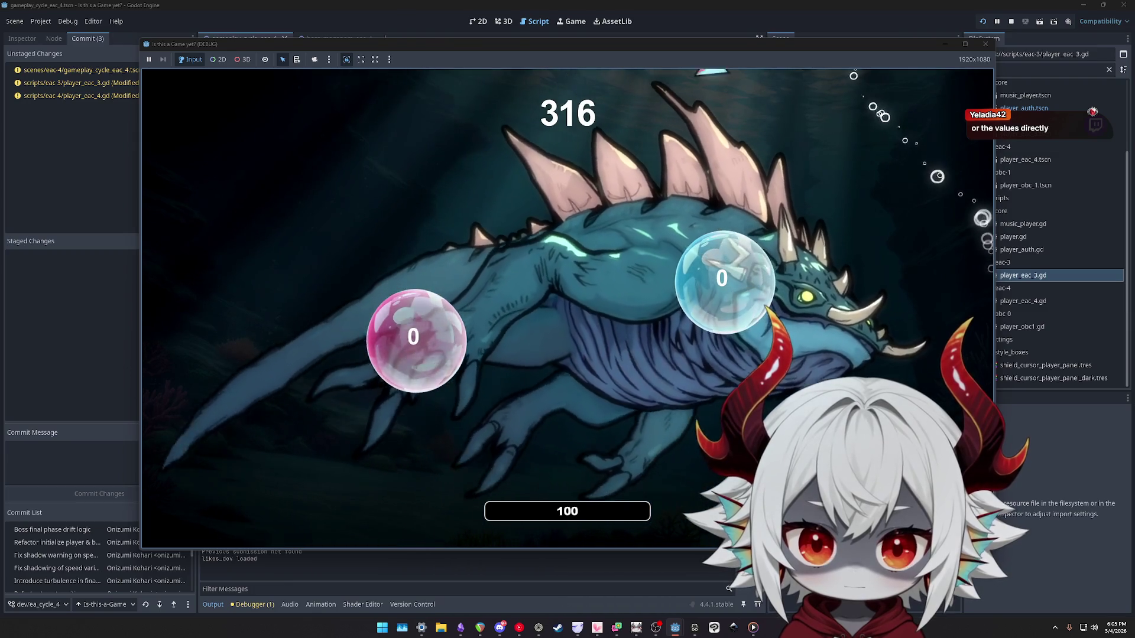
key(Escape)
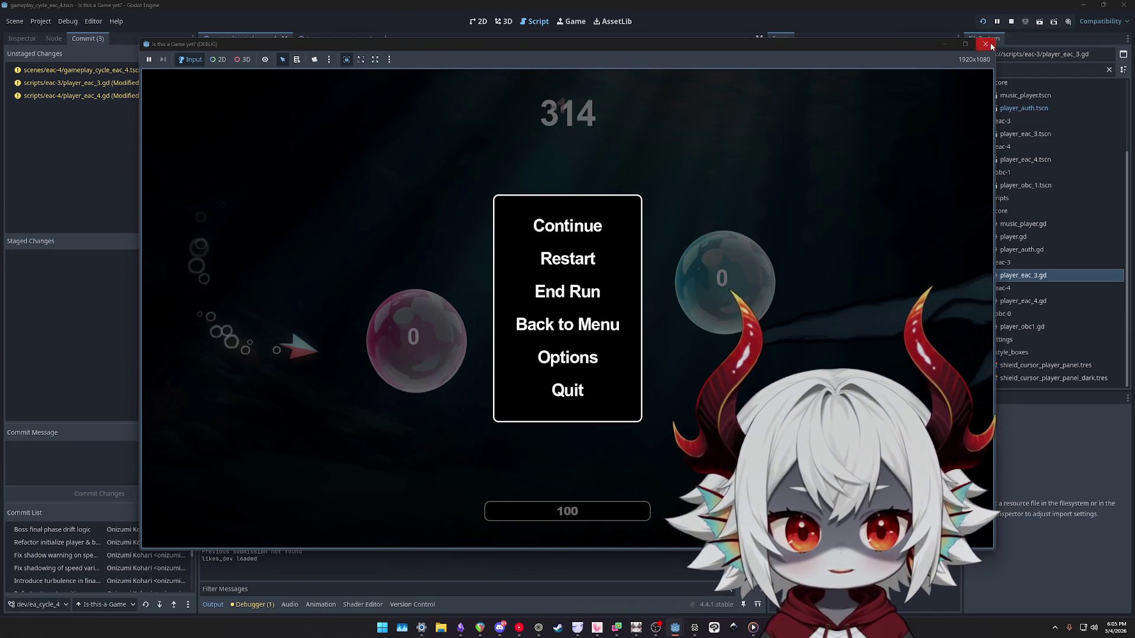
click(991, 46)
Return focus to player_eac_4.gd and scroll around update_out_of_bounds.
scroll(580, 268, up, 2)
click(580, 269)
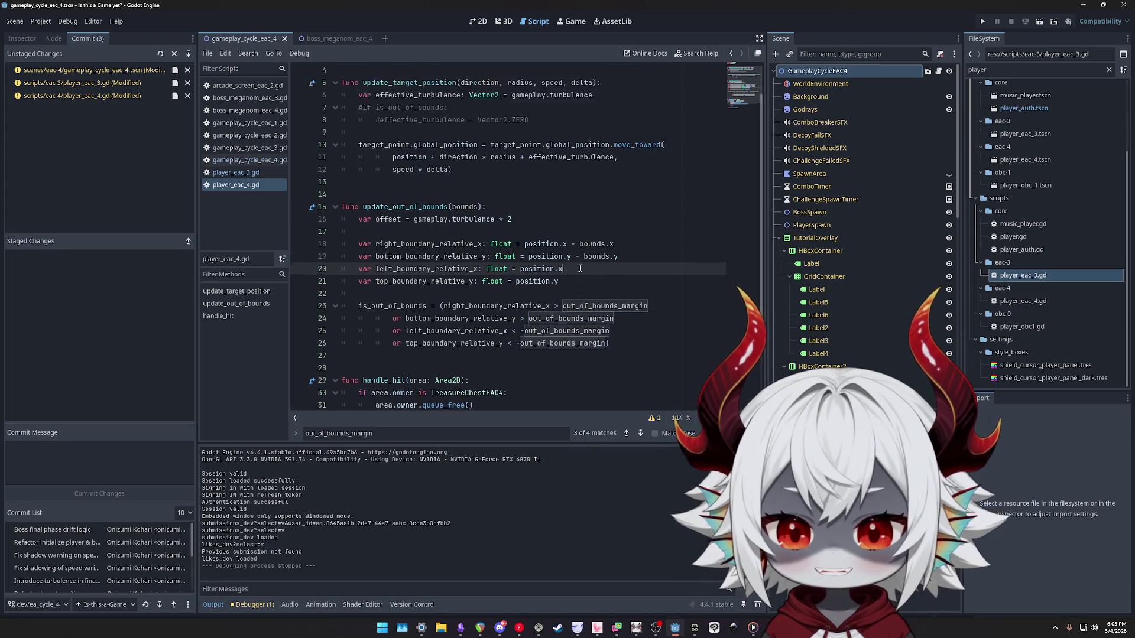
scroll(578, 267, up, 1)
scroll(551, 253, down, 1)
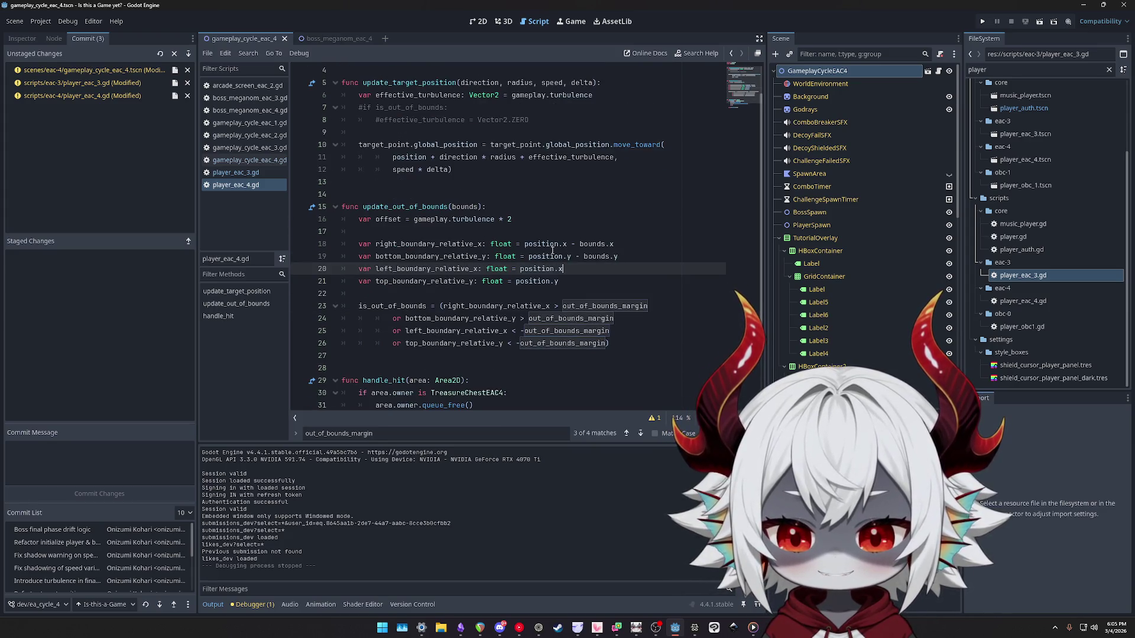
scroll(552, 252, up, 1)
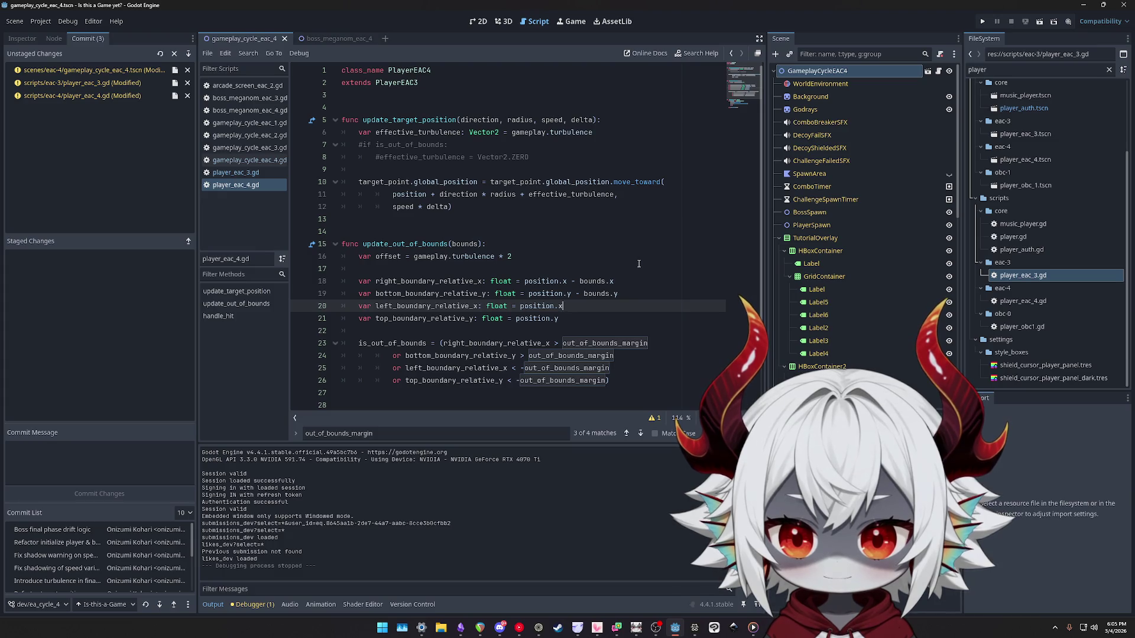
scroll(638, 264, down, 1)
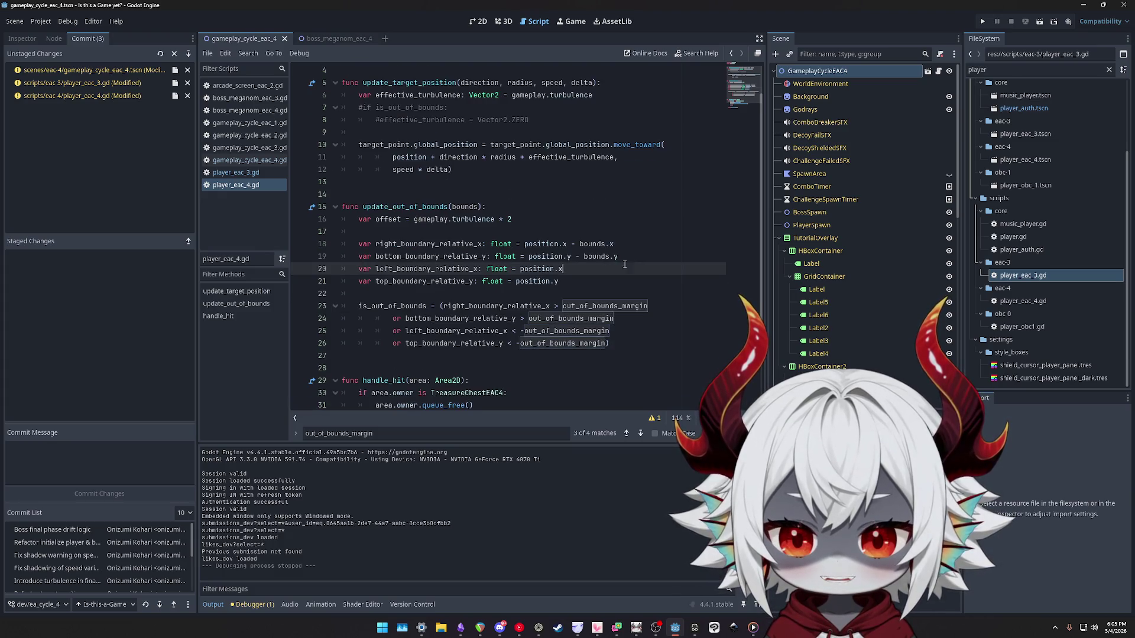
Select the four boundary names: right_boundary_relative_x, bottom_boundary_relative_y, left_boundary_relative_x, top_boundary_relative_y.
double_click(426, 248)
alt+double_click(440, 257)
alt+double_click(453, 269)
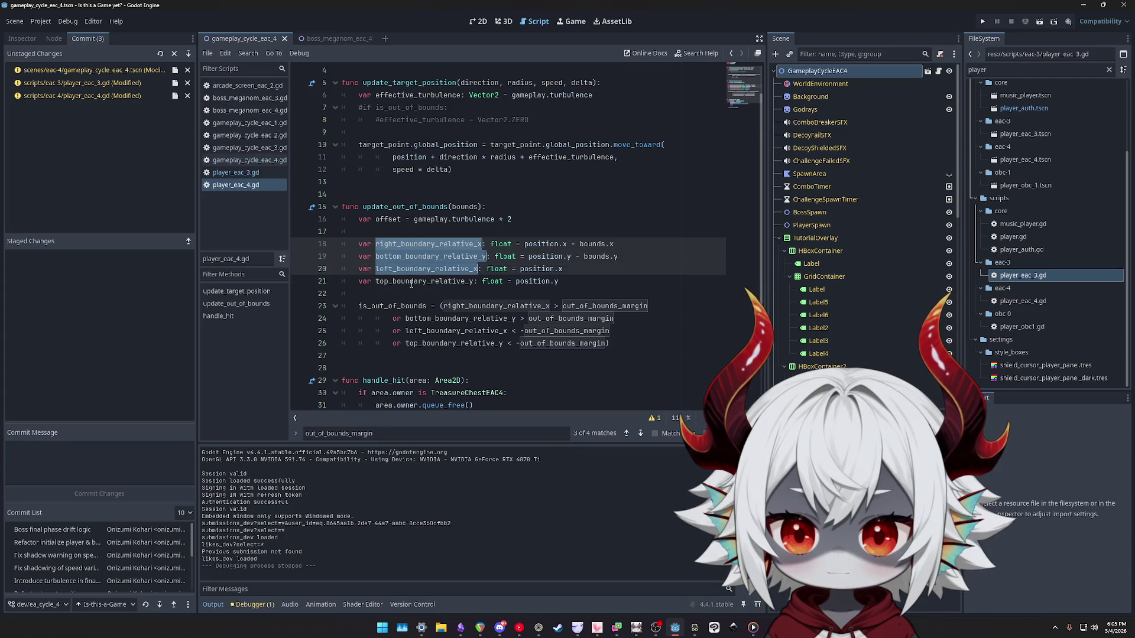
alt+double_click(467, 282)
double_click(436, 244)
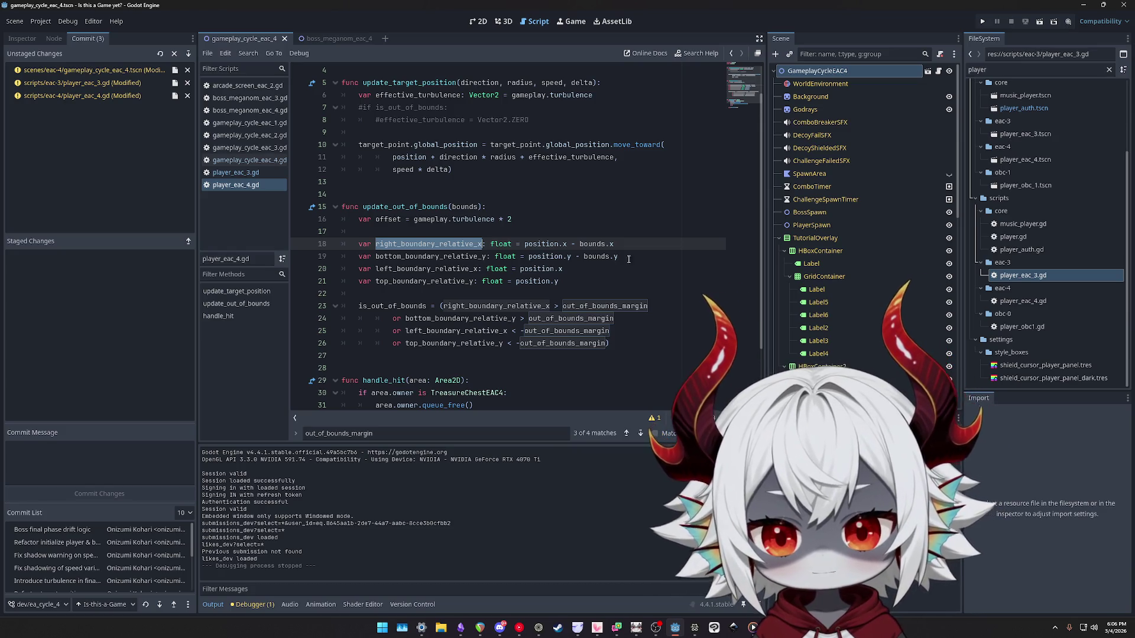
Highlight each of the four boundary variables in turn while explaining them.
key(Down)
key(ctrl+d)
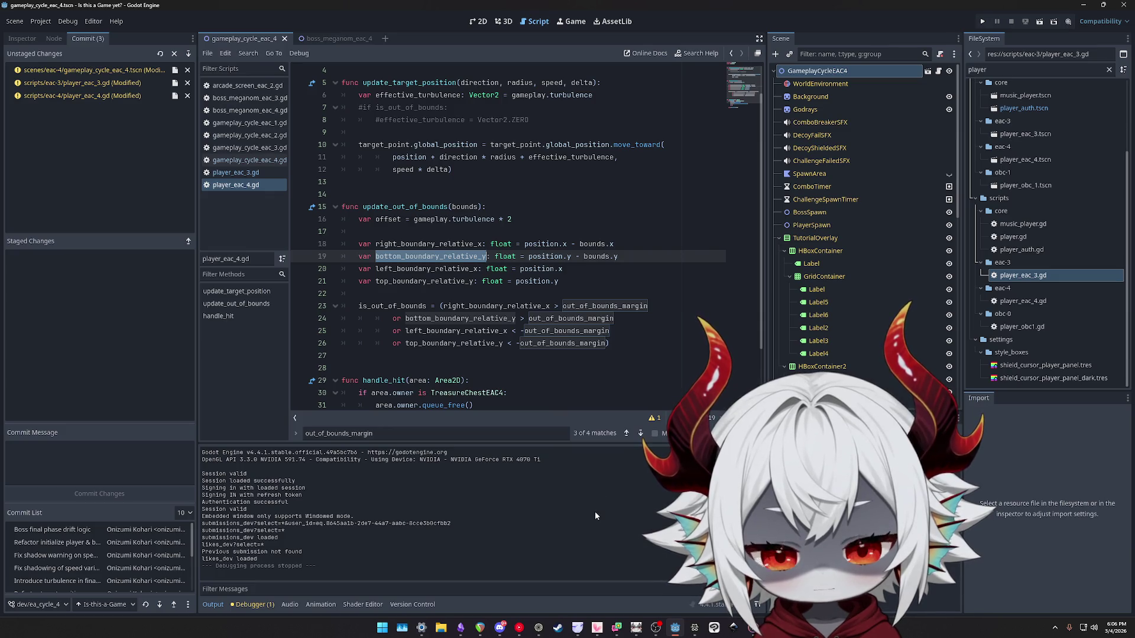
double_click(425, 269)
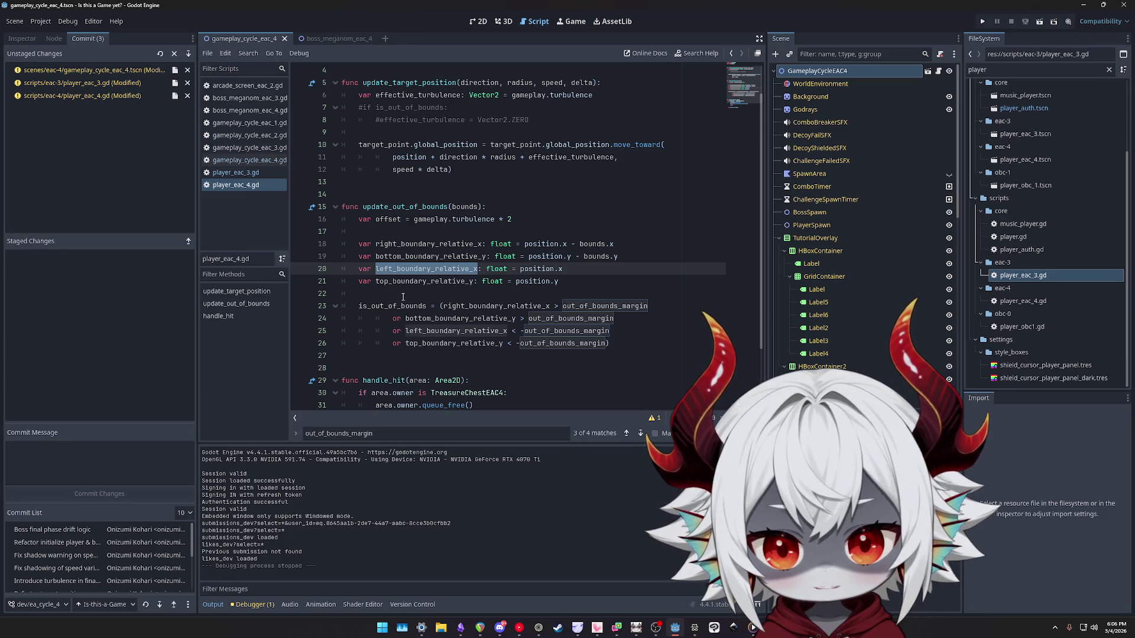
key(Down)
key(ctrl+d)
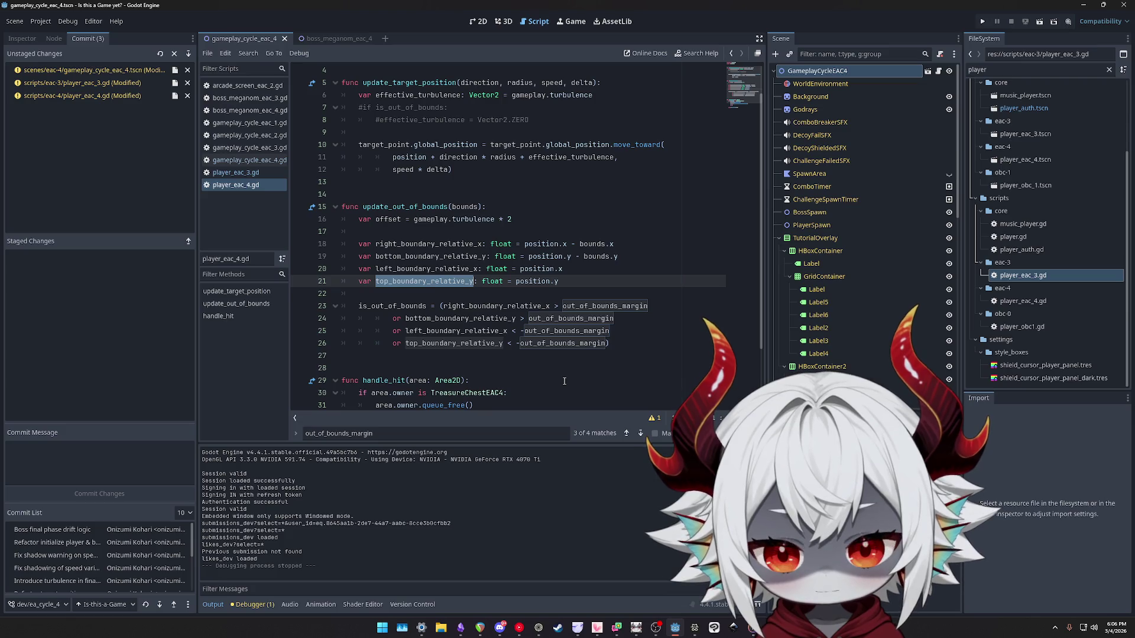
click(433, 244)
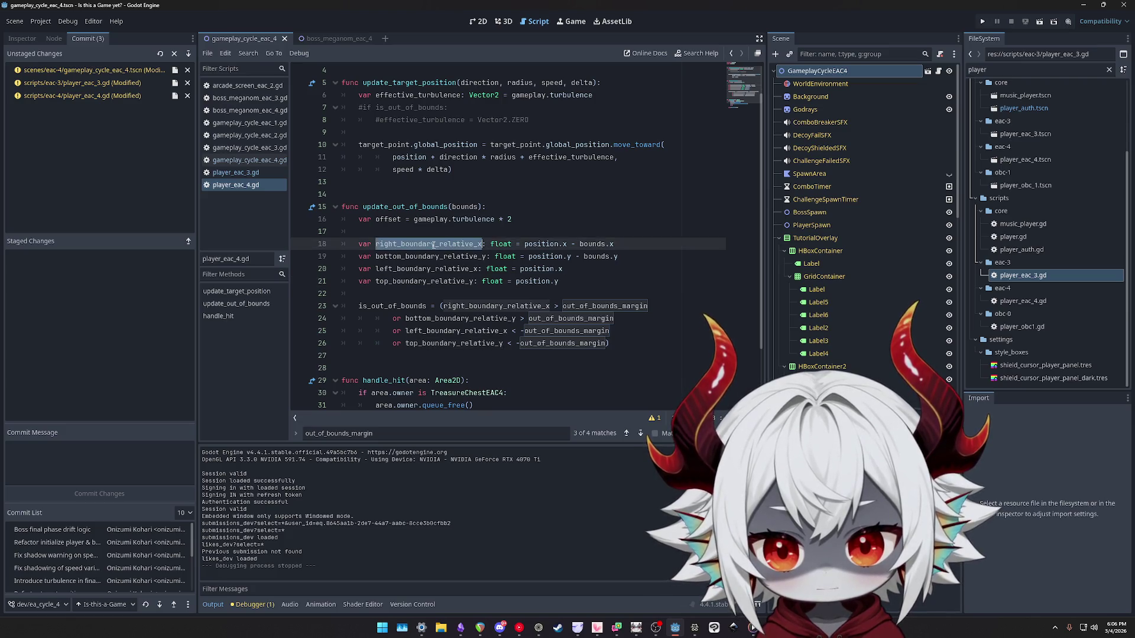
click(426, 257)
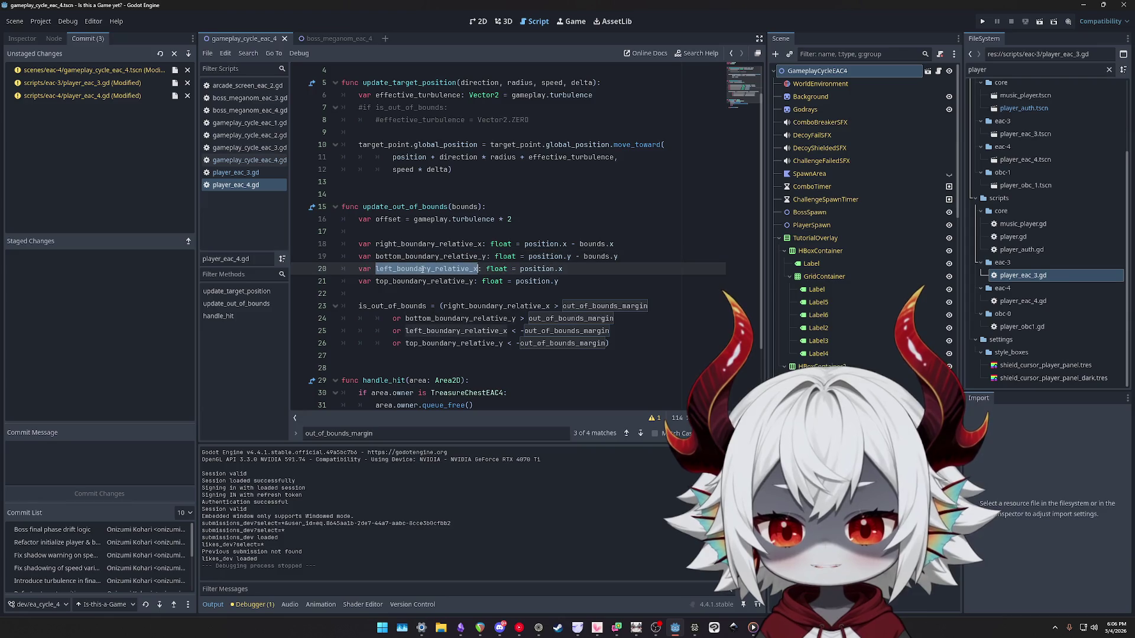
double_click(420, 281)
double_click(422, 269)
double_click(424, 256)
double_click(428, 244)
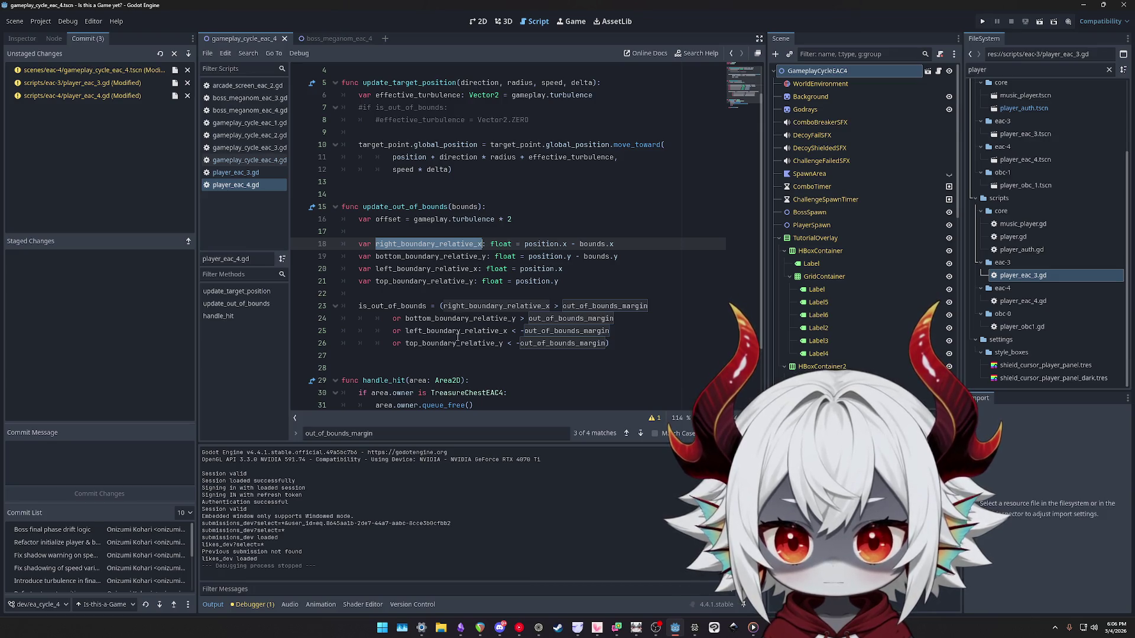
scroll(434, 304, up, 1)
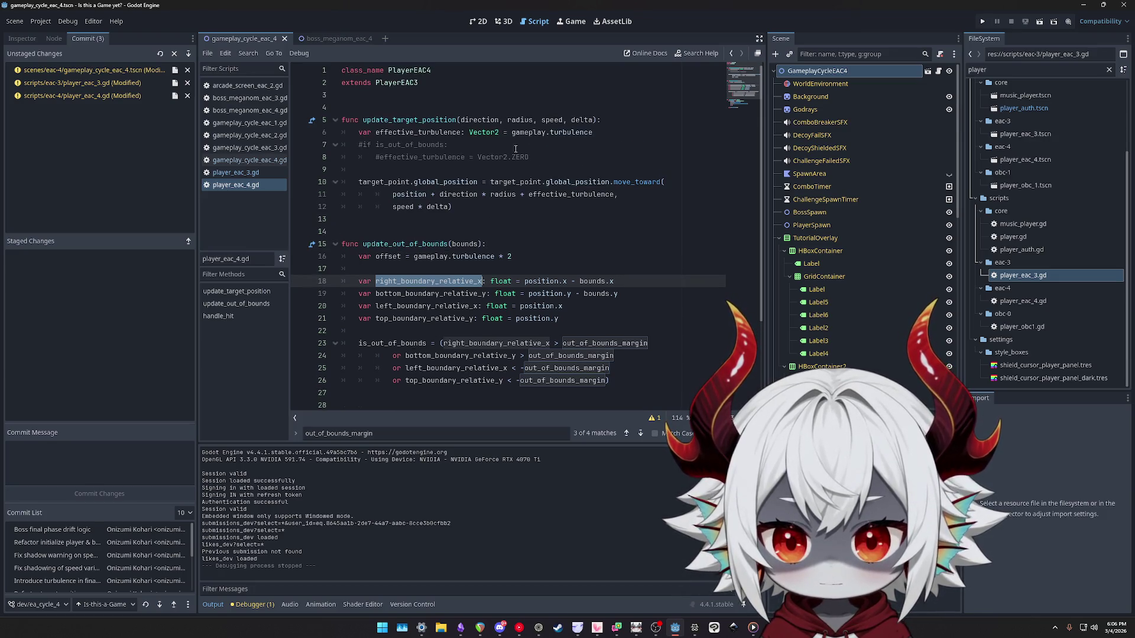
Check where effective_turbulence is used and make room below extends PlayerEAC3.
click(608, 132)
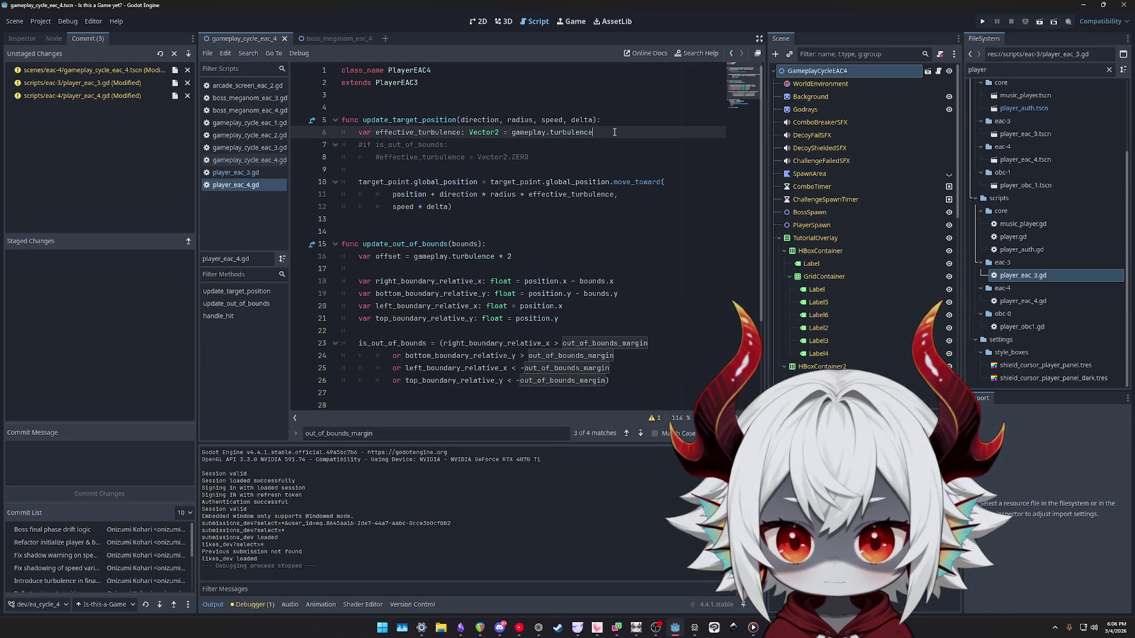
double_click(442, 132)
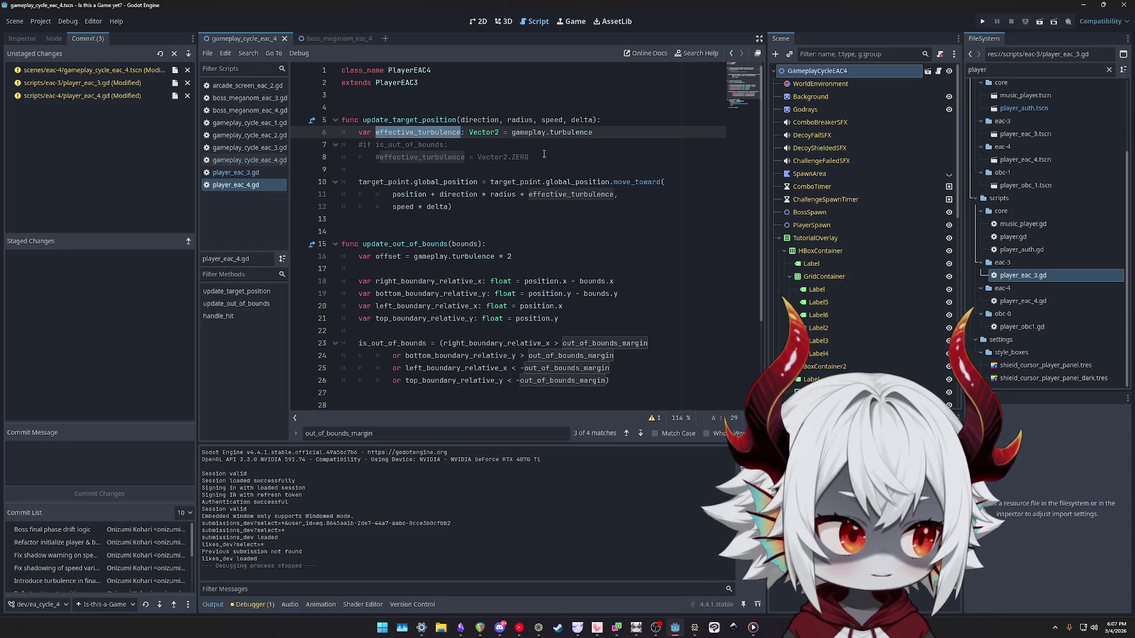
click(540, 156)
click(467, 98)
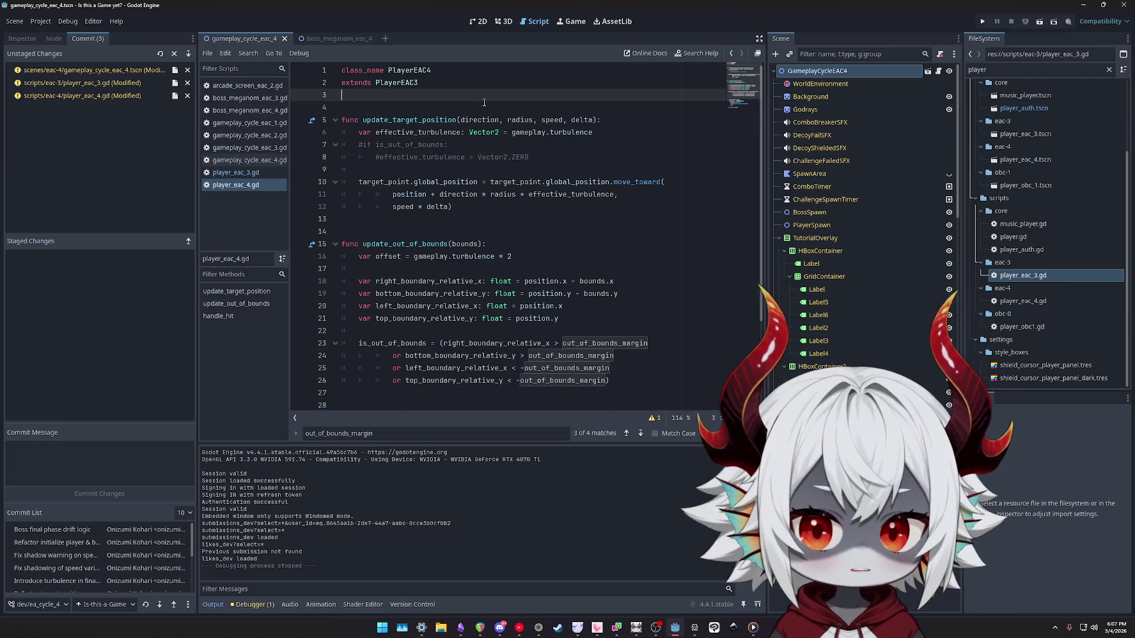
key(Return)
key(Return)
key(BackSpace)
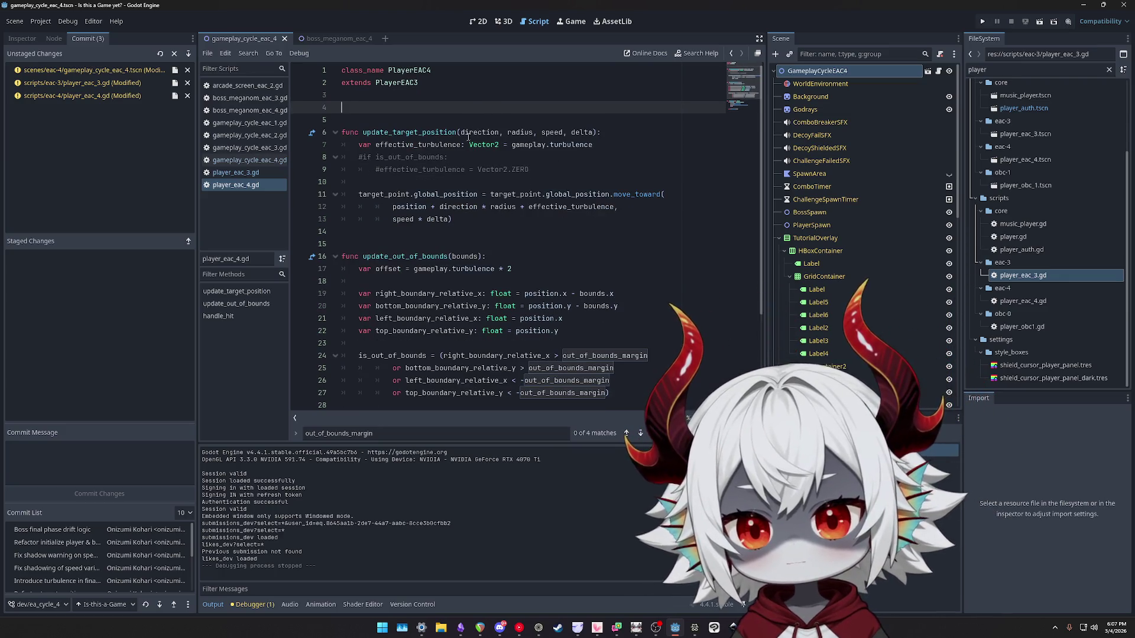
Place carets on the four boundary declarations in update_out_of_bounds and select them.
double_click(414, 294)
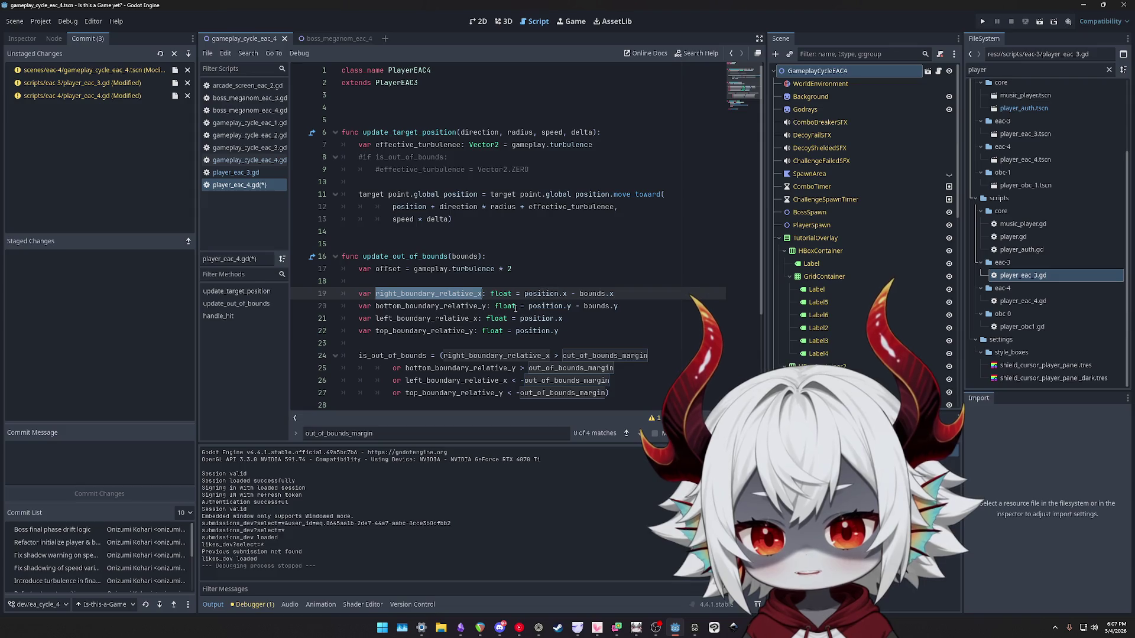
click(502, 331)
alt+click(506, 319)
alt+click(516, 306)
alt+click(511, 293)
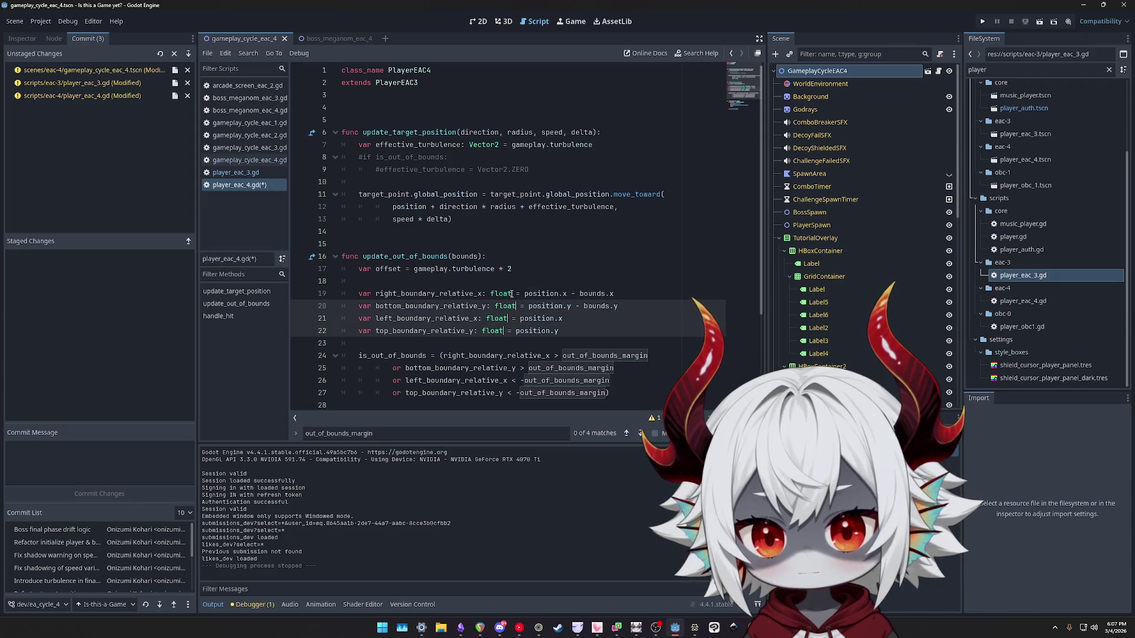
key(ctrl+shift+Left)
key(ctrl+shift+Left)
key(ctrl+shift+Left)
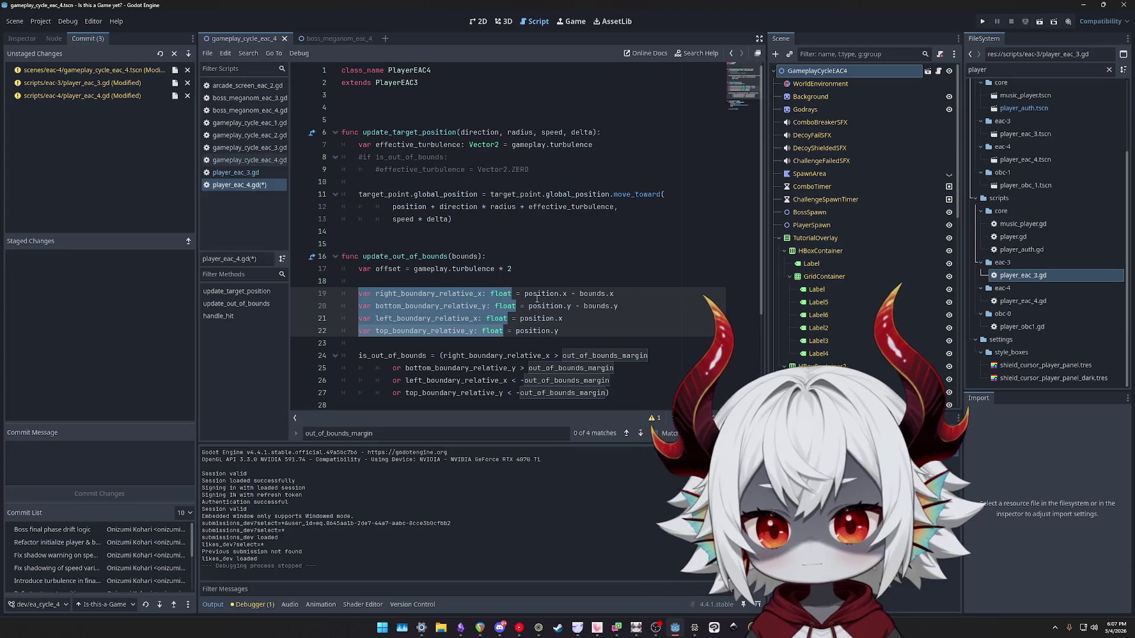
Strip 'var' and the float type from the four lines, leaving plain assignments.
key(Left)
key(ctrl+shift+Right)
key(shift+Right)
key(Delete)
key(ctrl+Right)
key(ctrl+shift+Right)
key(Delete)
Paste the four float declarations under extends, append ' = 0.0' to each, and save.
click(393, 107)
text(var right_boundary_relative_x: float var bottom_boundary_relative_y: float var left_boundary_relative_x: float var top_boundary_relative_y: float)
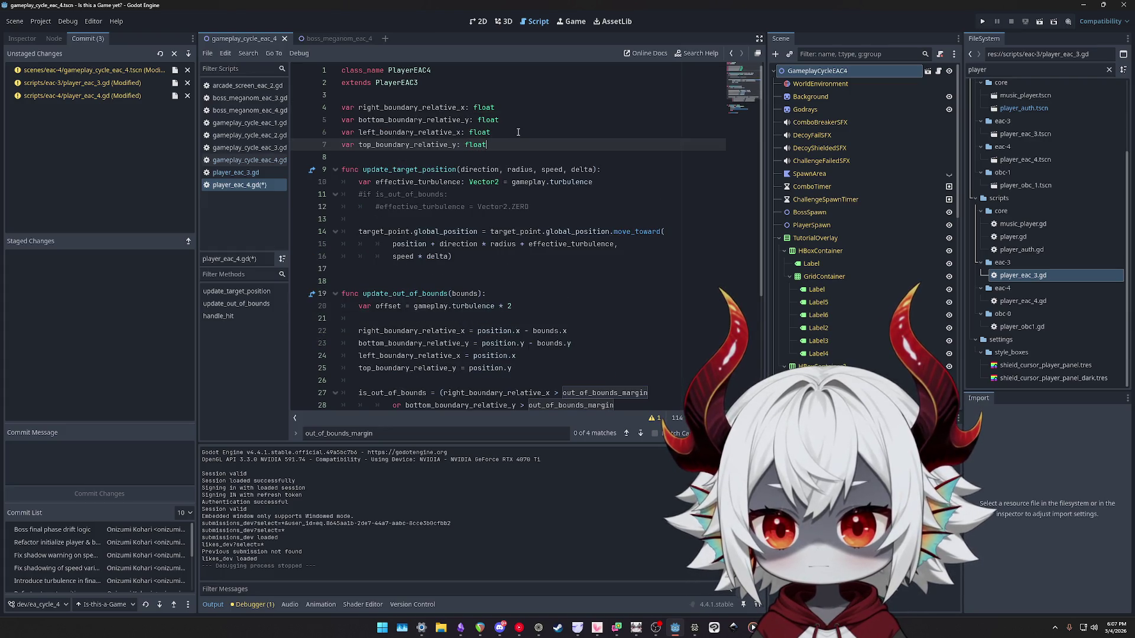
click(532, 109)
key(shift+alt+Down)
key(shift+alt+Down)
key(shift+alt+Down)
key(End)
text(= 00)
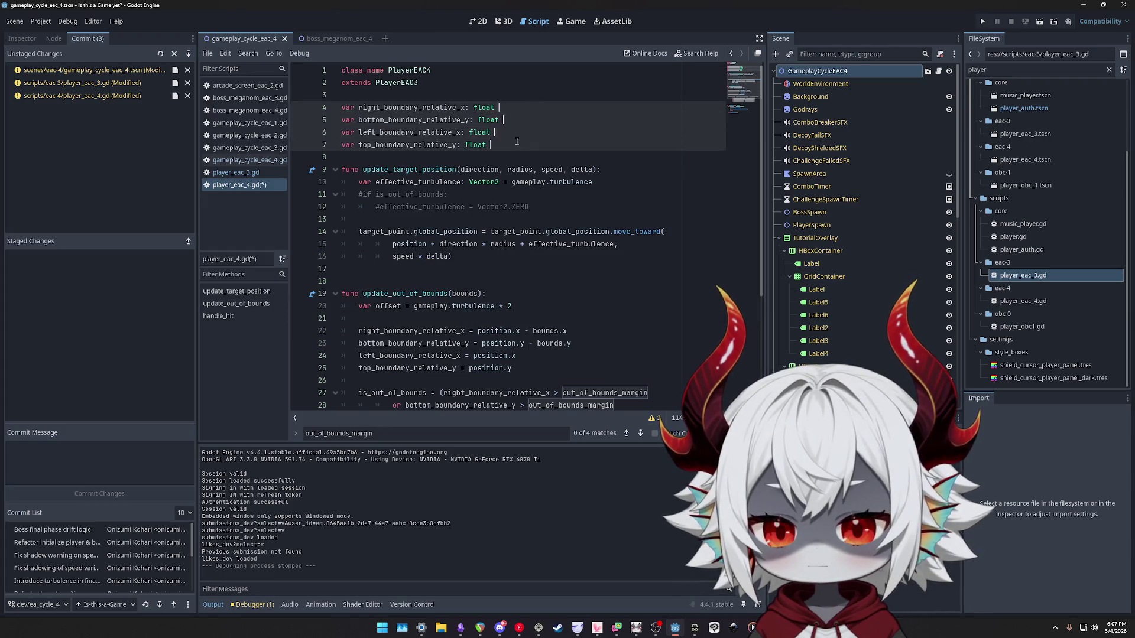
key(Left)
text(.)
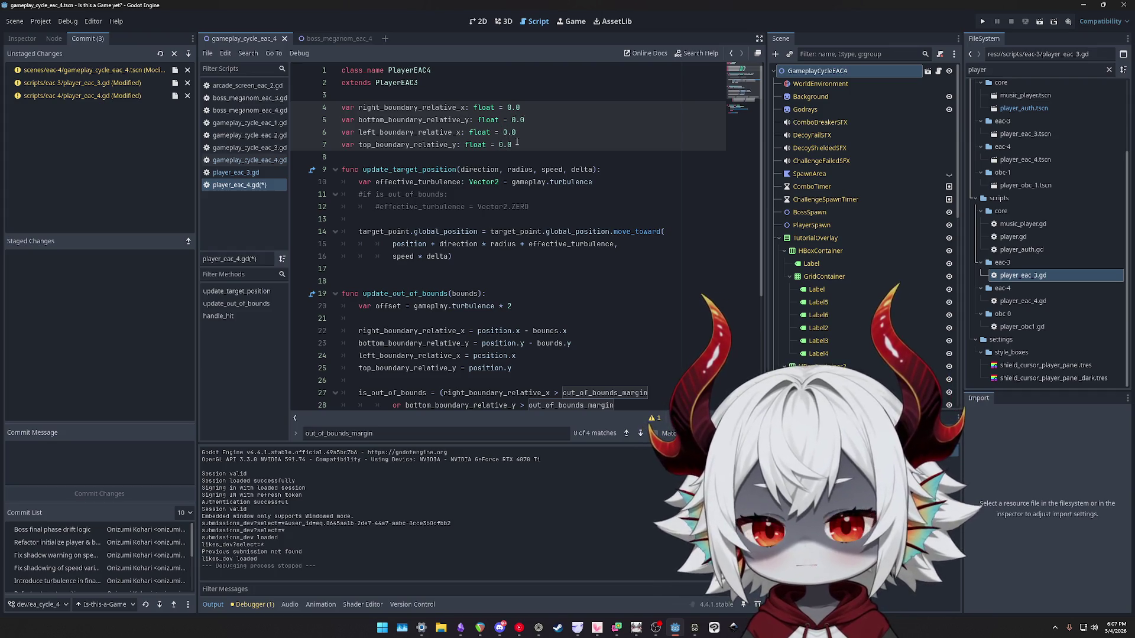
click(557, 121)
key(ctrl+s)
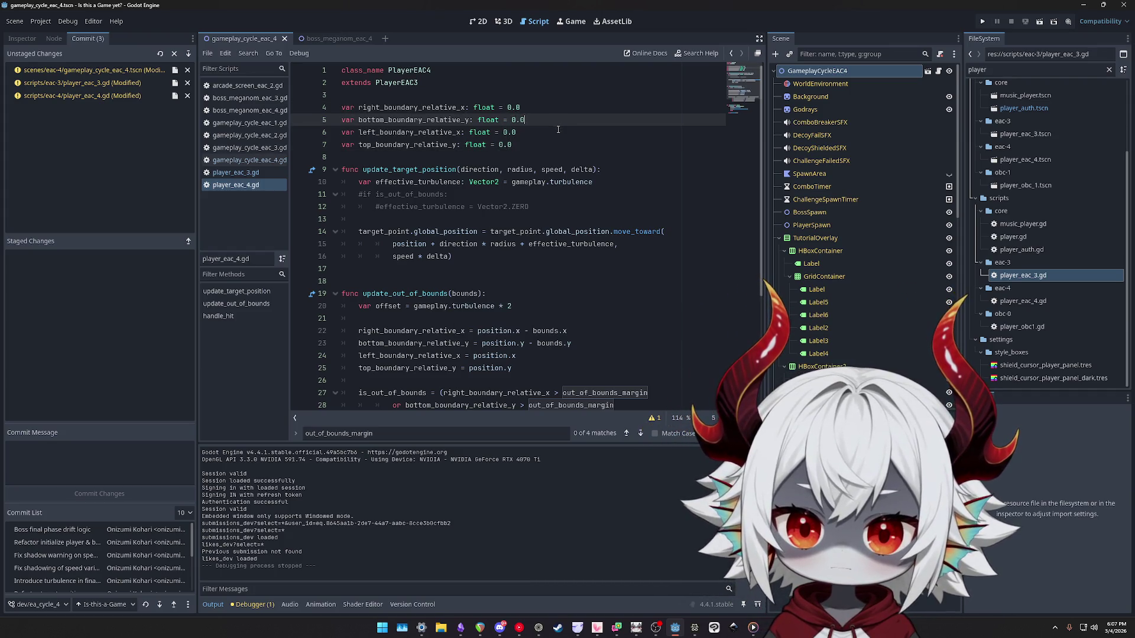
Add a blank line after the declarations and select right_boundary_relative_x.
click(529, 157)
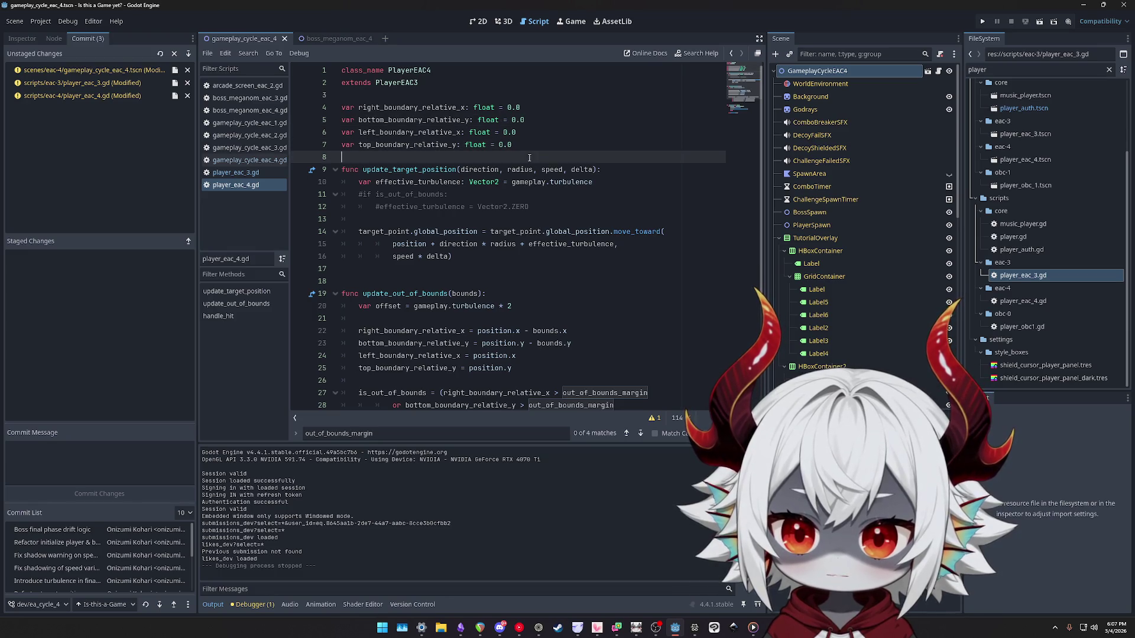
key(Return)
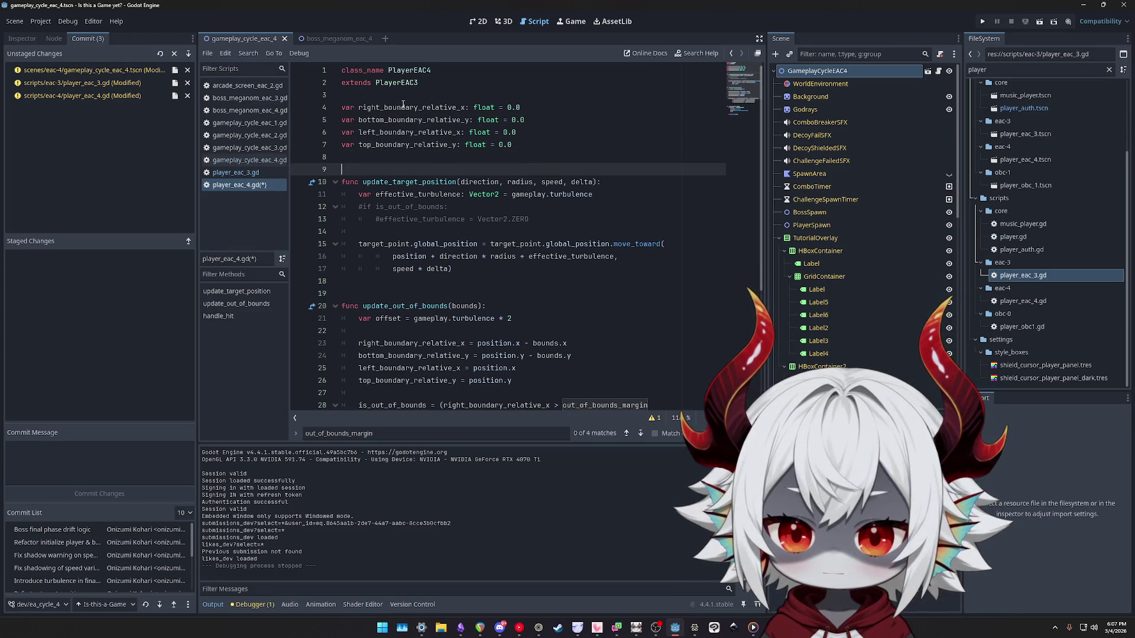
double_click(401, 107)
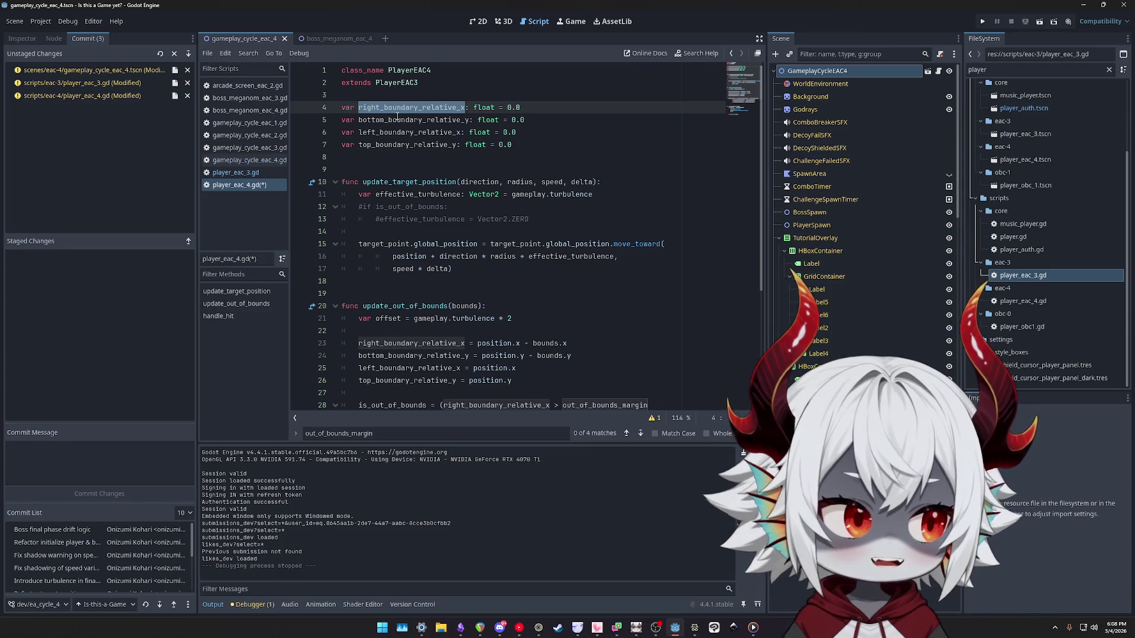
click(620, 189)
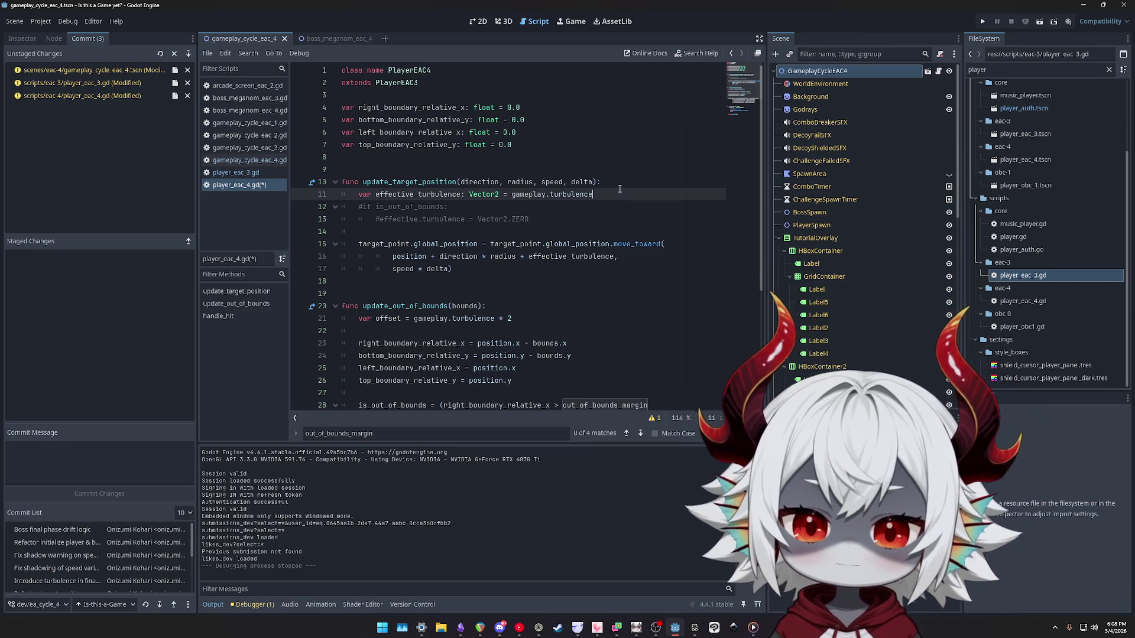
Write 'if effective_turbulence.x < 0 and left_boundary_relative_x < out_of_bounds_margin:' below the turbulence assignment.
key(Return)
key(Return)
text(if )
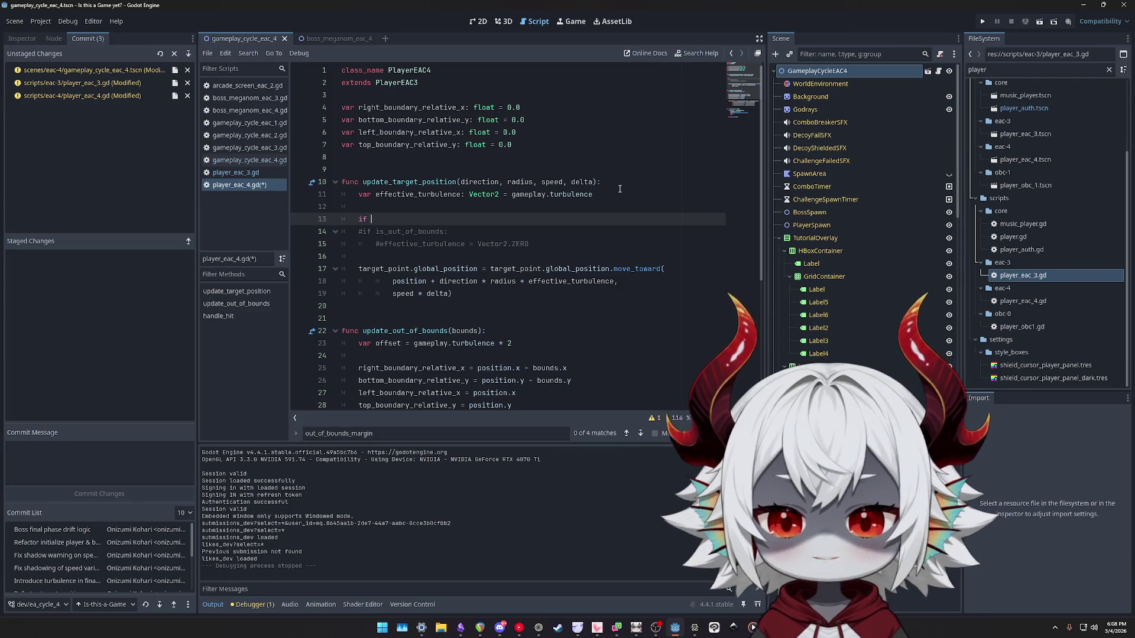
text(effe)
key(Return)
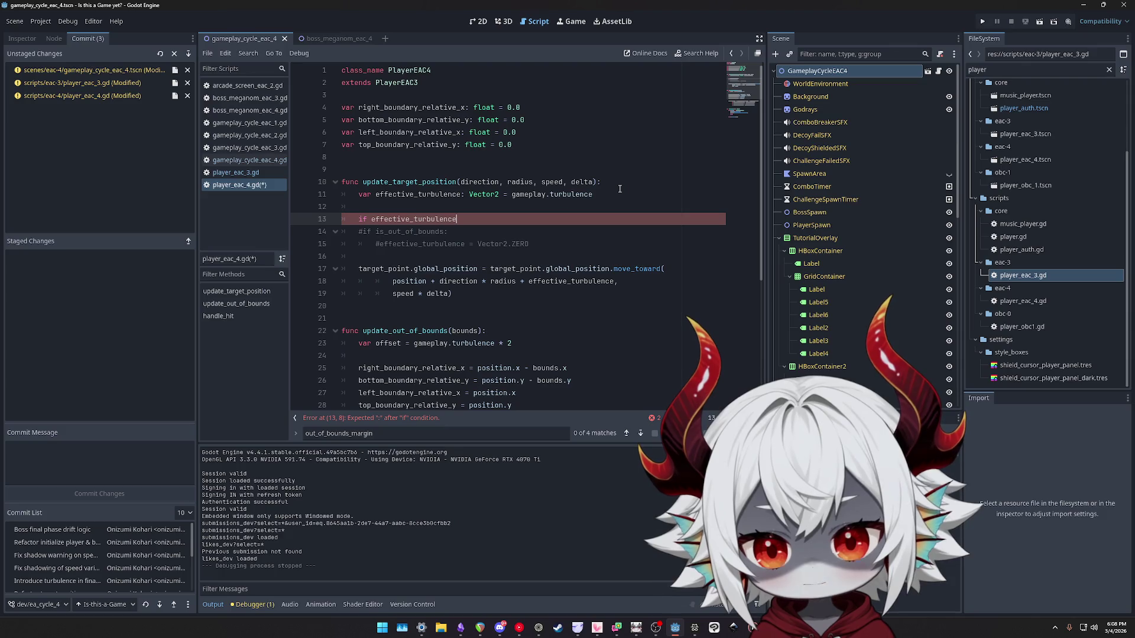
text(.x)
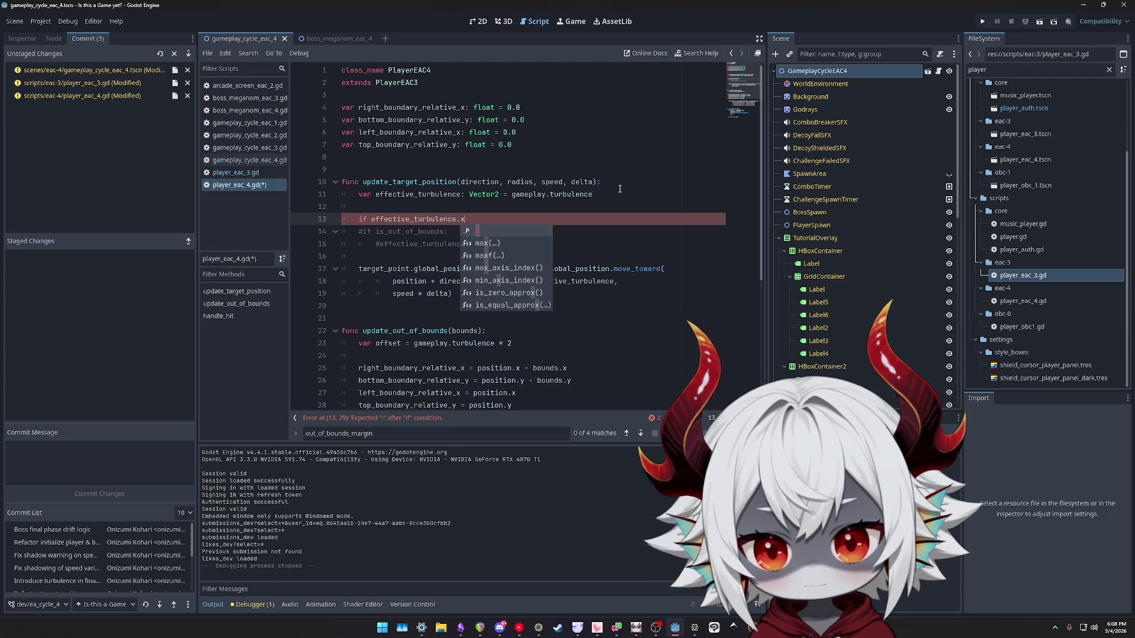
text( < 0:)
key(Return)
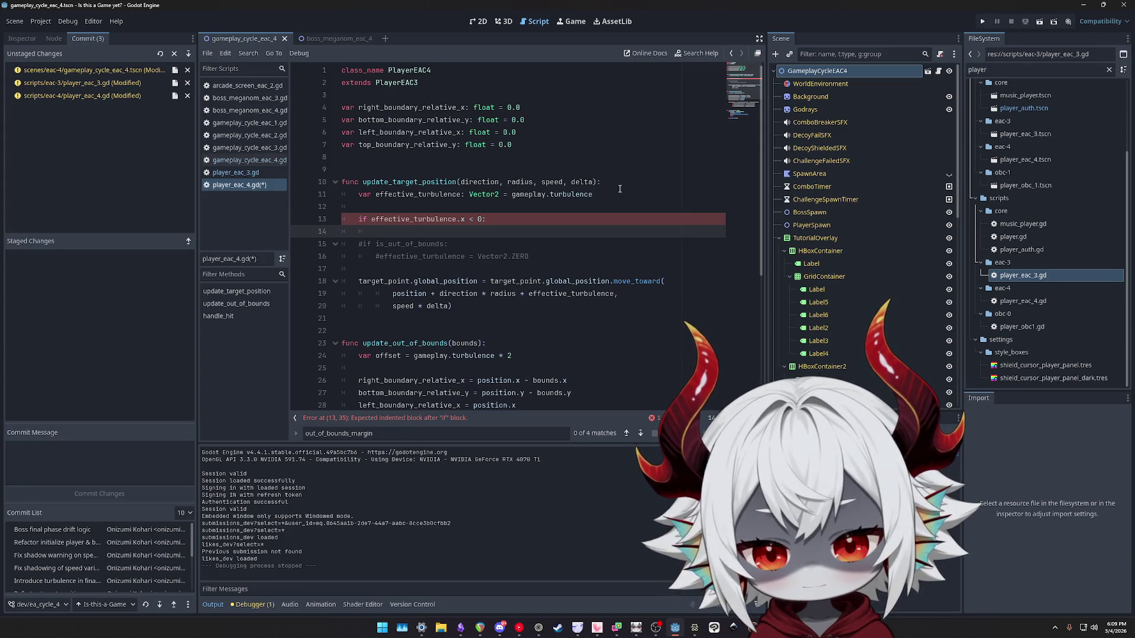
key(Up)
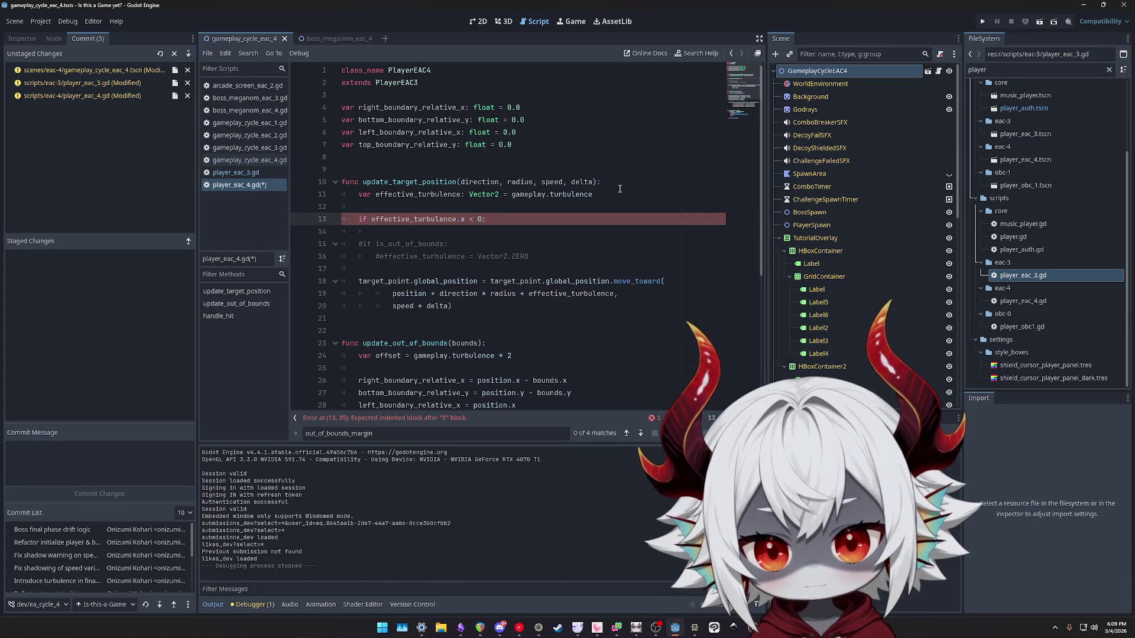
key(Left)
text(and left_)
key(Return)
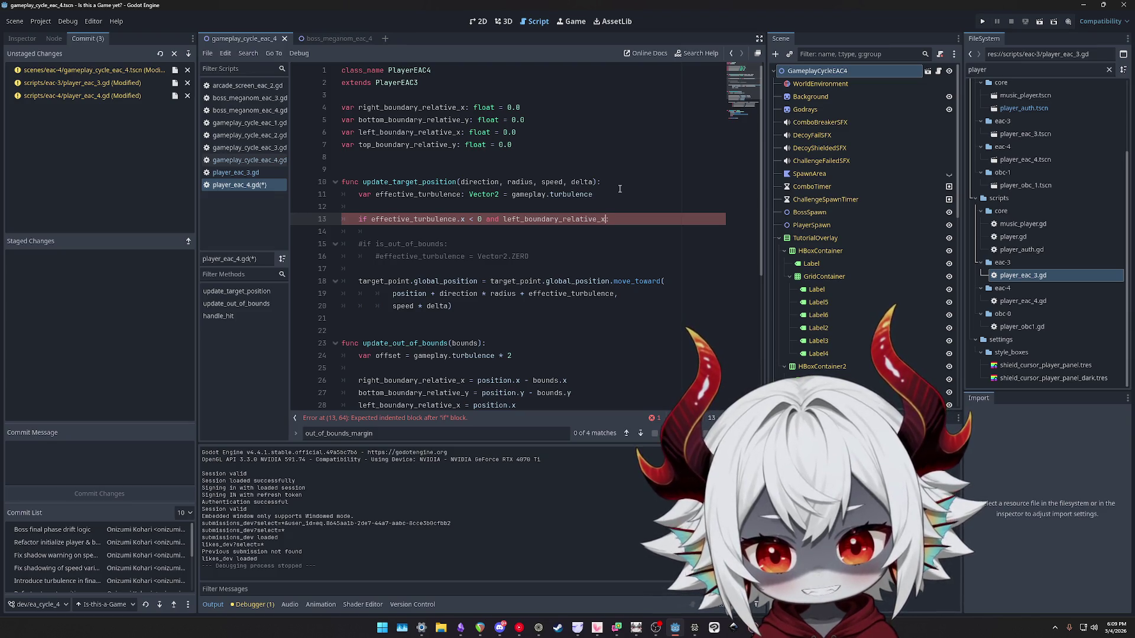
key(BackSpace)
text(,)
key(BackSpace)
key(BackSpace)
text(< :)
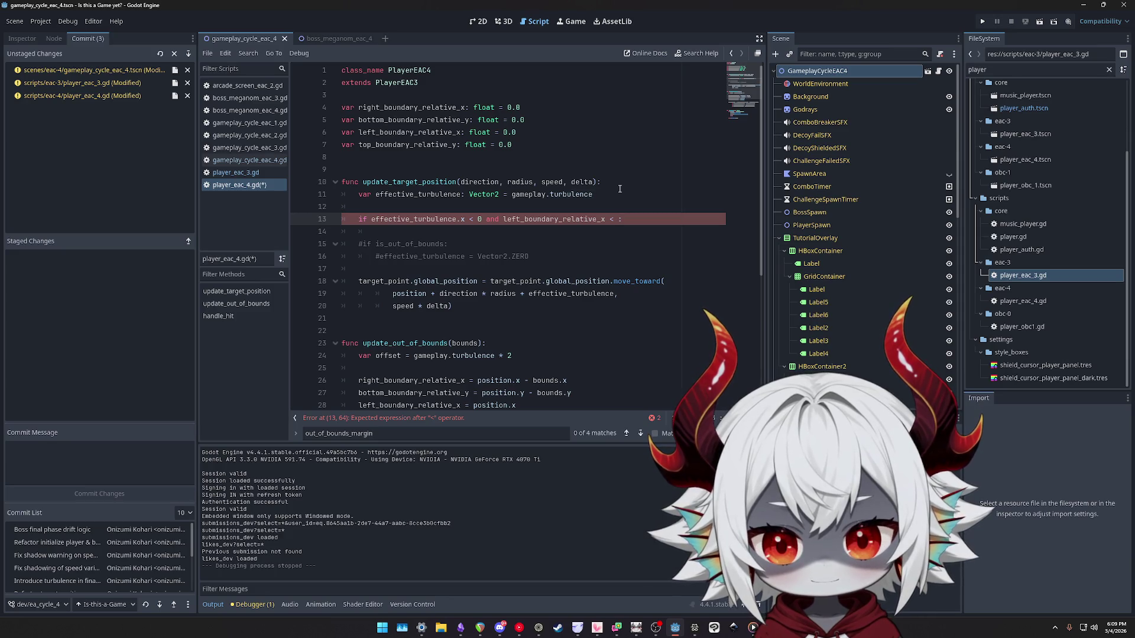
text(bound)
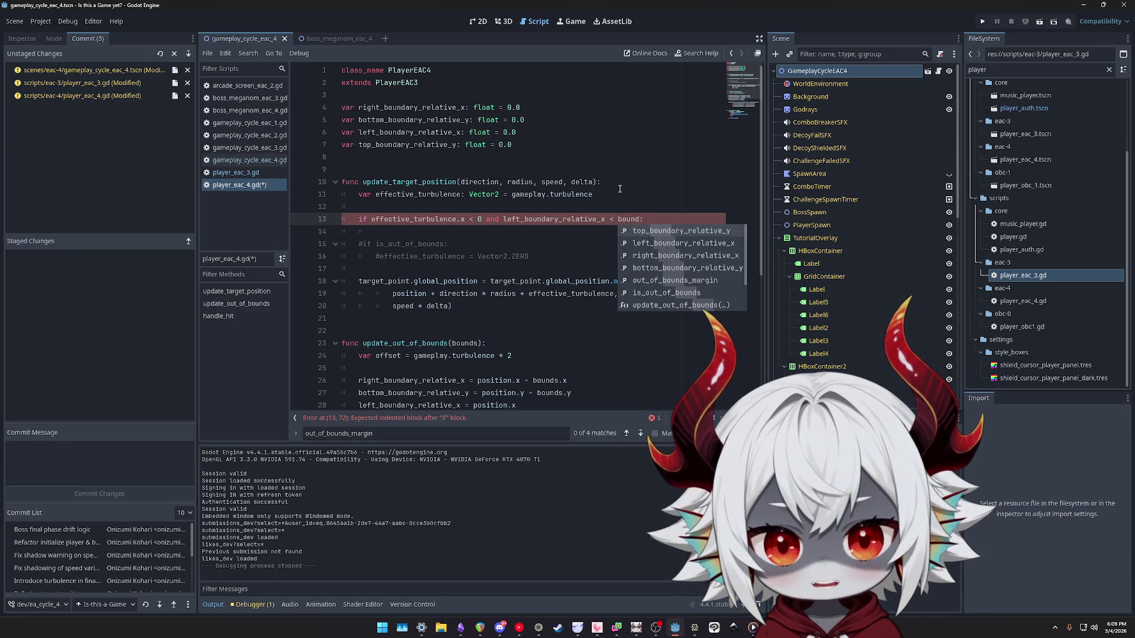
key(Down)
key(Down)
key(Down)
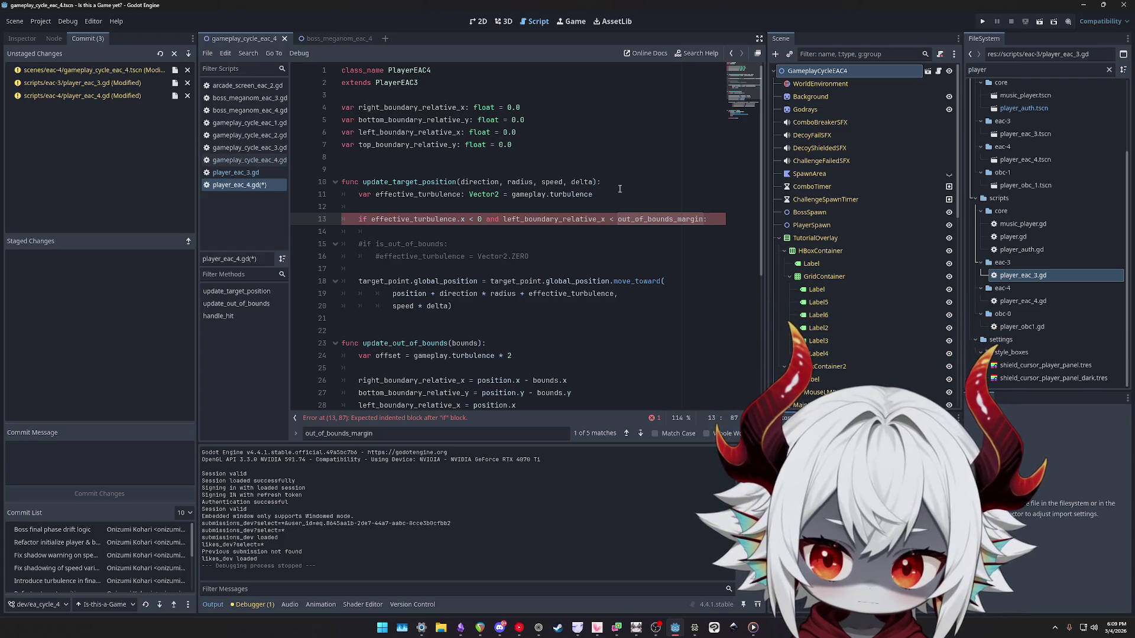
Drop the old commented is_out_of_bounds check, uncomment the Vector2.ZERO line, save and run.
key(Return)
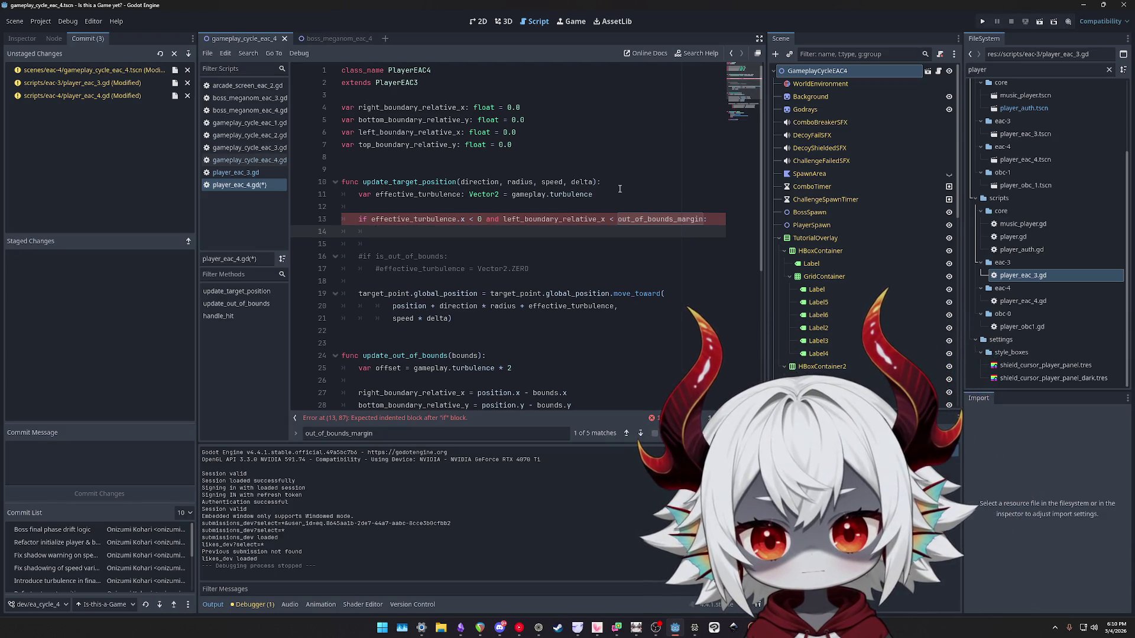
key(Delete)
key(ctrl+shift+k)
key(ctrl+shift+k)
key(ctrl+k)
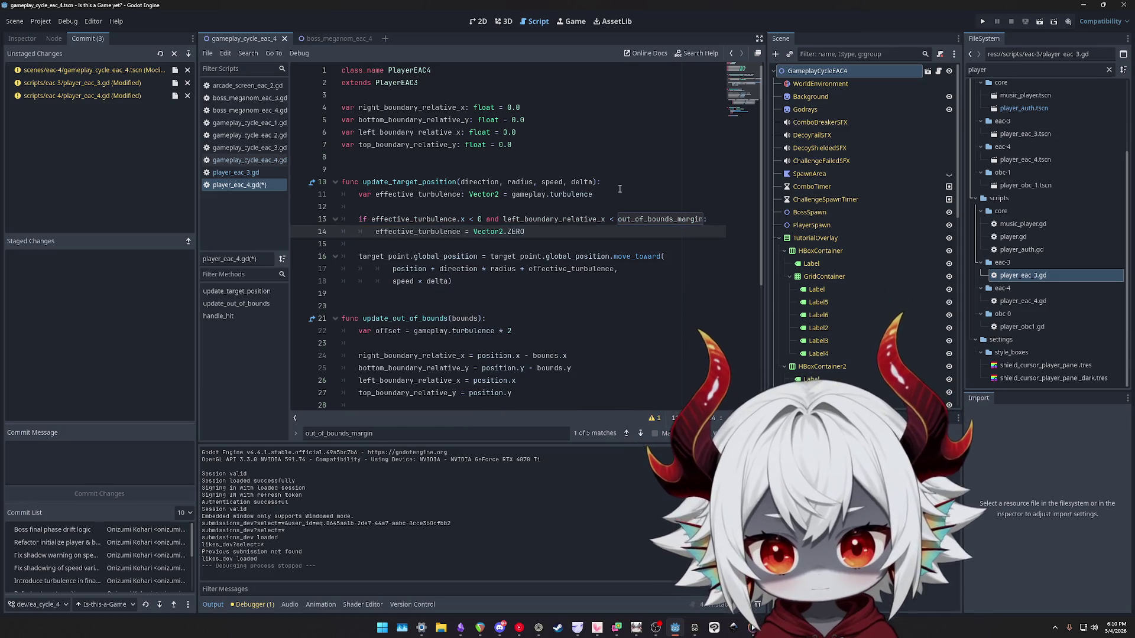
key(ctrl+s)
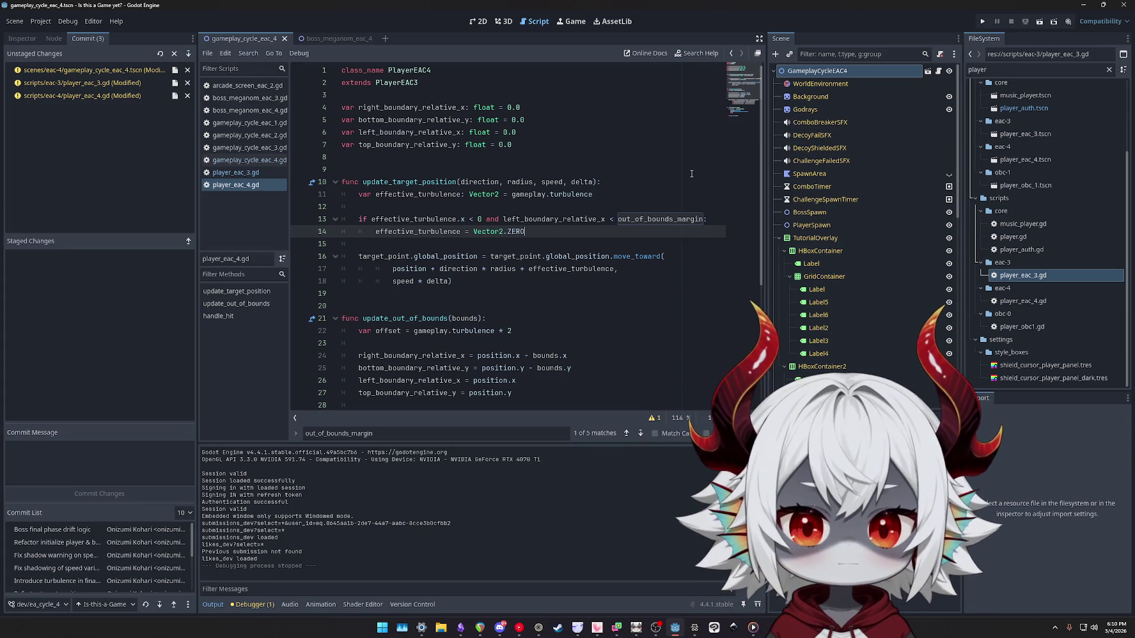
click(978, 24)
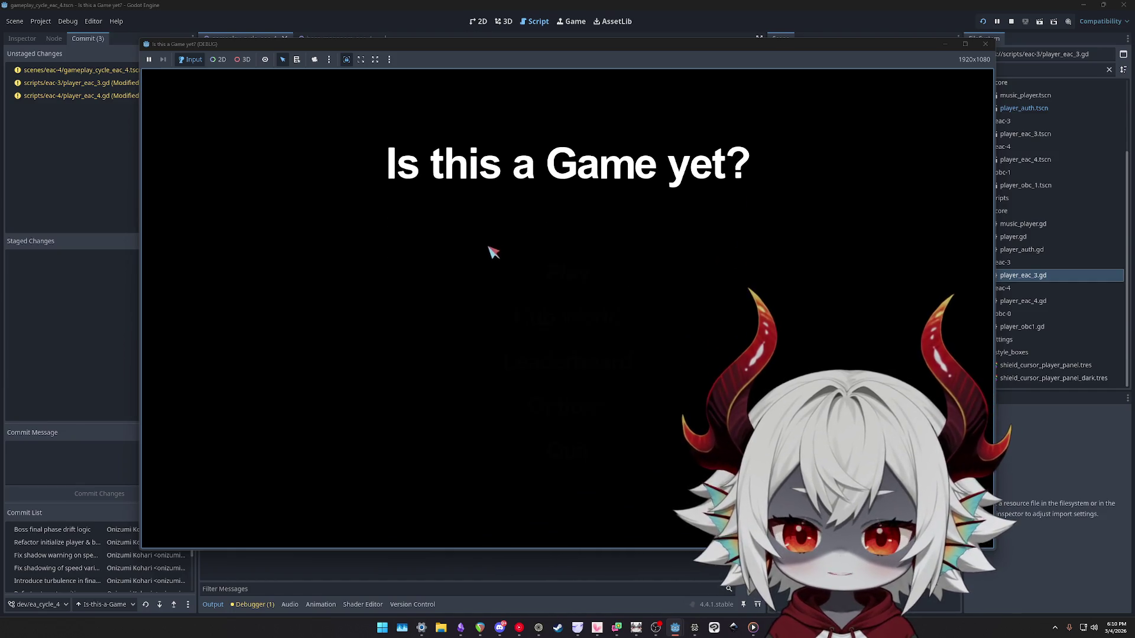
Dismiss the welcome message and start the game level in the test run.
click(572, 362)
click(567, 451)
click(567, 272)
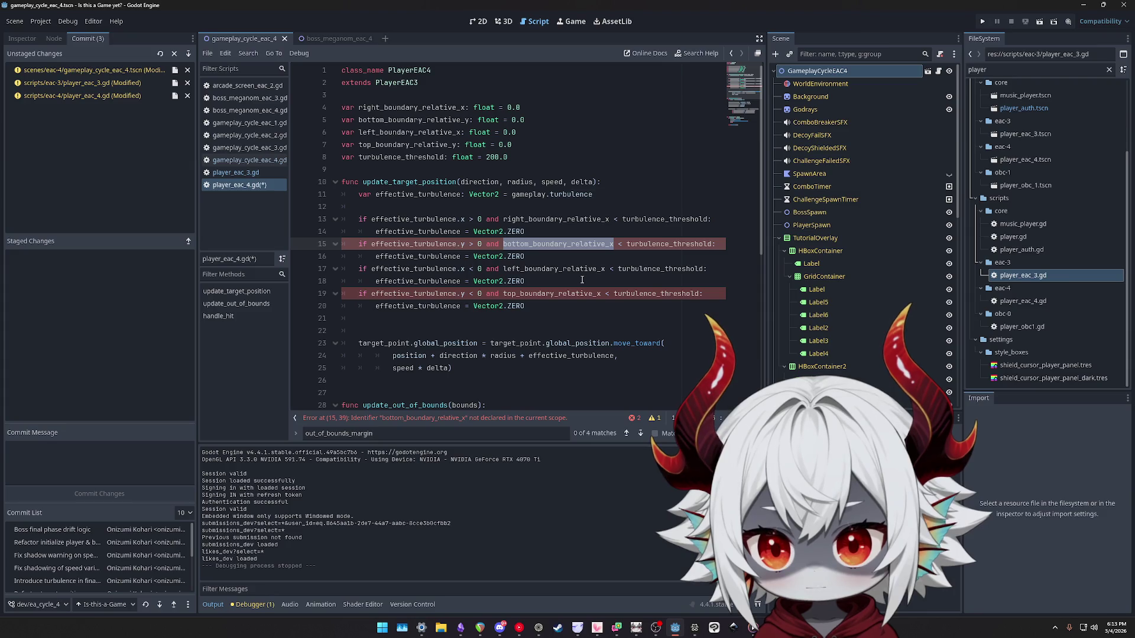
Fix lines 15 and 19 to use bottom_boundary_relative_y and top_boundary_relative_y, then save.
double_click(429, 120)
key(ctrl+c)
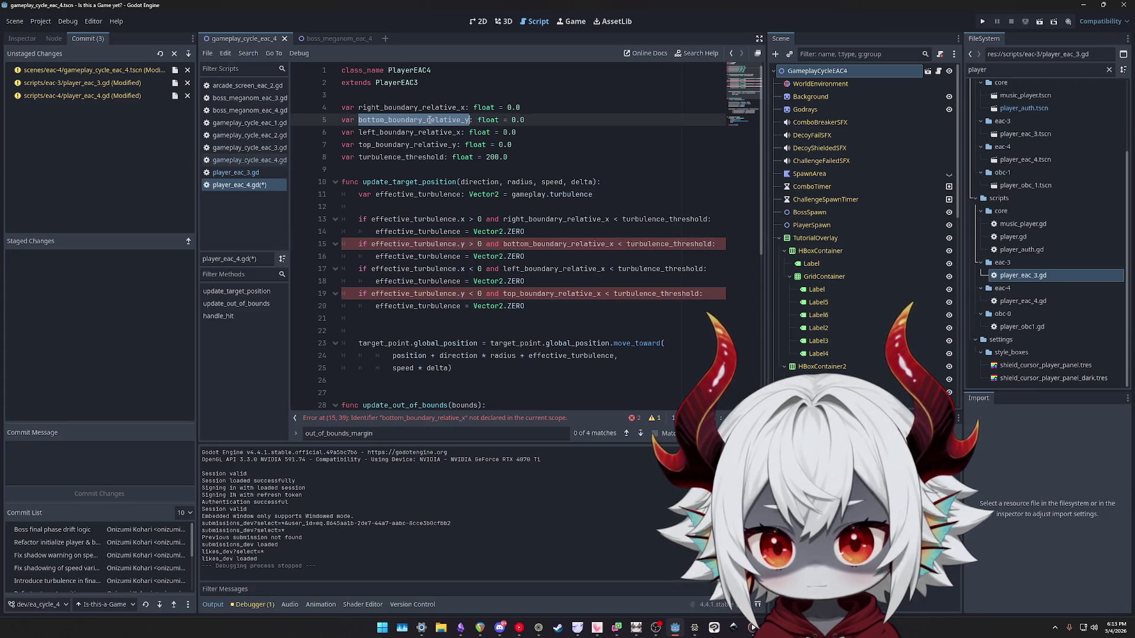
double_click(578, 244)
key(ctrl+v)
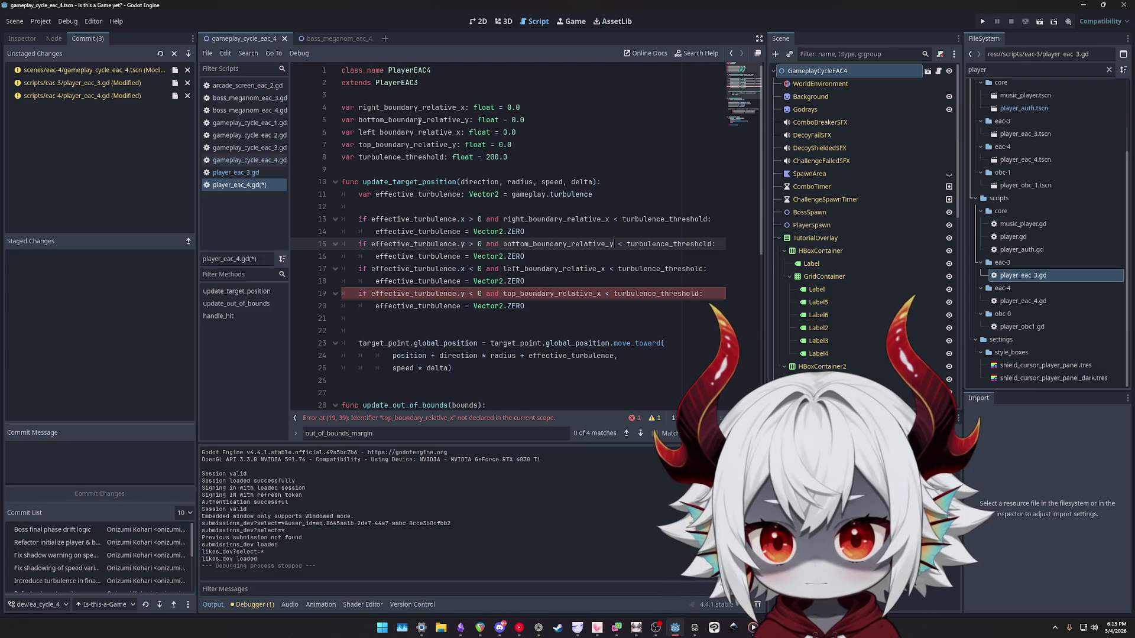
double_click(408, 145)
key(ctrl+c)
double_click(570, 294)
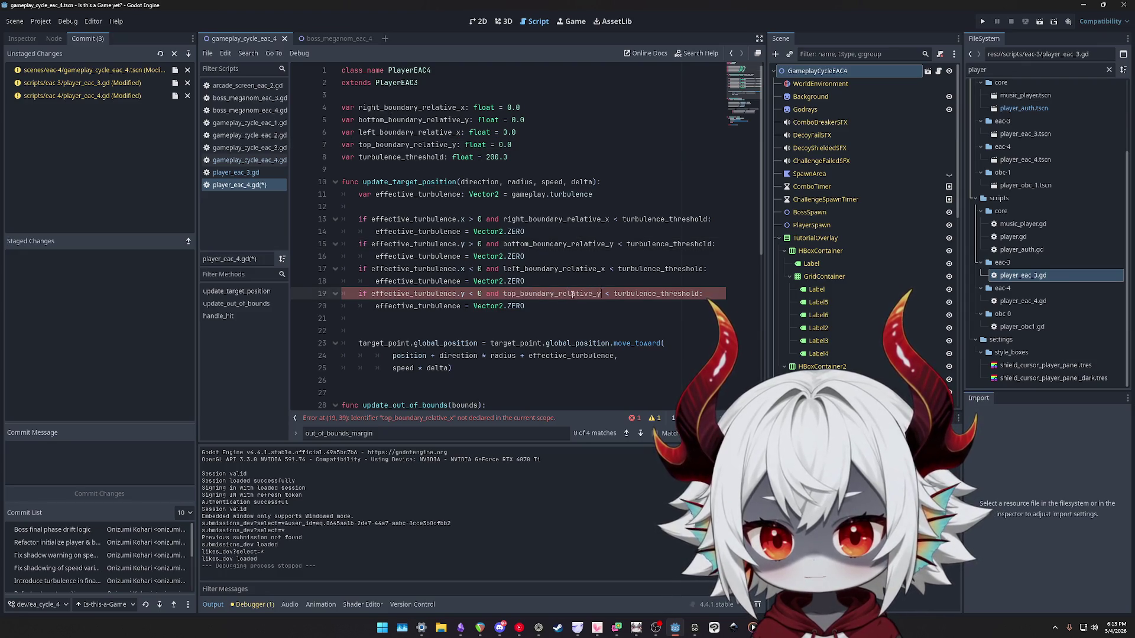
key(ctrl+v)
key(ctrl+s)
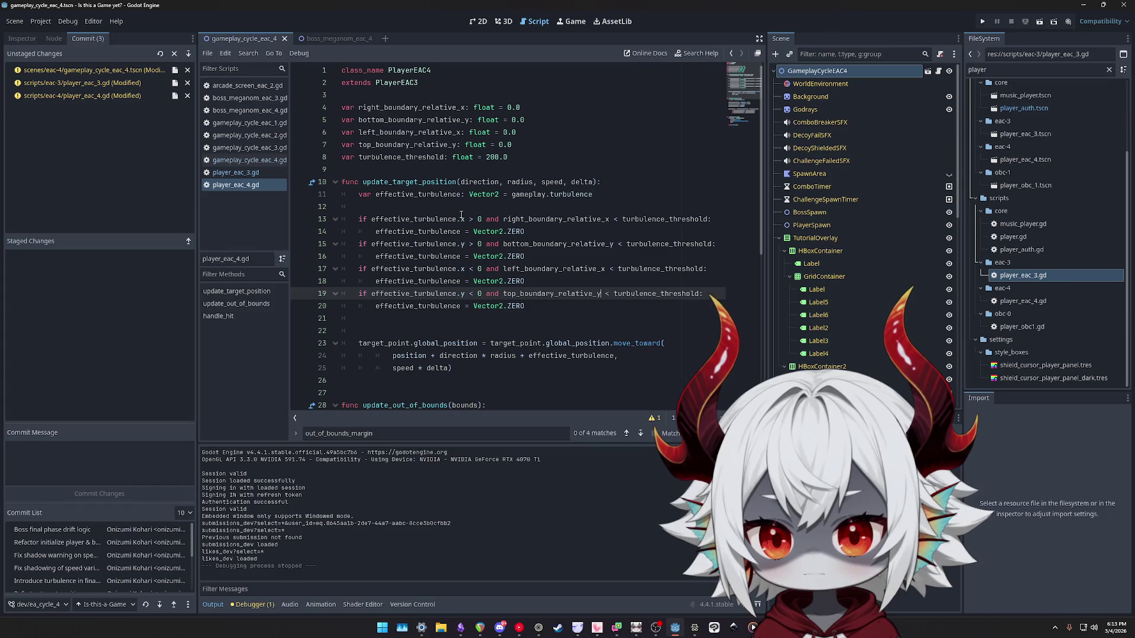
Highlight turbulence_threshold's uses and select the four boundary checks on lines 13–20.
double_click(449, 219)
double_click(558, 219)
double_click(677, 219)
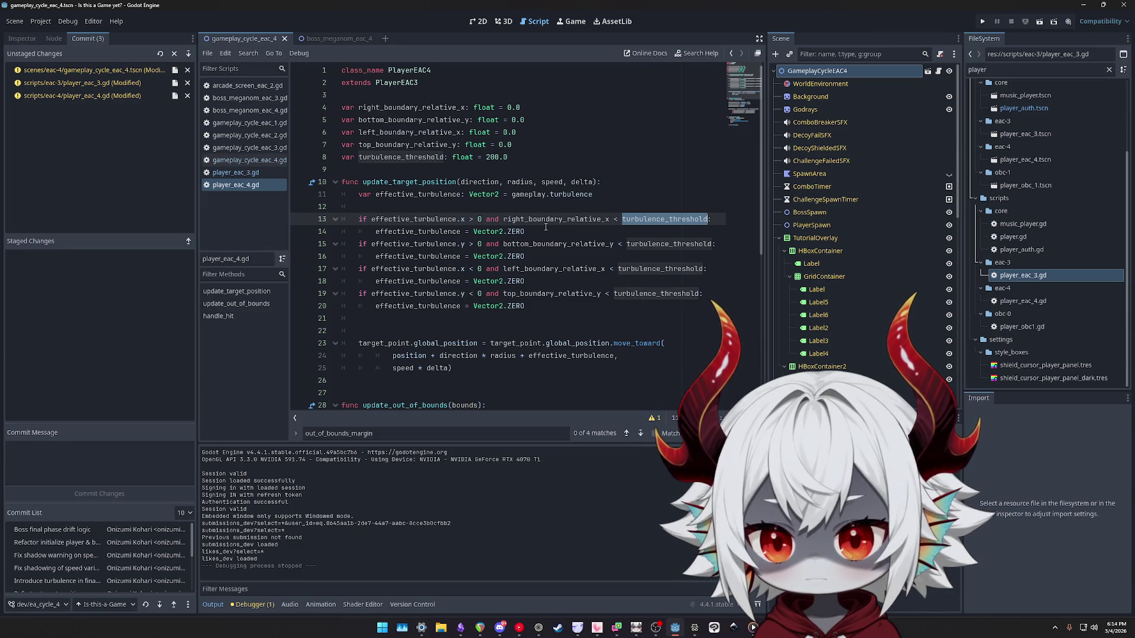
click(546, 229)
key(shift+Up)
key(shift+Up)
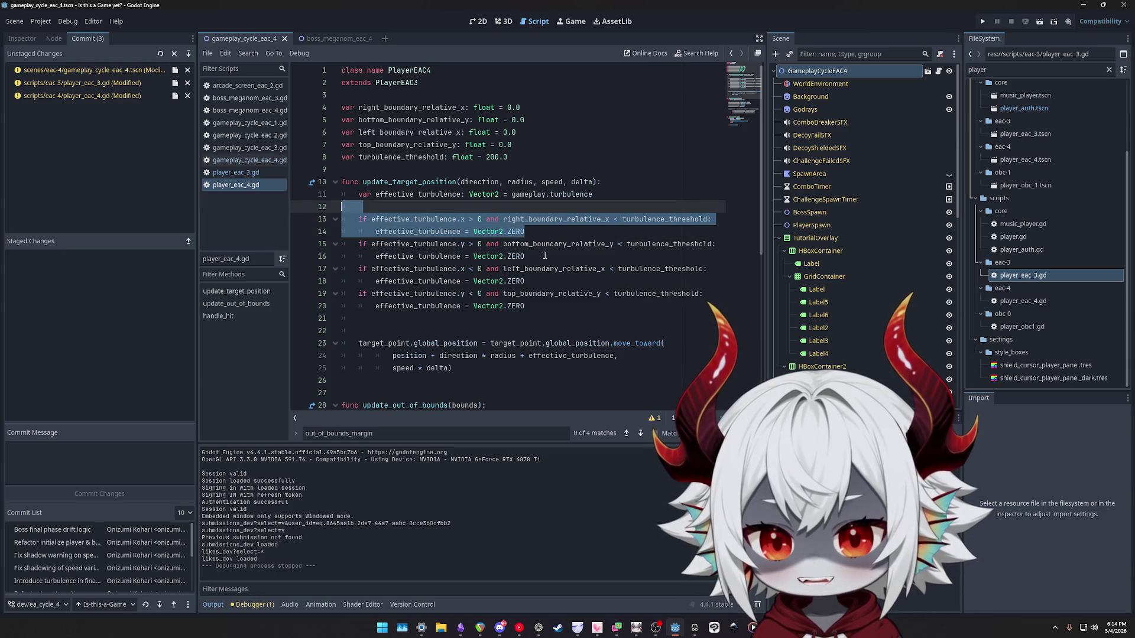
drag(545, 255, 343, 218)
shift+click(583, 305)
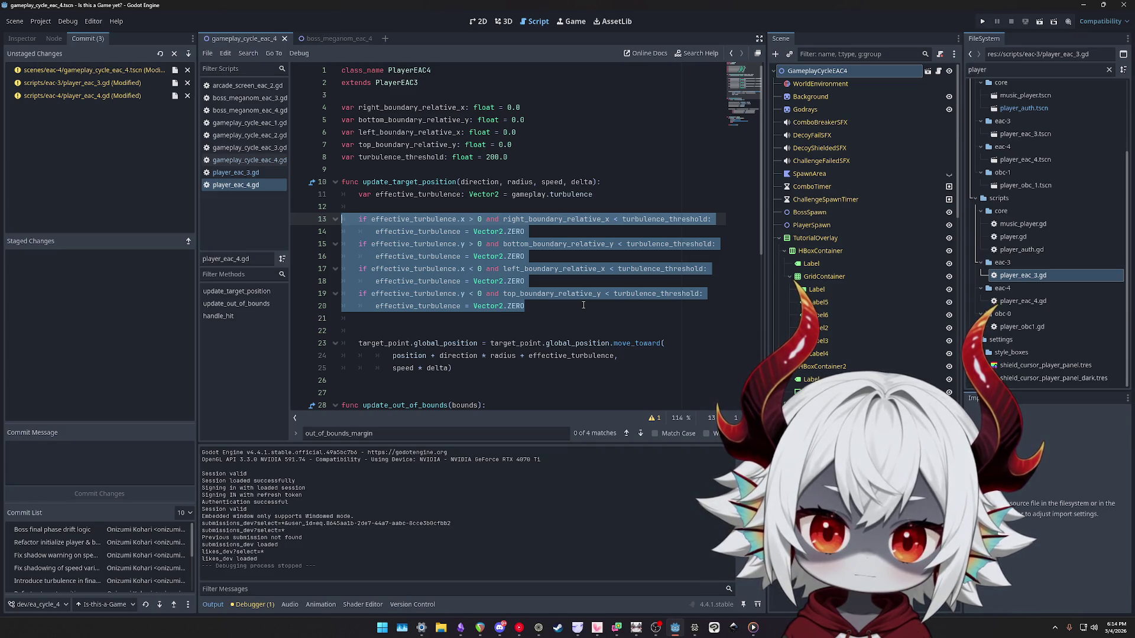
click(532, 232)
Replace Vector2.ZERO with '.x = 0' on line 14 and '.y' zeroing on line 16.
key(ctrl+shift+Left)
key(ctrl+shift+Left)
key(ctrl+shift+Left)
key(ctrl+shift+Right)
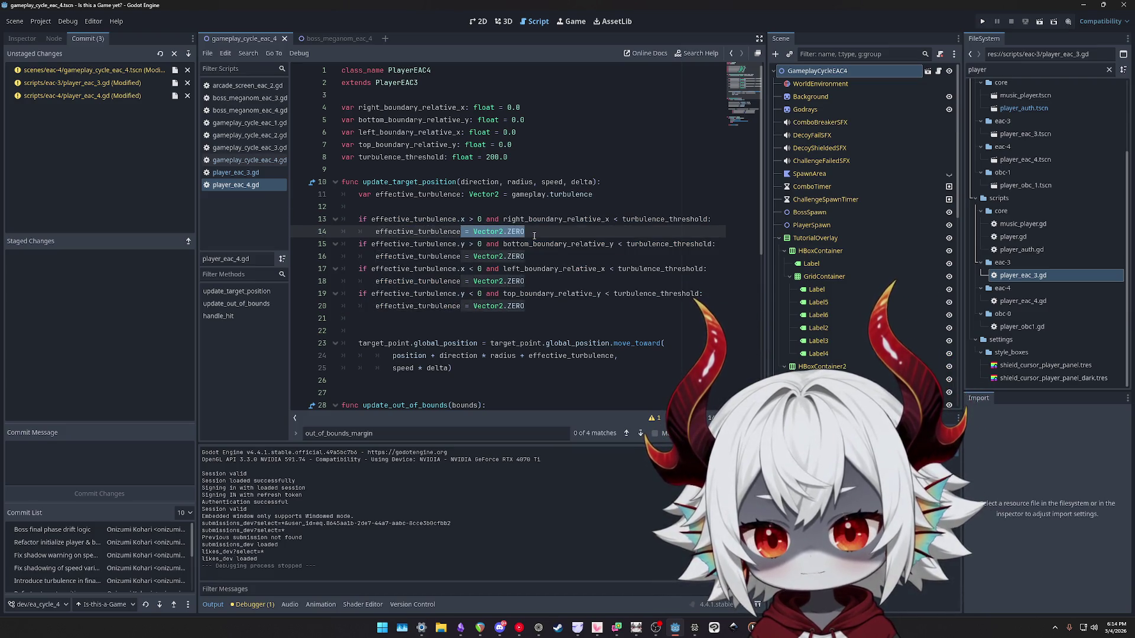
text(.x = 0)
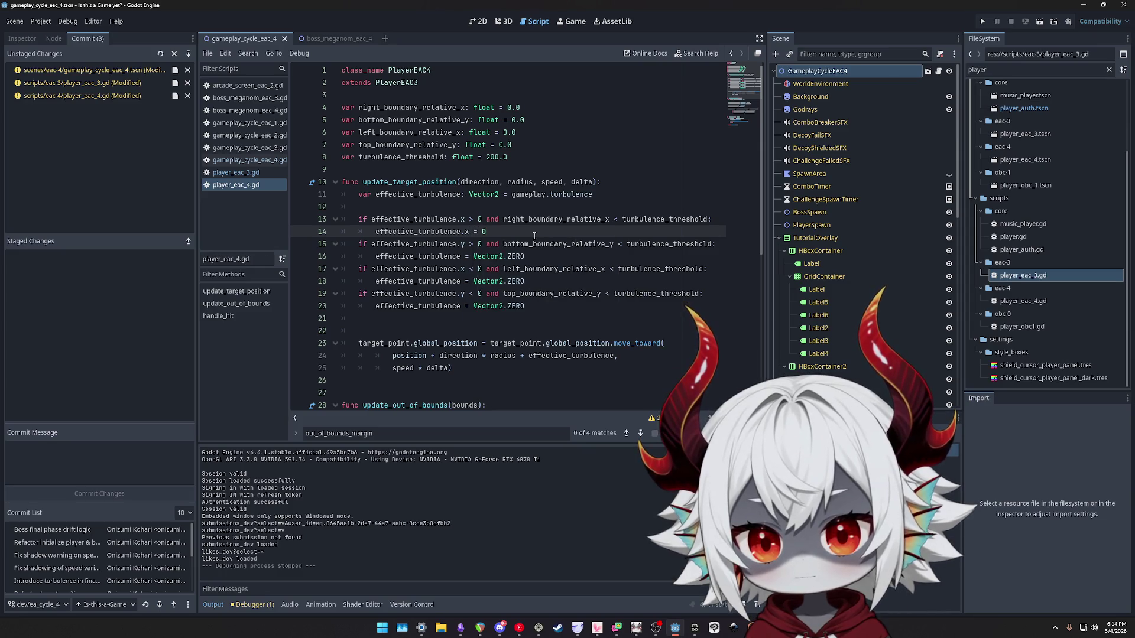
key(Down)
key(Down)
key(BackSpace)
key(BackSpace)
key(BackSpace)
text(.y)
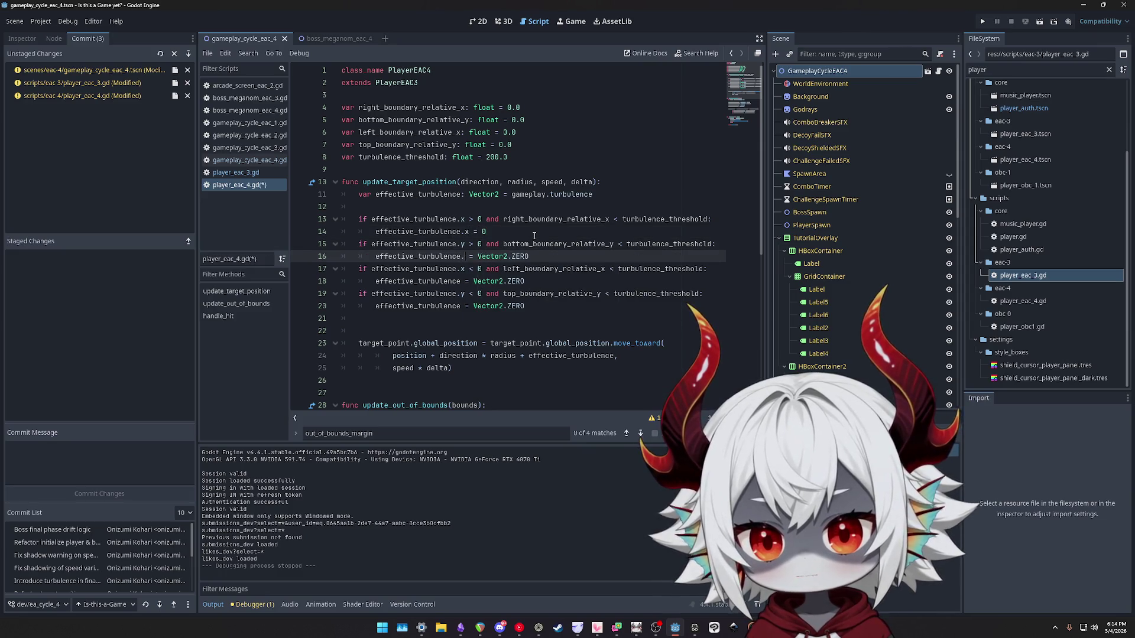
key(shift+End)
text(0)
Replace Vector2.ZERO with '.x = 0' on line 18 and '.y = 0' on line 20.
key(Down)
key(Down)
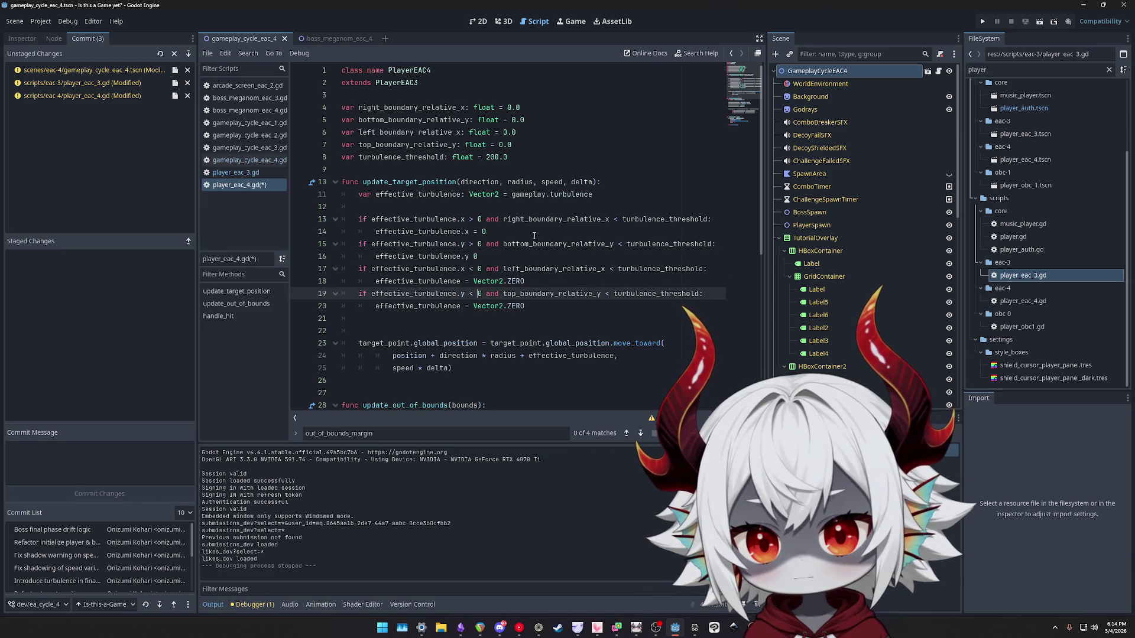
text(.x)
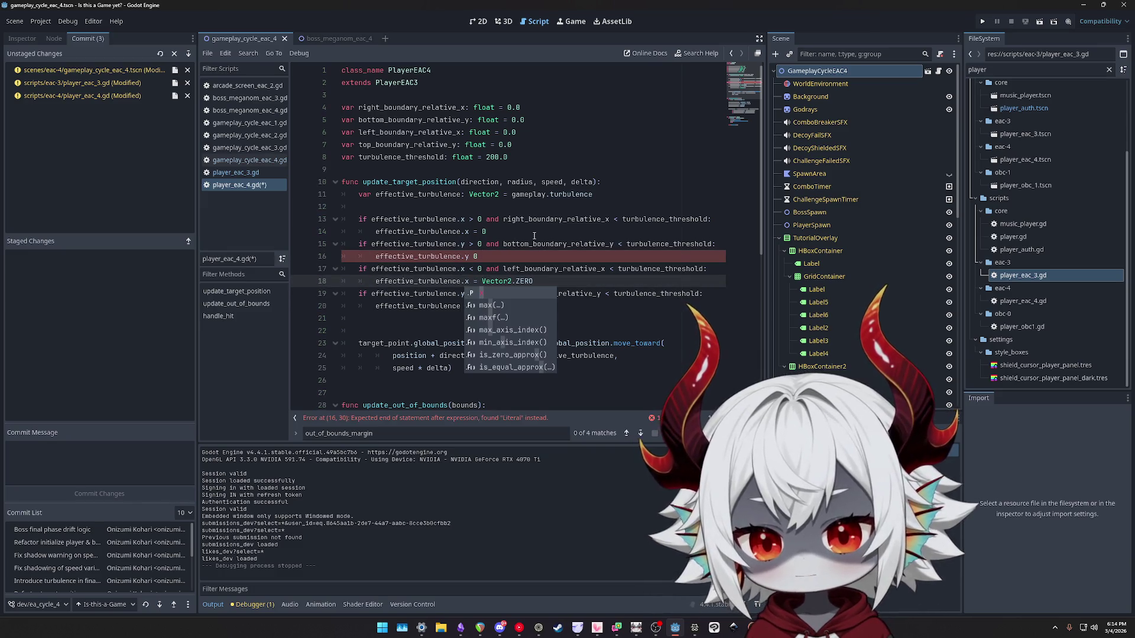
key(shift+End)
text(= 0)
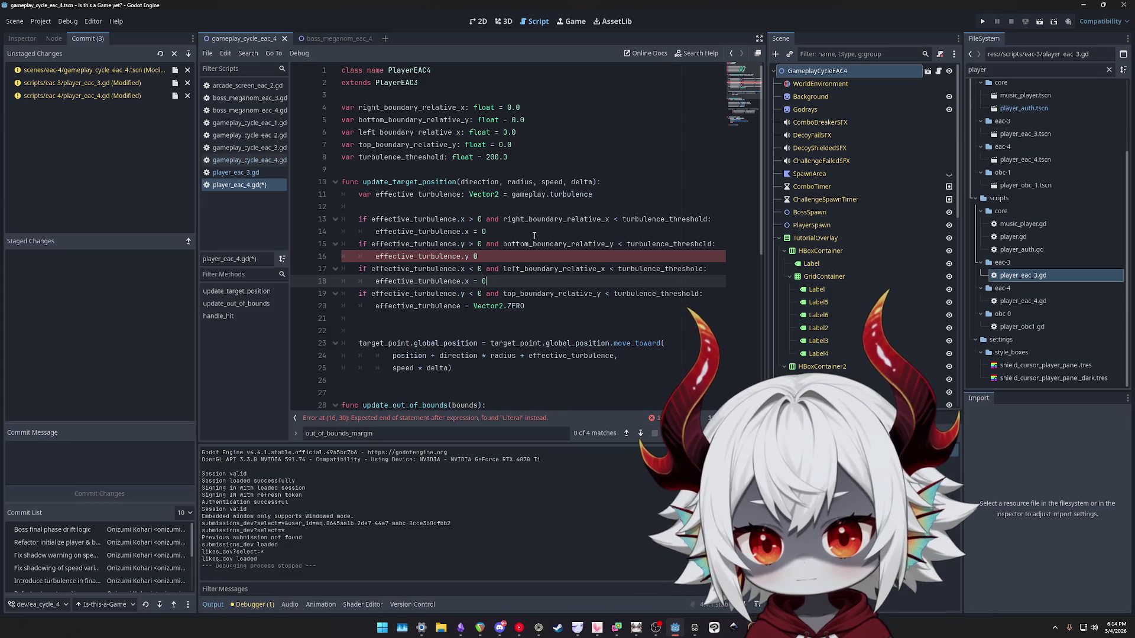
key(Down)
key(Down)
text(.y)
key(shift+End)
text(= 0)
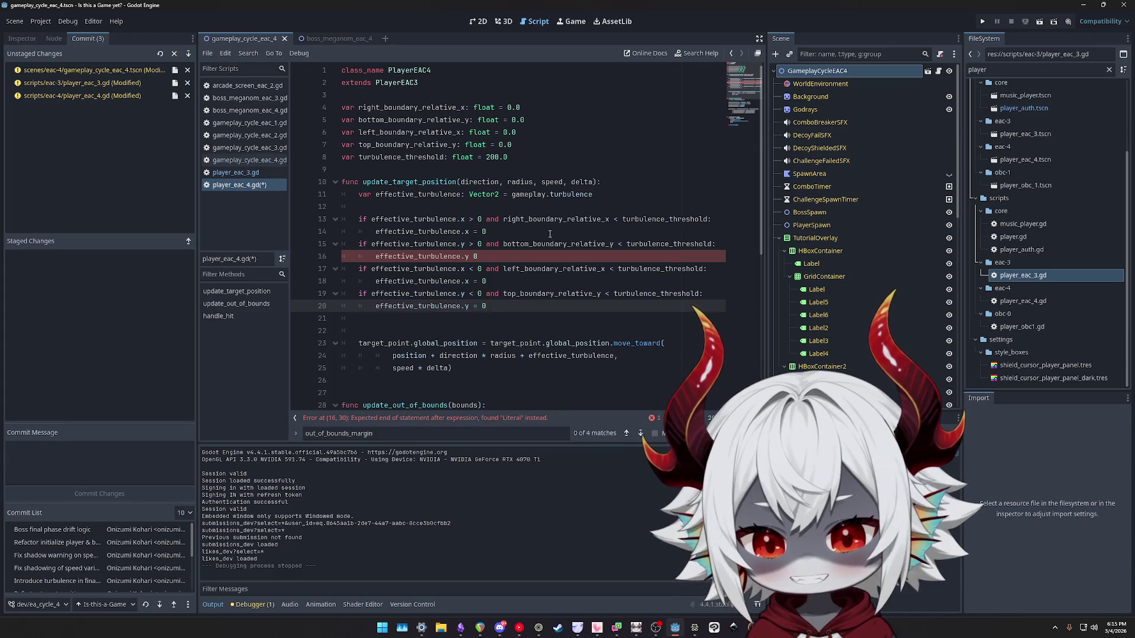
Append '.0' to the zero values on lines 13–20 using multiple carets.
click(490, 255)
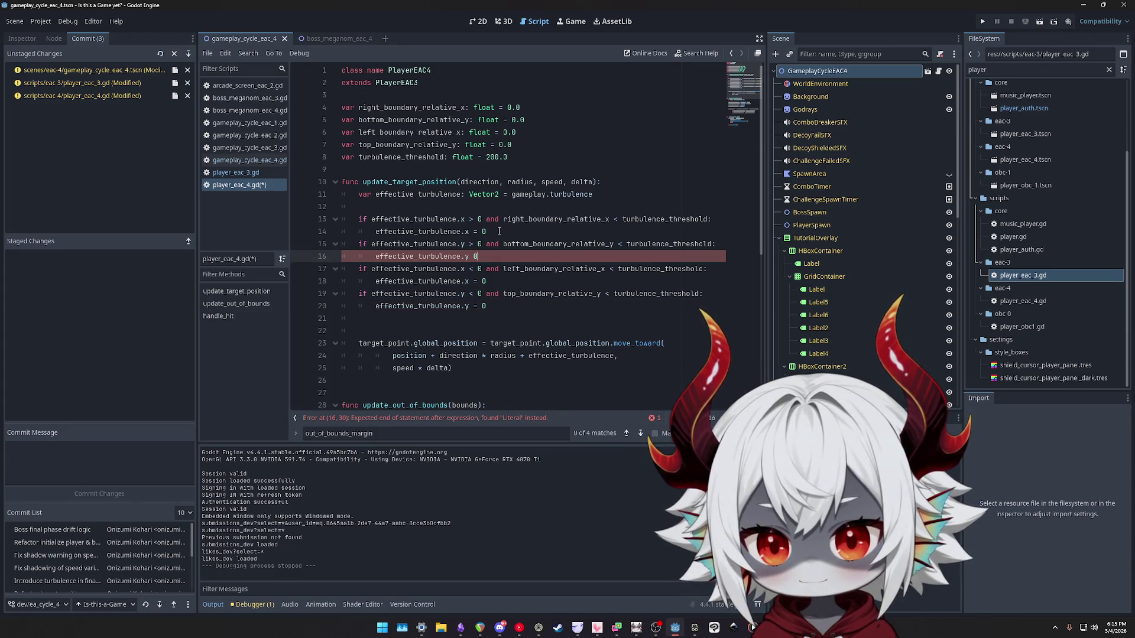
alt+click(480, 219)
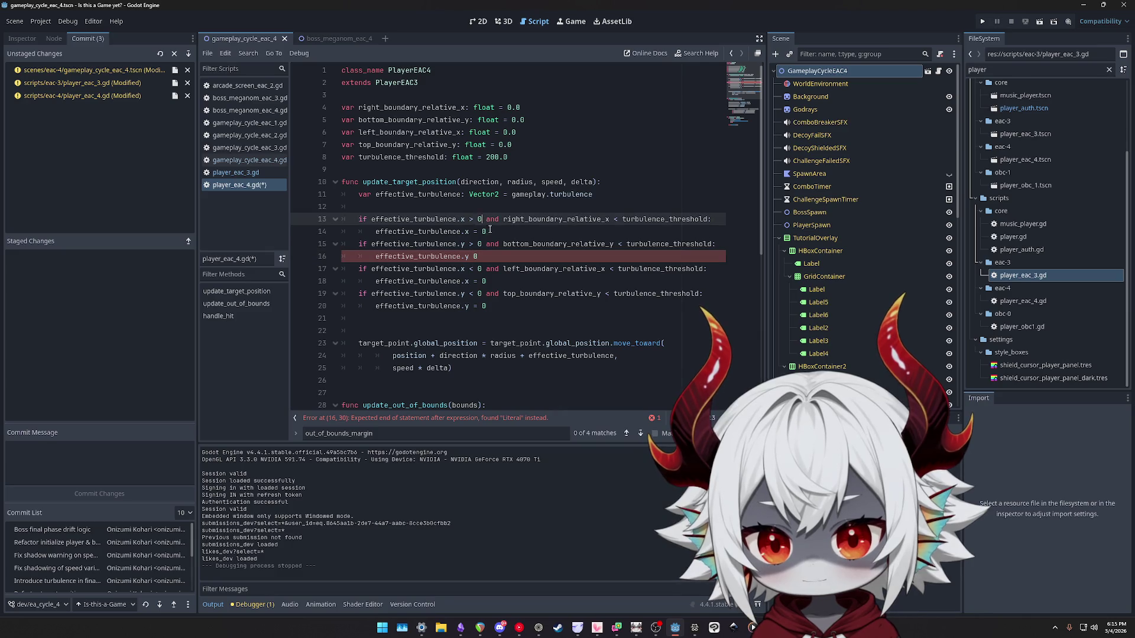
alt+click(486, 231)
alt+click(480, 243)
alt+click(480, 268)
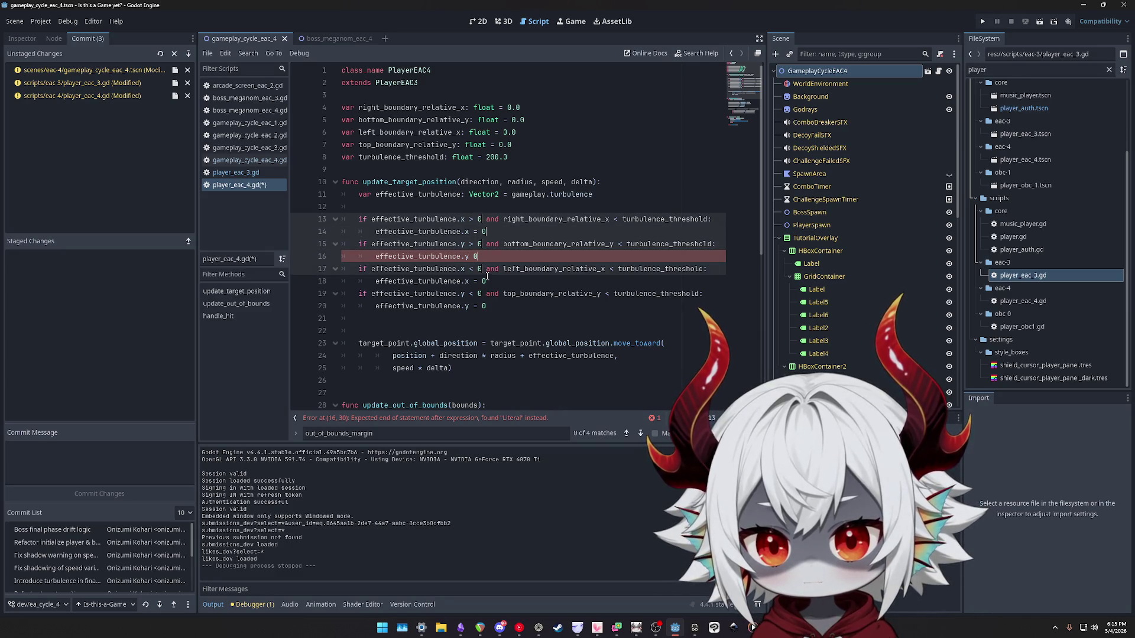
alt+click(486, 281)
alt+click(480, 293)
alt+click(486, 306)
text(.0)
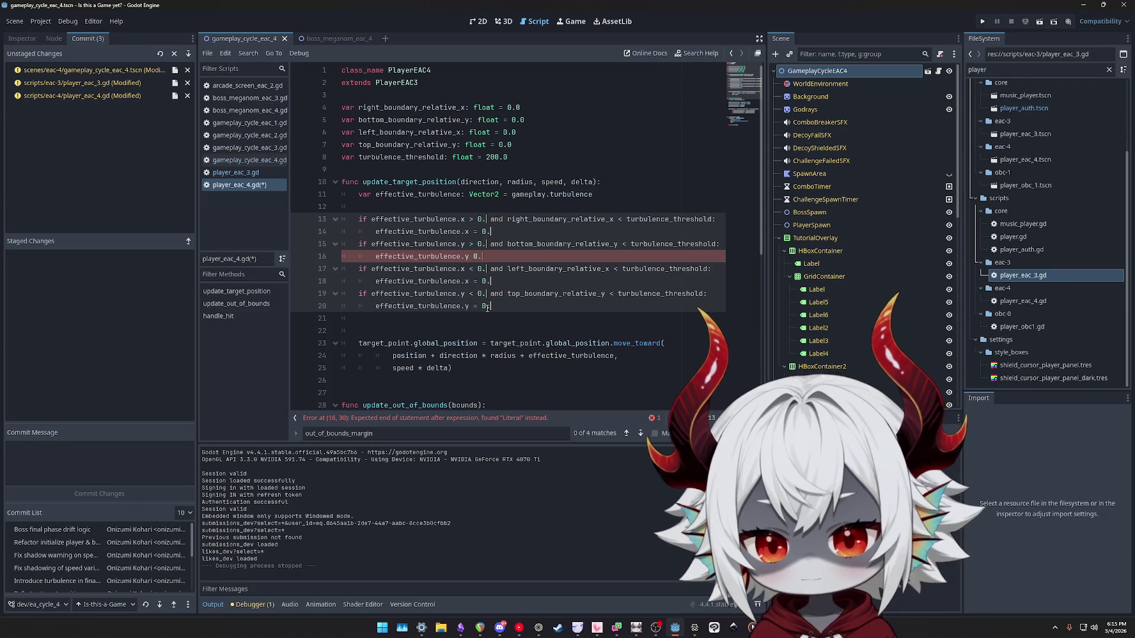
Insert the missing '=' on line 16, save player_eac_4.gd, and run the game.
double_click(447, 257)
drag(496, 257, 414, 256)
double_click(430, 255)
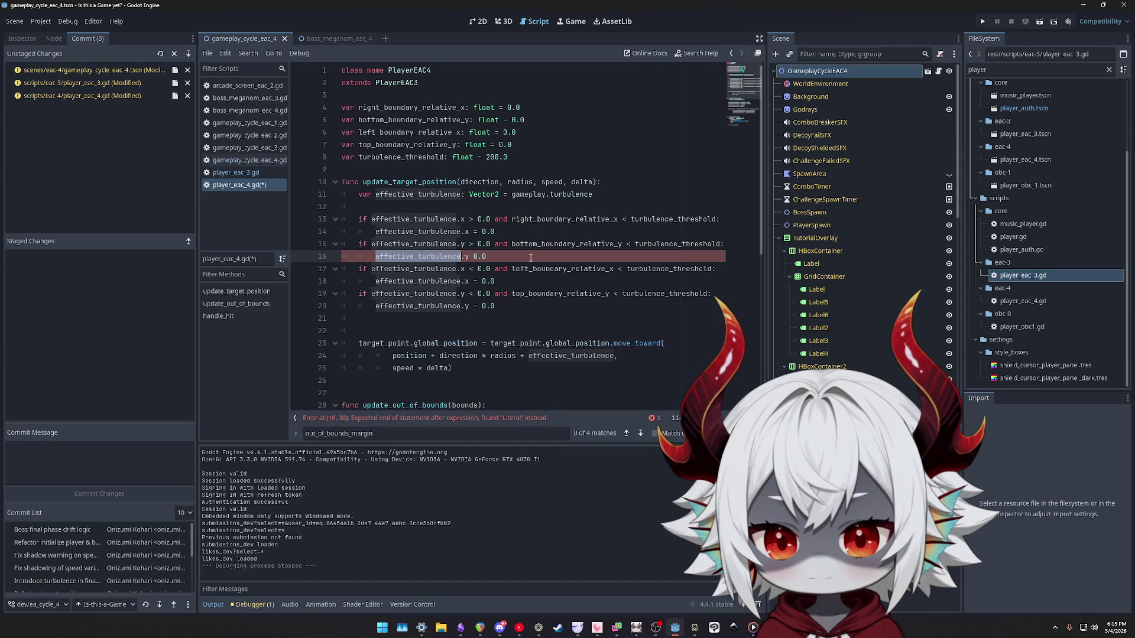
click(472, 256)
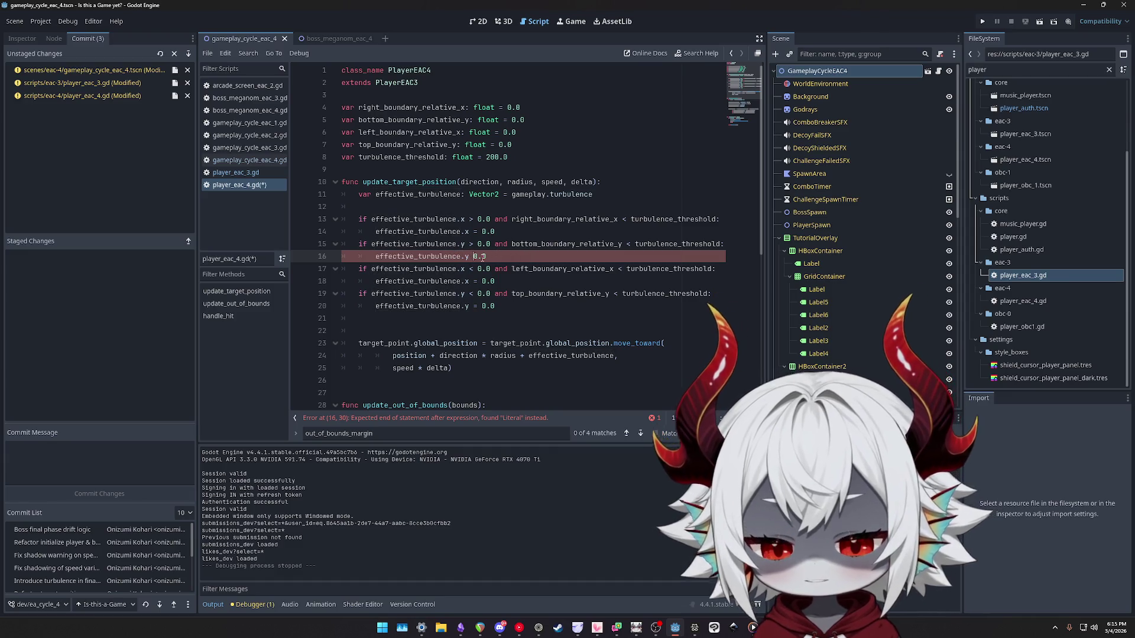
text(=)
click(421, 281)
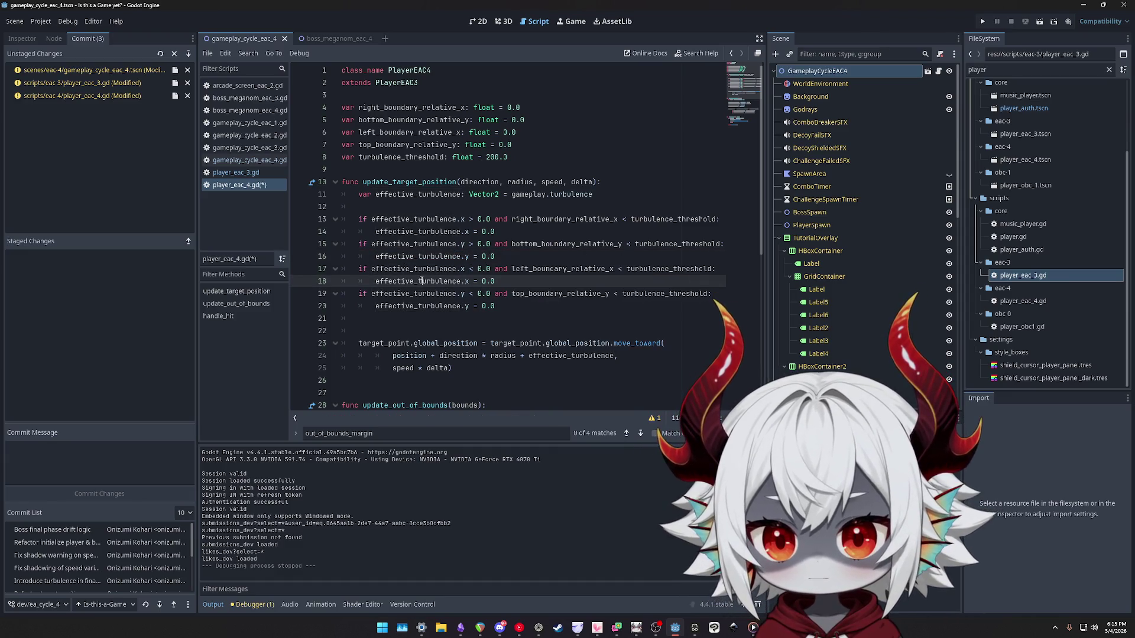
click(541, 308)
key(ctrl+s)
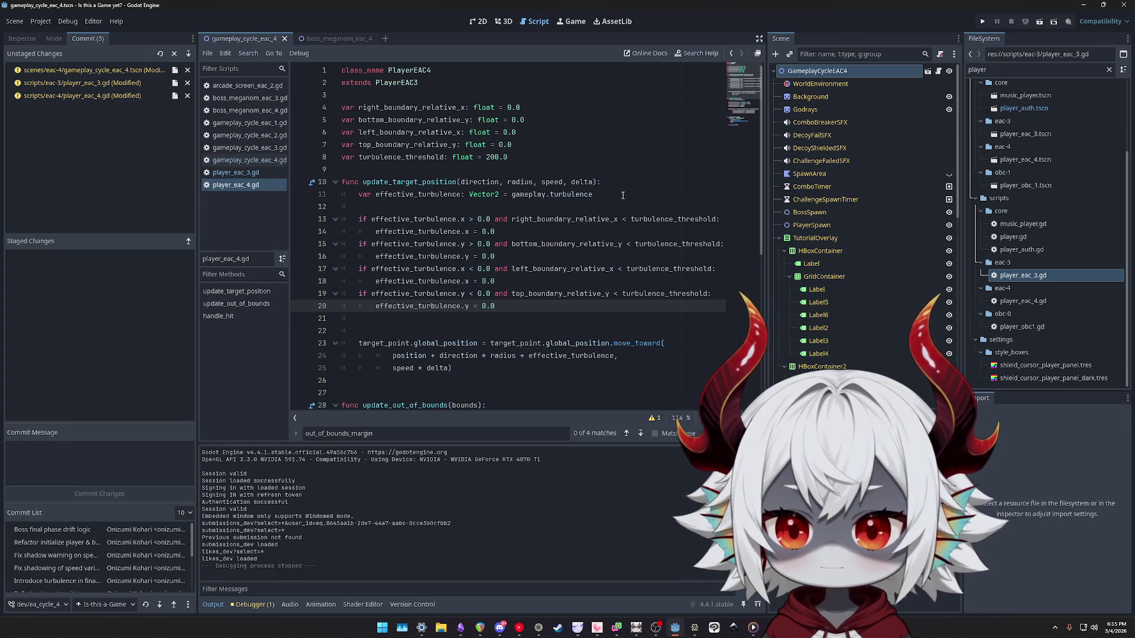
click(566, 160)
click(581, 150)
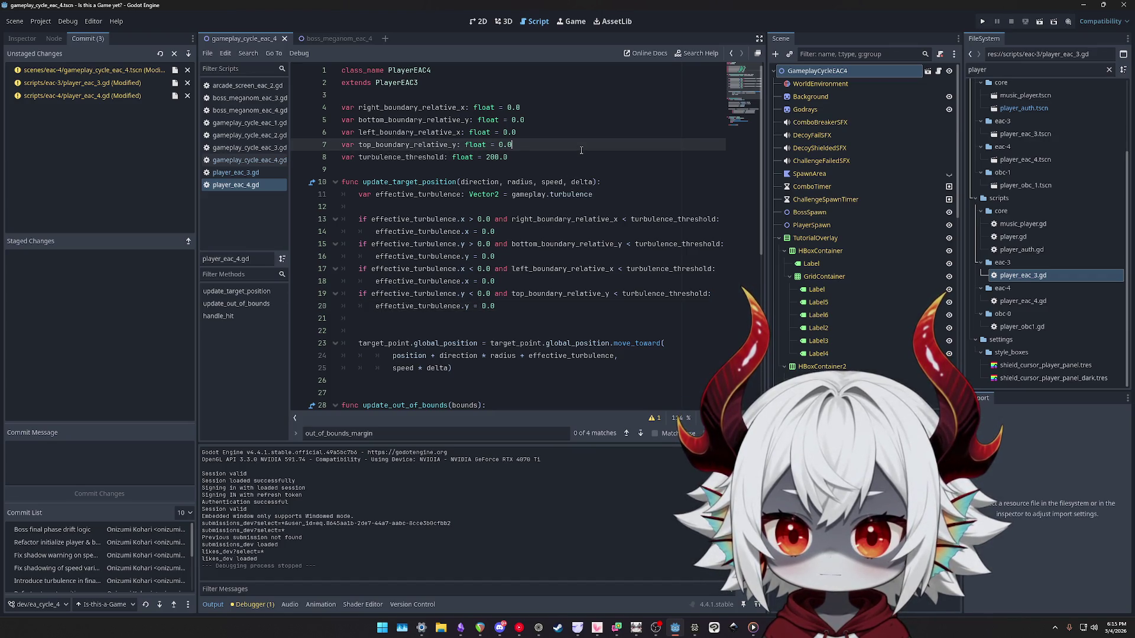
click(981, 21)
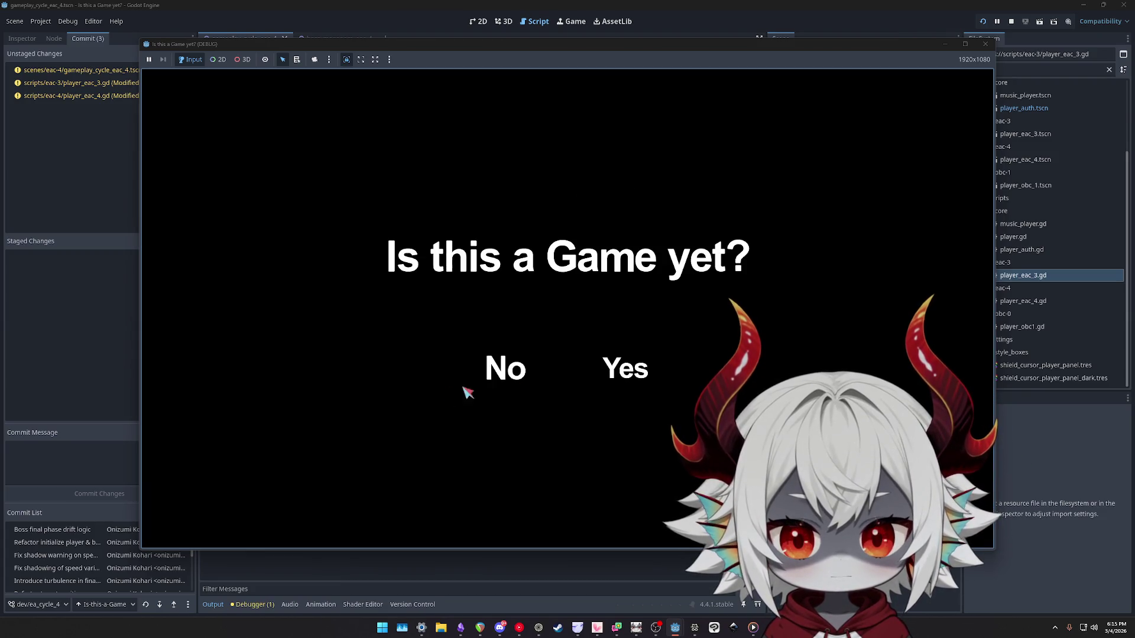
Answer No to the running game's prompt and check the debugger's reported errors.
click(505, 381)
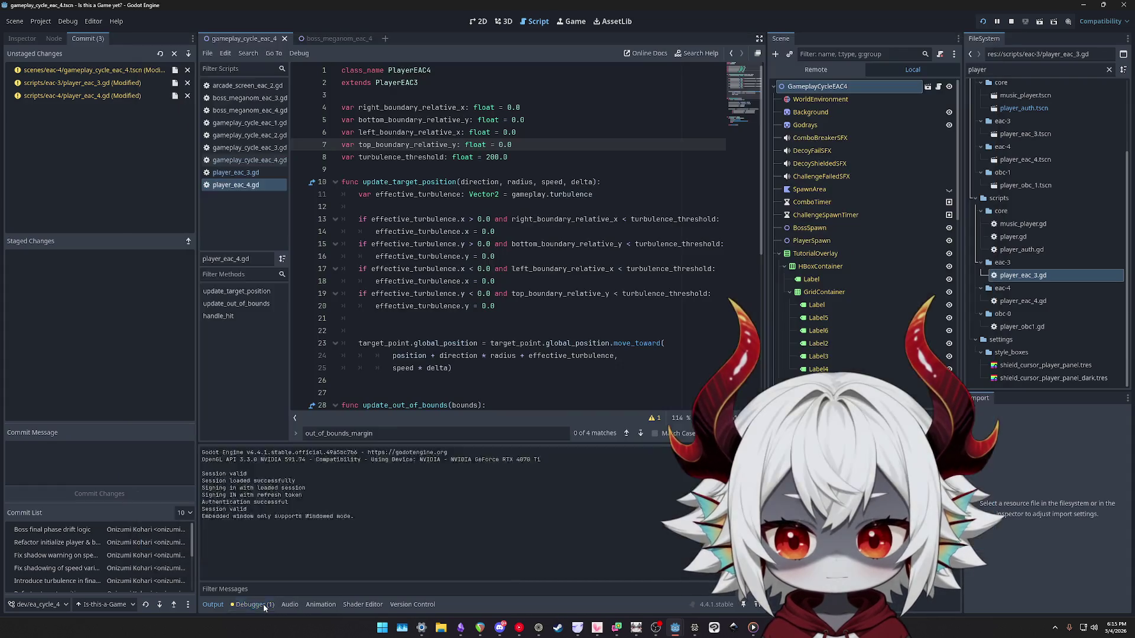
click(263, 603)
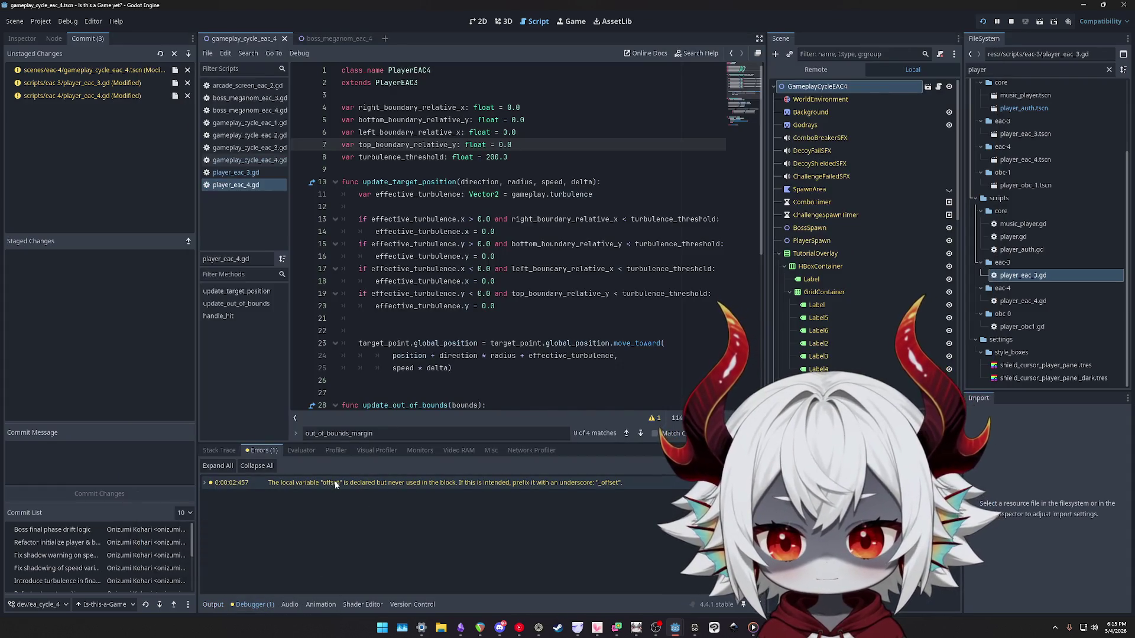
scroll(401, 236, down, 3)
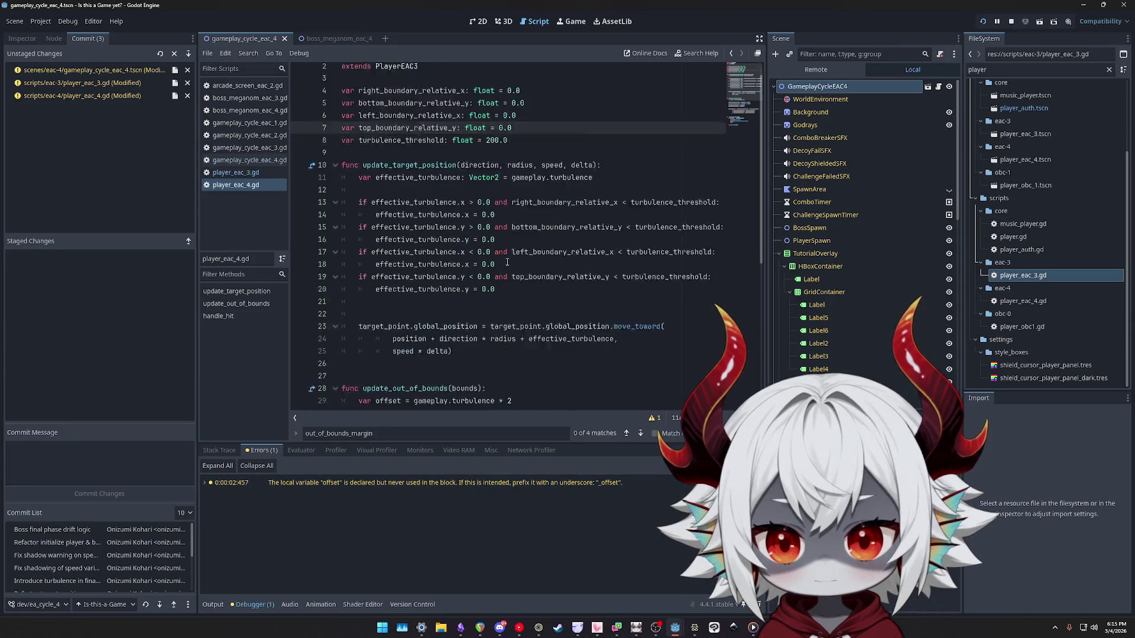
Delete the empty line 22 above the move_toward call and save player_eac_4.gd.
click(400, 224)
key(BackSpace)
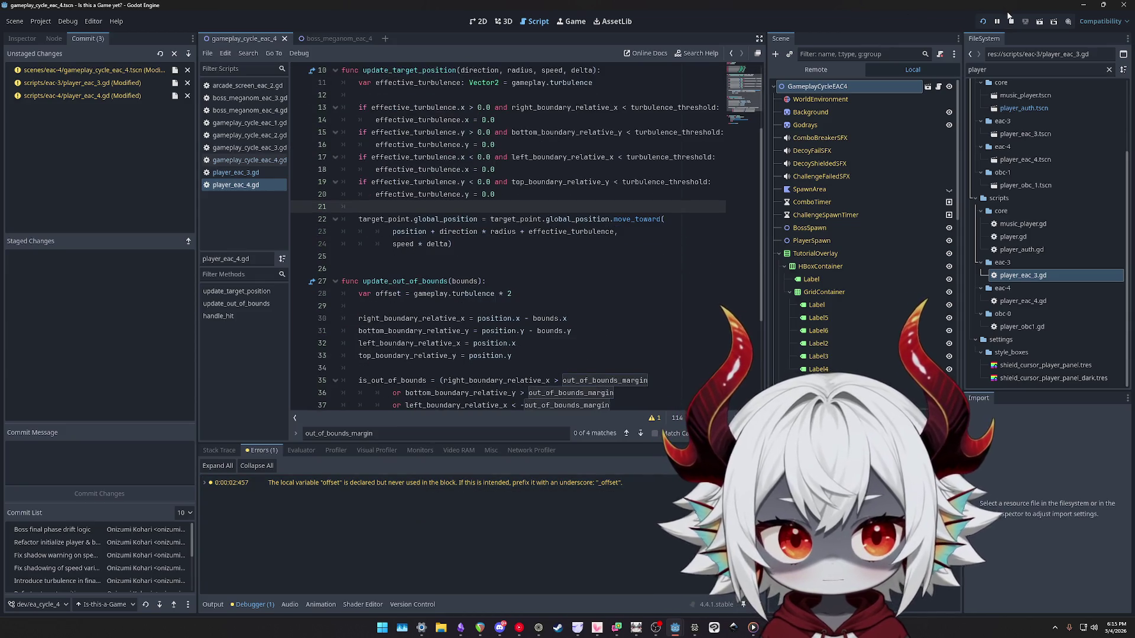
click(582, 246)
key(ctrl+s)
scroll(495, 268, down, 3)
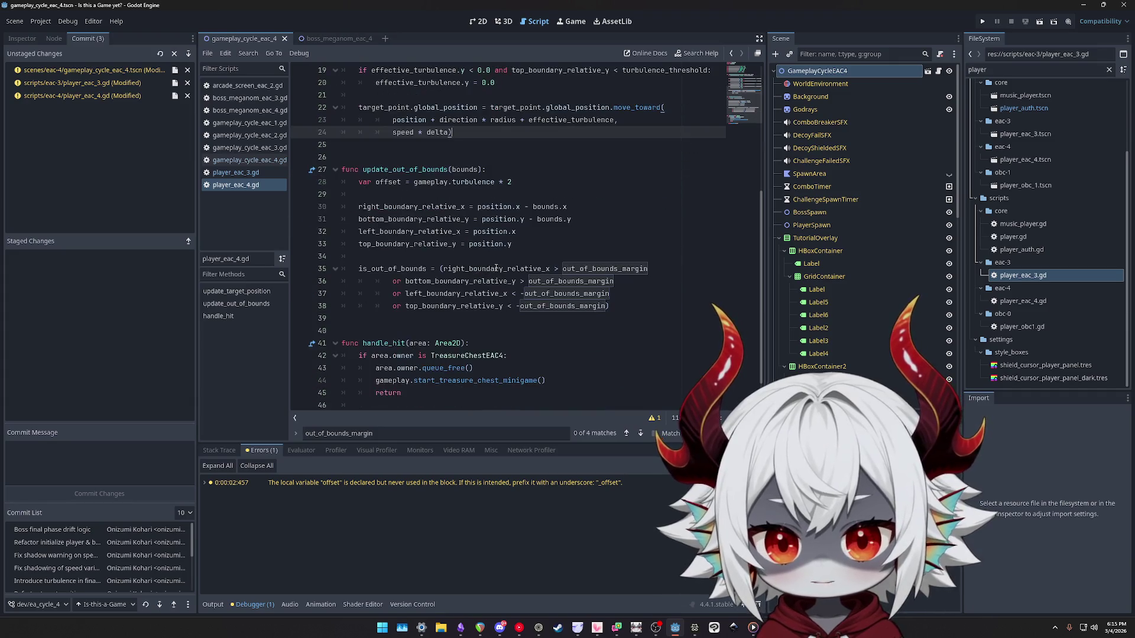
mouse_move(592, 285)
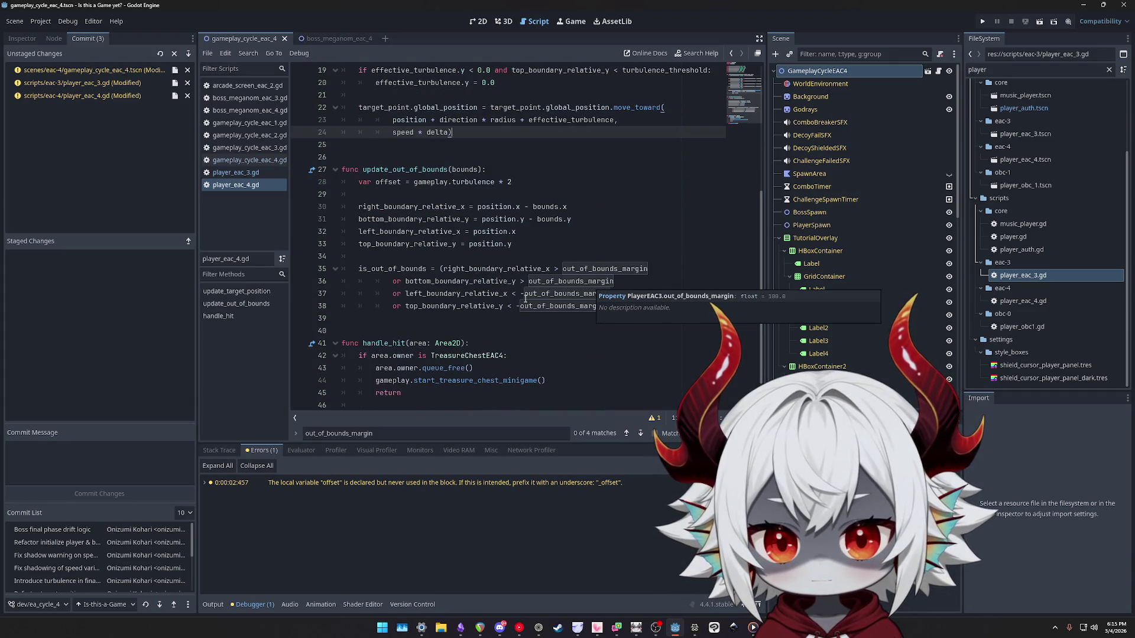
scroll(537, 300, up, 2)
Delete the unused offset variable line from update_out_of_bounds.
double_click(602, 344)
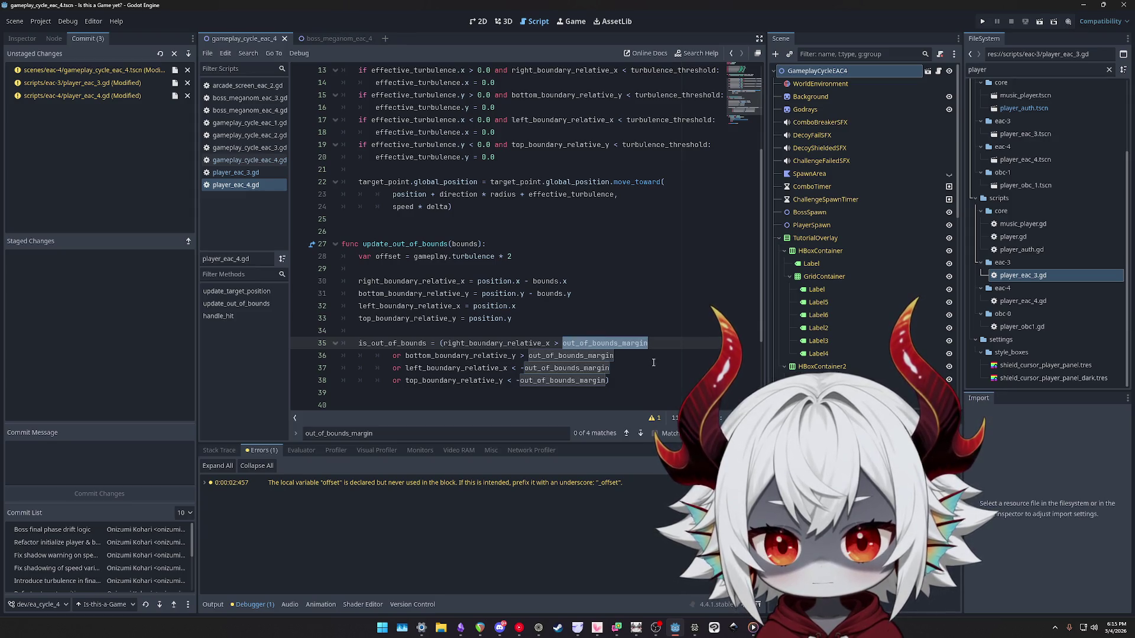
scroll(654, 360, up, 4)
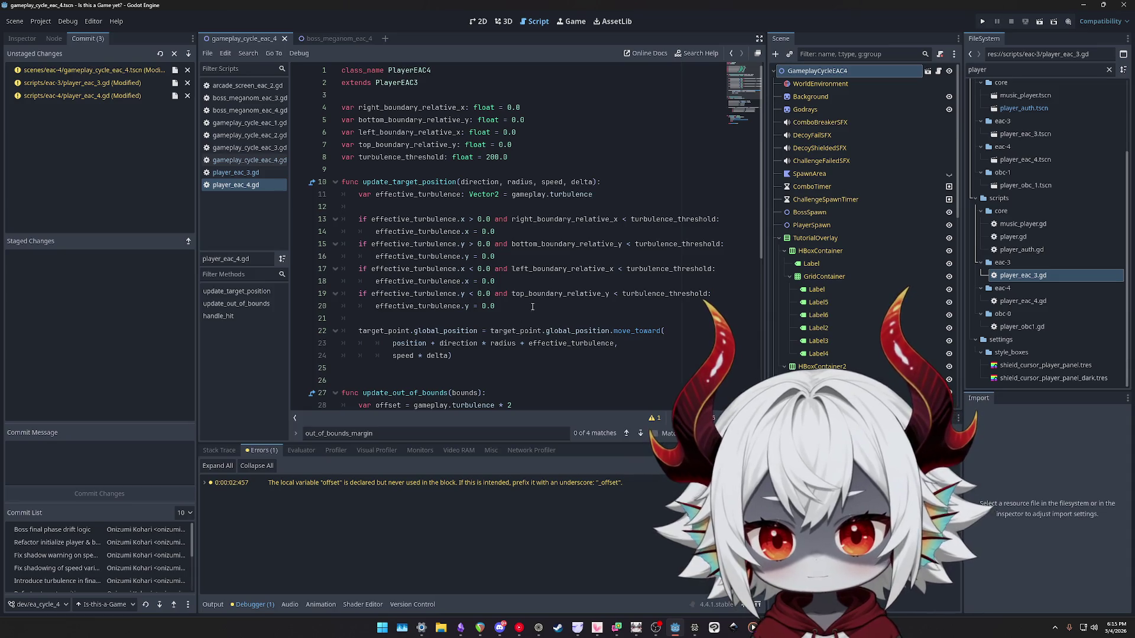
drag(532, 306, 316, 219)
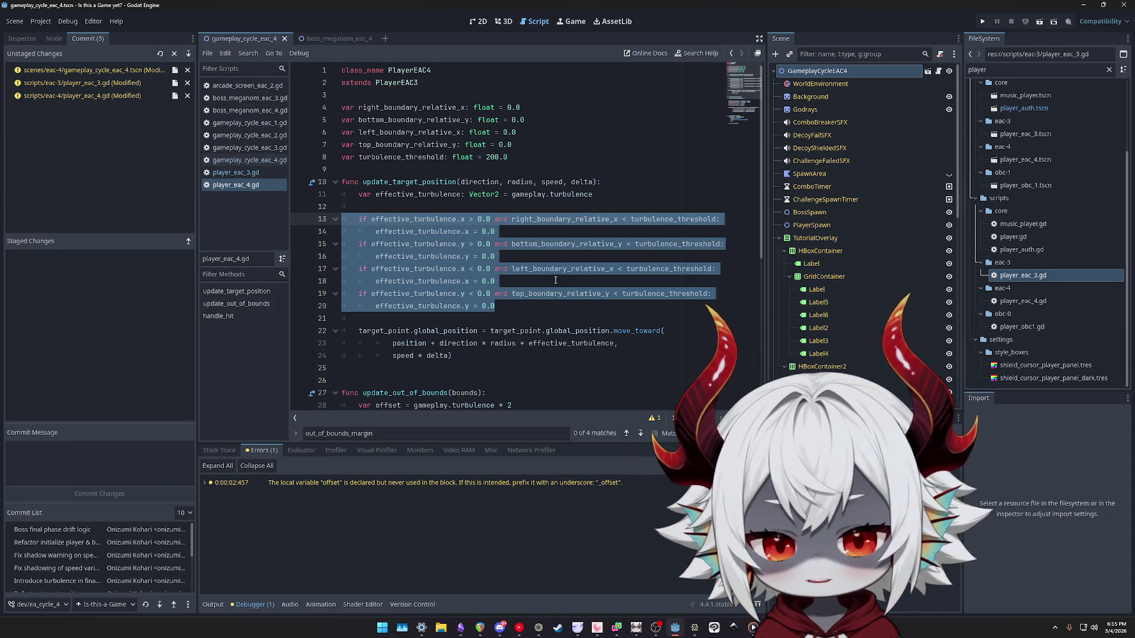
scroll(544, 279, down, 5)
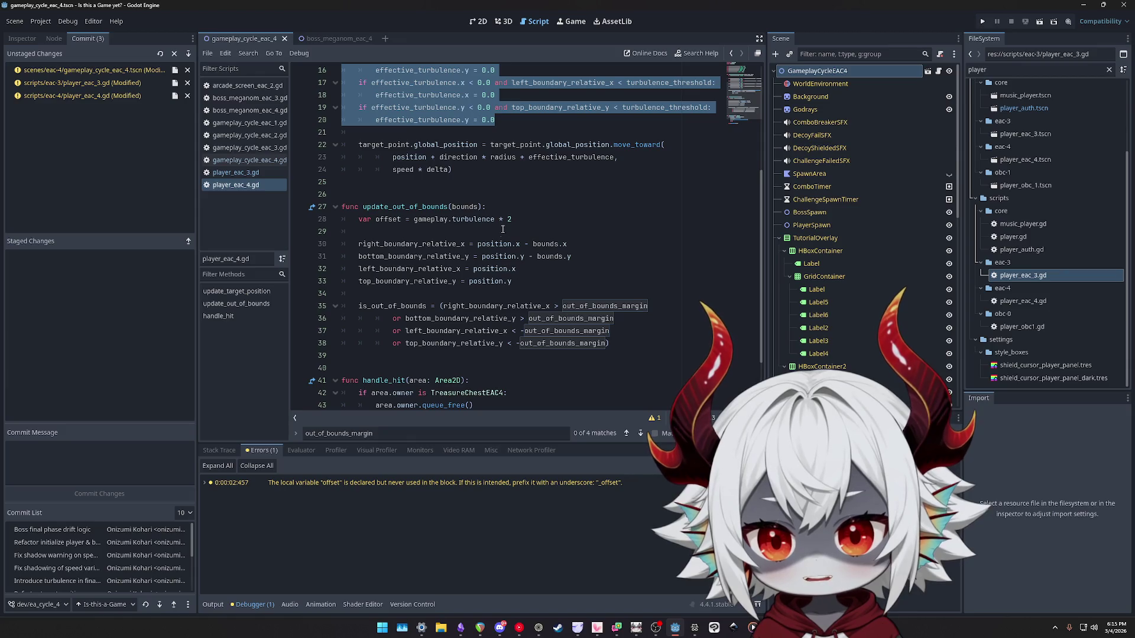
click(525, 223)
key(ctrl+shift+k)
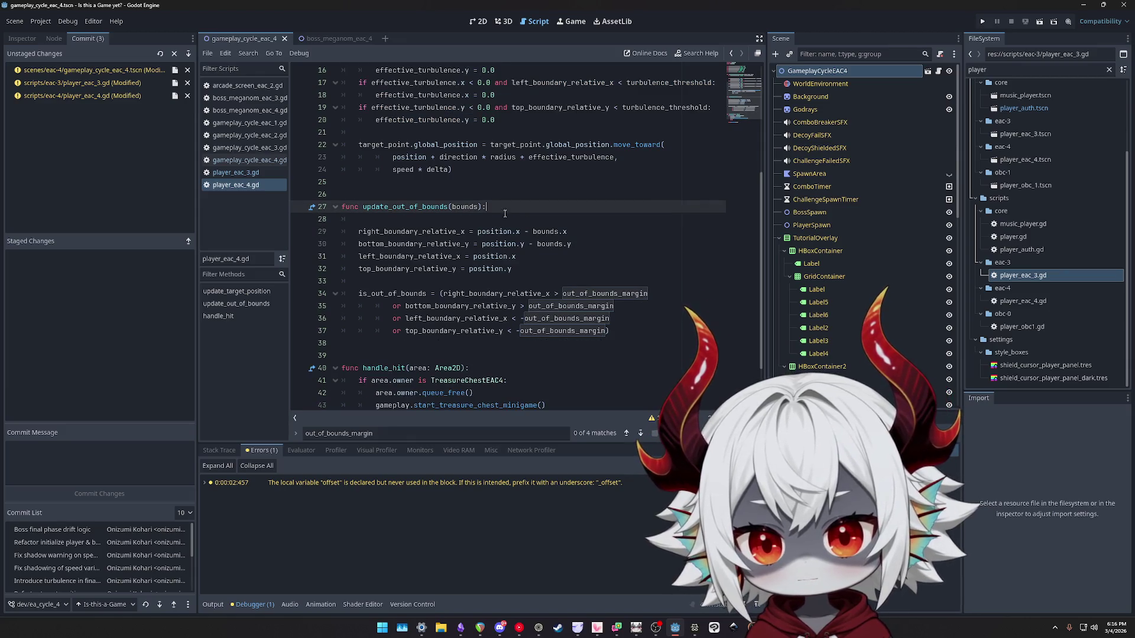
Remove the leftover blank line after the update_out_of_bounds signature.
key(Delete)
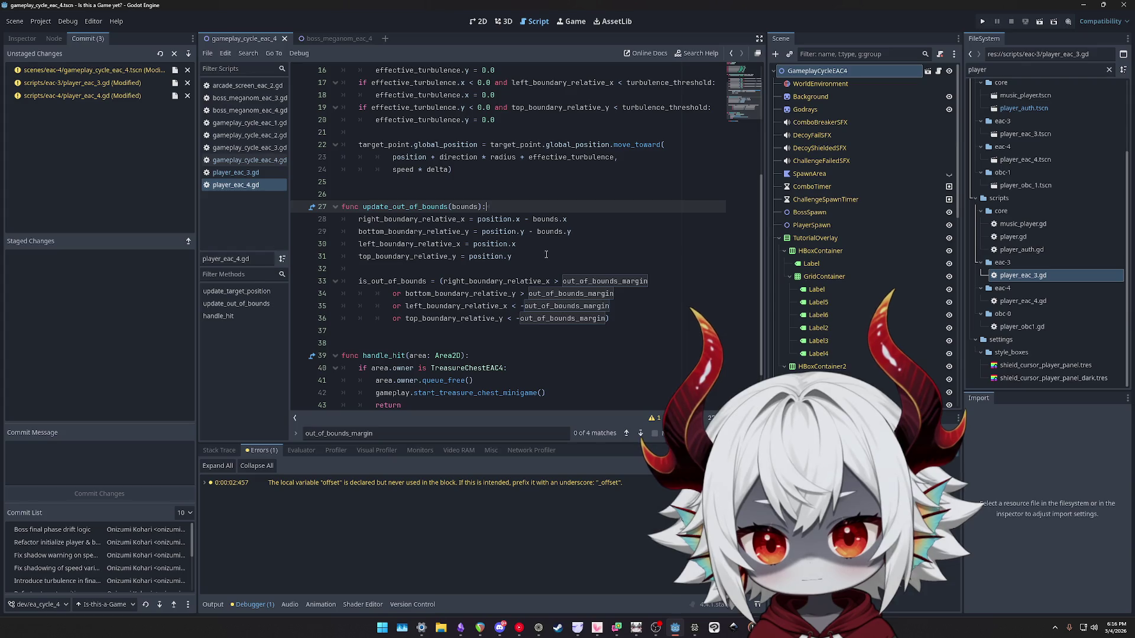
click(545, 254)
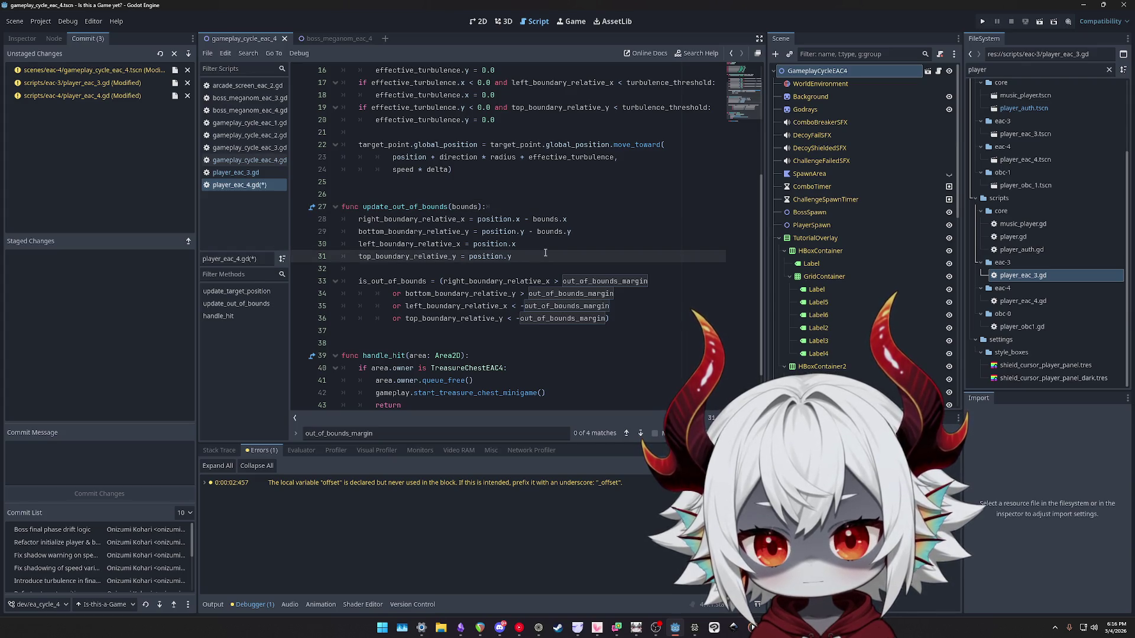
scroll(546, 253, up, 3)
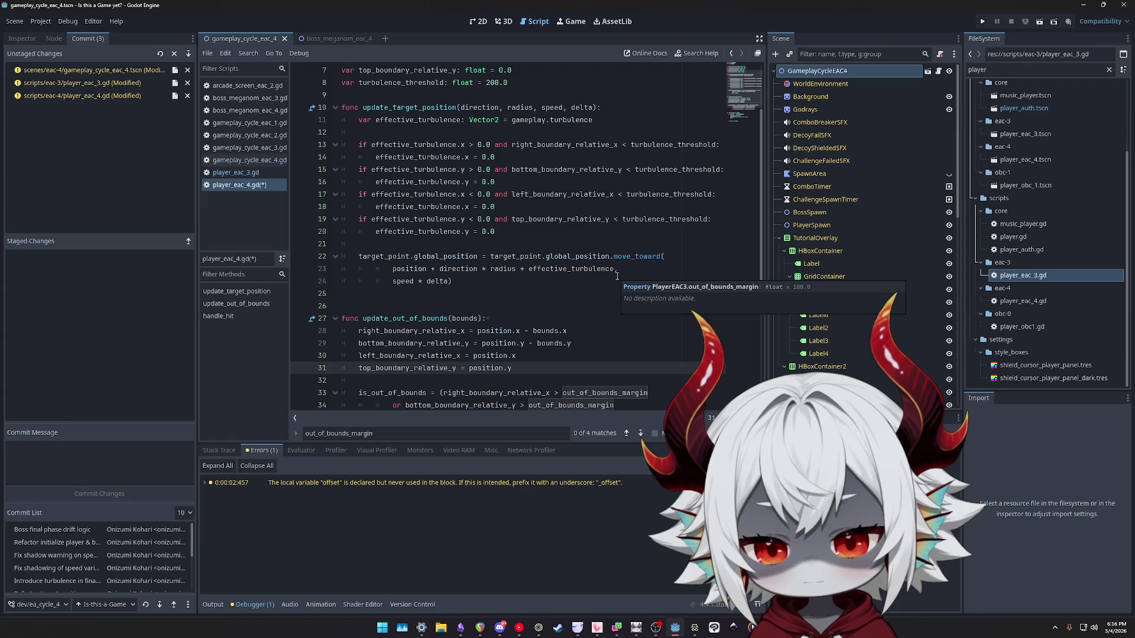
scroll(616, 276, down, 3)
click(565, 203)
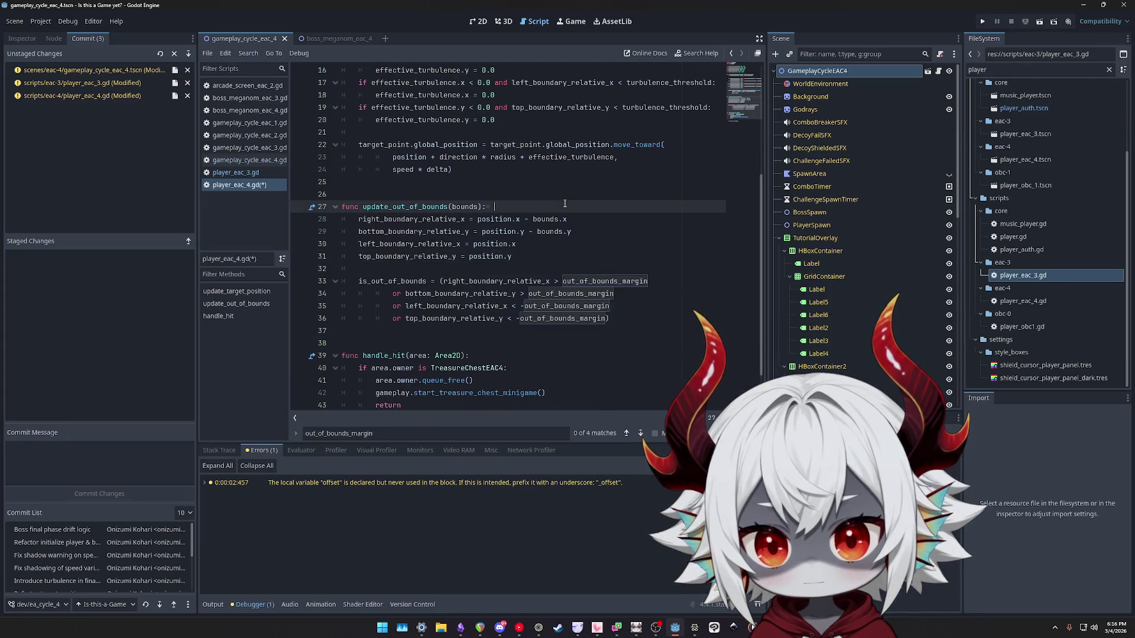
Select the four boundary-relative assignment lines inside update_out_of_bounds.
scroll(582, 282, up, 2)
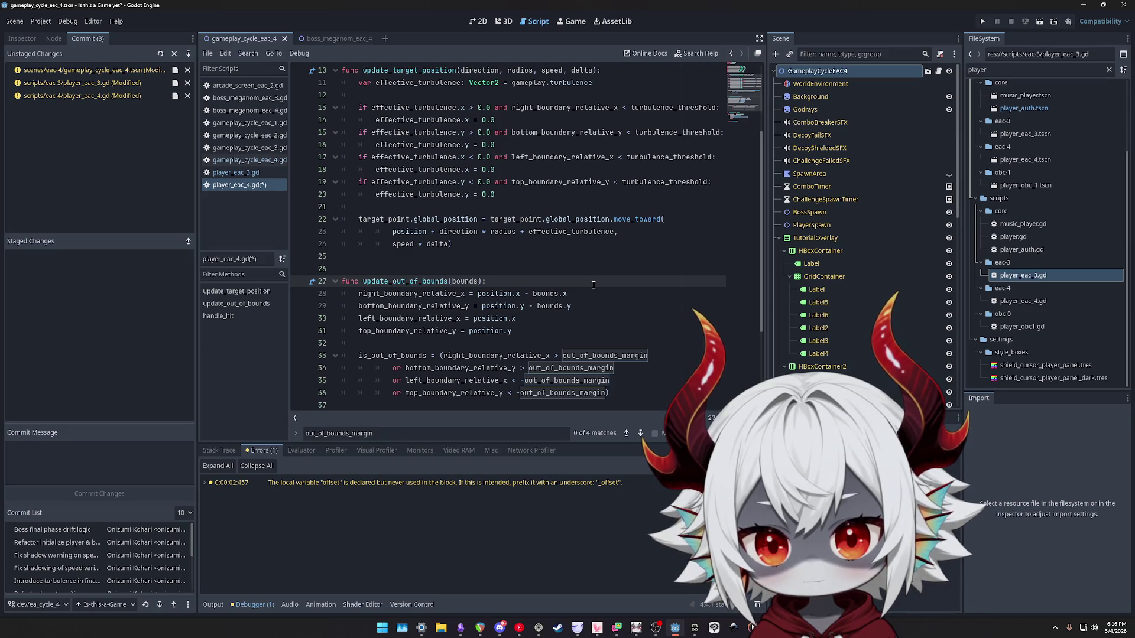
double_click(392, 281)
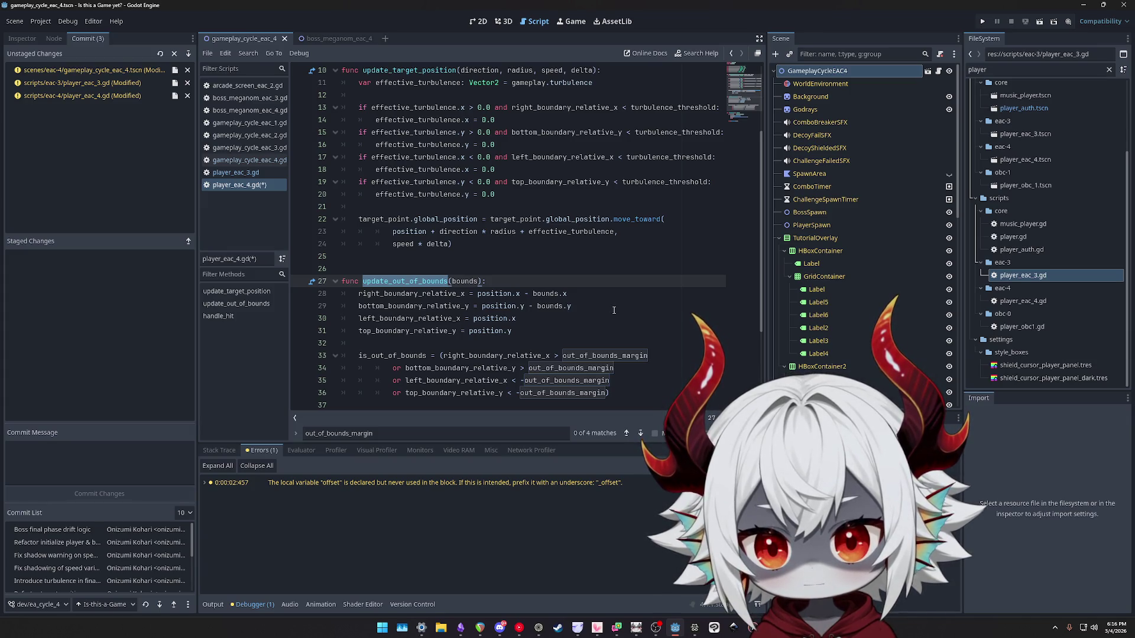
drag(532, 335, 314, 292)
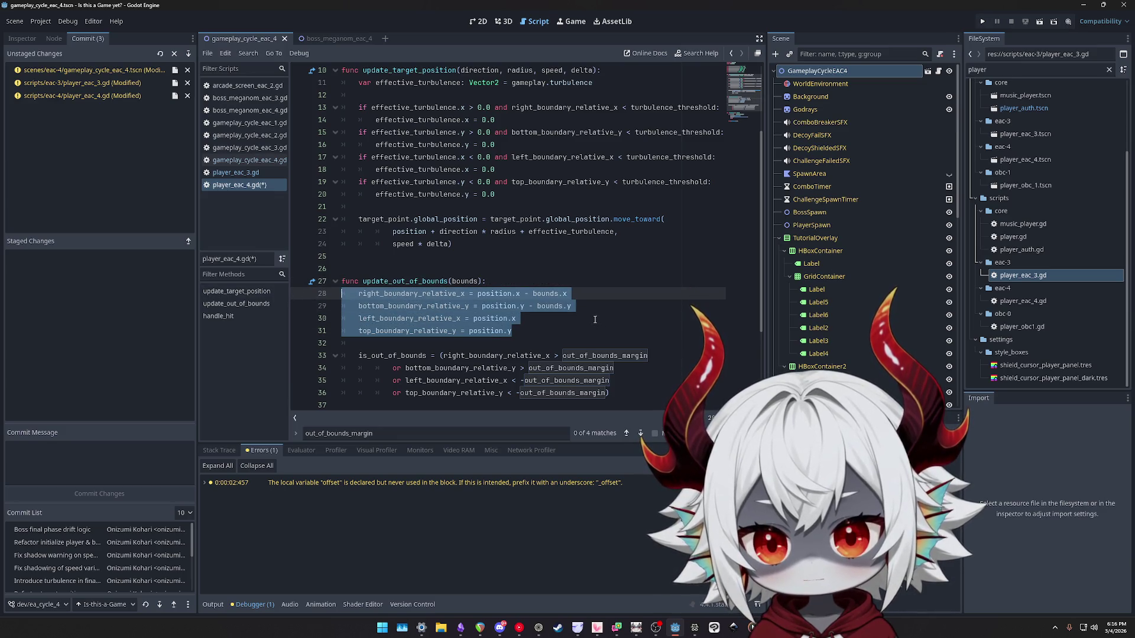
scroll(595, 319, up, 1)
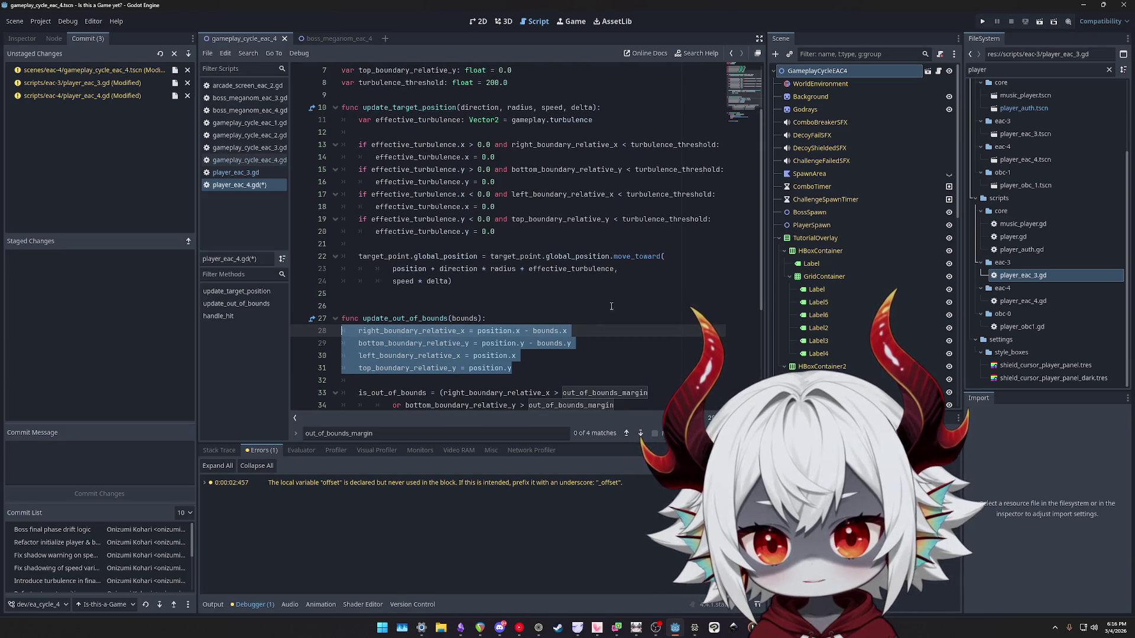
scroll(650, 305, down, 1)
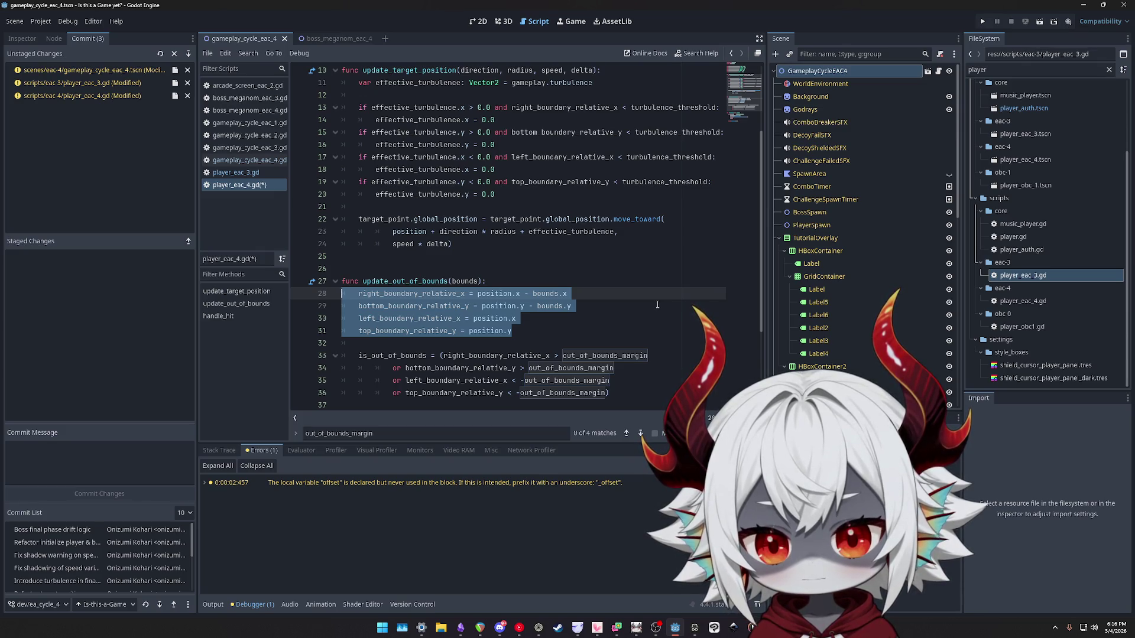
Move the four boundary assignments up into update_target_position, followed by a blank line.
scroll(657, 304, up, 1)
scroll(657, 305, down, 1)
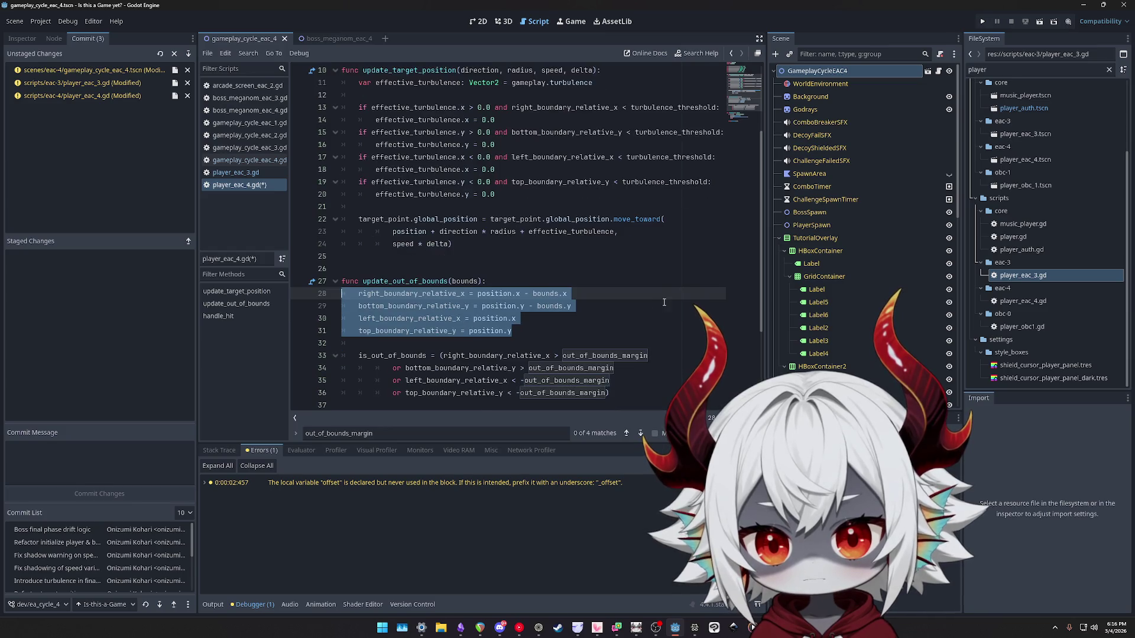
key(alt+Up)
key(alt+Up)
key(alt+Up)
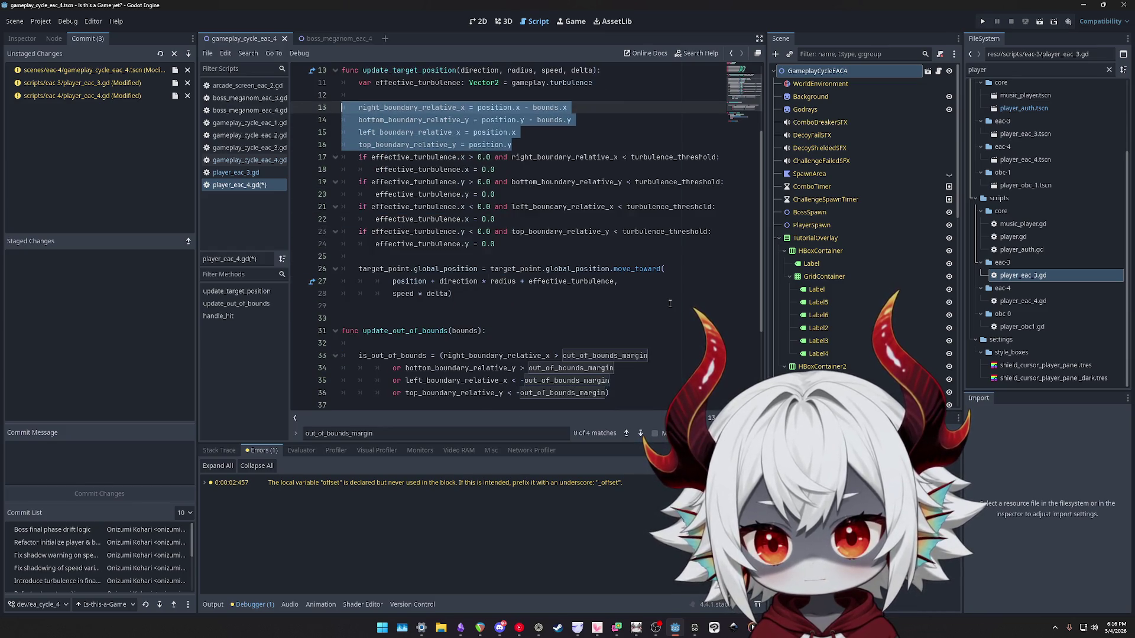
key(End)
key(Return)
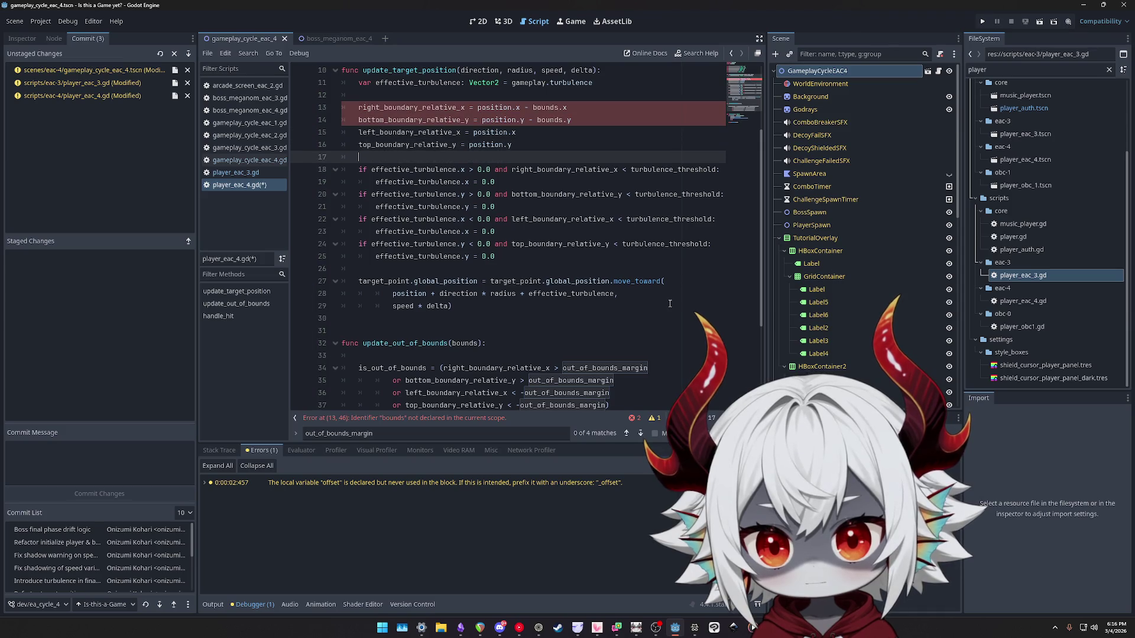
Delete the whole update_out_of_bounds function from player_eac_4.gd.
scroll(666, 298, up, 3)
scroll(499, 287, down, 5)
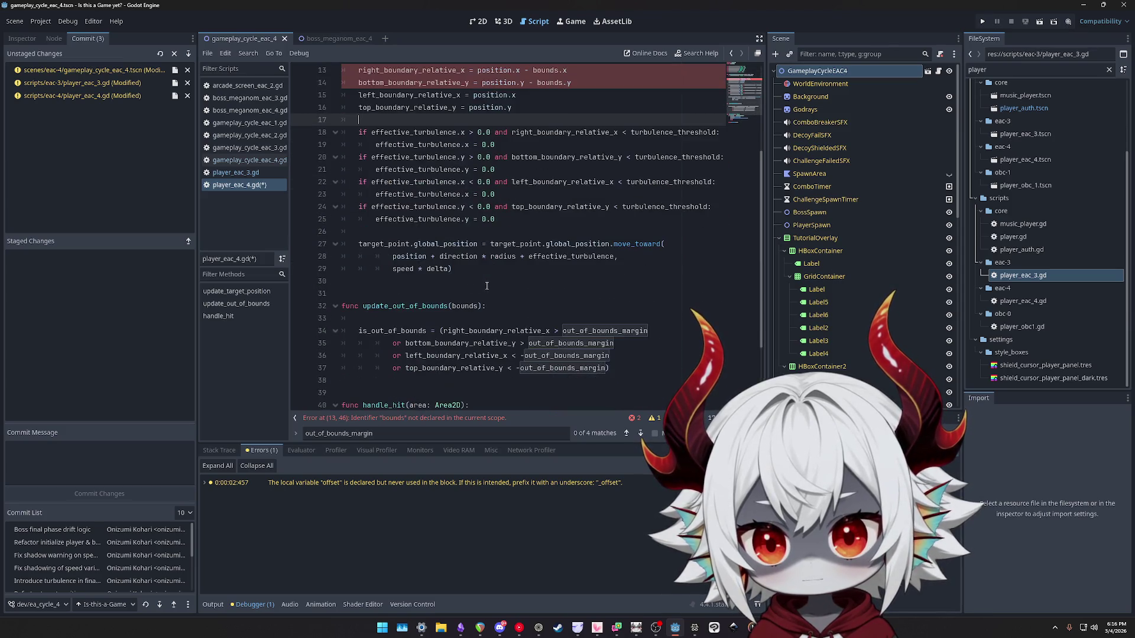
scroll(496, 286, down, 1)
mouse_move(620, 295)
mouse_down()
mouse_move(503, 256)
mouse_move(387, 247)
mouse_up()
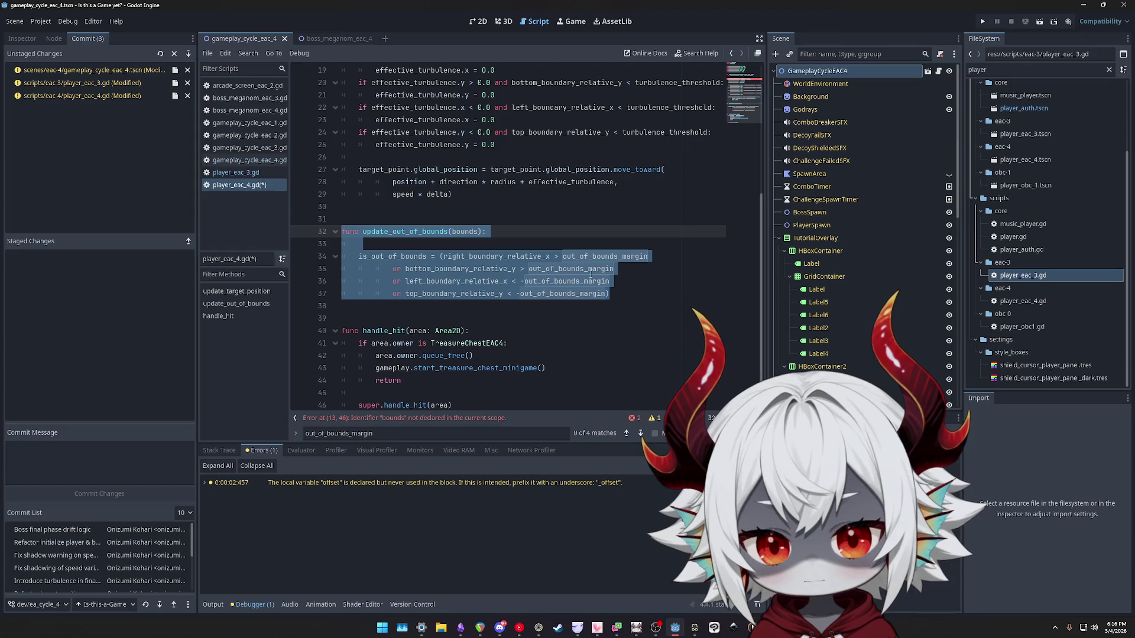
scroll(567, 284, up, 5)
scroll(551, 297, down, 4)
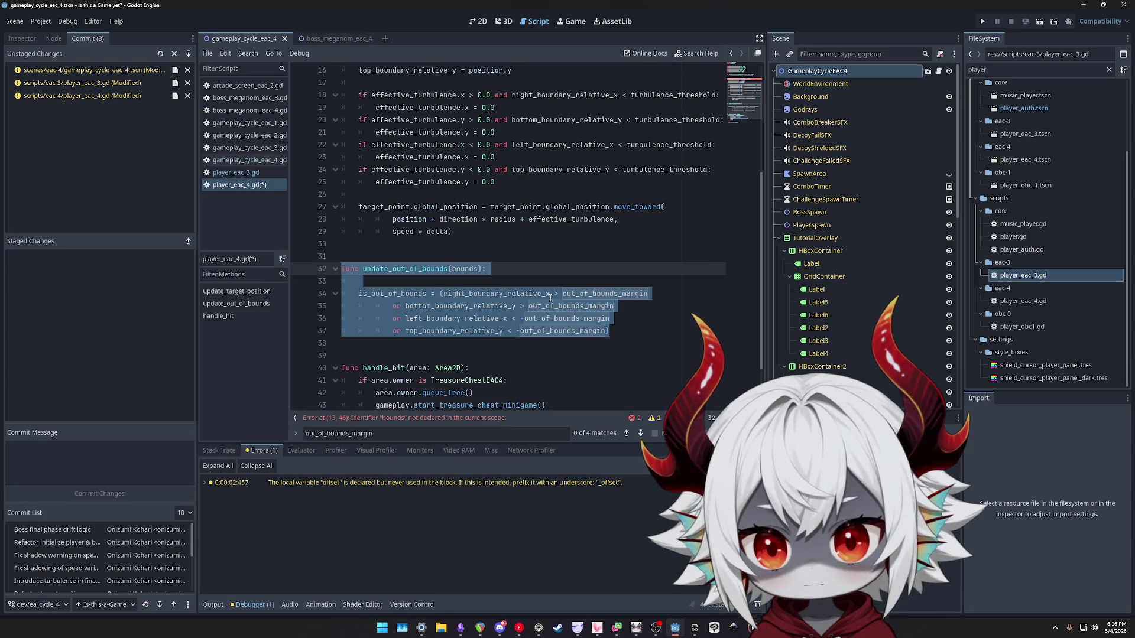
key(BackSpace)
key(BackSpace)
key(BackSpace)
scroll(509, 302, up, 5)
click(445, 221)
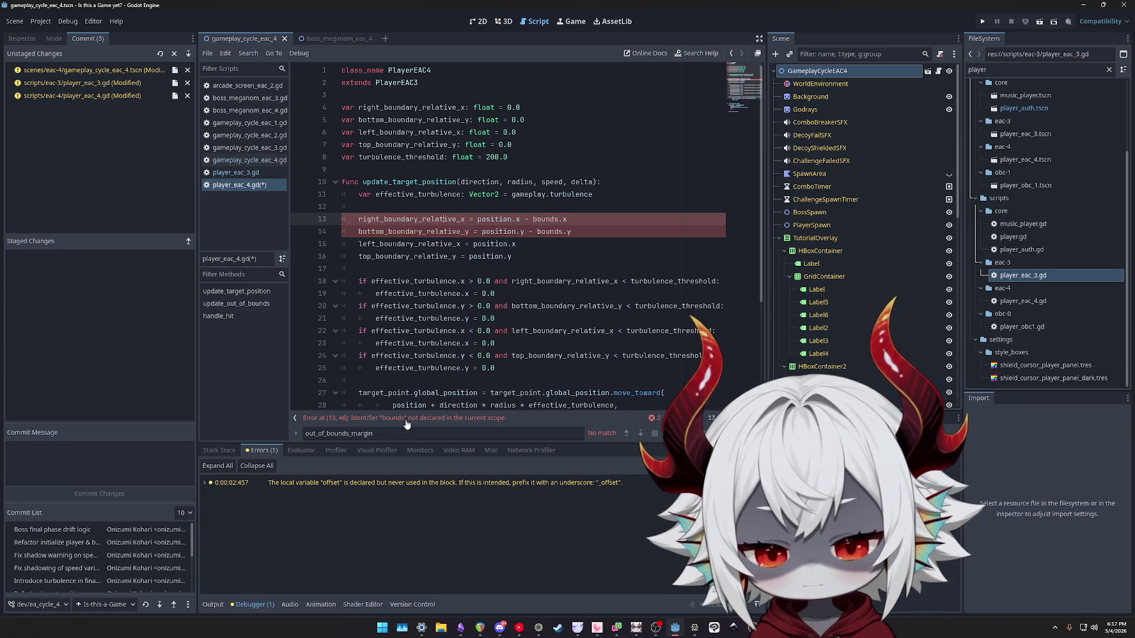
Undo the move and deletion with Ctrl+Z, then add a blank line after the top boundary assignment.
scroll(438, 305, down, 4)
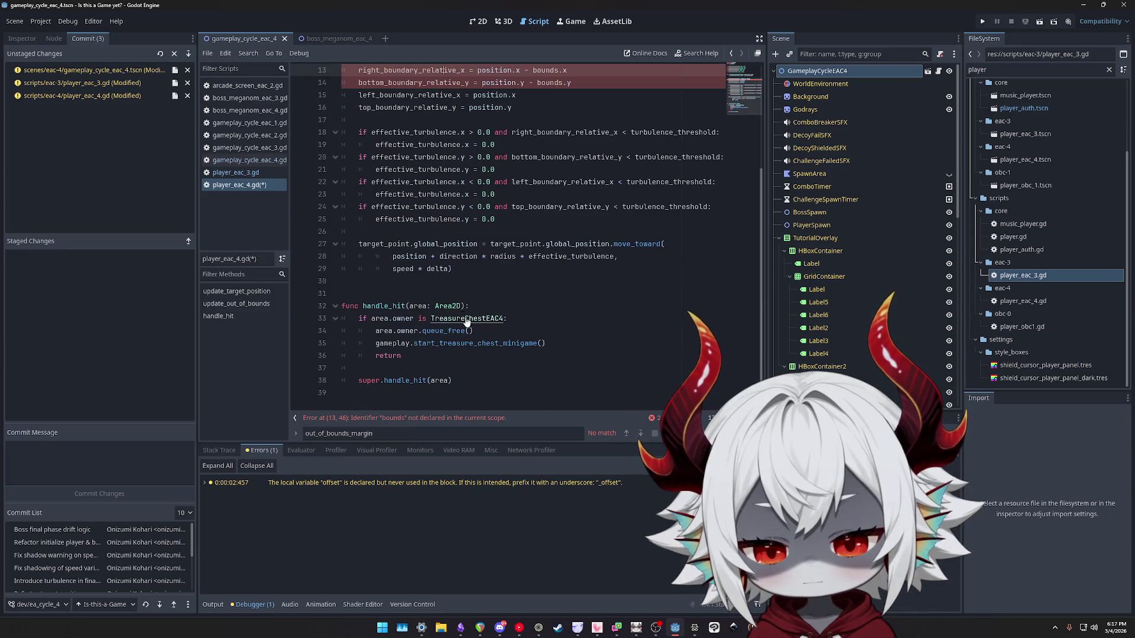
key(ctrl+z)
scroll(472, 319, up, 1)
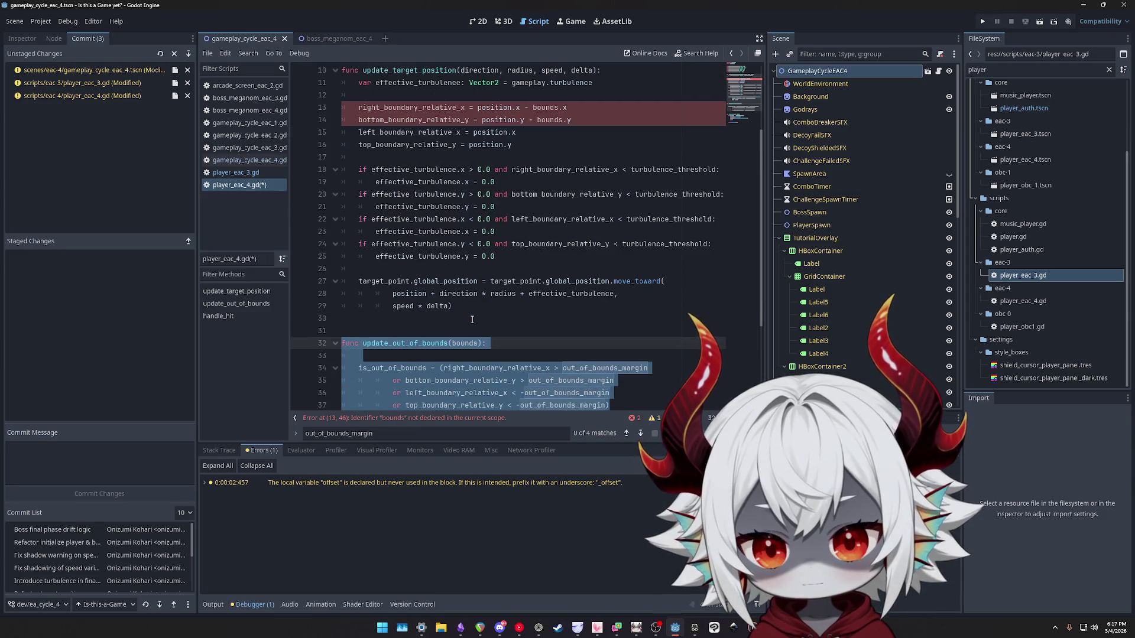
key(ctrl+z)
key(ctrl+z)
key(ctrl+z)
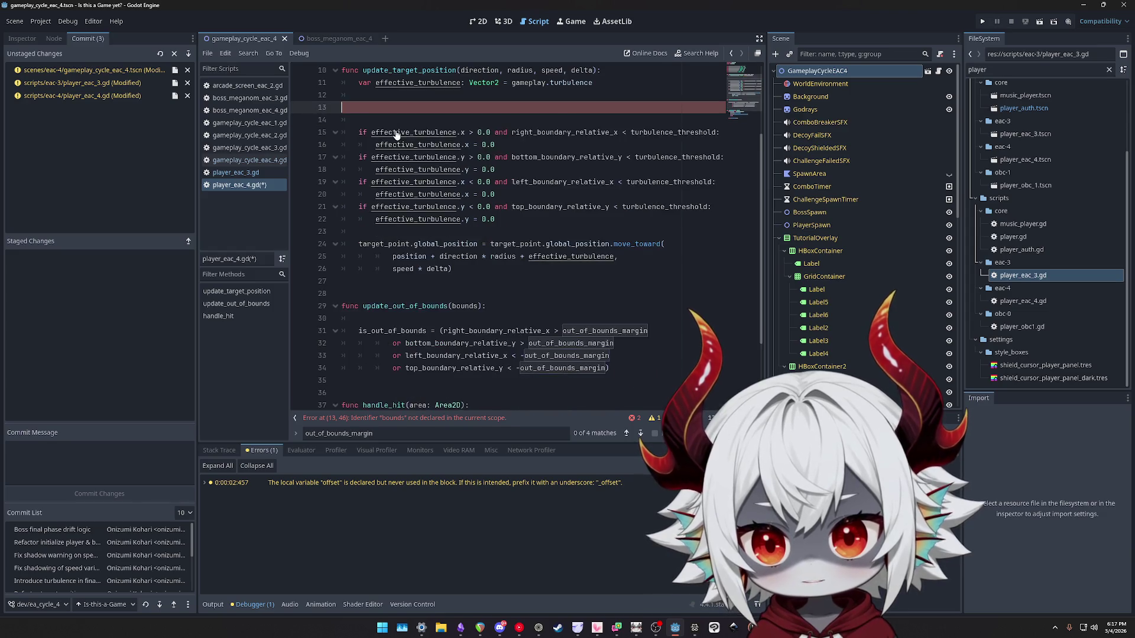
key(ctrl+z)
key(ctrl+z)
key(ctrl+z)
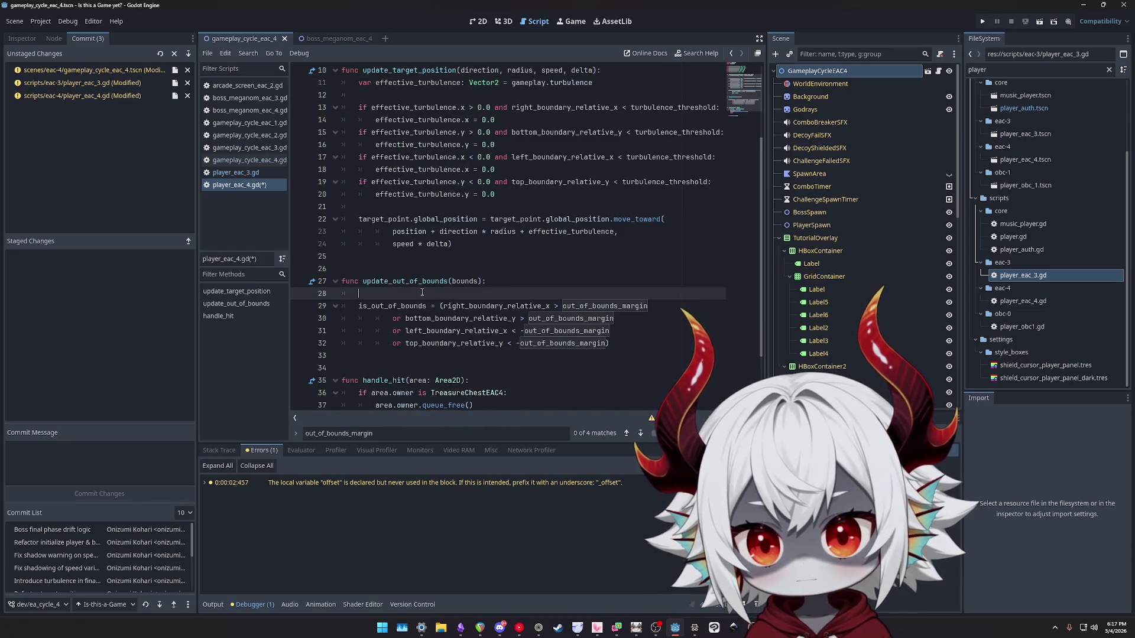
key(ctrl+z)
key(ctrl+z)
key(ctrl+z)
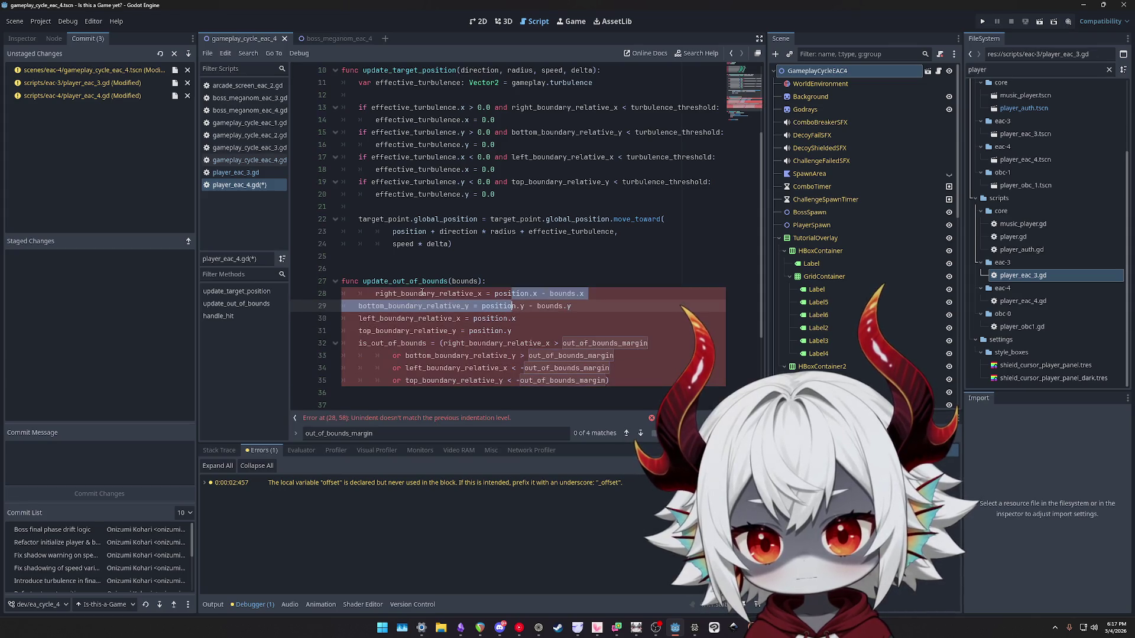
key(ctrl+z)
key(ctrl+z)
key(ctrl+z)
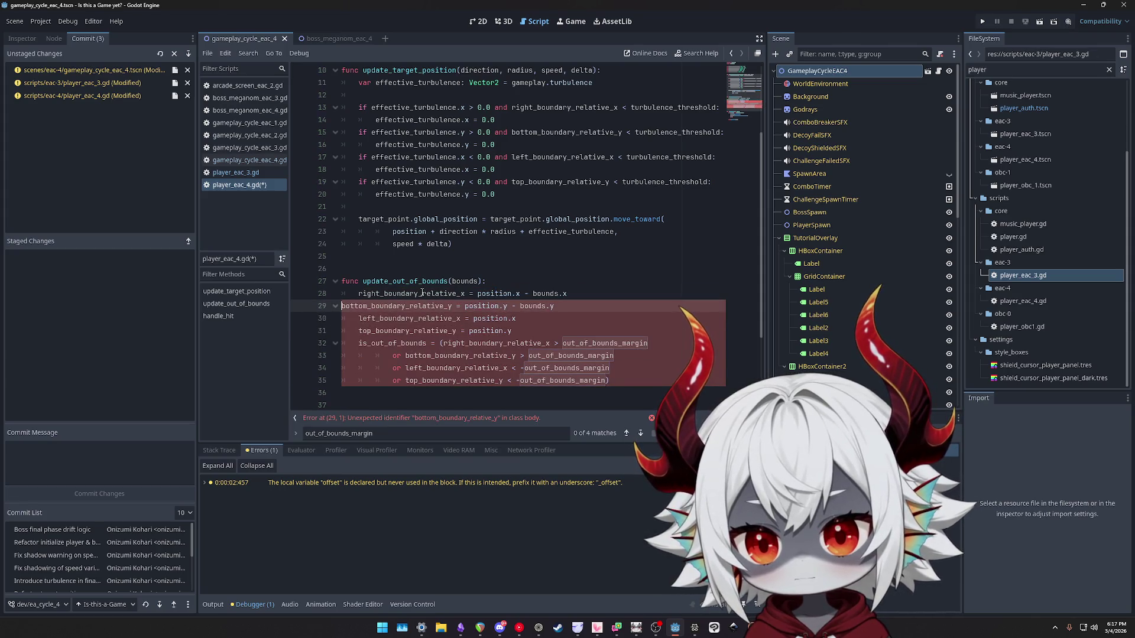
scroll(491, 267, down, 2)
click(533, 256)
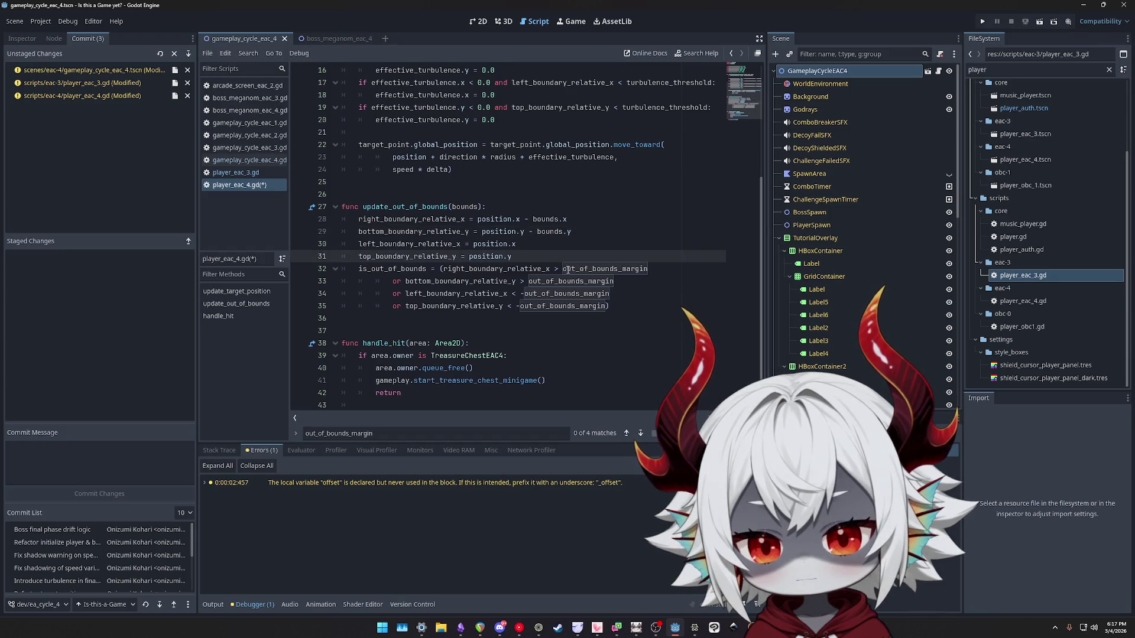
key(Return)
Compare player_eac_3.gd's is_out_of_bounds check with player_eac_4.gd by switching between the scripts.
click(236, 172)
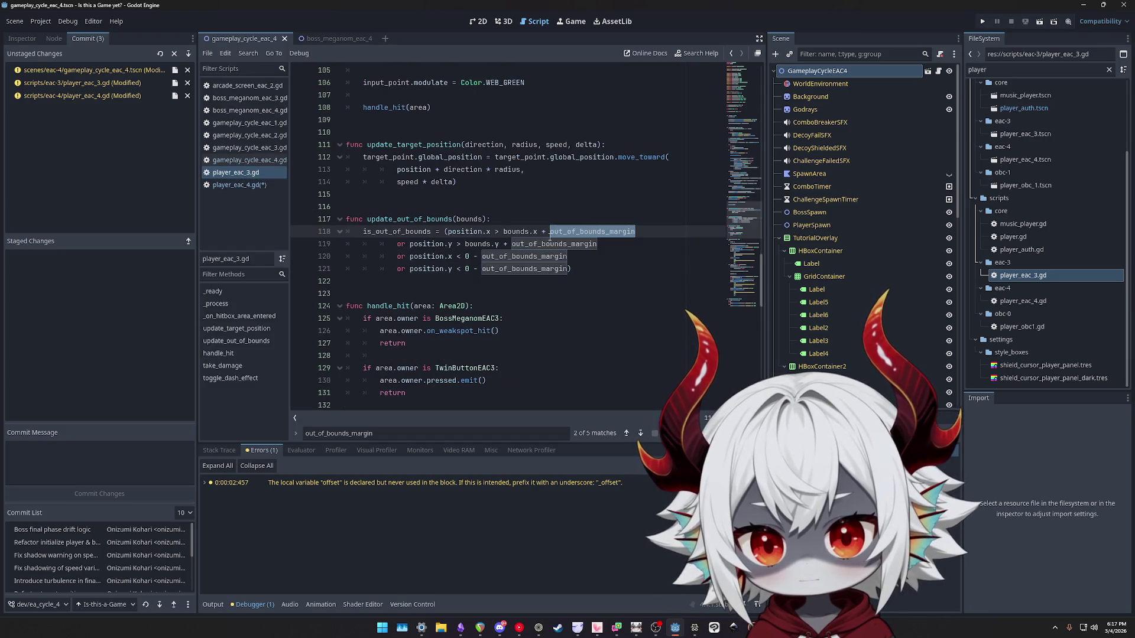
click(510, 269)
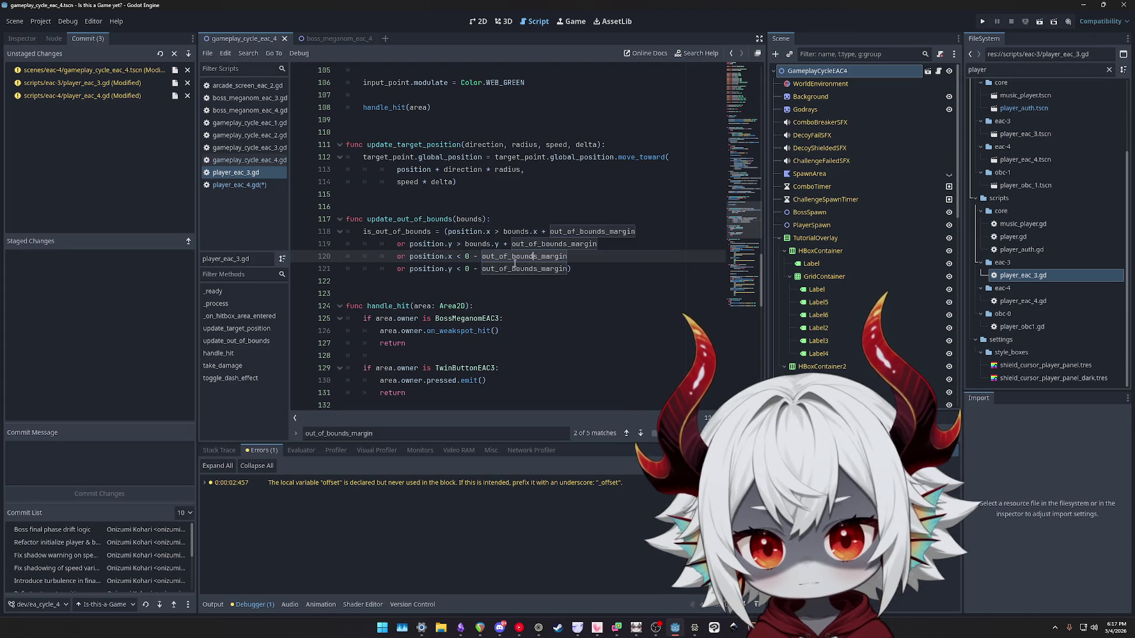
double_click(387, 233)
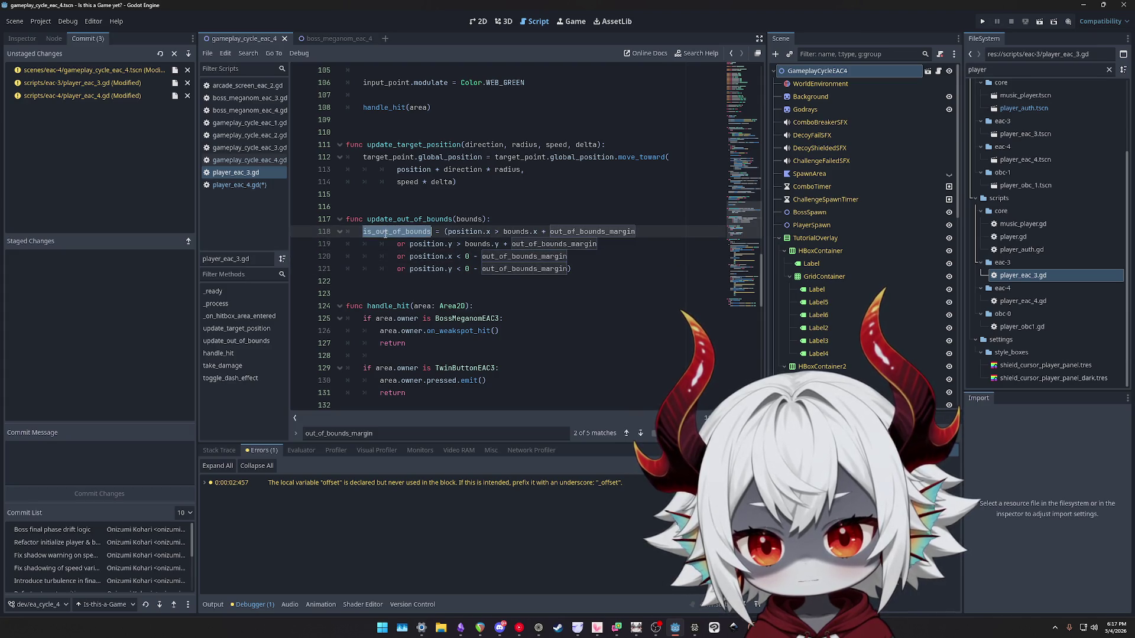
click(227, 185)
click(227, 173)
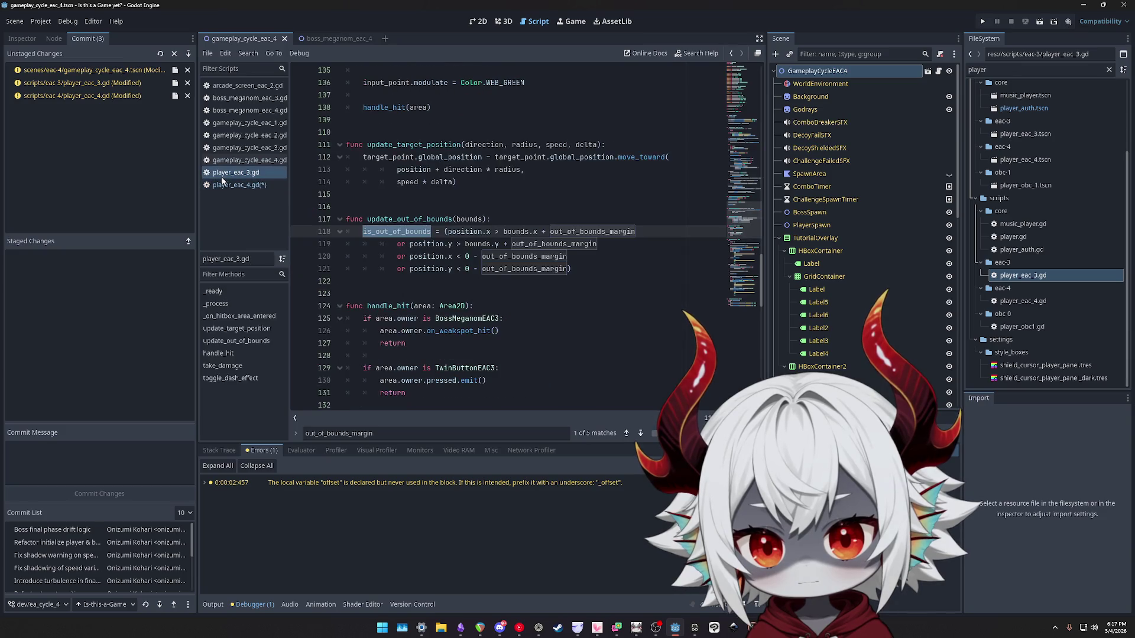
click(221, 186)
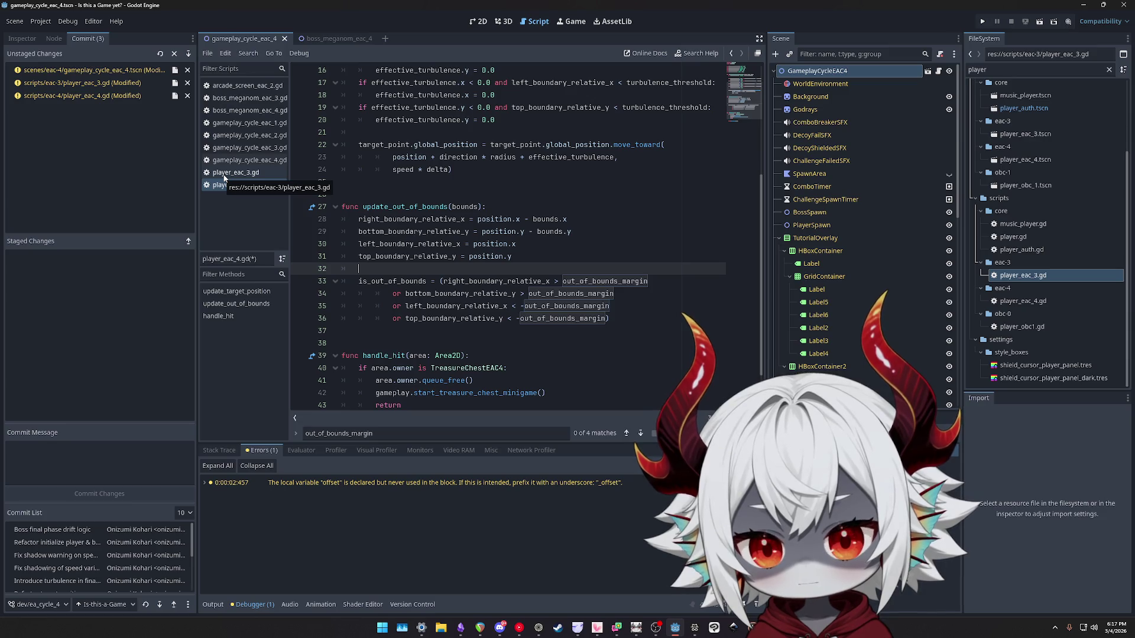
click(225, 173)
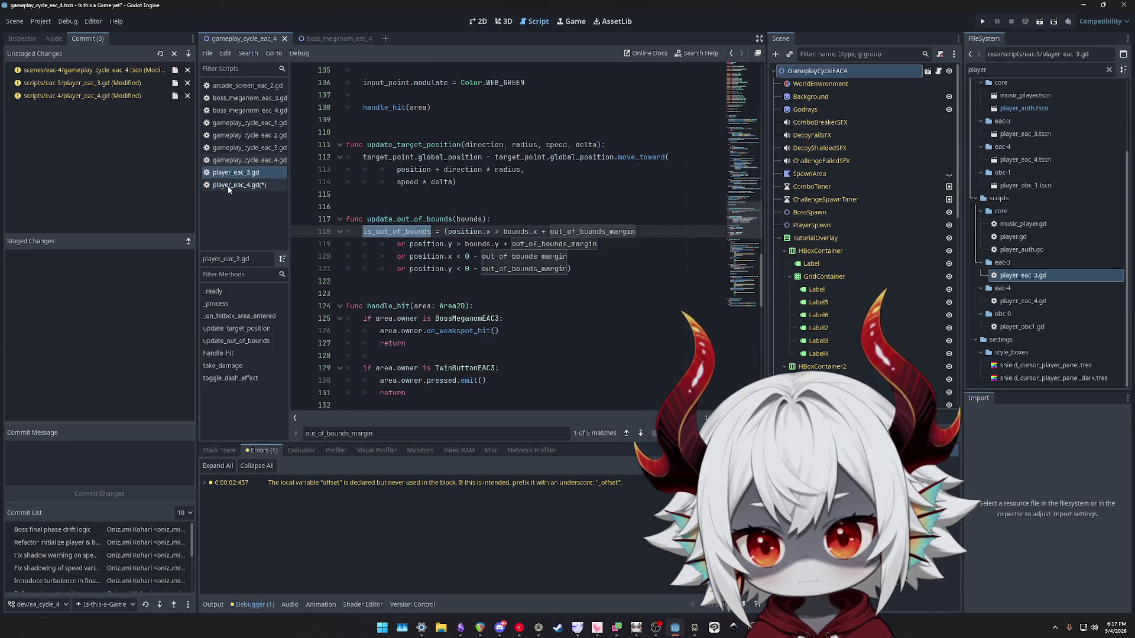
click(228, 186)
click(226, 172)
click(228, 185)
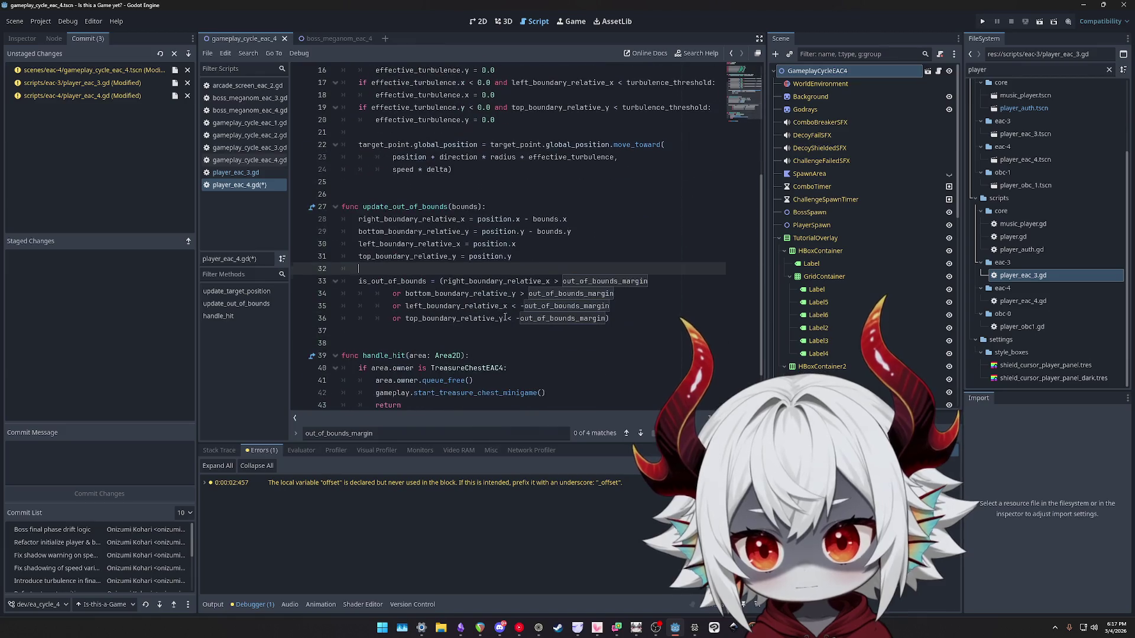
Search player_eac_3.gd for update_out_of_bounds, find its line-59 call with boundary_size, then return to player_eac_4.gd.
click(235, 171)
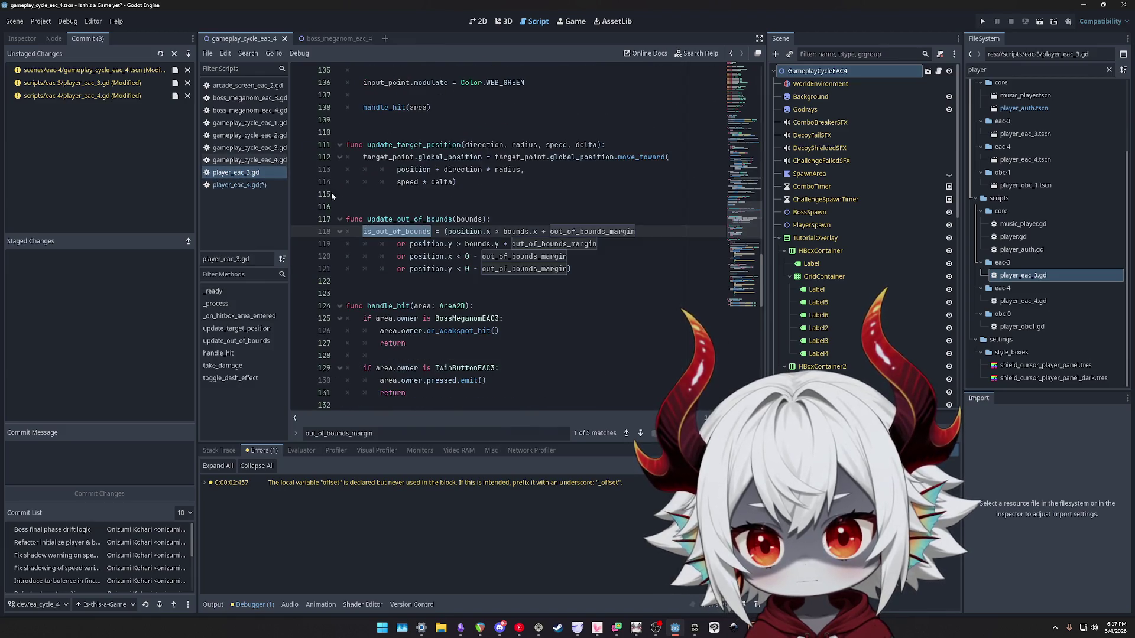
double_click(407, 220)
key(ctrl+f)
key(Return)
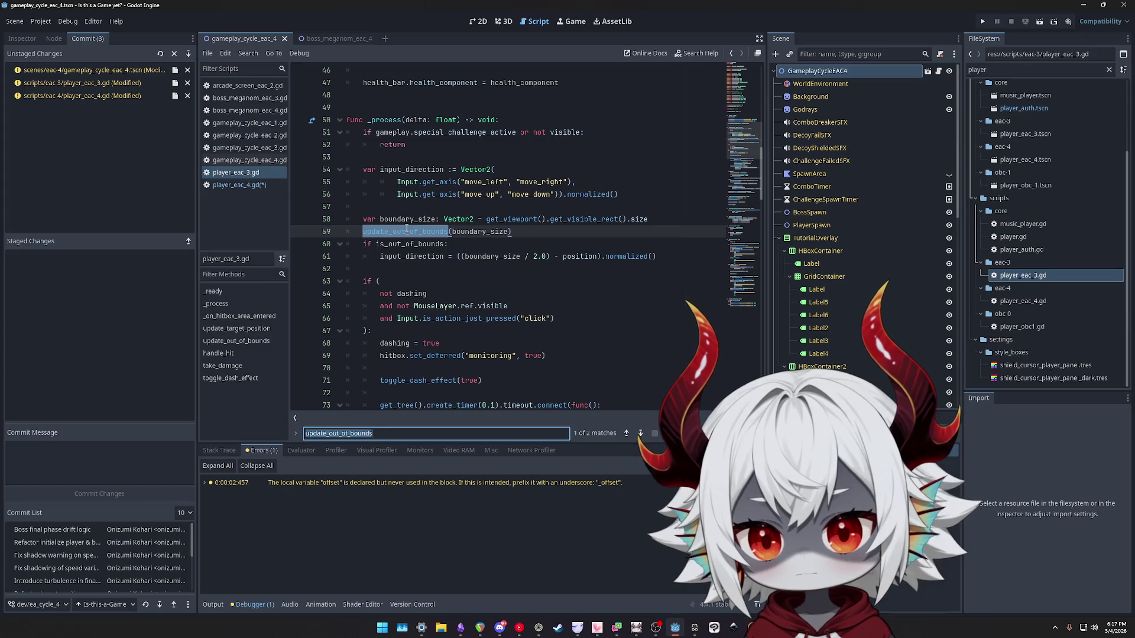
double_click(408, 220)
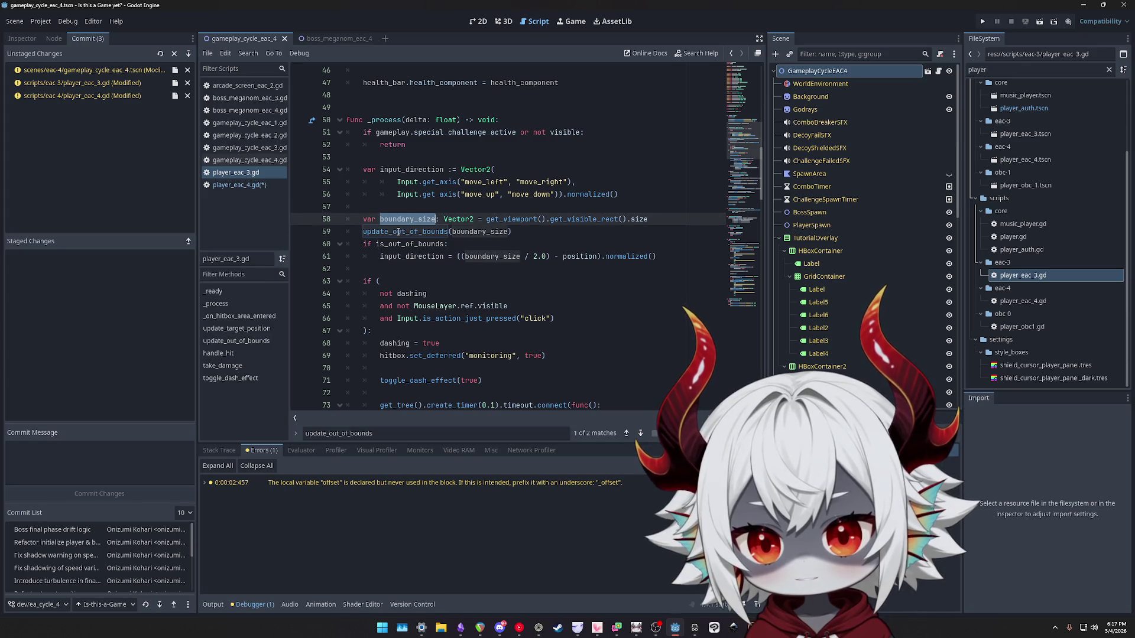
double_click(398, 232)
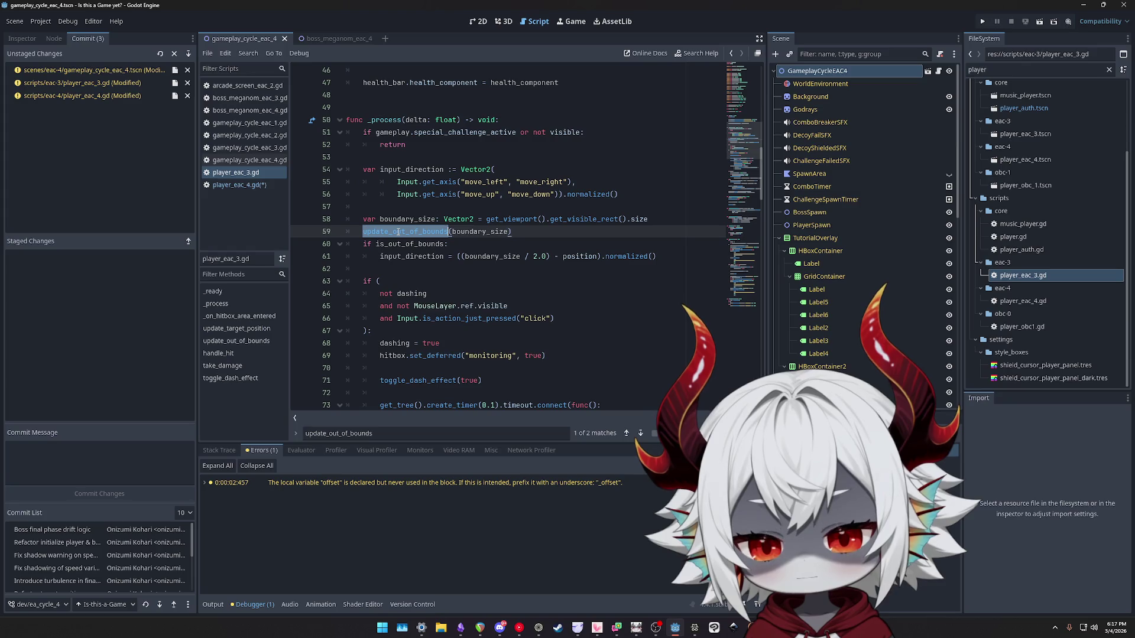
click(243, 188)
scroll(446, 287, up, 5)
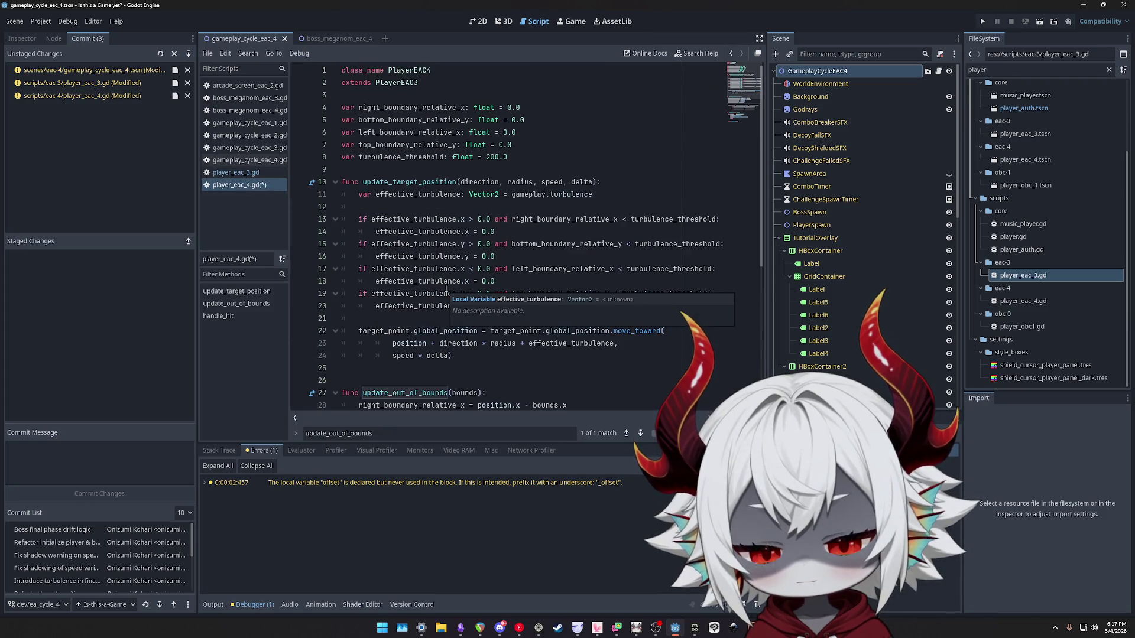
Add a blank line after the declarations and delete the old is_out_of_bounds expression on lines 33–37.
click(358, 171)
key(Return)
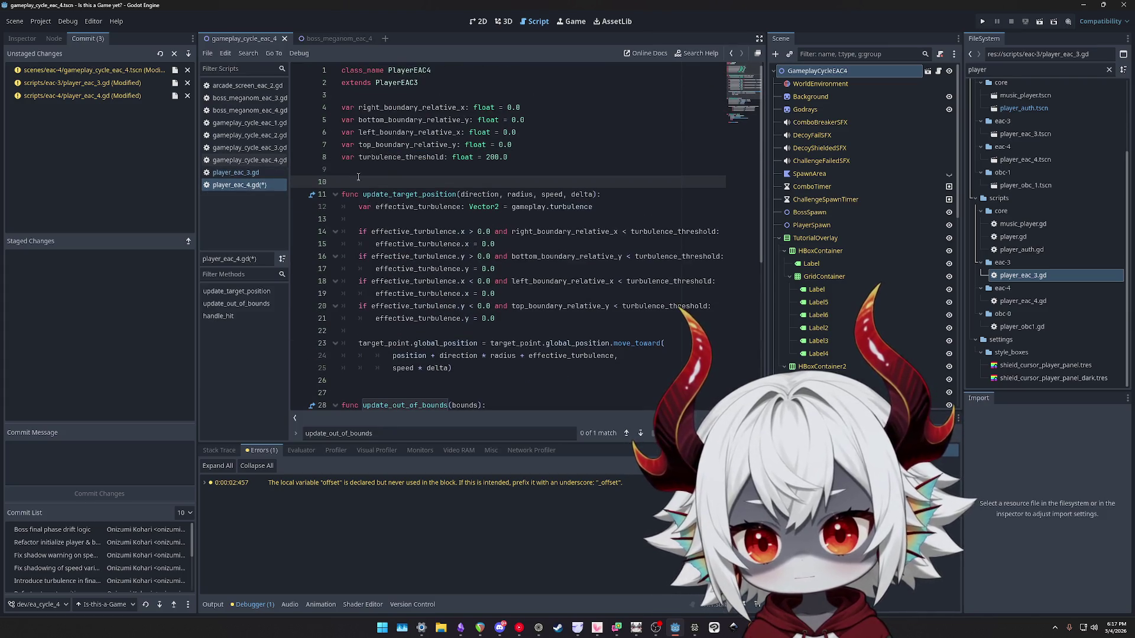
scroll(473, 276, down, 6)
mouse_move(627, 294)
mouse_down()
mouse_move(384, 243)
mouse_move(359, 256)
mouse_up()
key(shift+Up)
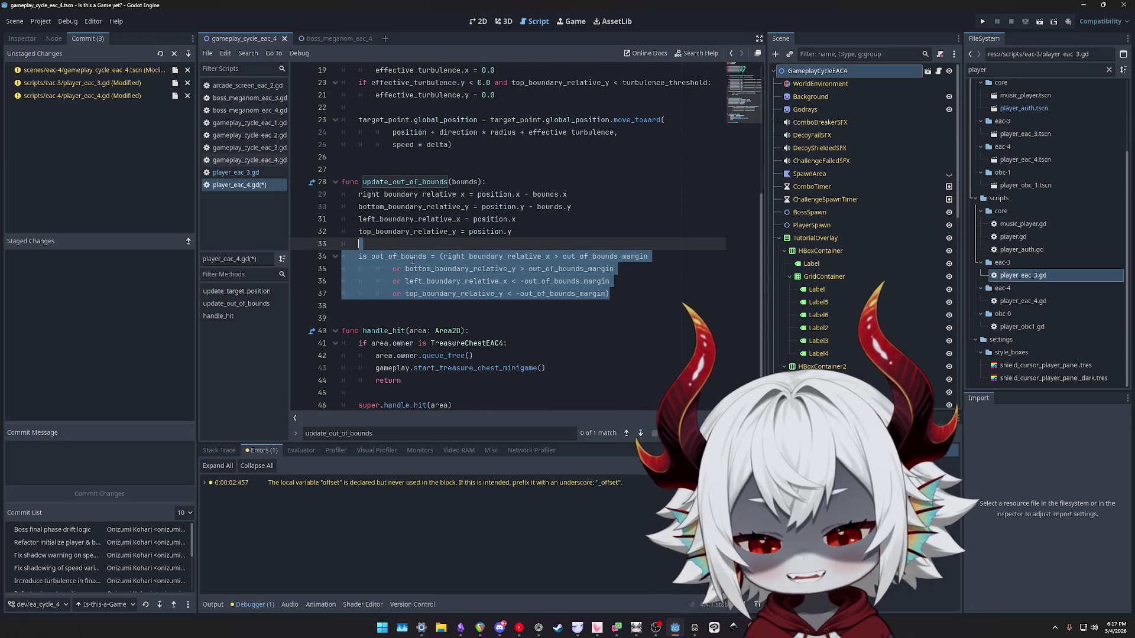
key(BackSpace)
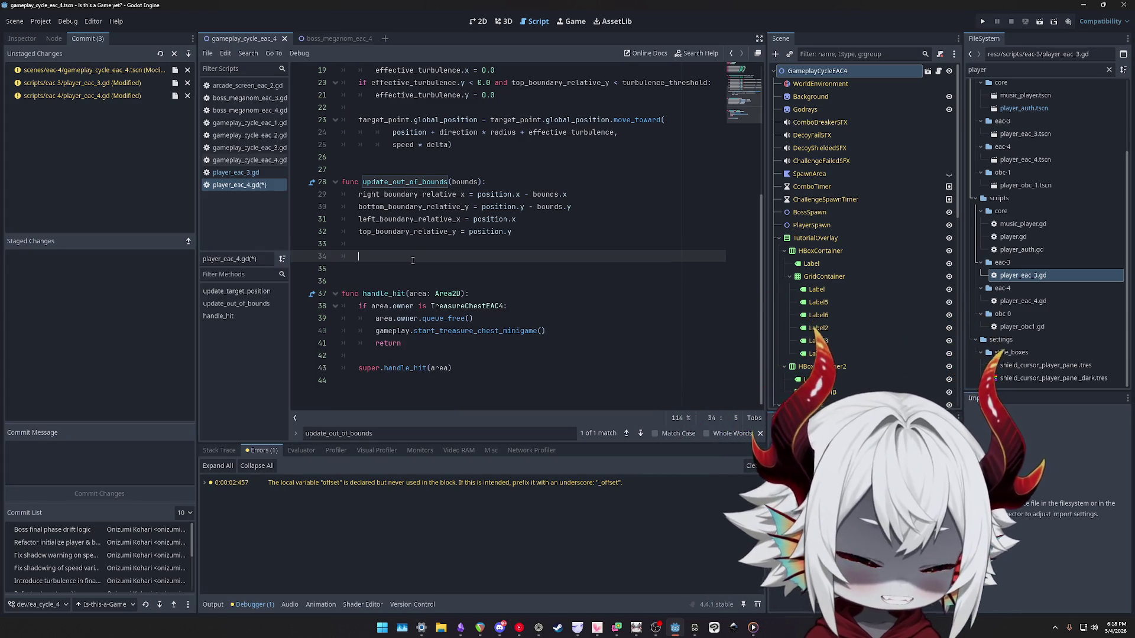
Write super.update_out_of_bounds(bounds) in place of the removed expression.
text(super.upda)
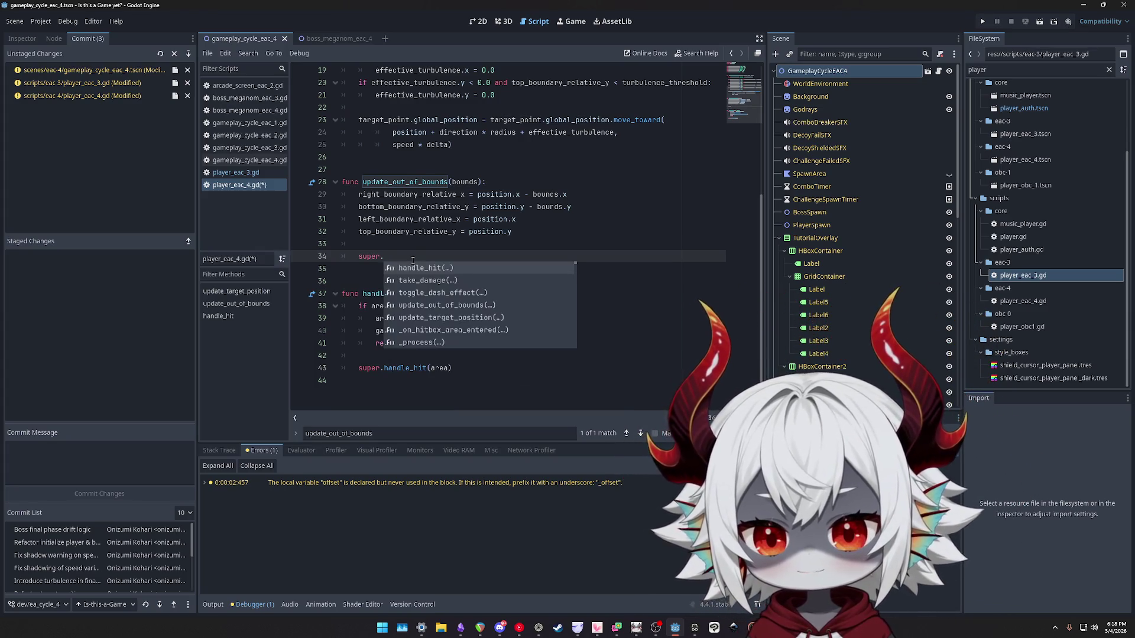
key(Escape)
text(te)
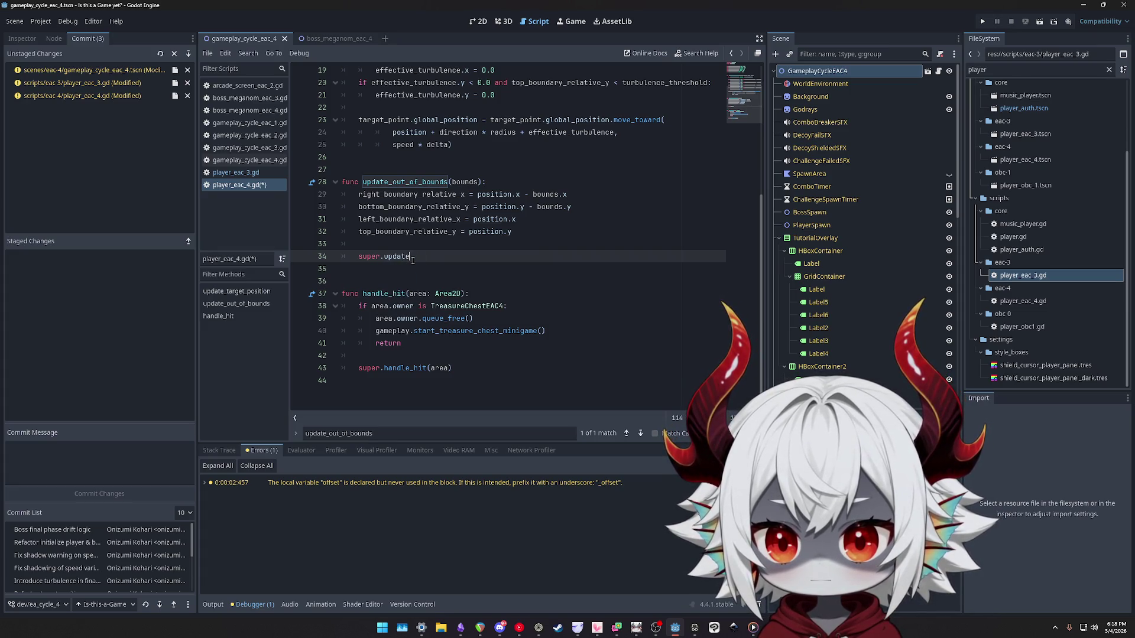
text(_out_)
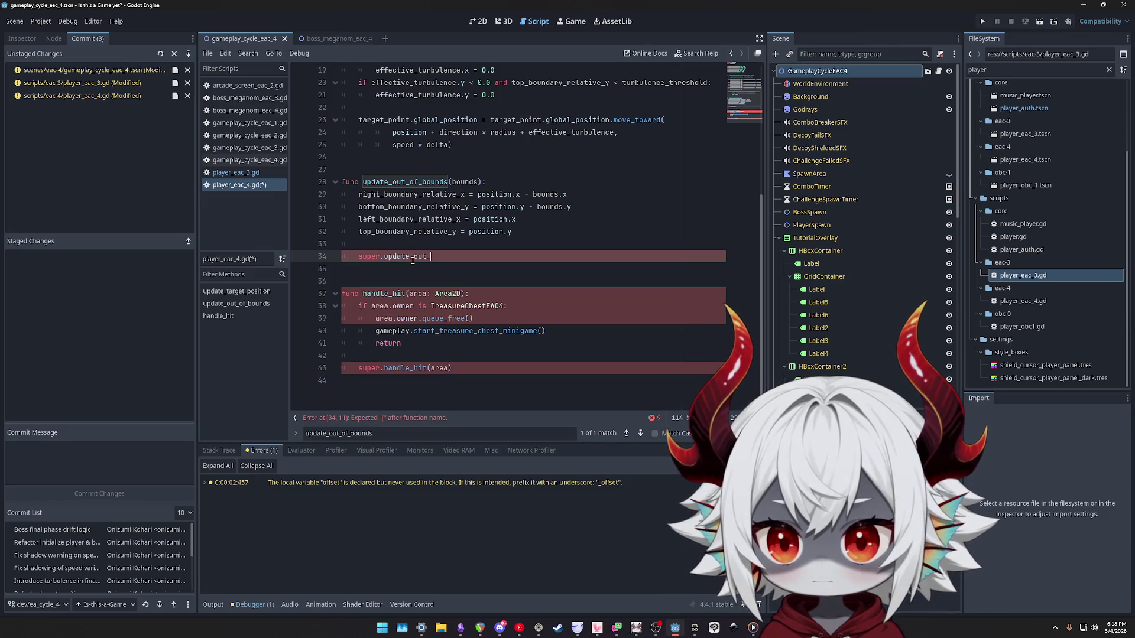
key(ctrl+shift+Left)
key(ctrl+shift+Left)
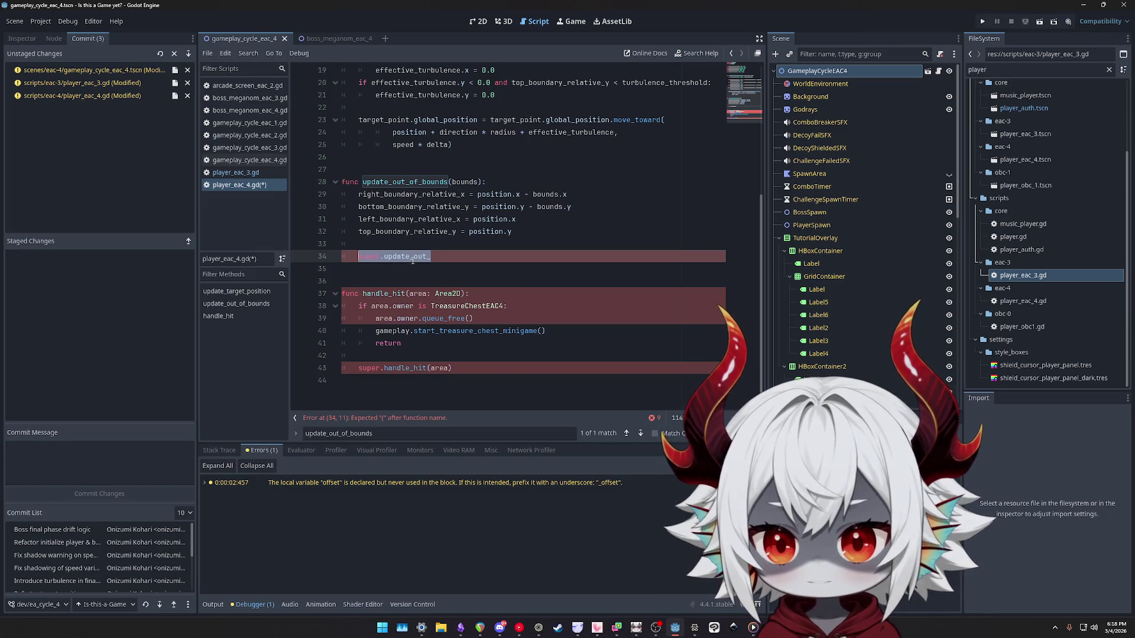
key(shift+Right)
key(shift+Right)
key(shift+Right)
text(.)
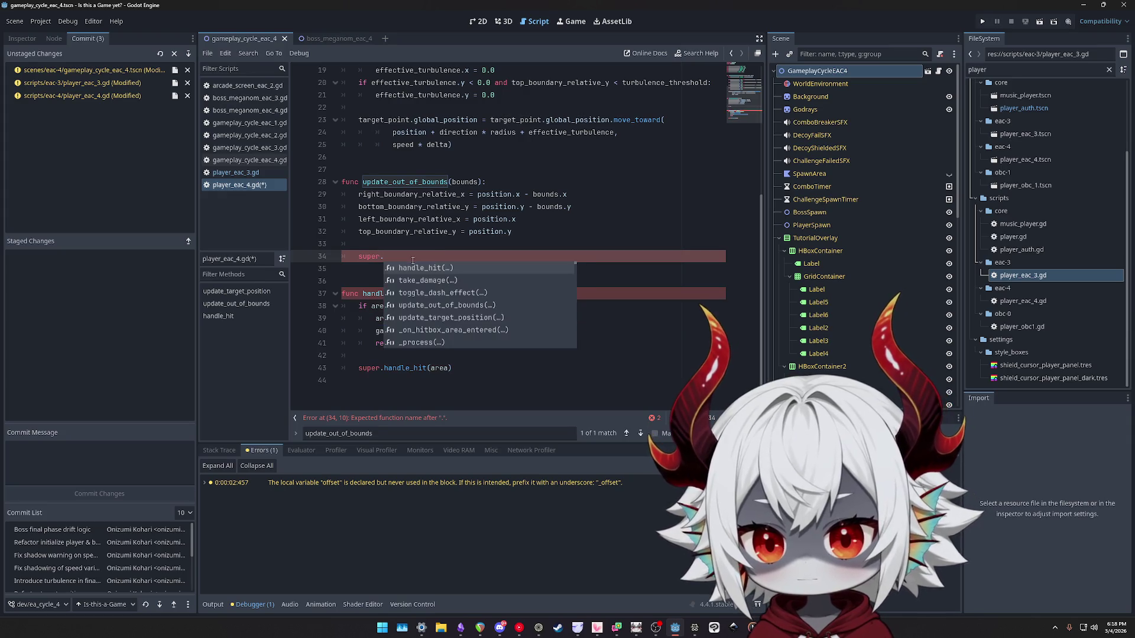
text(up)
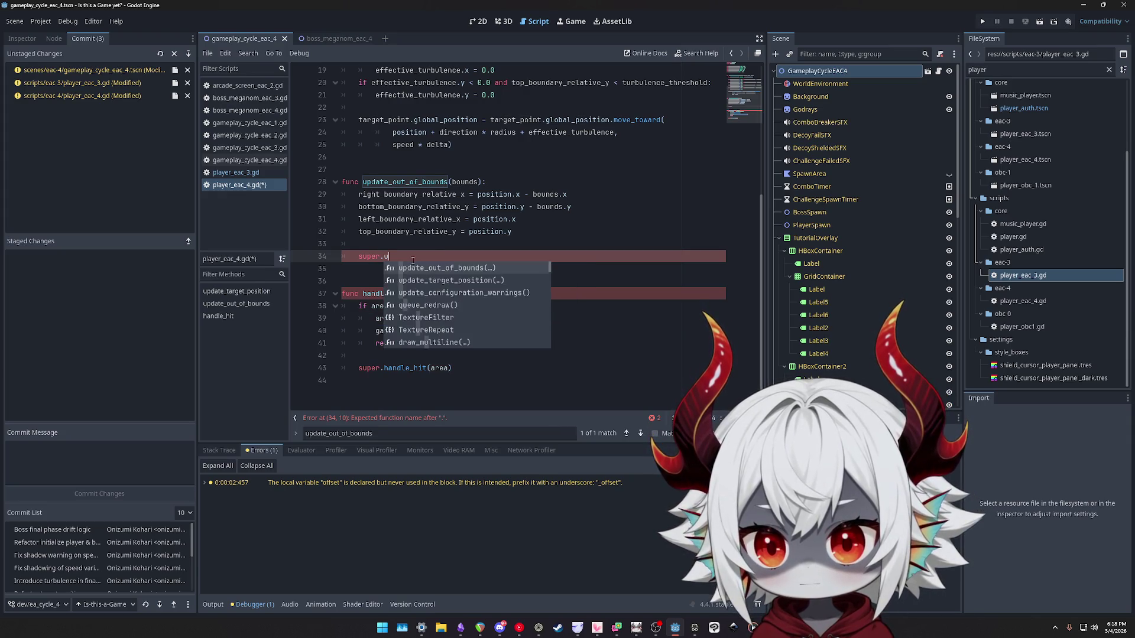
key(Escape)
key(BackSpace)
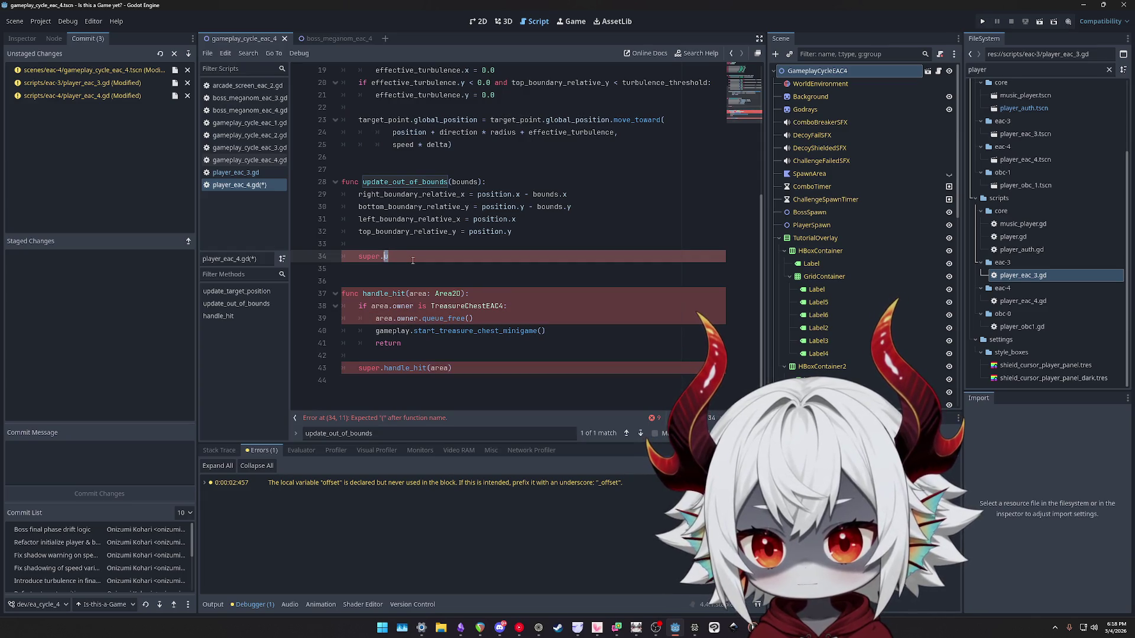
text(p)
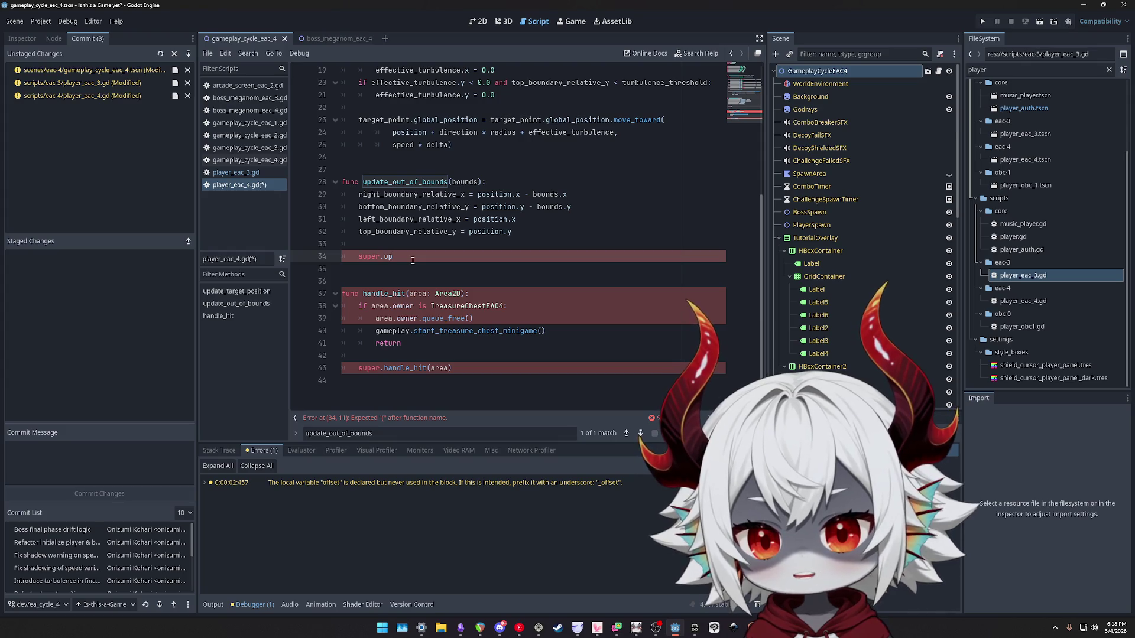
key(BackSpace)
key(BackSpace)
text(U)
key(BackSpace)
text(update_out_of_bounds(bo)
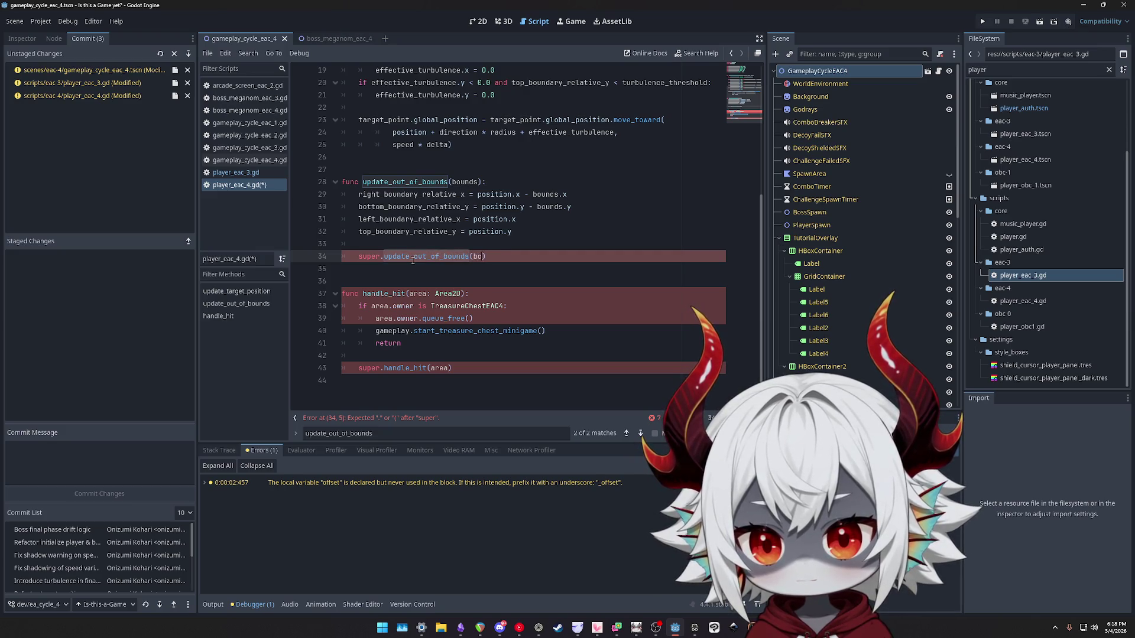
text(unds))
Save player_eac_4.gd and review the script.
key(ctrl+s)
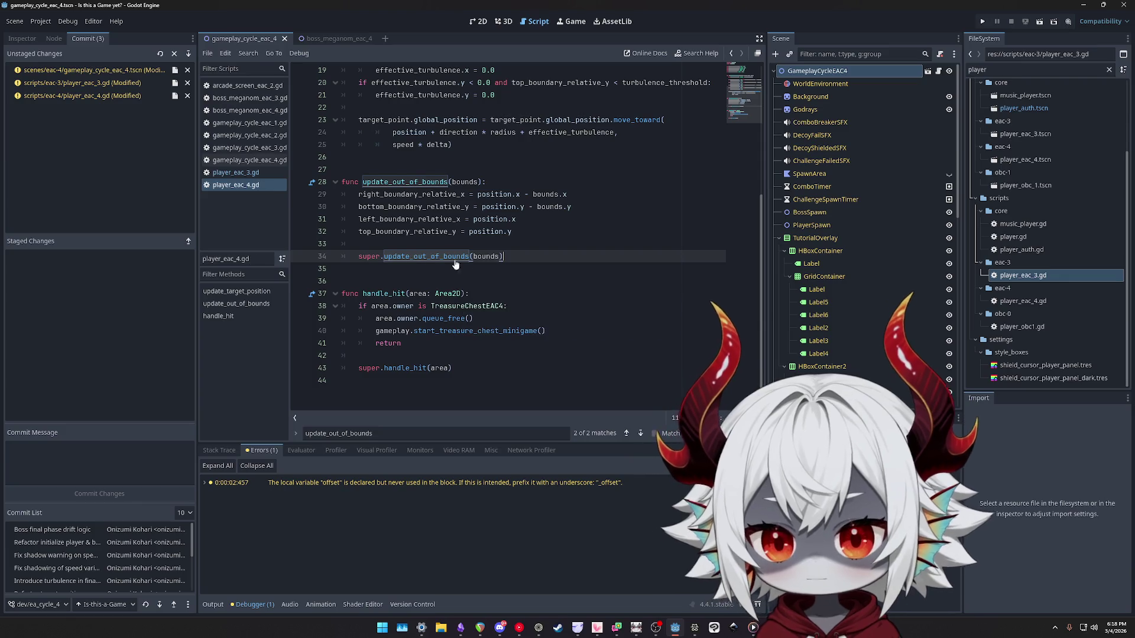
scroll(589, 299, up, 2)
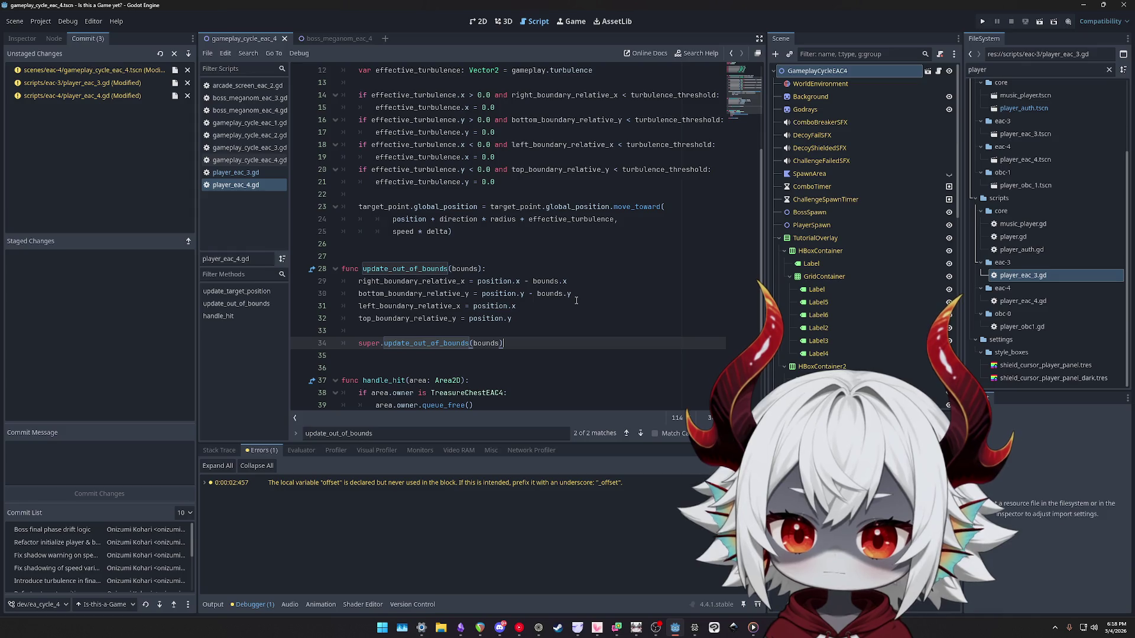
scroll(576, 300, up, 2)
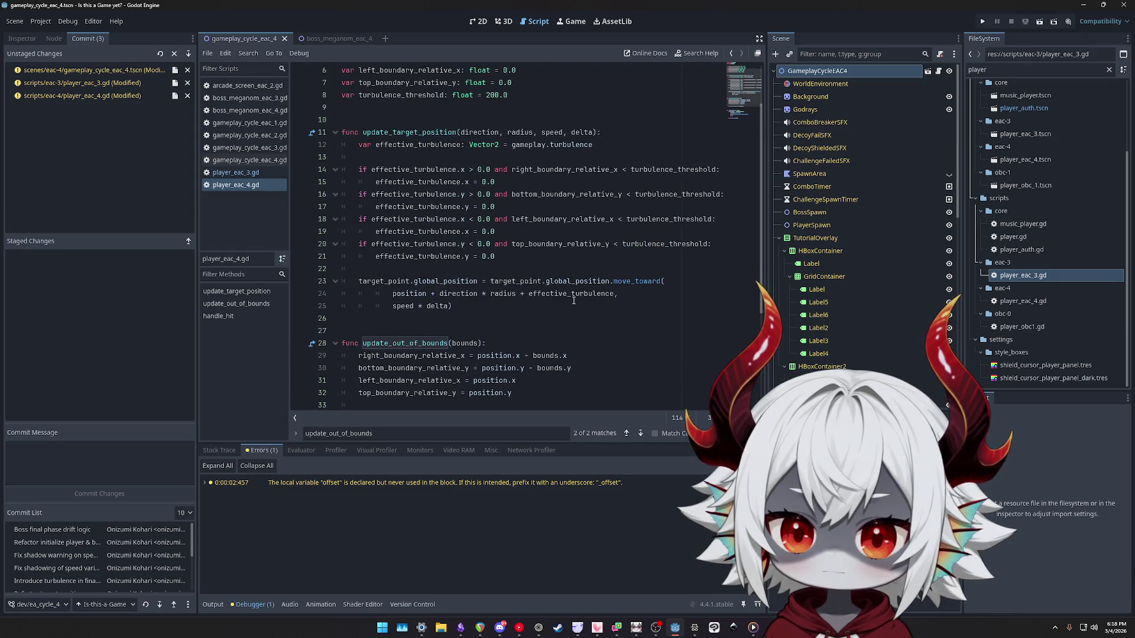
scroll(573, 300, down, 2)
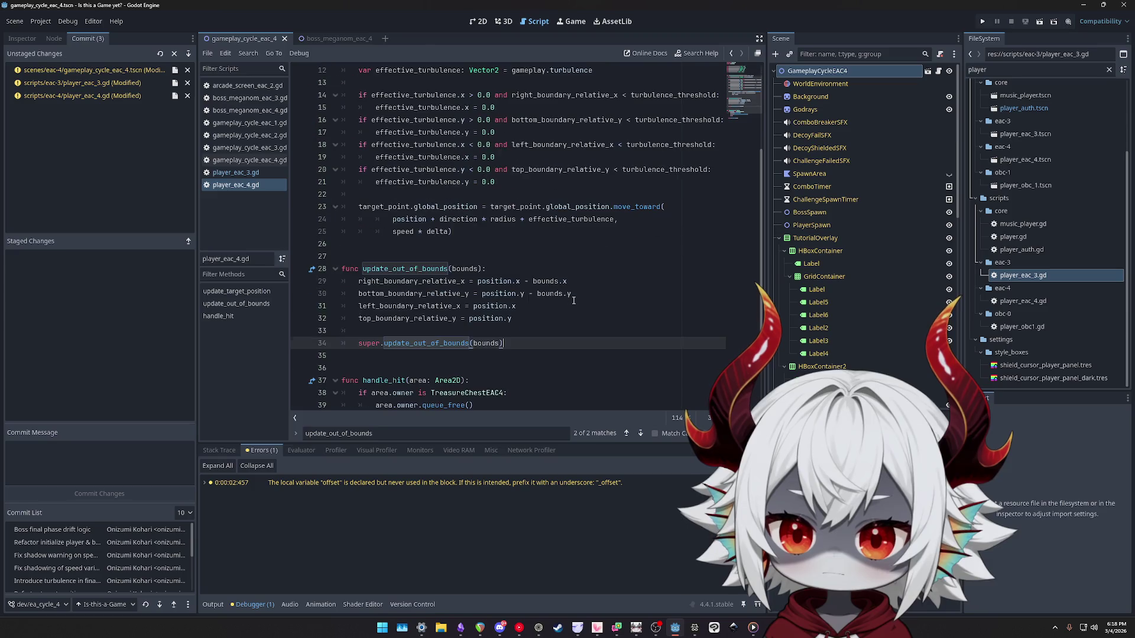
scroll(573, 301, up, 2)
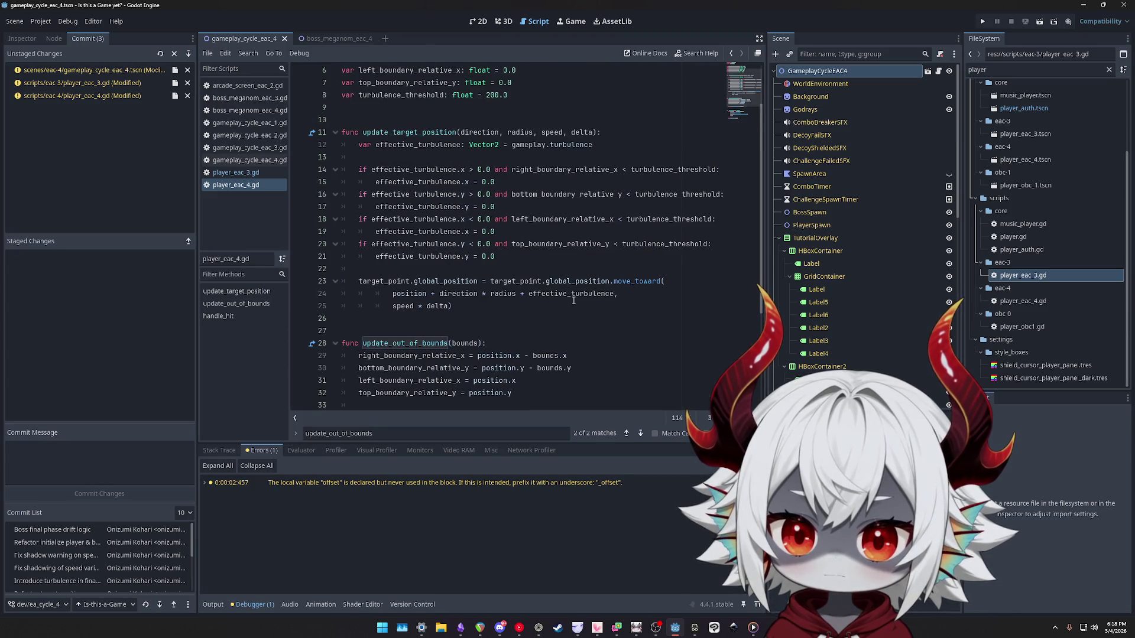
scroll(573, 300, down, 1)
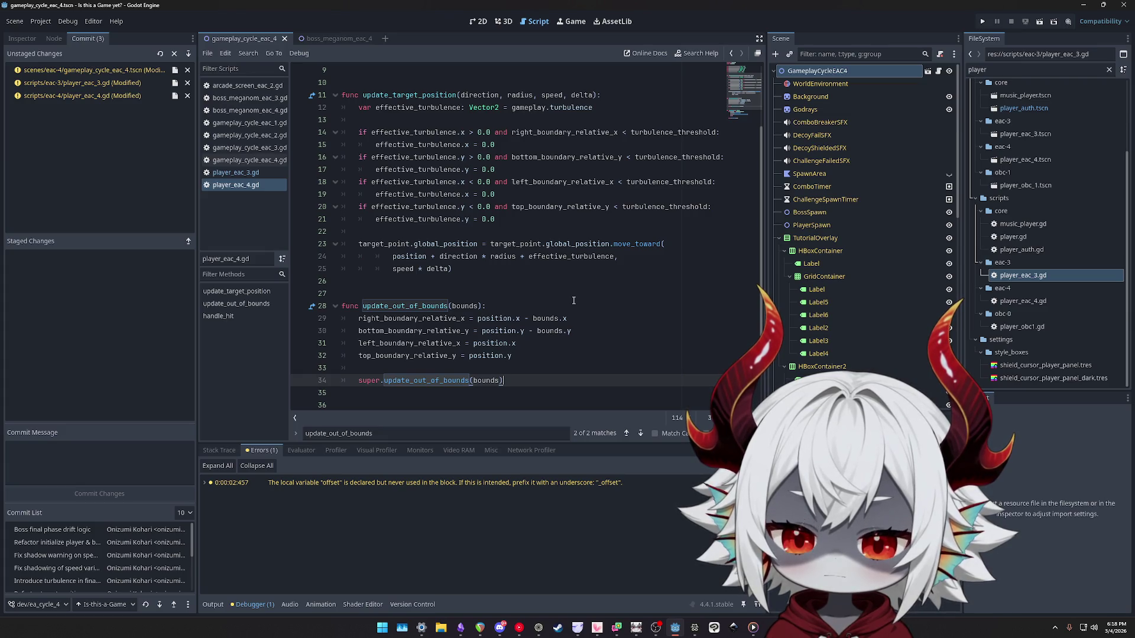
In player_eac_3.gd, inspect the boundary_size declaration on line 58.
click(235, 172)
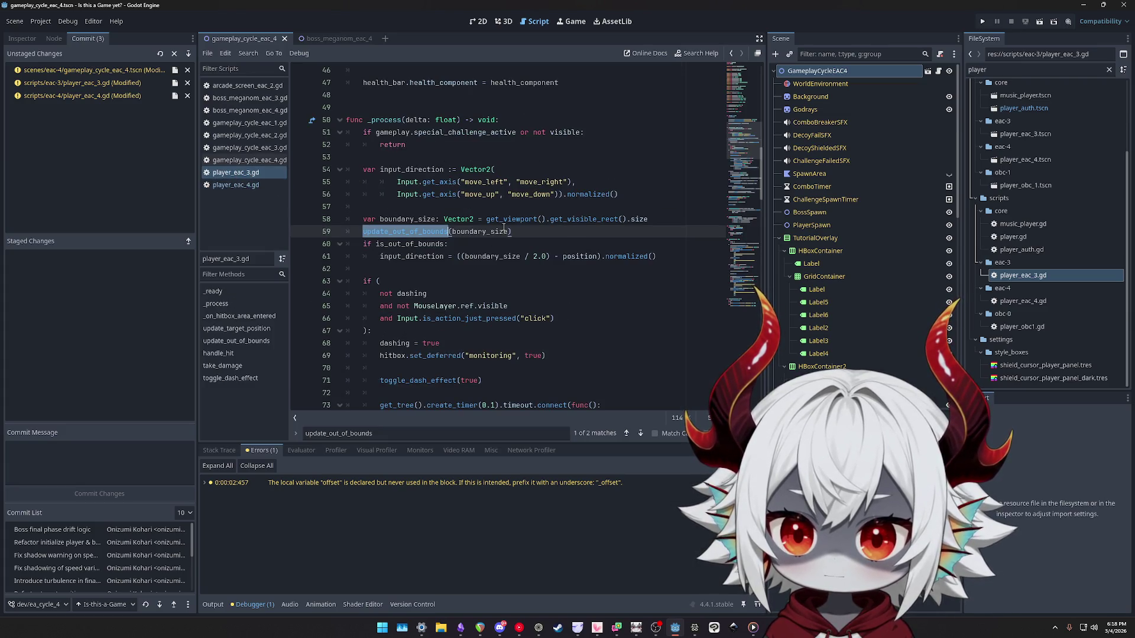
mouse_move(662, 219)
mouse_down()
mouse_move(350, 220)
mouse_move(373, 224)
mouse_up()
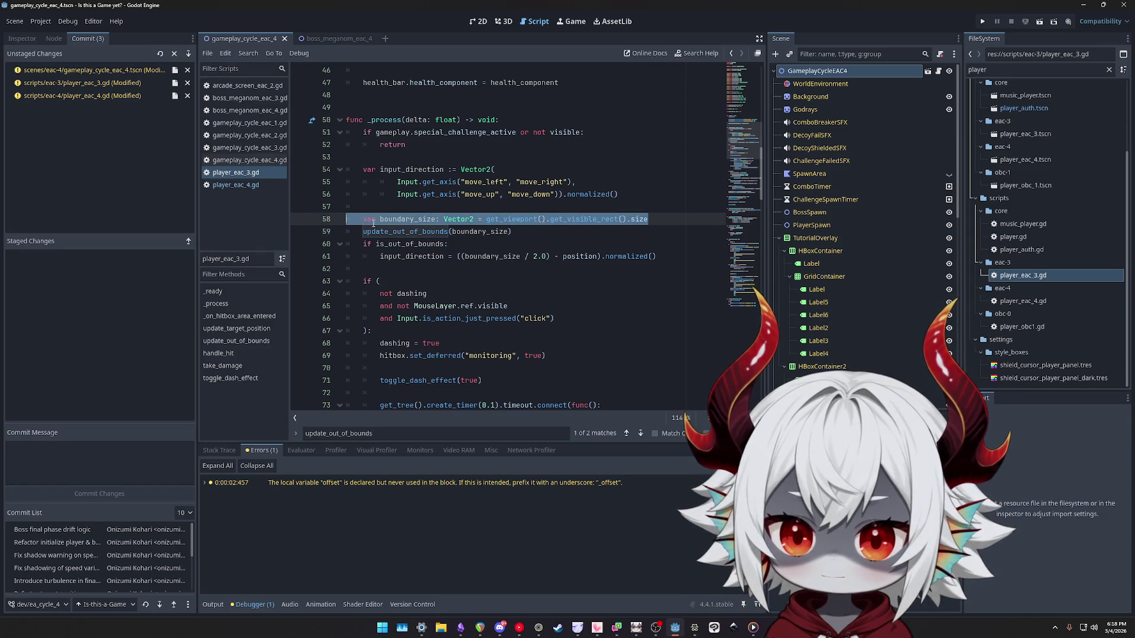
scroll(540, 244, down, 2)
scroll(532, 244, up, 3)
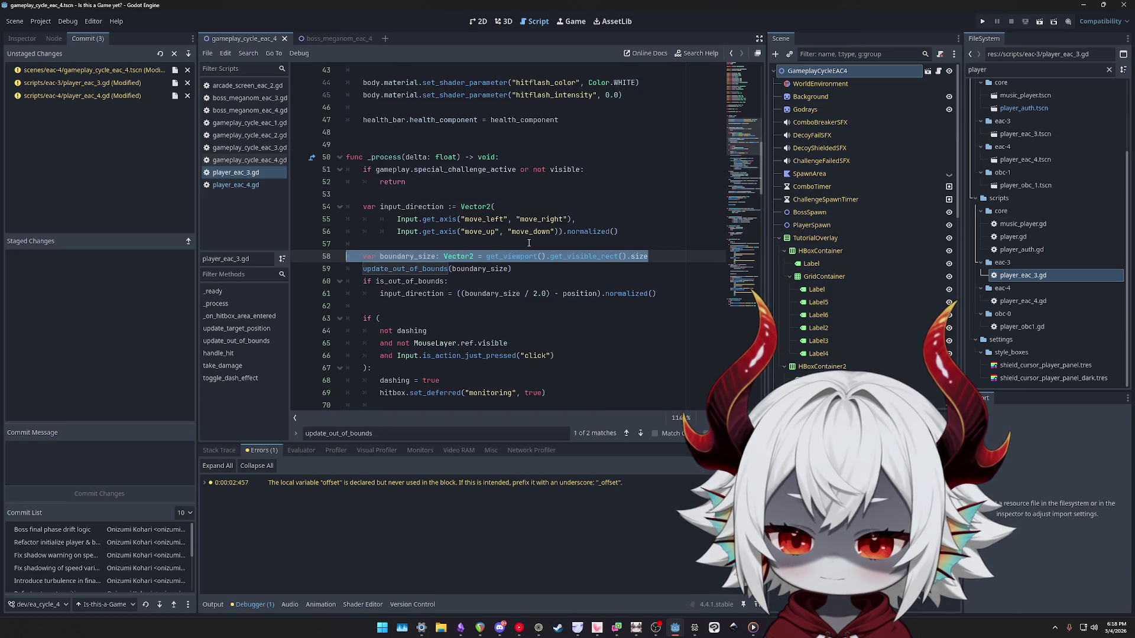
scroll(522, 241, down, 3)
scroll(522, 242, up, 1)
scroll(520, 242, down, 7)
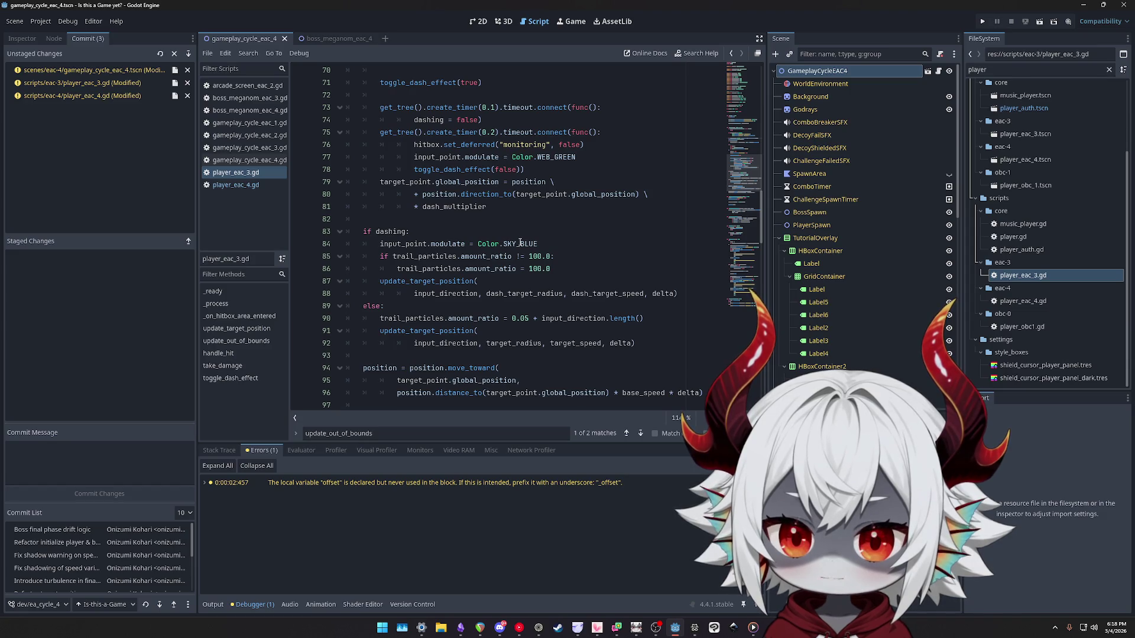
scroll(520, 242, up, 8)
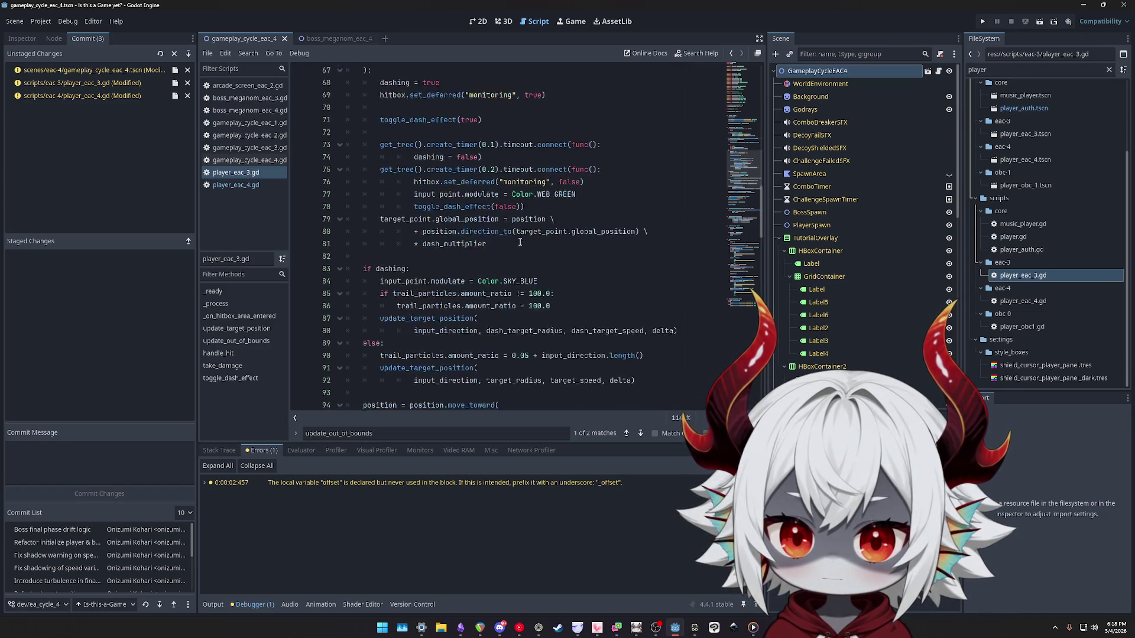
scroll(520, 243, down, 8)
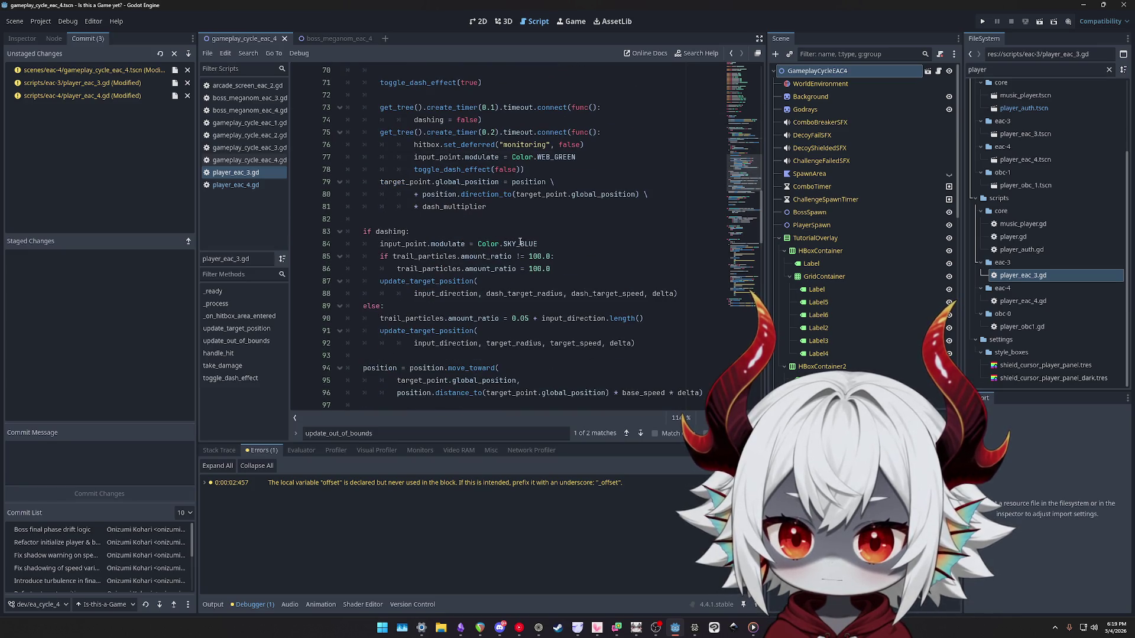
scroll(520, 243, up, 8)
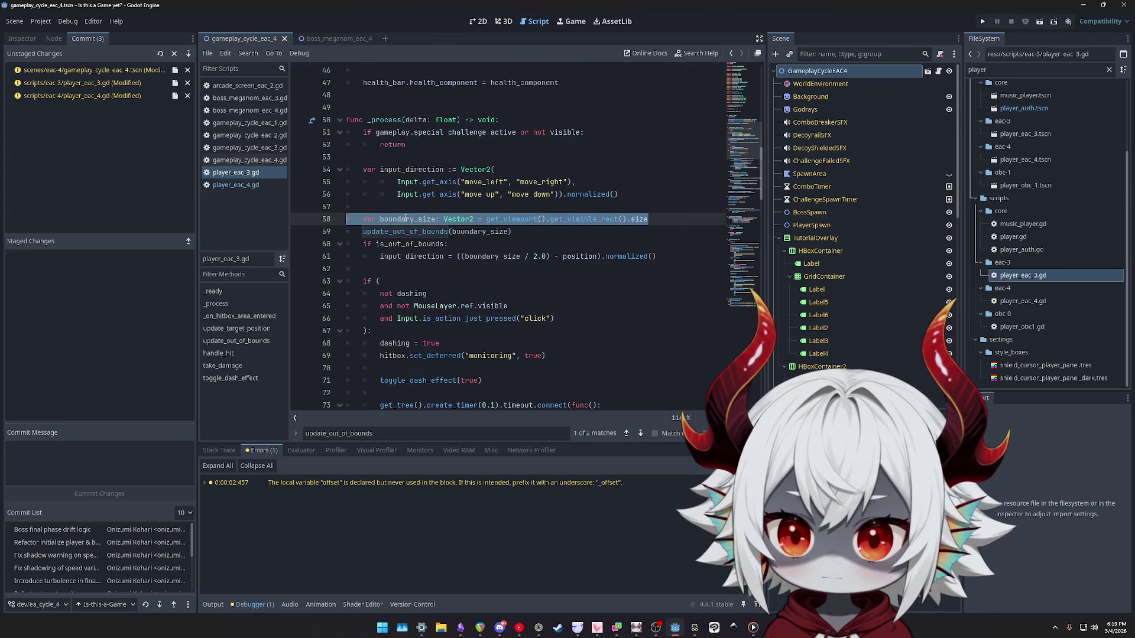
Highlight boundary_size's uses and select the body of update_out_of_bounds.
double_click(406, 219)
click(525, 231)
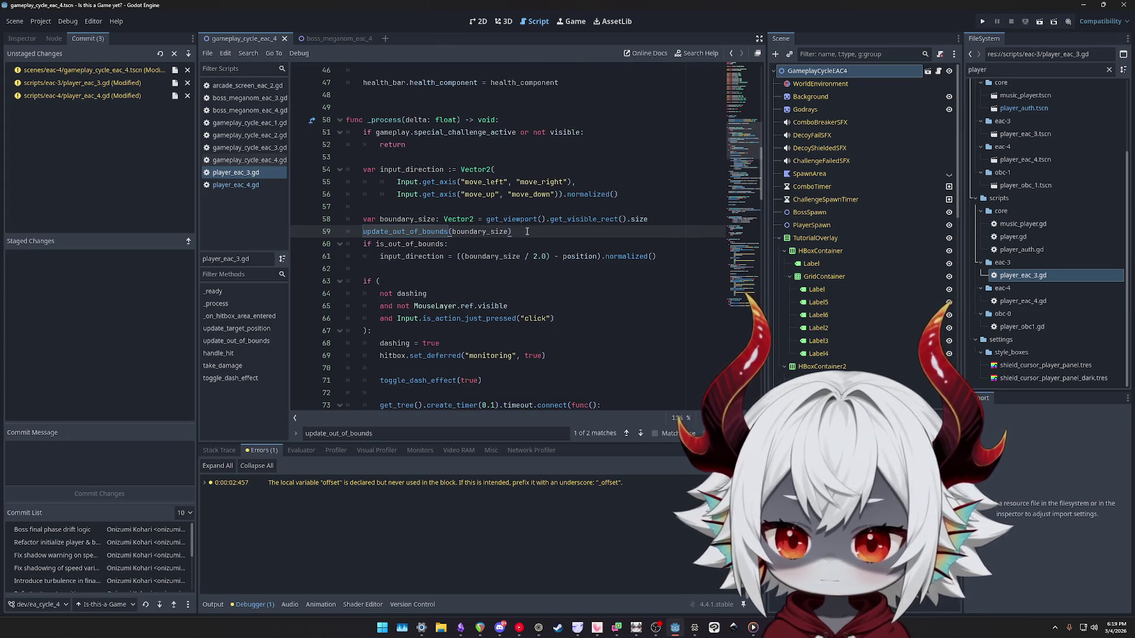
scroll(503, 242, down, 18)
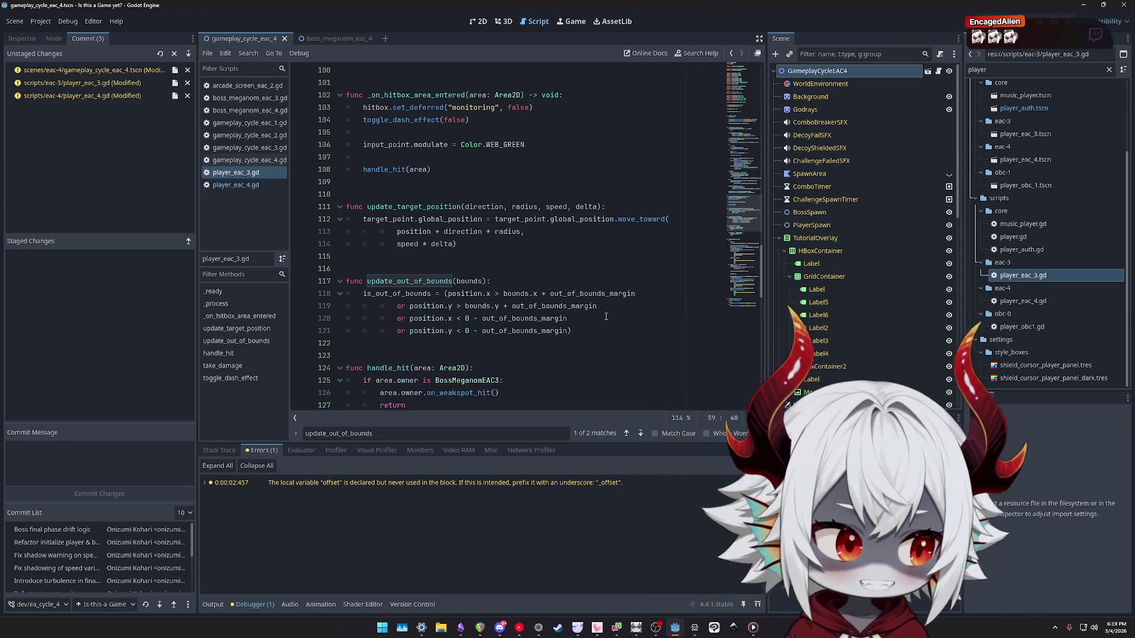
mouse_move(598, 324)
mouse_down()
mouse_move(295, 331)
mouse_move(295, 294)
mouse_up()
key(ctrl+c)
Paste the is_out_of_bounds check over the line-59 update_out_of_bounds call in _process, outdenting it.
key(BackSpace)
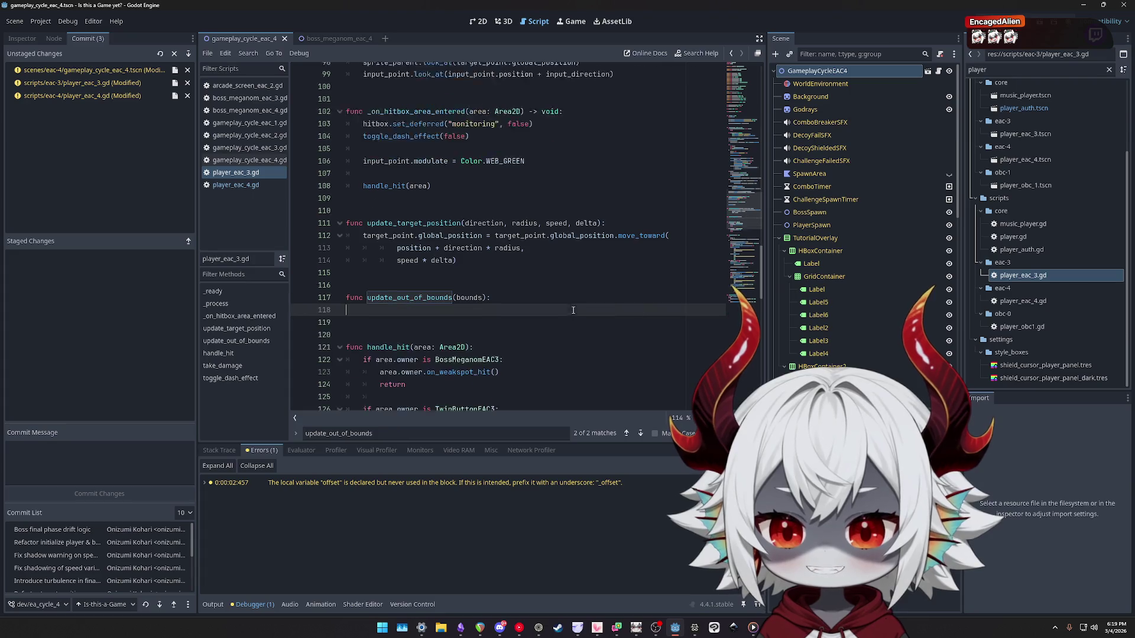
scroll(529, 315, up, 15)
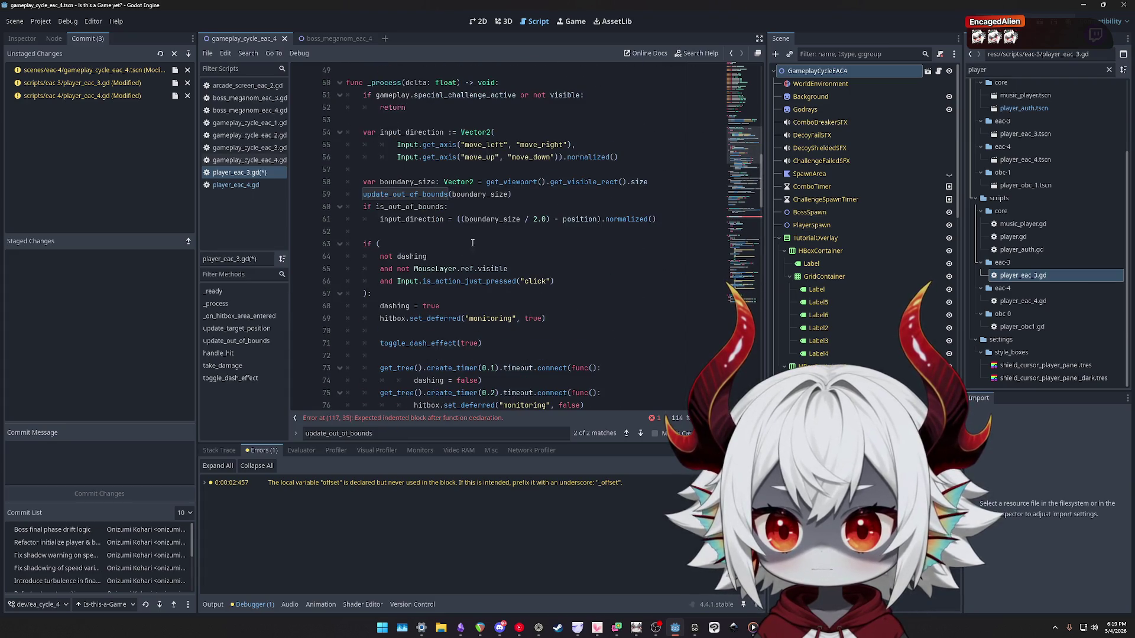
click(524, 196)
key(Home)
key(shift+End)
key(ctrl+v)
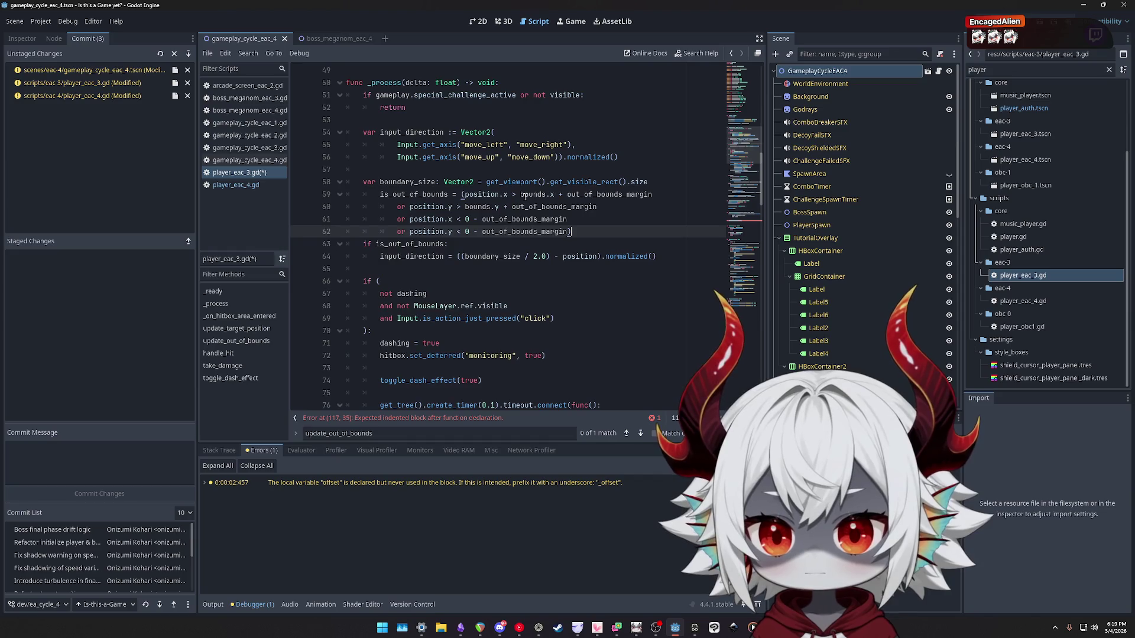
key(shift+Up)
key(shift+Up)
key(shift+Up)
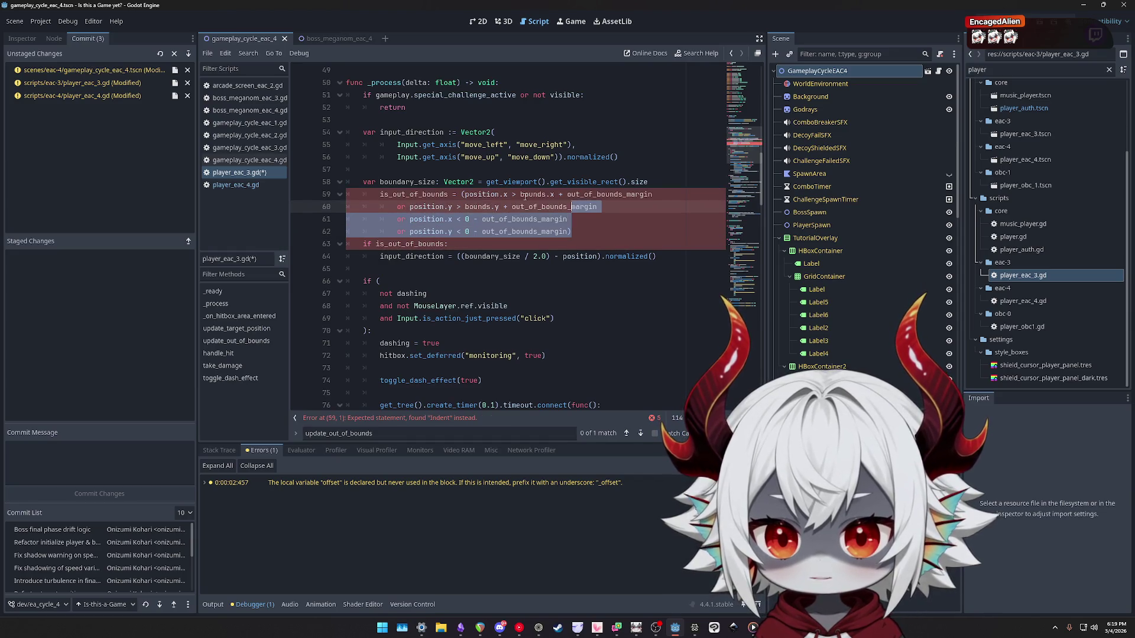
key(Left)
key(shift+Tab)
key(Up)
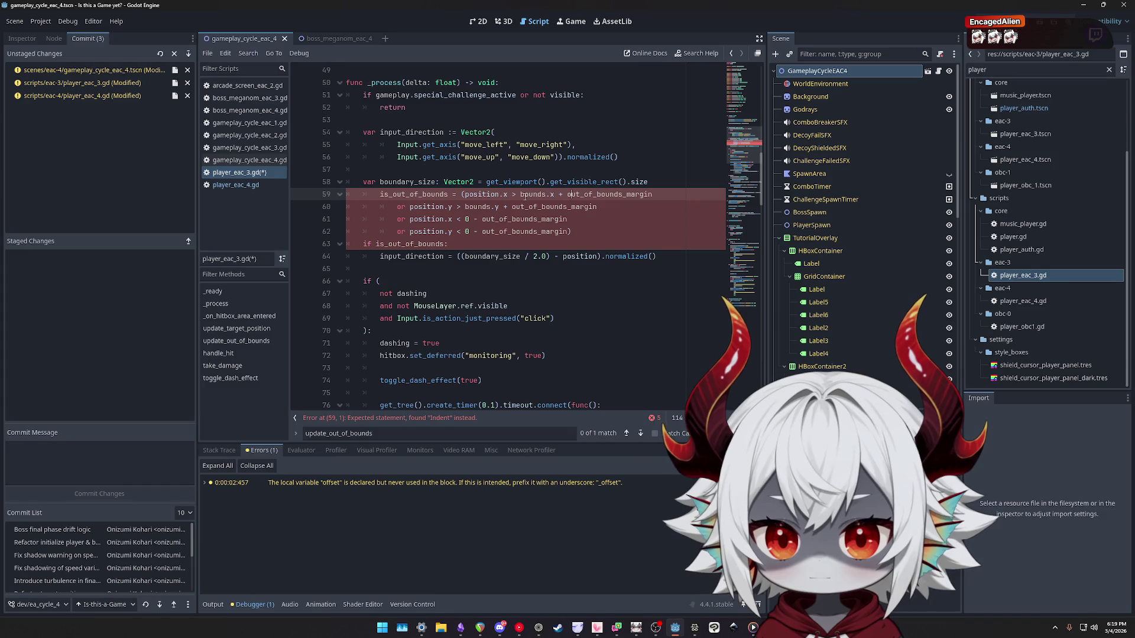
Replace both bounds references on lines 59–60 with boundary_size.
click(503, 182)
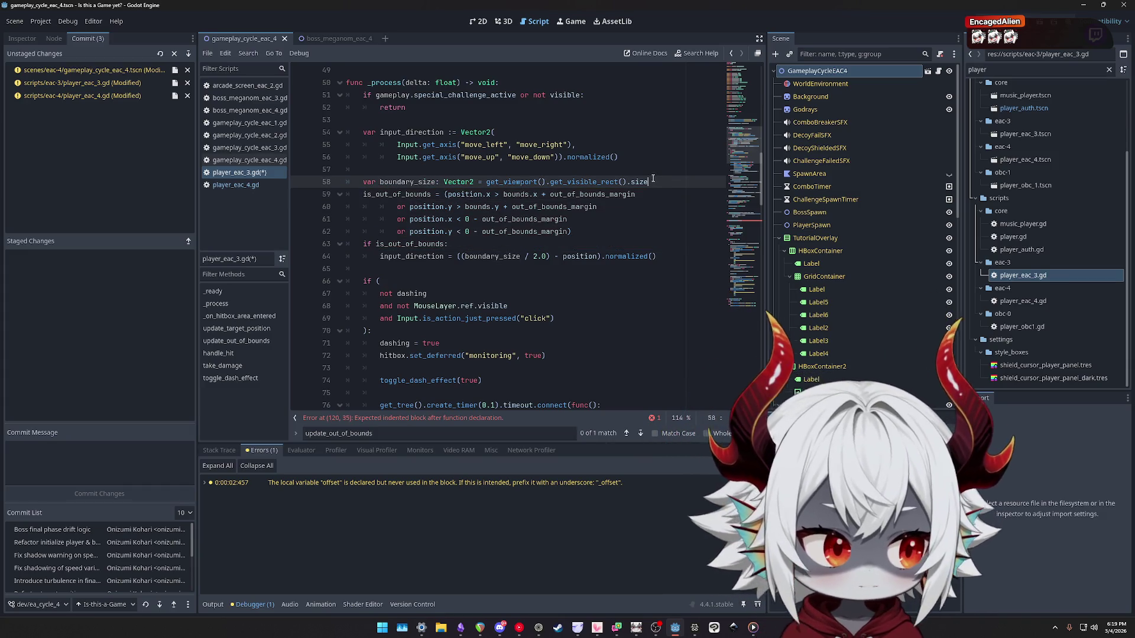
drag(653, 178, 422, 188)
click(422, 188)
double_click(395, 183)
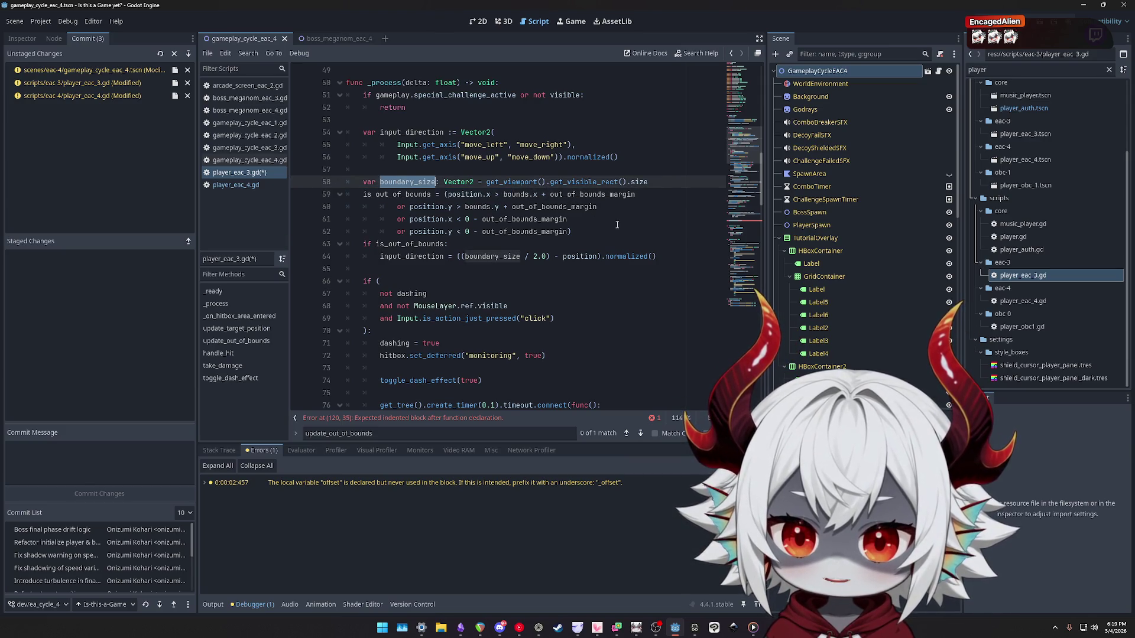
key(ctrl+c)
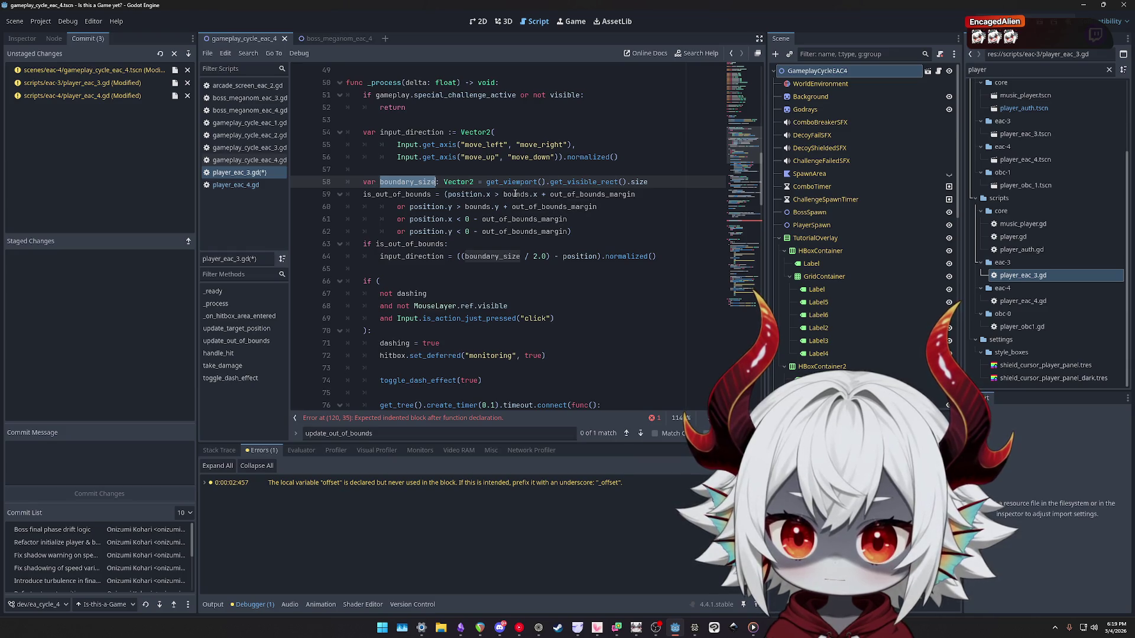
double_click(516, 194)
key(ctrl+d)
key(ctrl+v)
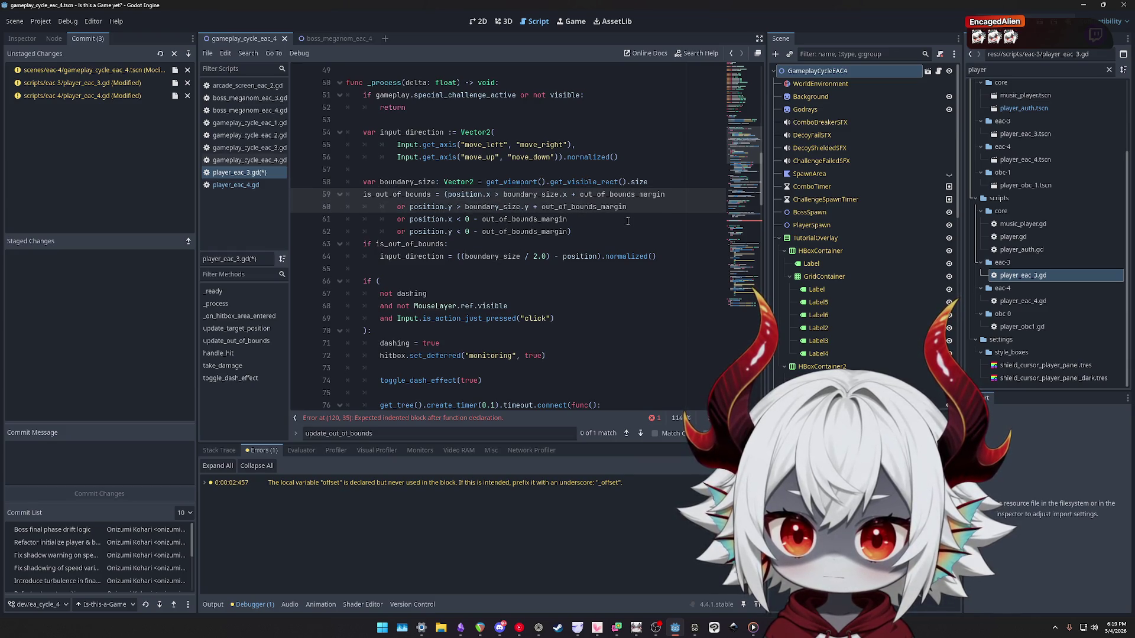
Copy the four-edge out-of-bounds condition and paste it over is_out_of_bounds in the if statement.
double_click(525, 218)
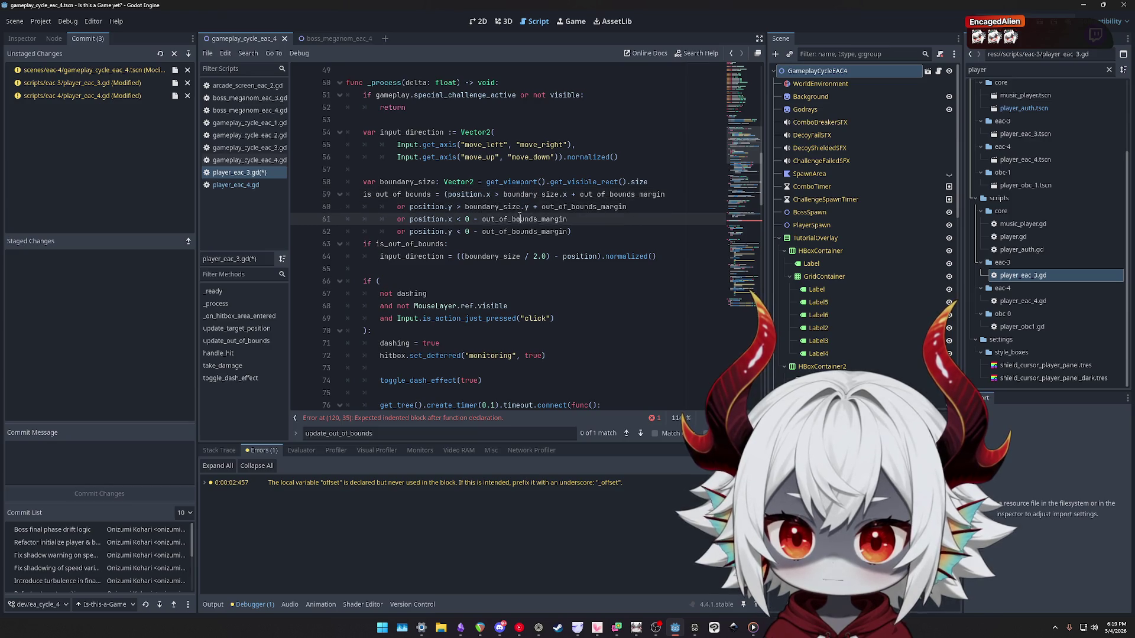
double_click(405, 182)
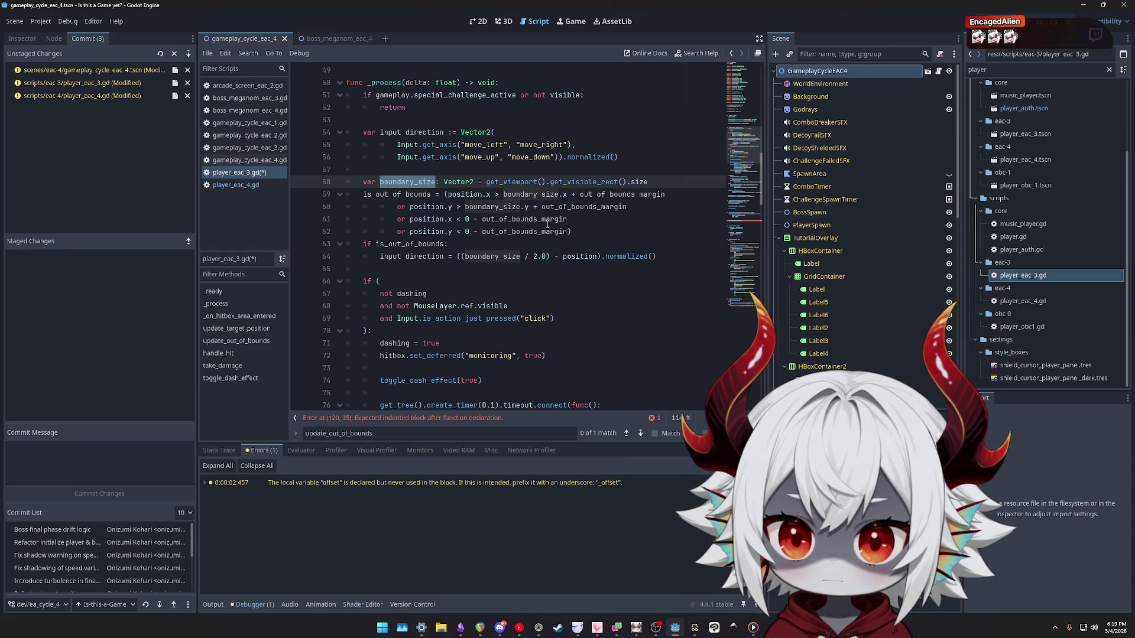
click(234, 185)
click(236, 172)
drag(571, 231, 444, 195)
key(ctrl+c)
double_click(423, 244)
key(ctrl+v)
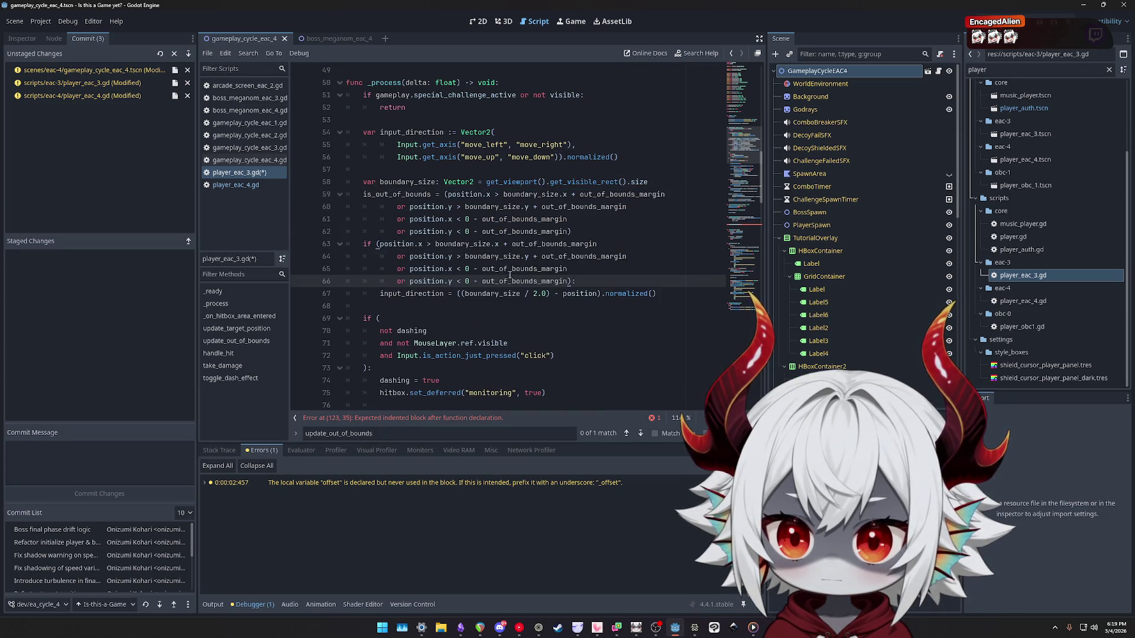
Split the if into a parenthesised multi-line condition in player_eac_3.gd and save.
click(378, 244)
text(()
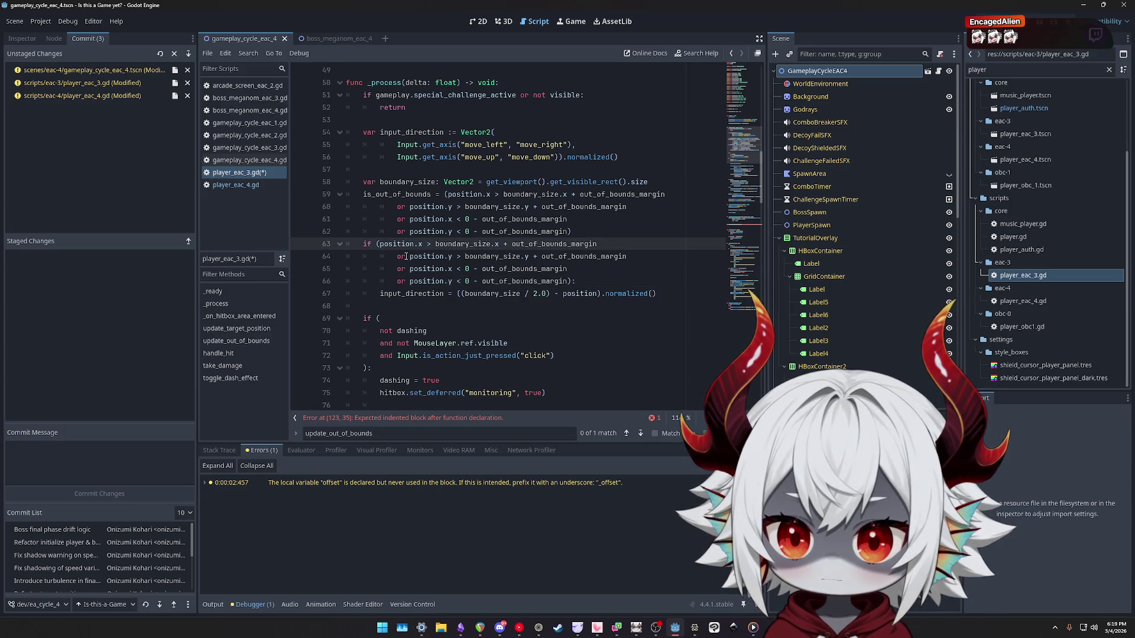
key(Return)
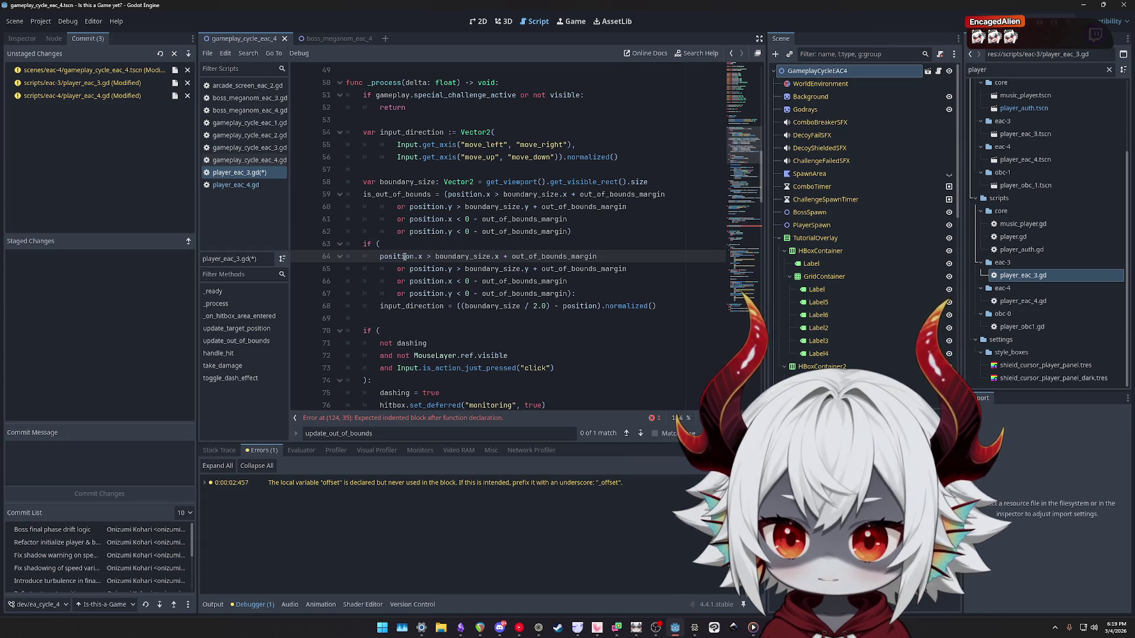
key(Tab)
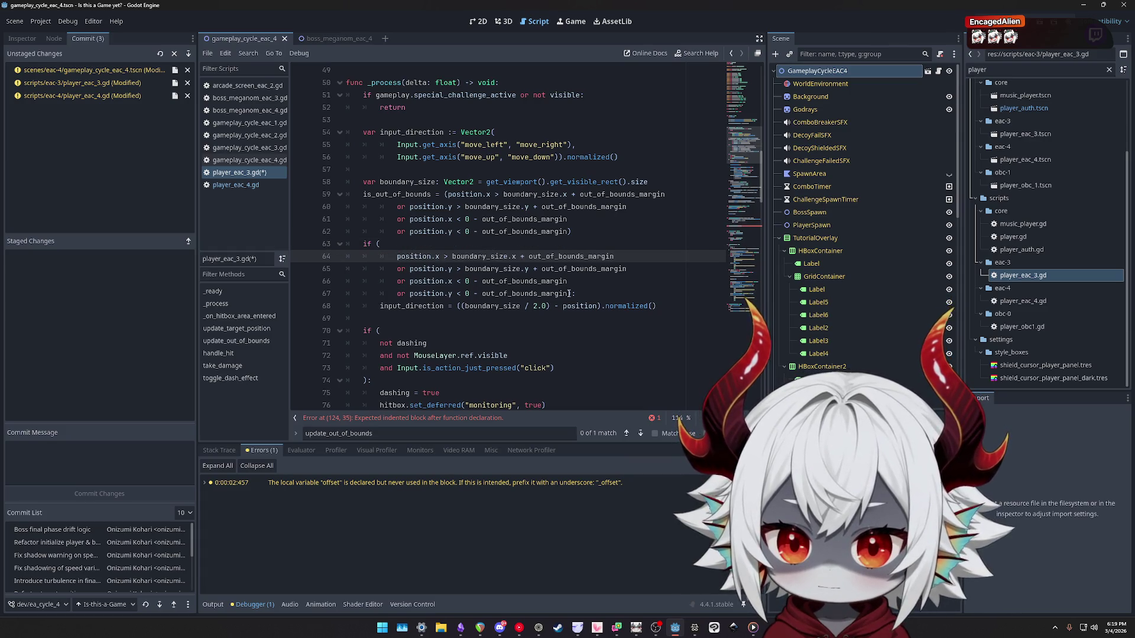
click(564, 294)
key(Return)
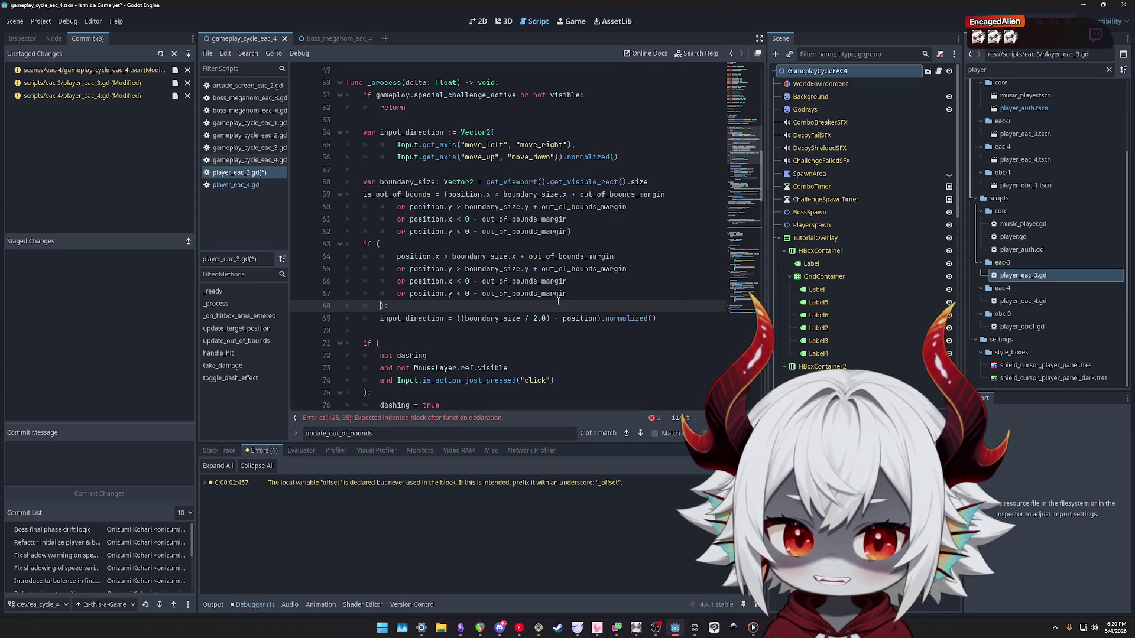
key(ctrl+s)
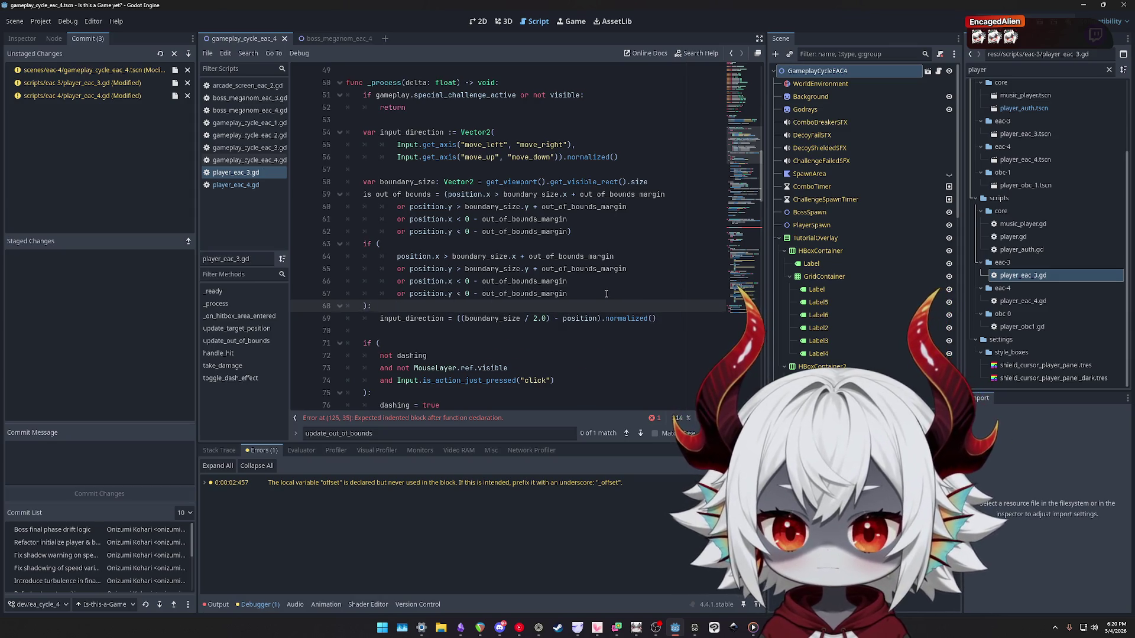
Dedent the four edge-check lines and delete the separate is_out_of_bounds assignment.
drag(599, 291, 320, 258)
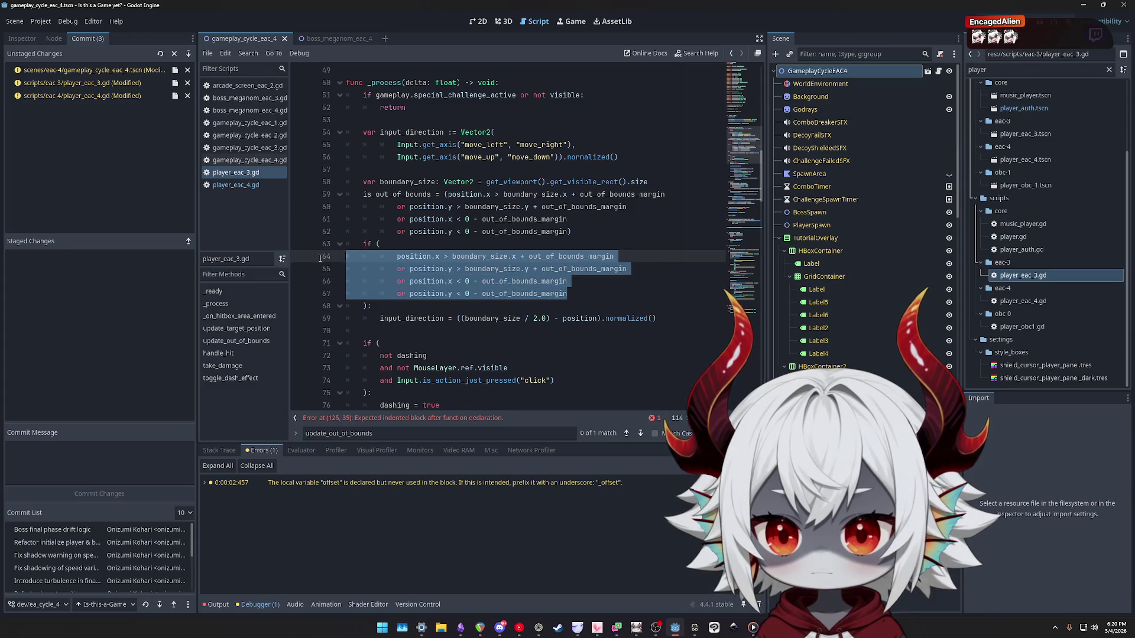
key(shift+Tab)
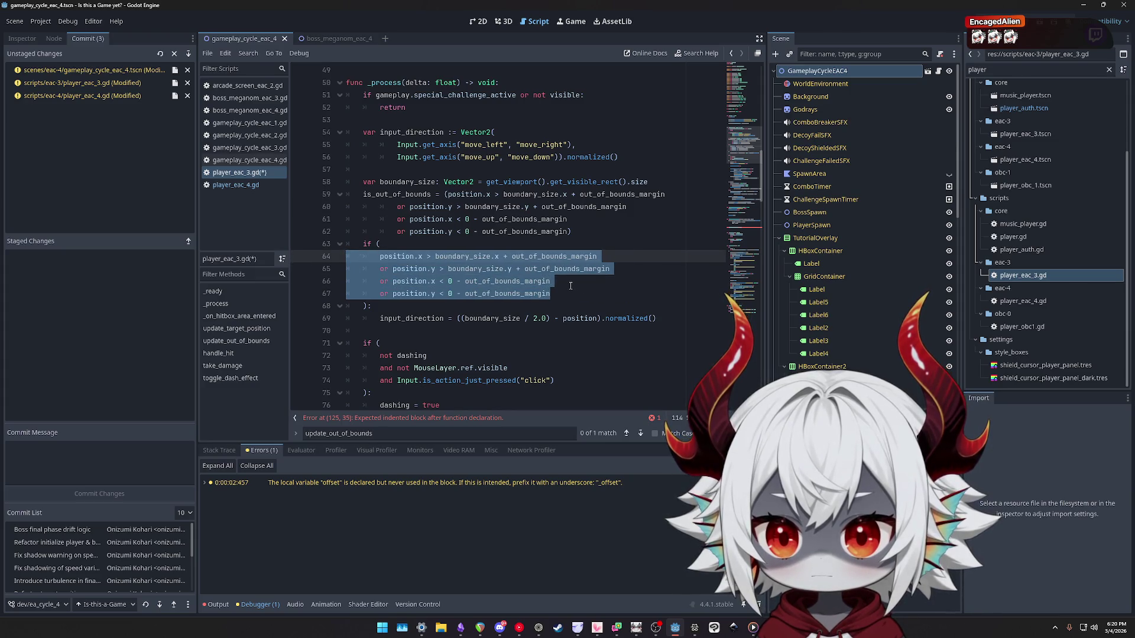
mouse_move(582, 236)
mouse_down()
mouse_move(591, 213)
mouse_move(650, 181)
mouse_up()
key(BackSpace)
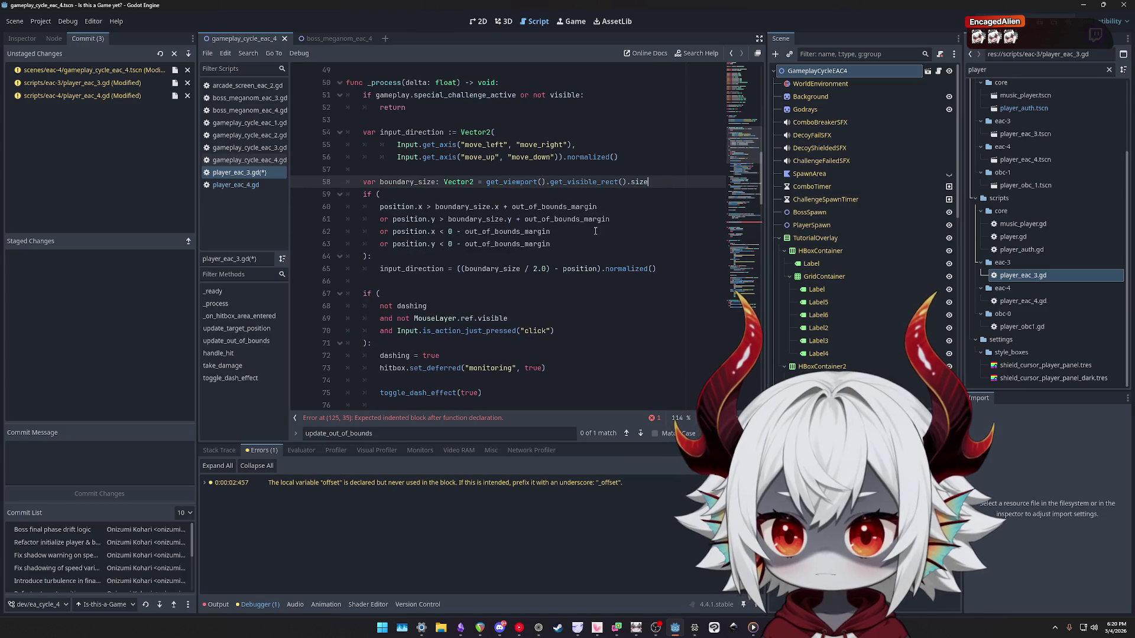
Open player_eac_4.gd and inspect its update_target_position signature at the top of the file.
scroll(450, 237, down, 12)
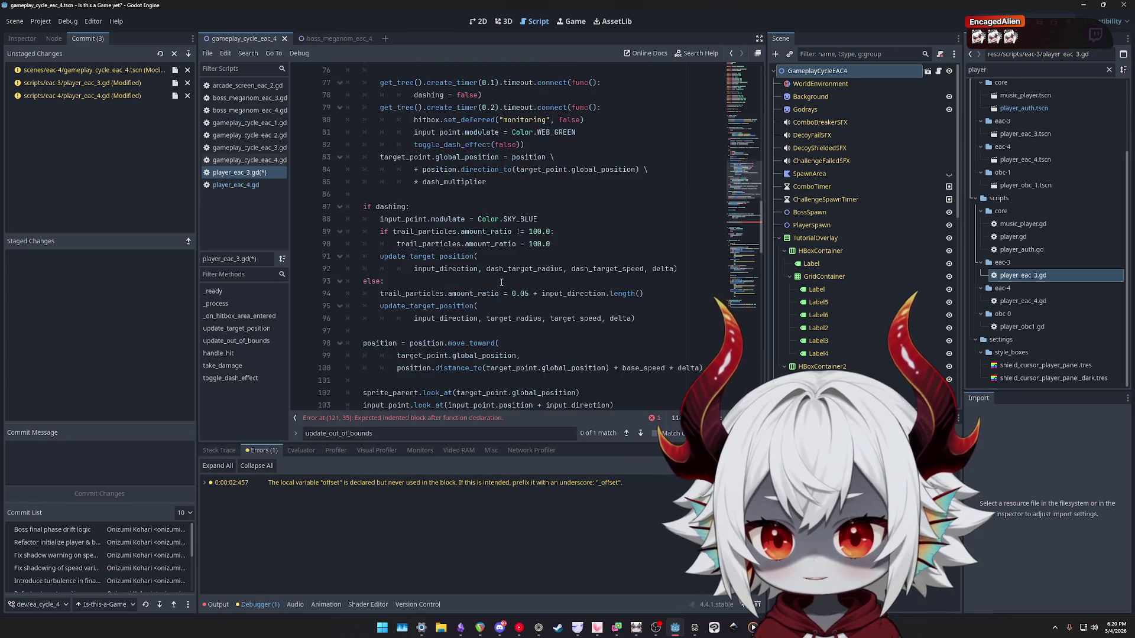
scroll(490, 282, up, 3)
scroll(484, 278, down, 5)
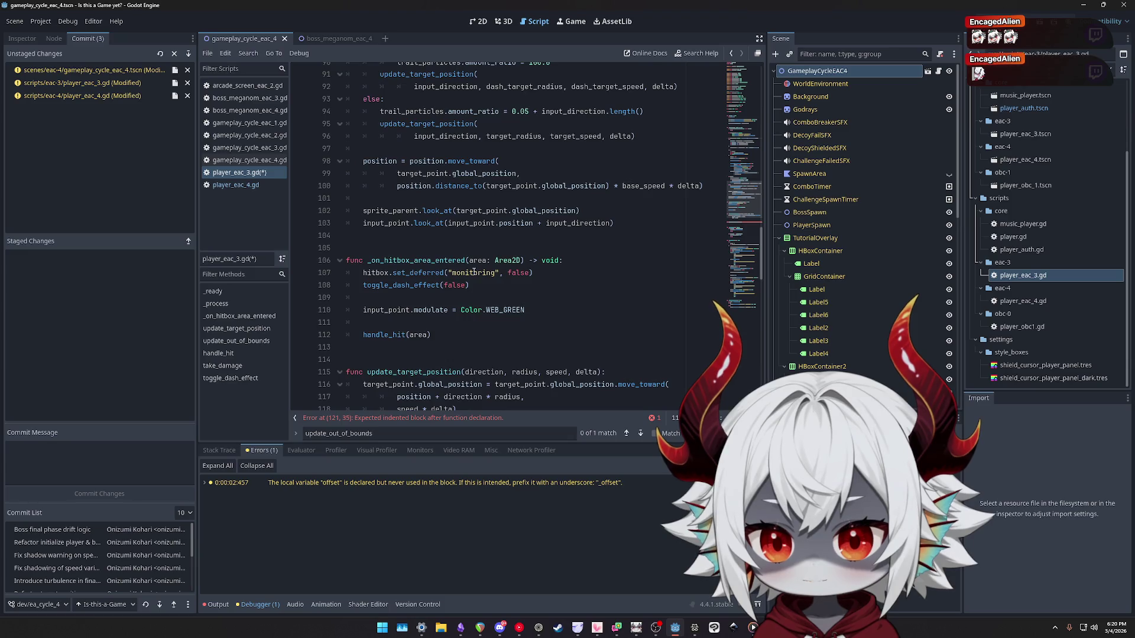
scroll(476, 273, up, 4)
click(235, 186)
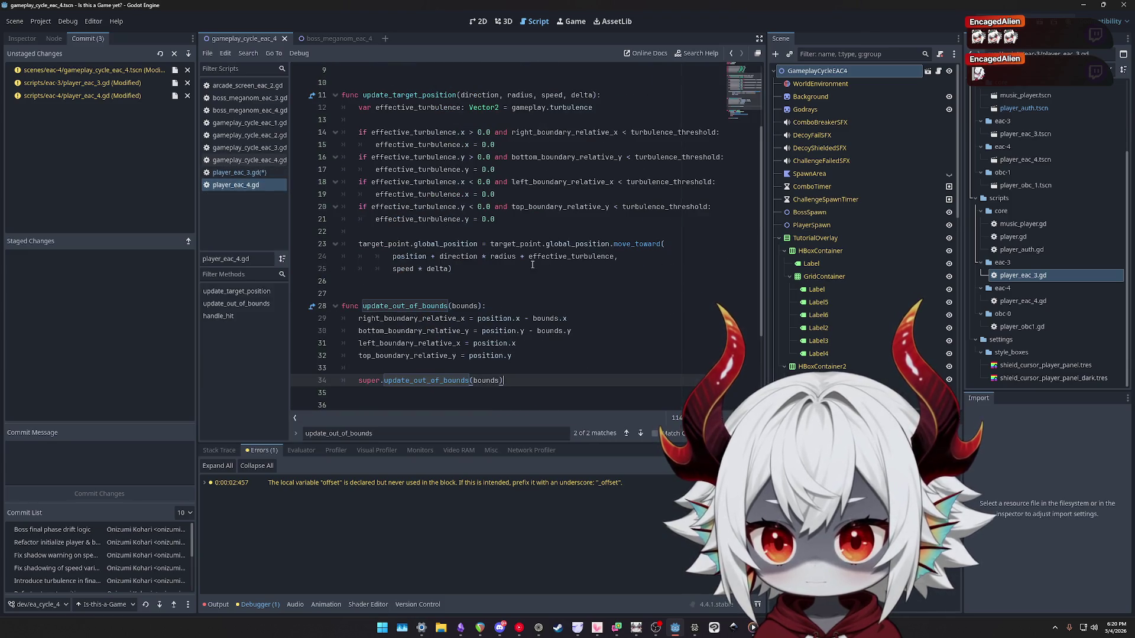
scroll(509, 225, up, 2)
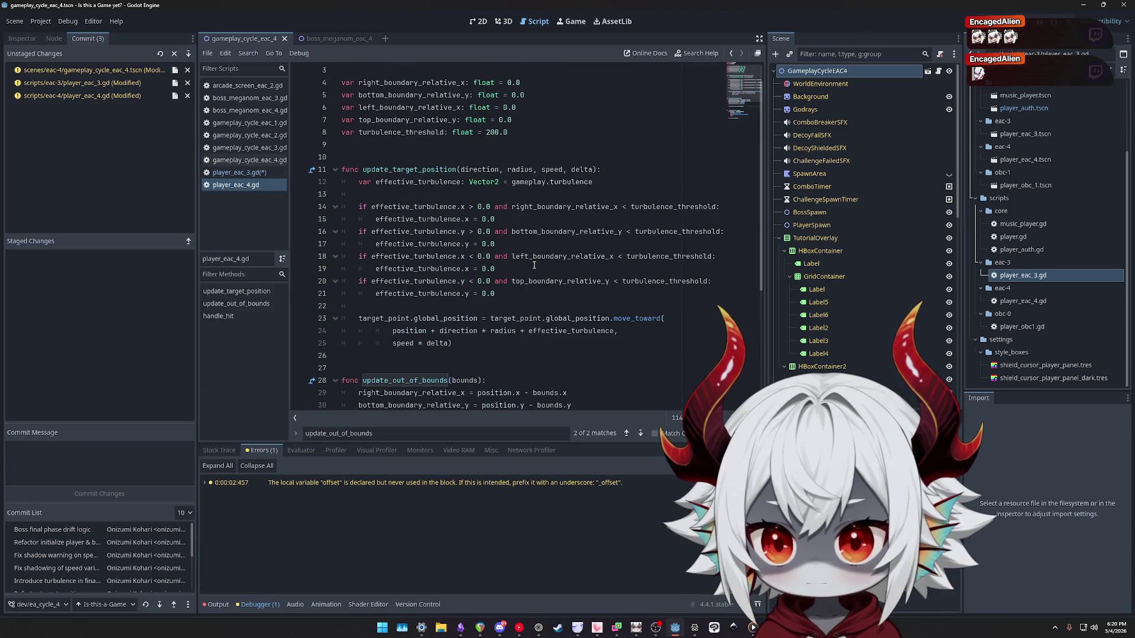
click(593, 169)
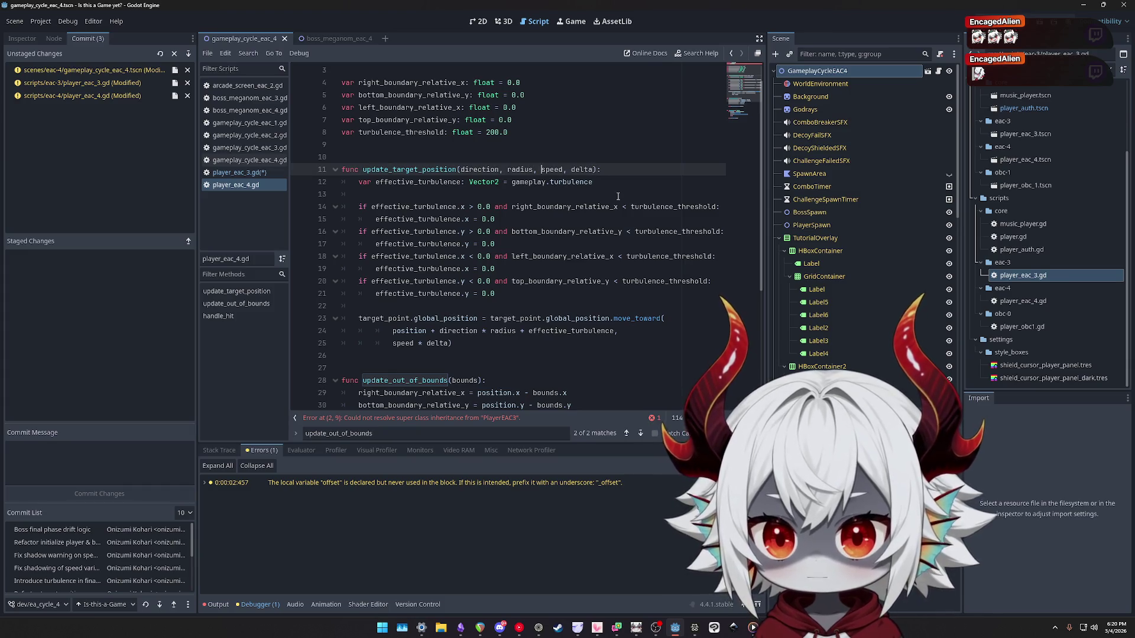
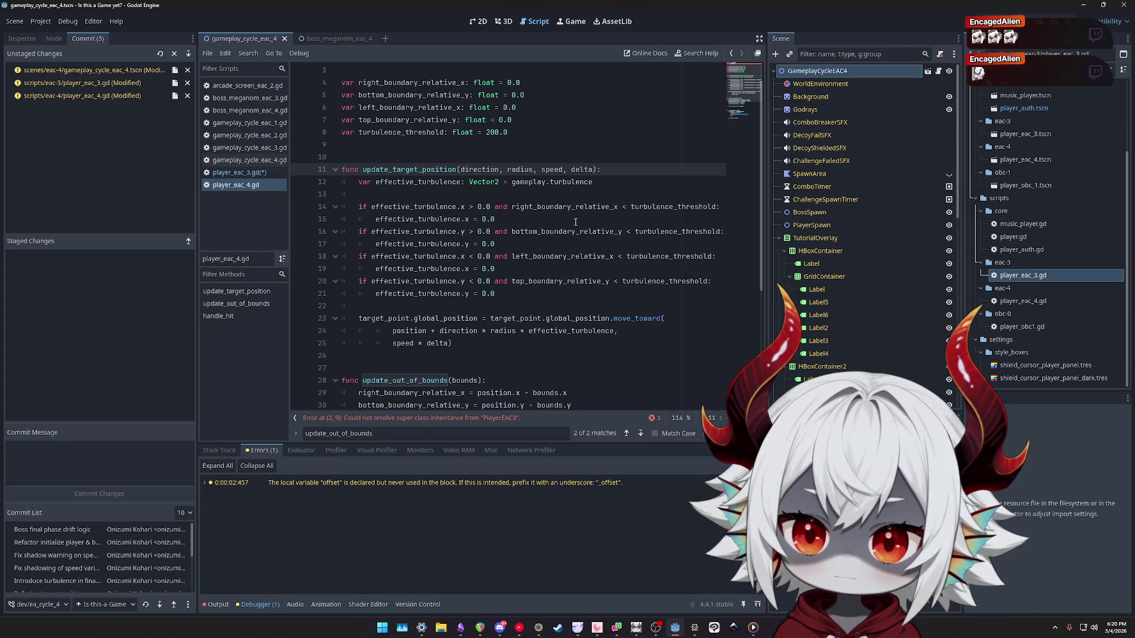
Type var effective_turbulence on line 9 and paste line 12's ': Vector2 = gameplay.turbulence' after it.
drag(497, 294, 357, 208)
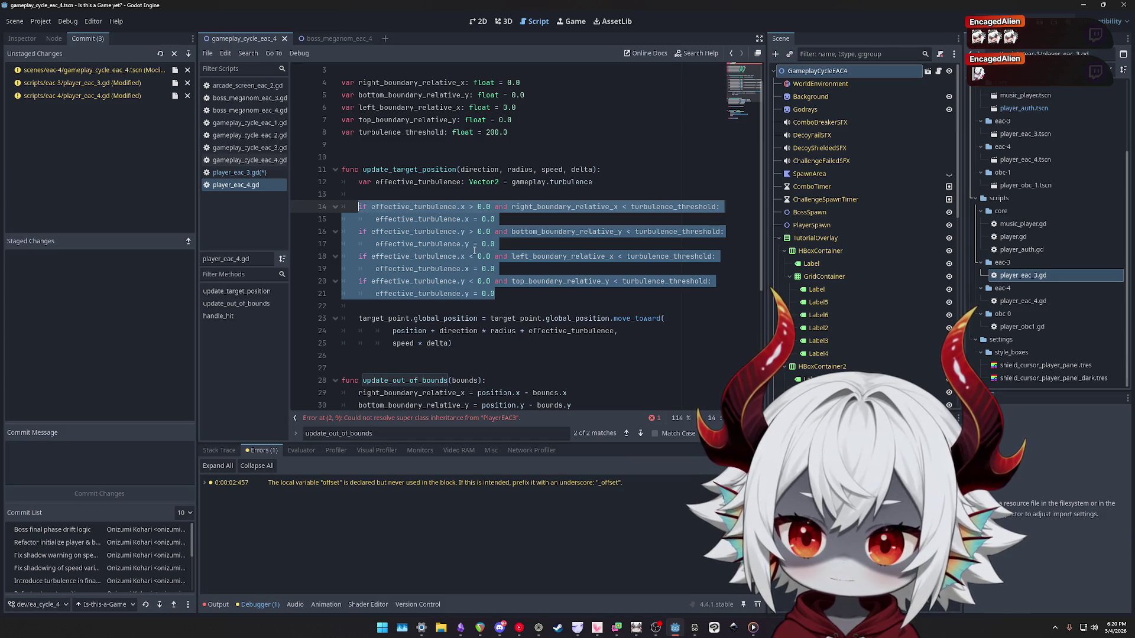
click(511, 295)
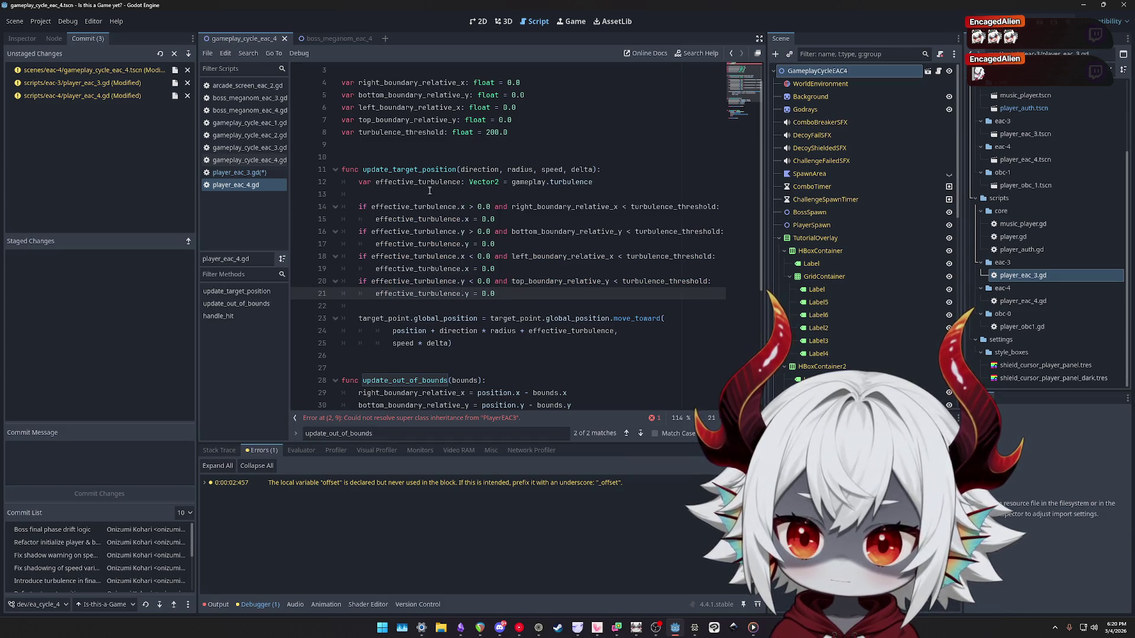
click(460, 148)
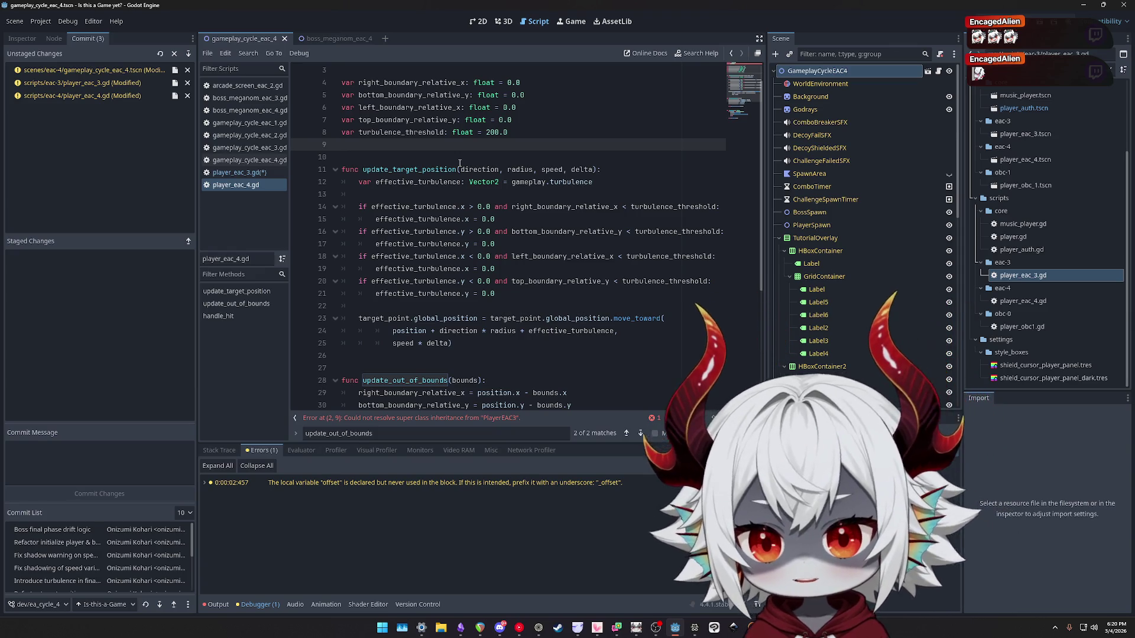
text(var effective_turbule)
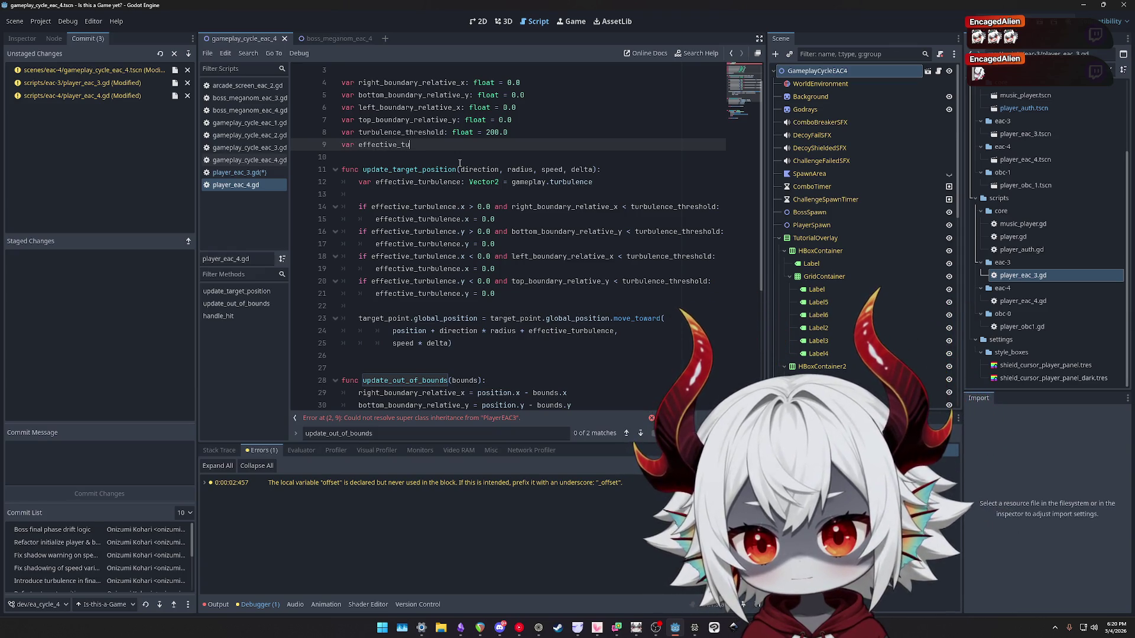
text(nce)
key(Down)
key(Down)
key(Down)
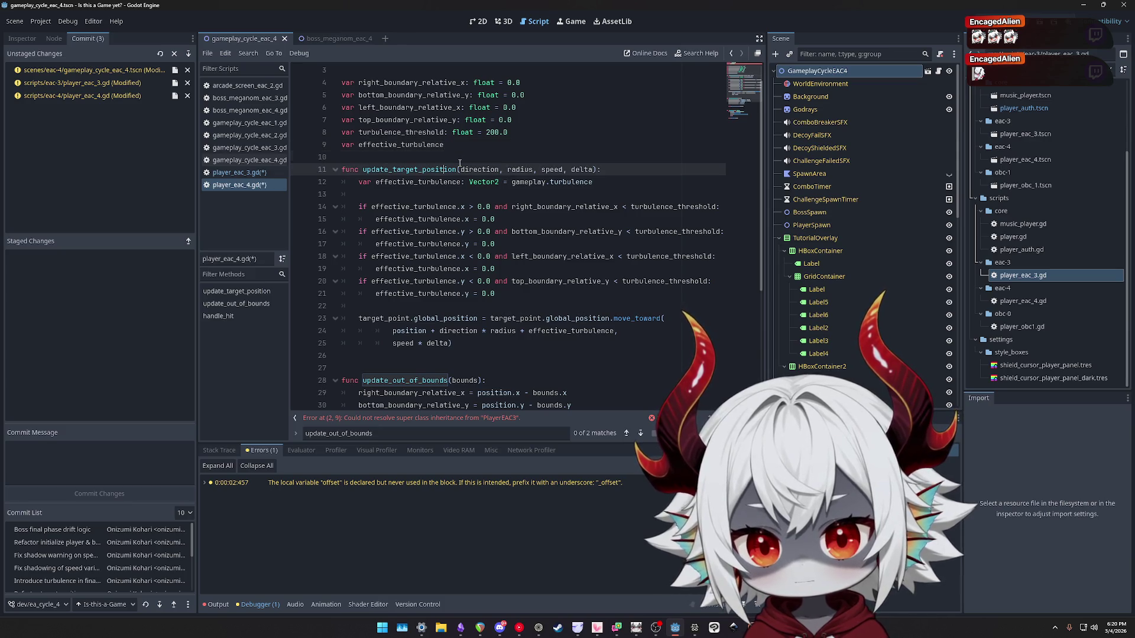
key(End)
key(shift+Home)
key(ctrl+c)
key(Up)
key(Up)
key(Up)
key(End)
key(shift+Home)
key(ctrl+v)
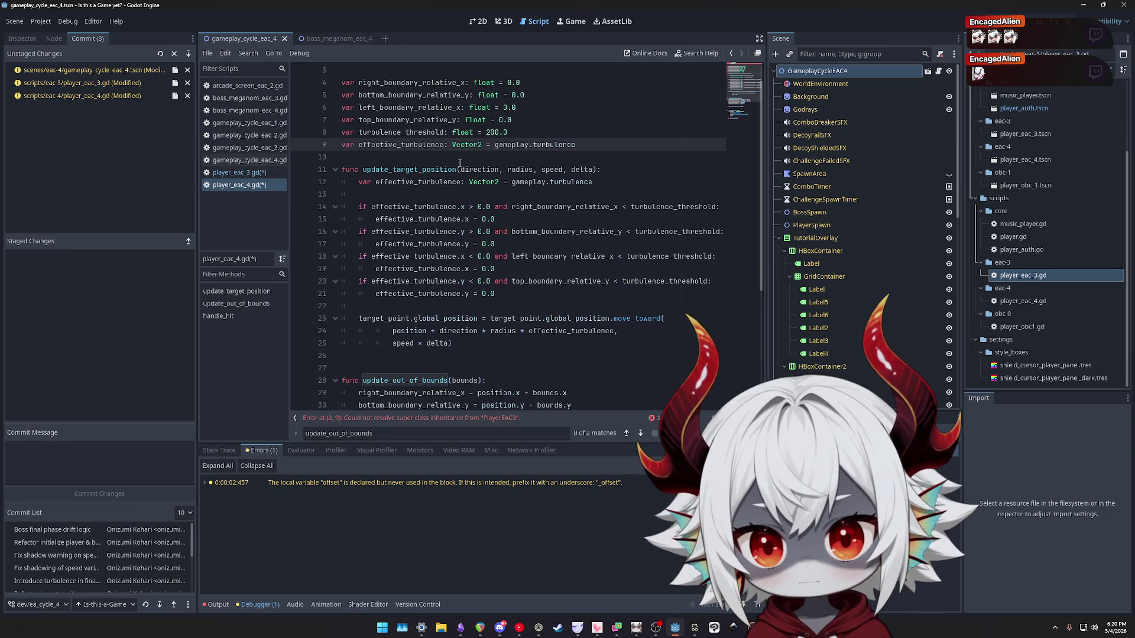
Strip the gameplay.turbulence assignment so line 9 declares effective_turbulence: Vector2, then open player_eac_3.gd.
click(482, 148)
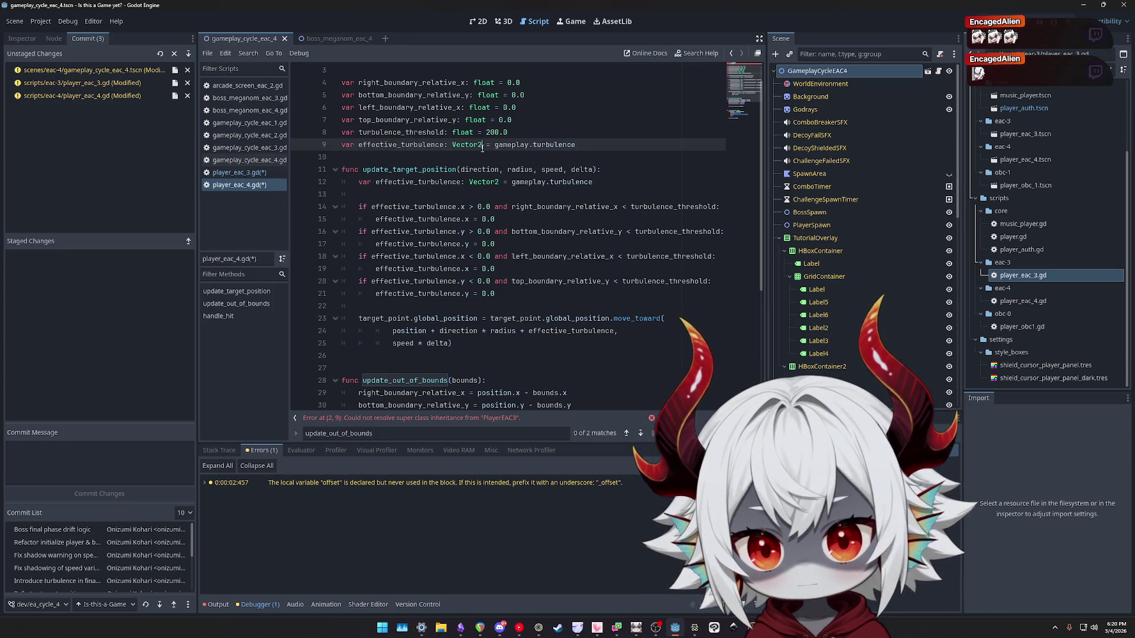
key(shift+End)
key(BackSpace)
key(Down)
key(Down)
key(Down)
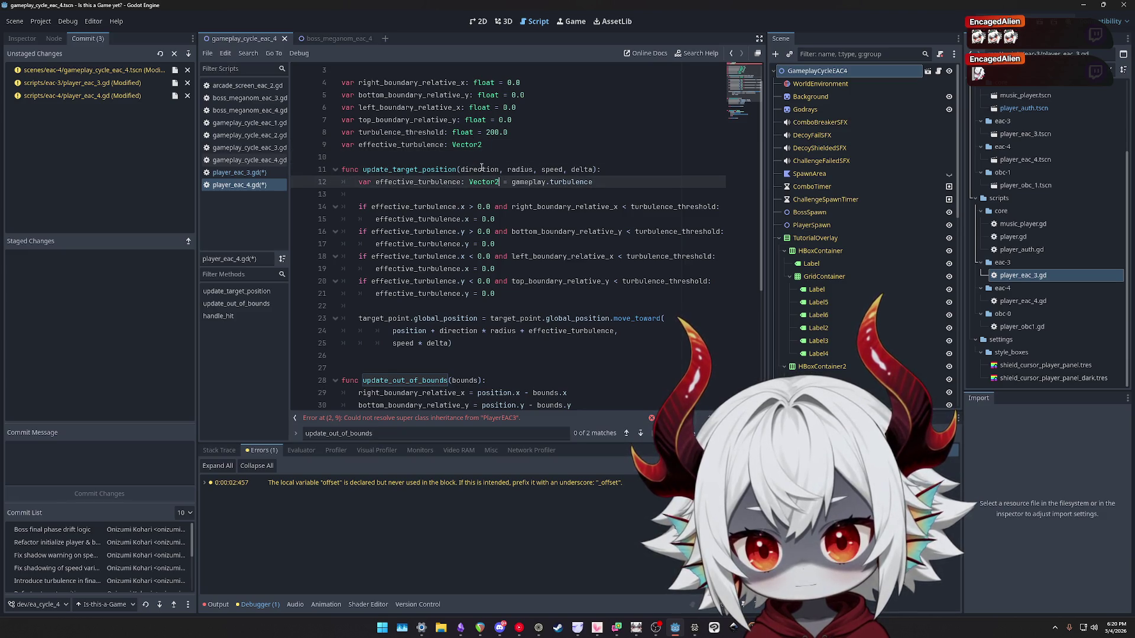
key(ctrl+z)
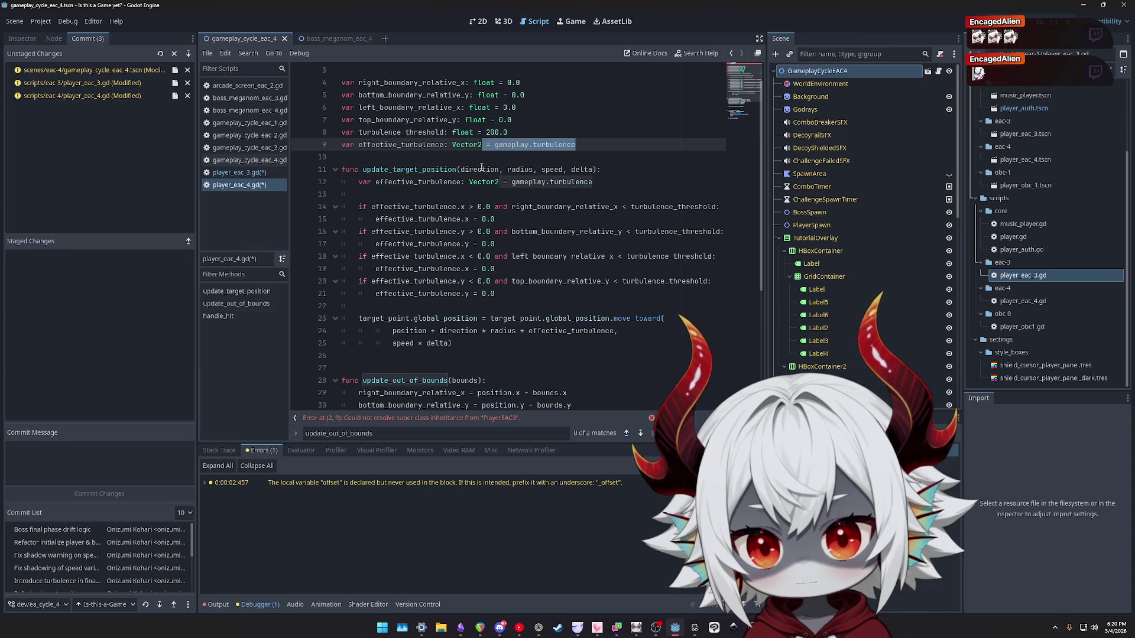
key(BackSpace)
key(Down)
key(Down)
key(Down)
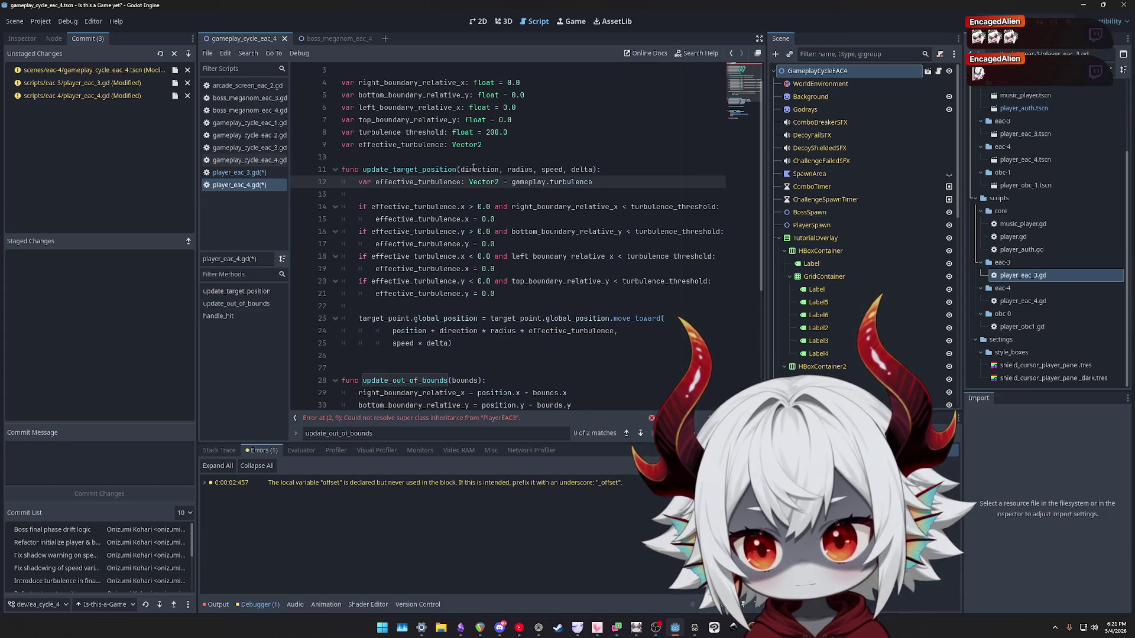
click(238, 172)
scroll(502, 296, up, 20)
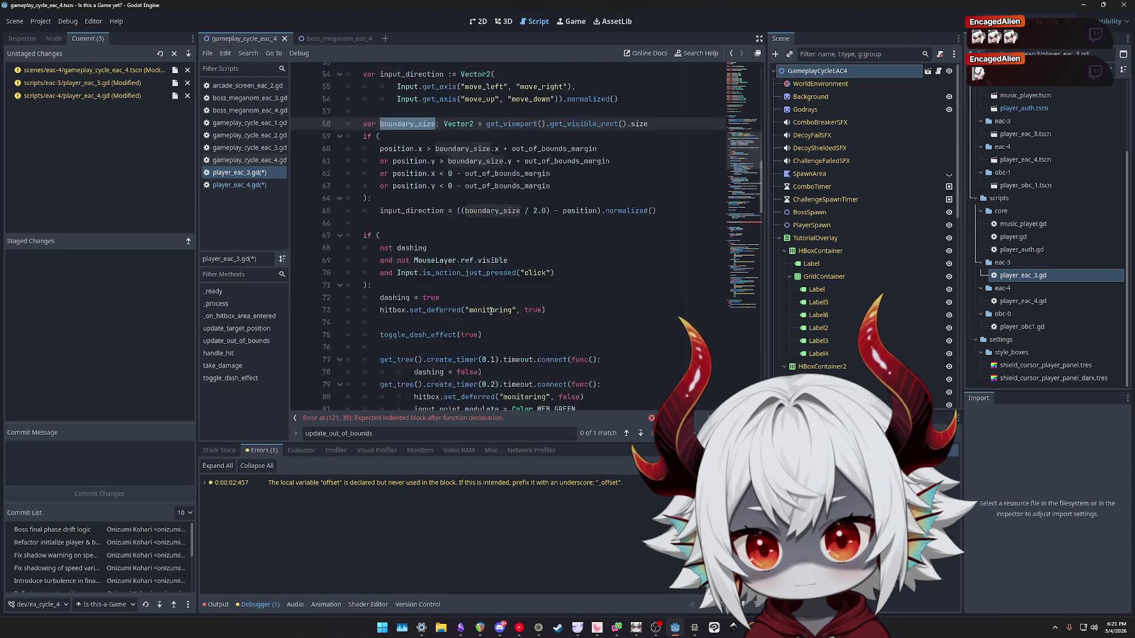
scroll(489, 314, down, 20)
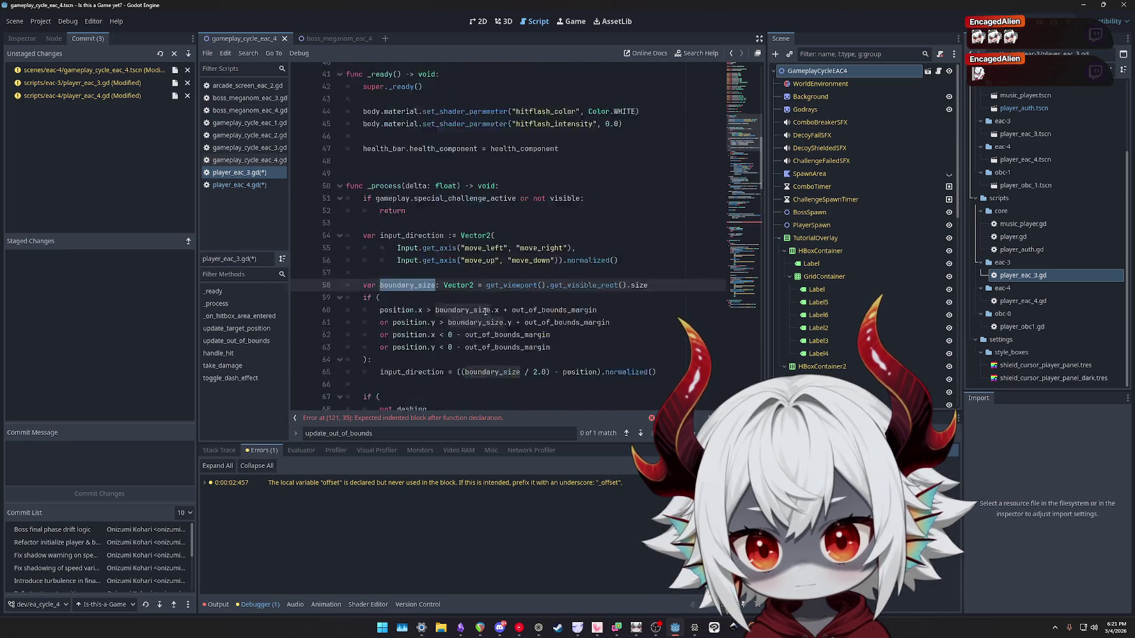
scroll(485, 308, up, 4)
click(235, 185)
key(Up)
key(Down)
double_click(390, 170)
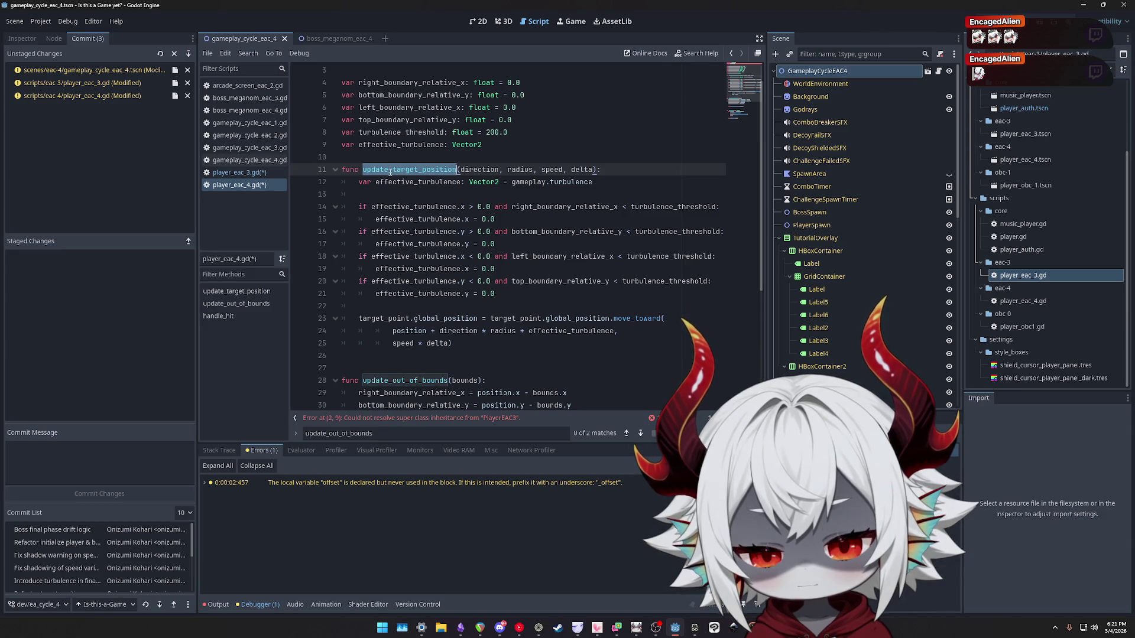
scroll(420, 216, up, 1)
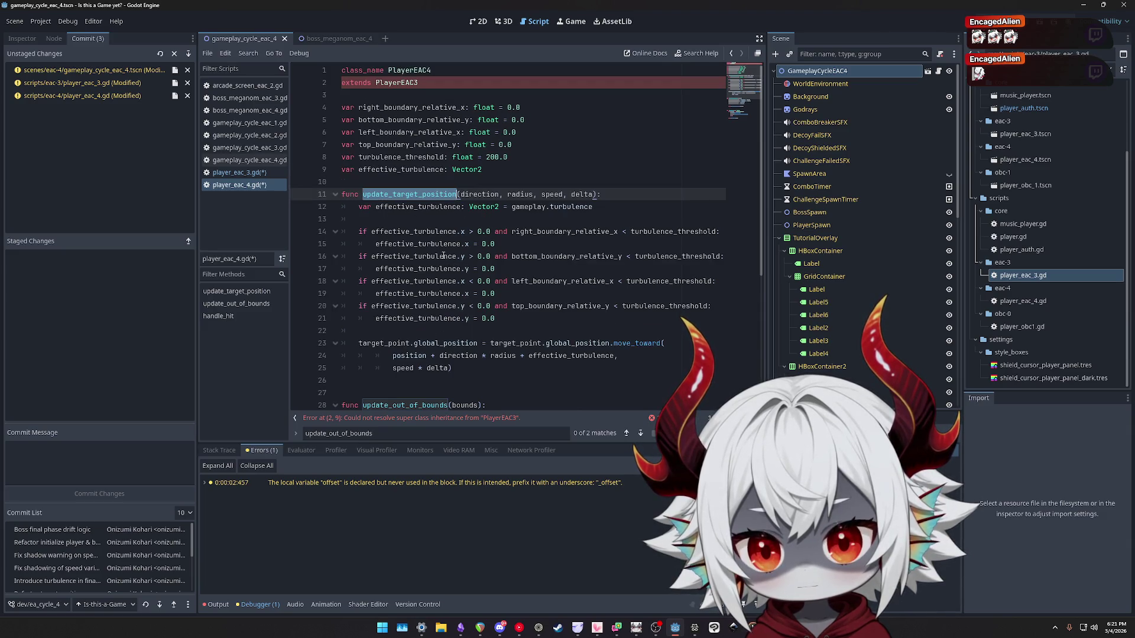
scroll(444, 253, down, 1)
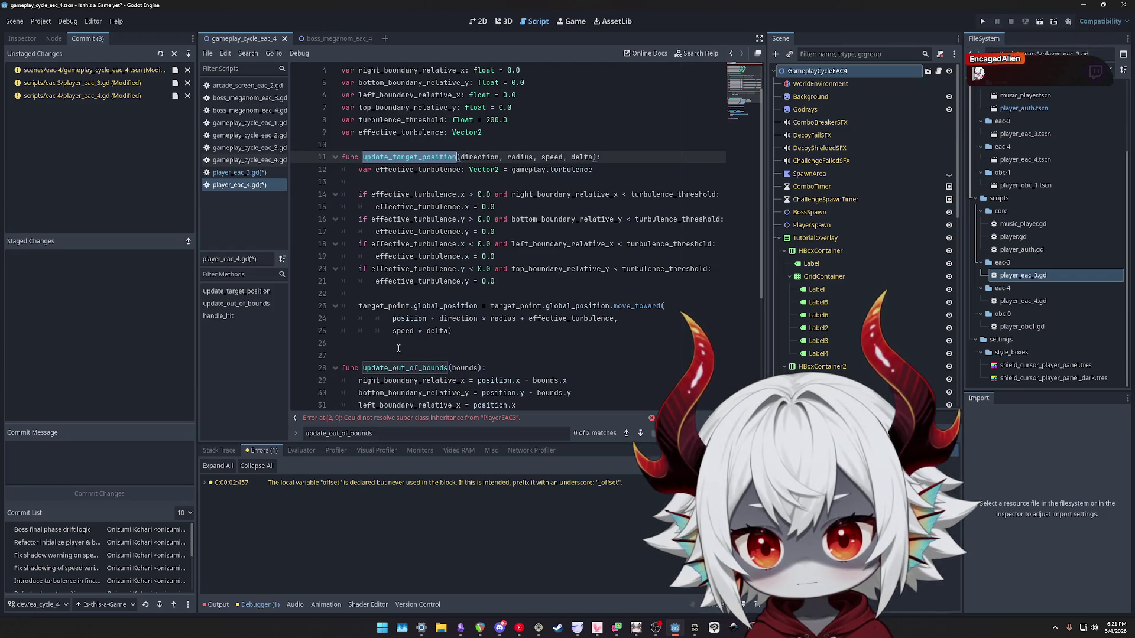
scroll(420, 295, down, 3)
Replace the update_out_of_bounds function with a new func get_effective_turbulence(): header.
drag(504, 330, 335, 264)
key(shift+Up)
key(Delete)
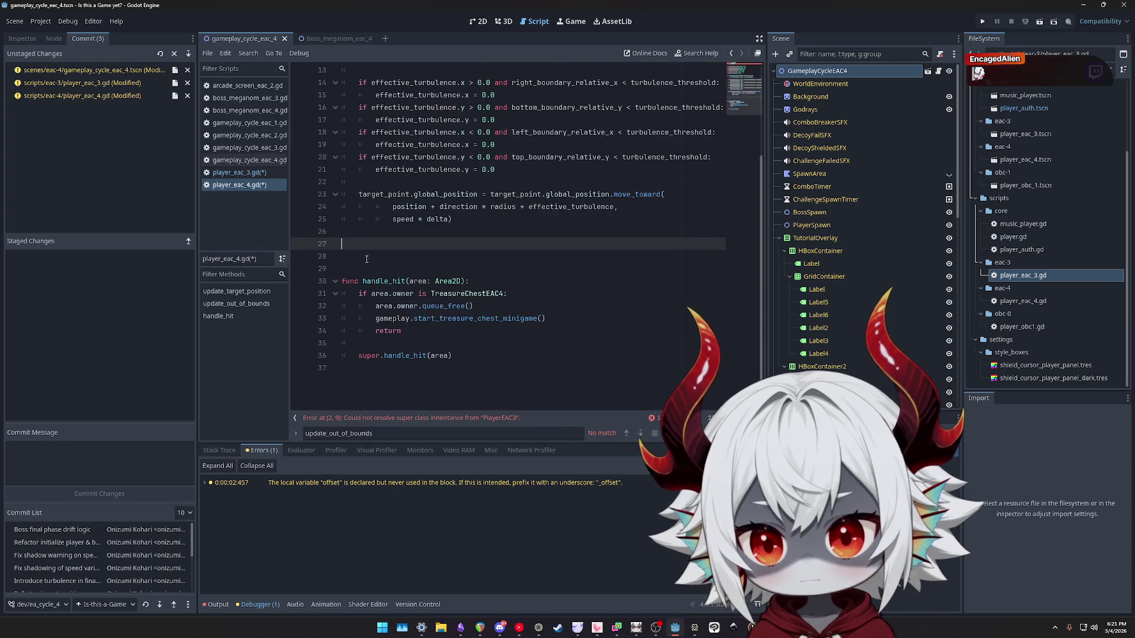
text(func )
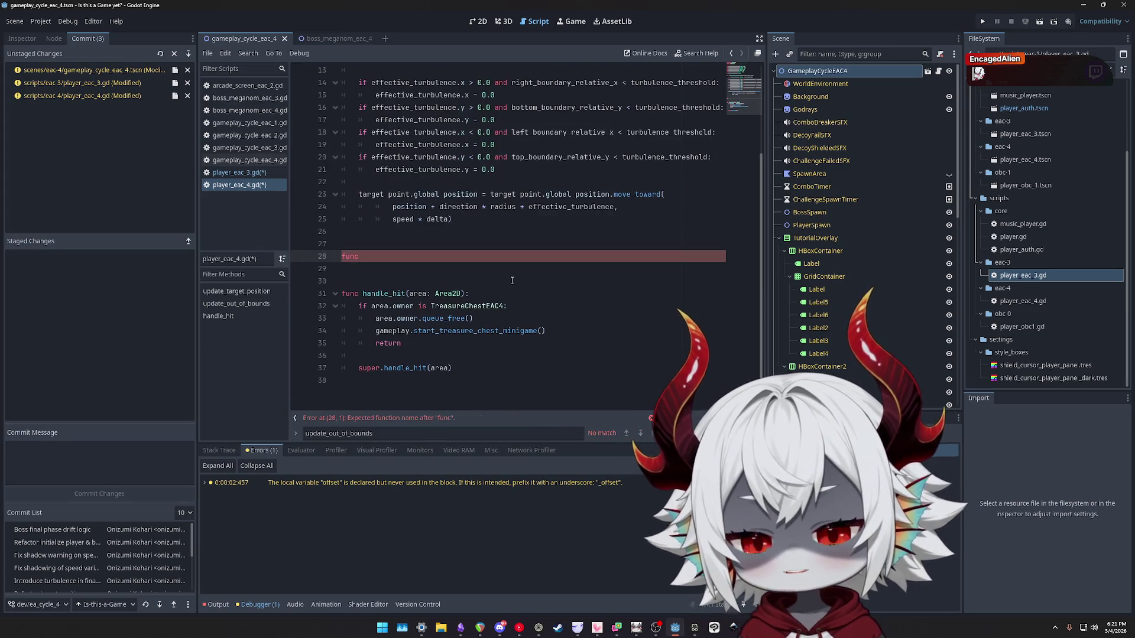
text(get_effective_tur)
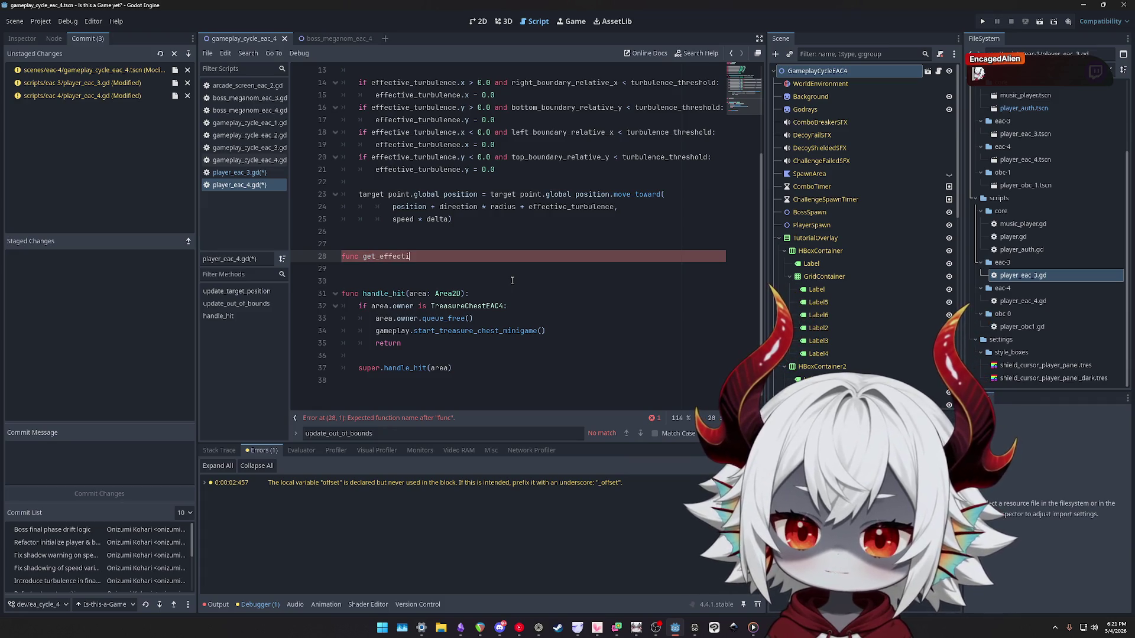
text(bule)
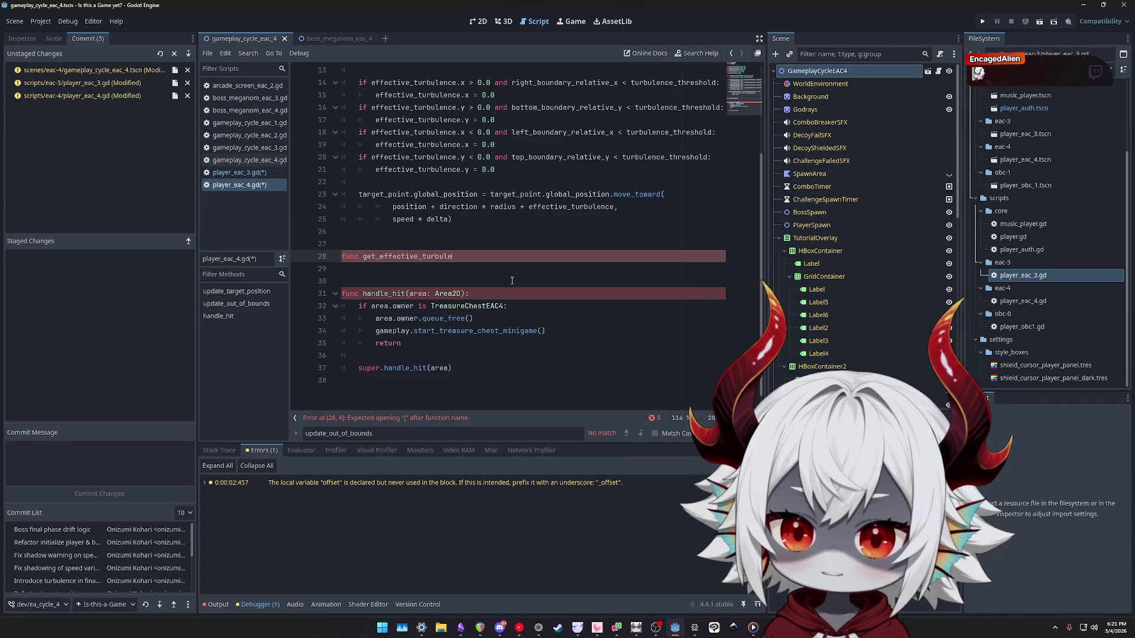
text(nce():)
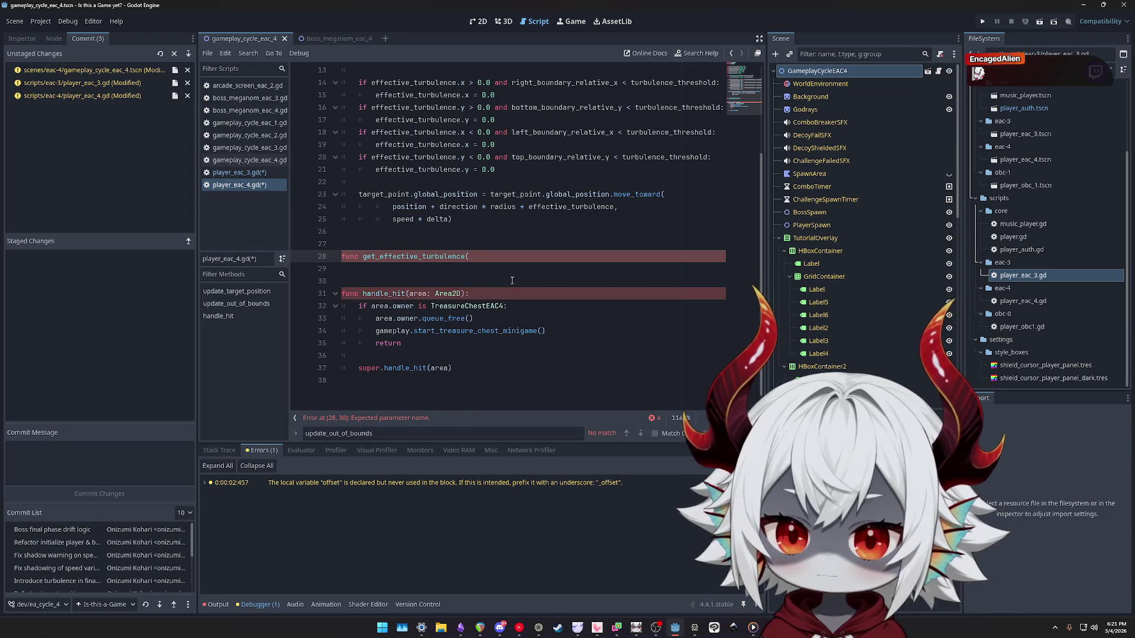
key(Return)
Copy the four turbulence if-blocks into the new function's body.
scroll(474, 303, up, 2)
scroll(473, 303, up, 3)
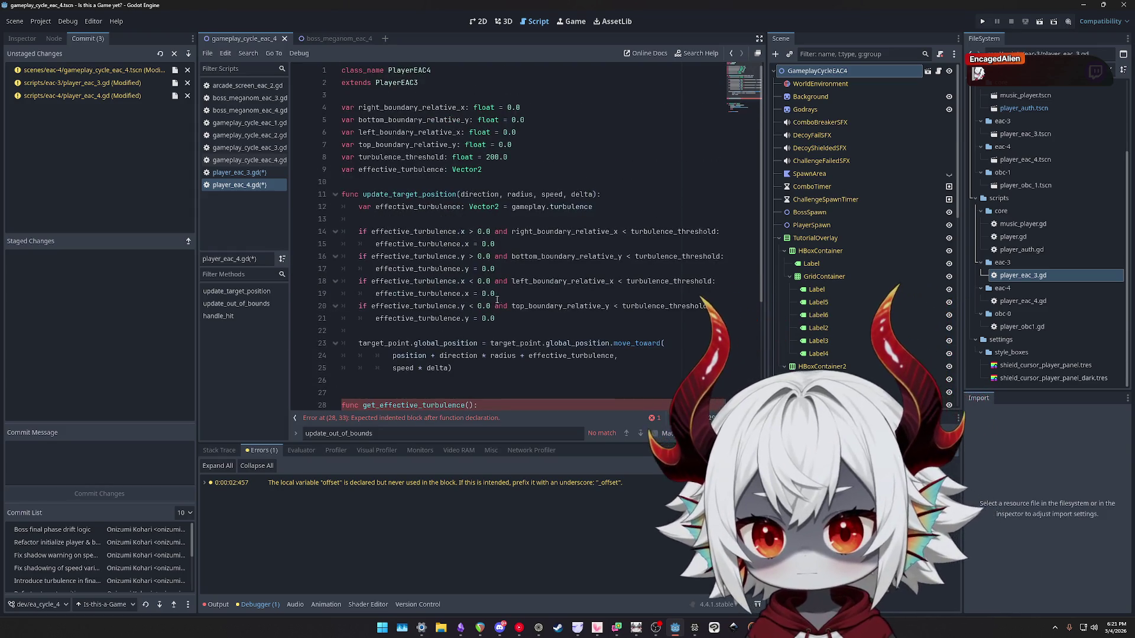
scroll(488, 283, down, 2)
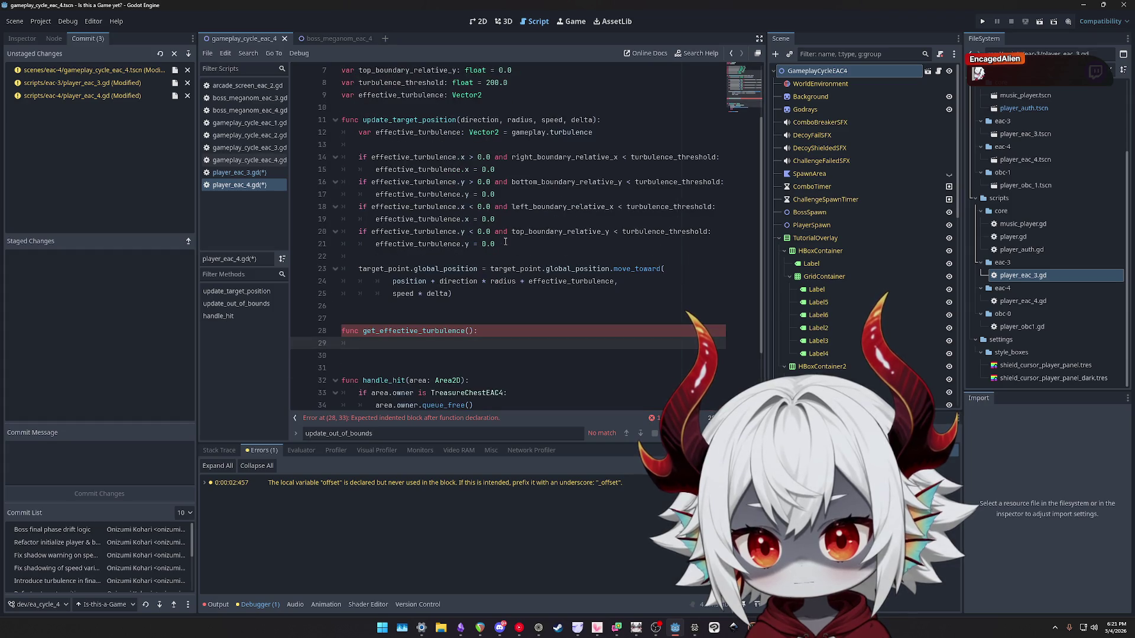
drag(495, 245, 314, 159)
key(ctrl+c)
click(431, 346)
key(ctrl+v)
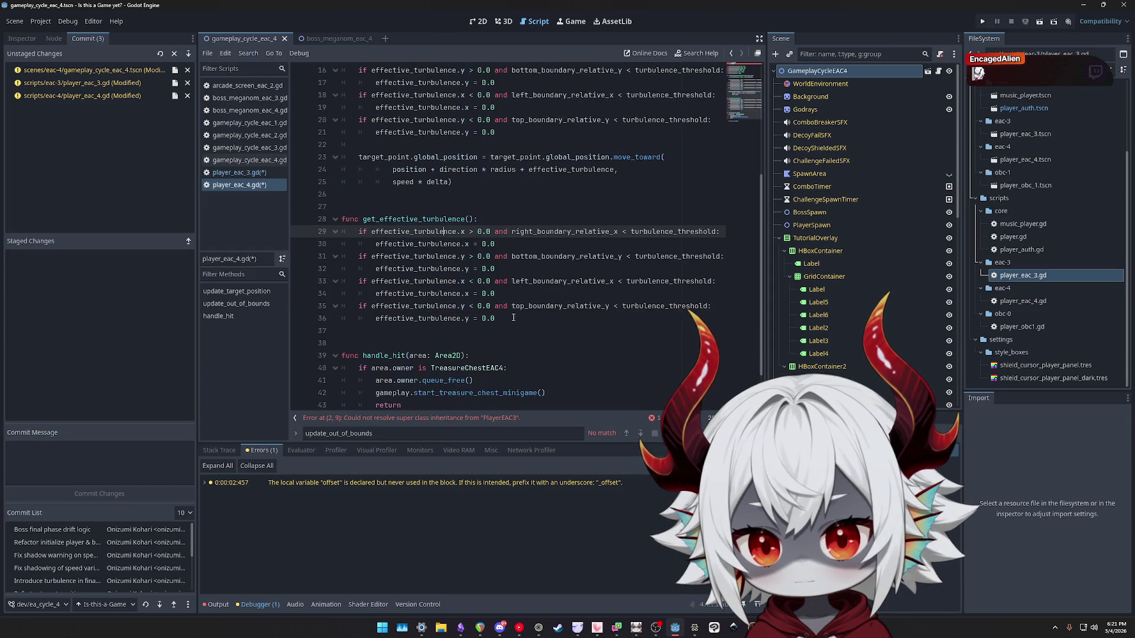
click(513, 317)
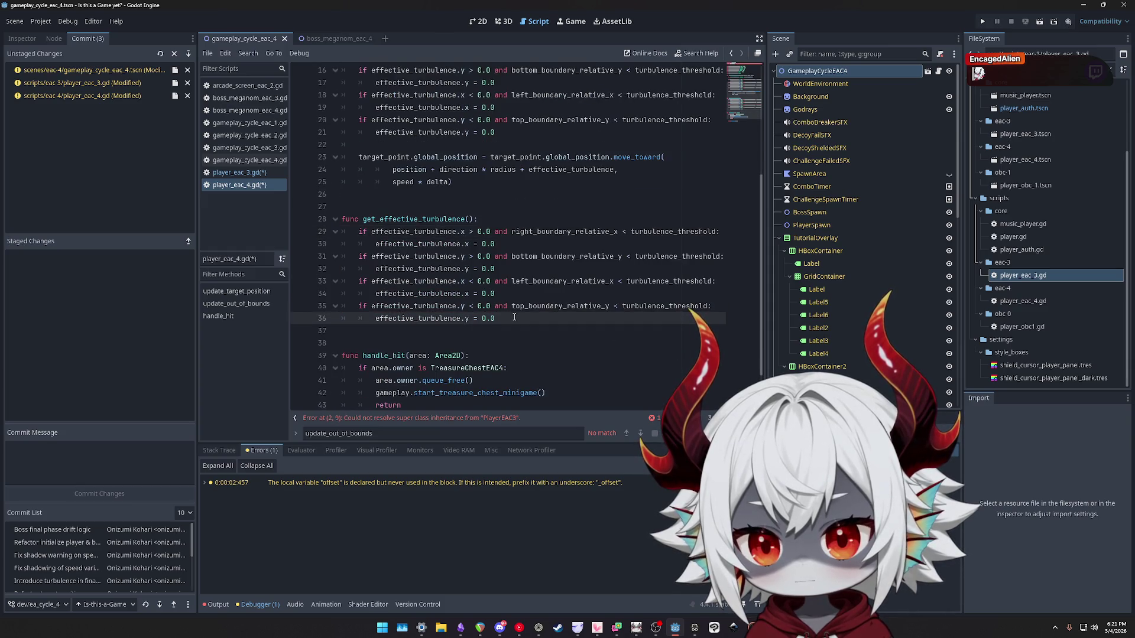
Rename the new function to update_effective_turbulence.
click(505, 219)
click(378, 218)
key(shift+Home)
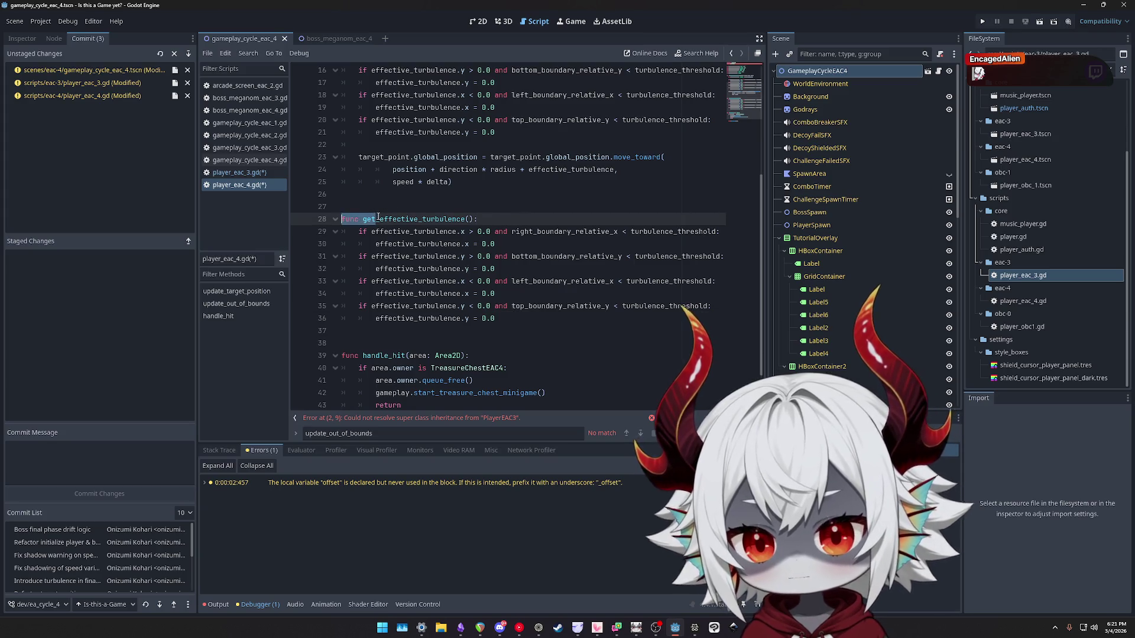
text(u)
text(pdate)
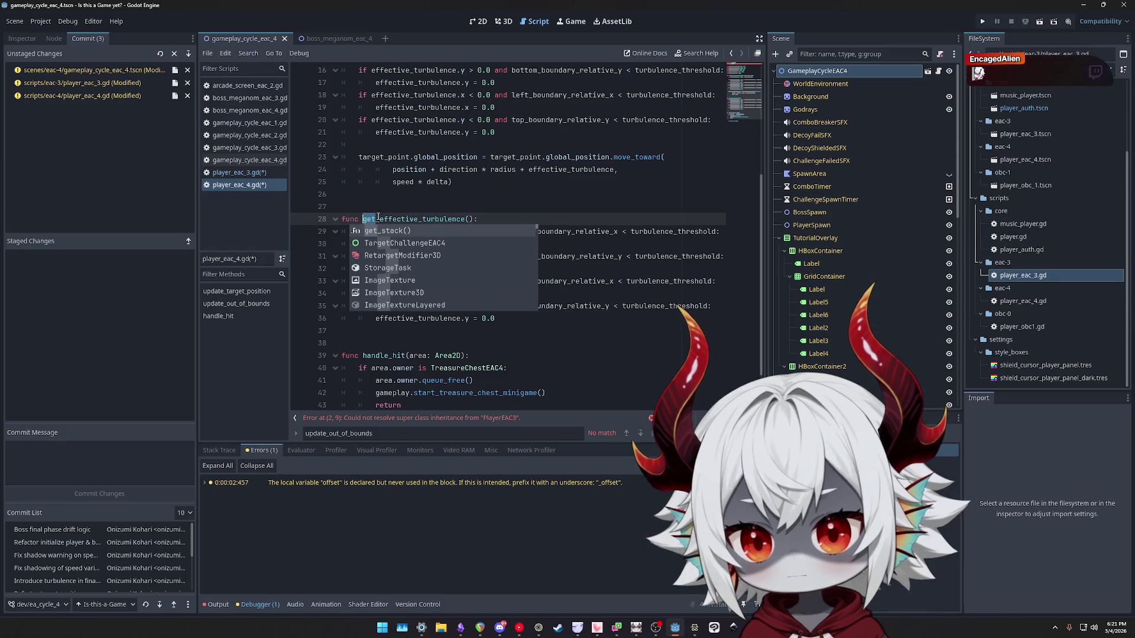
double_click(412, 214)
scroll(473, 195, up, 5)
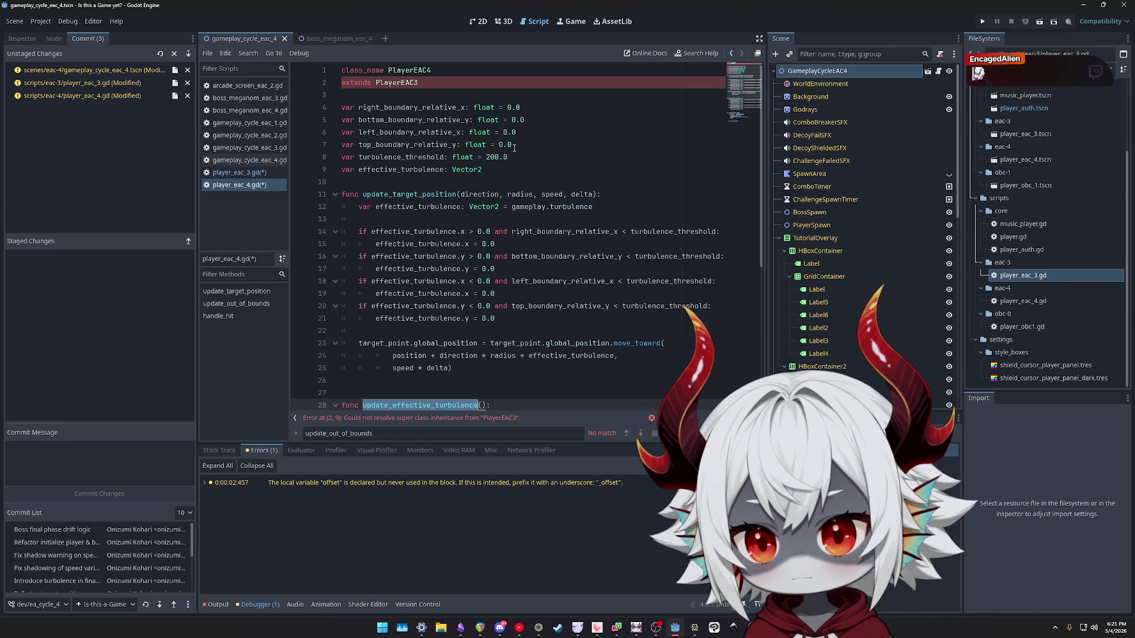
scroll(501, 162, down, 4)
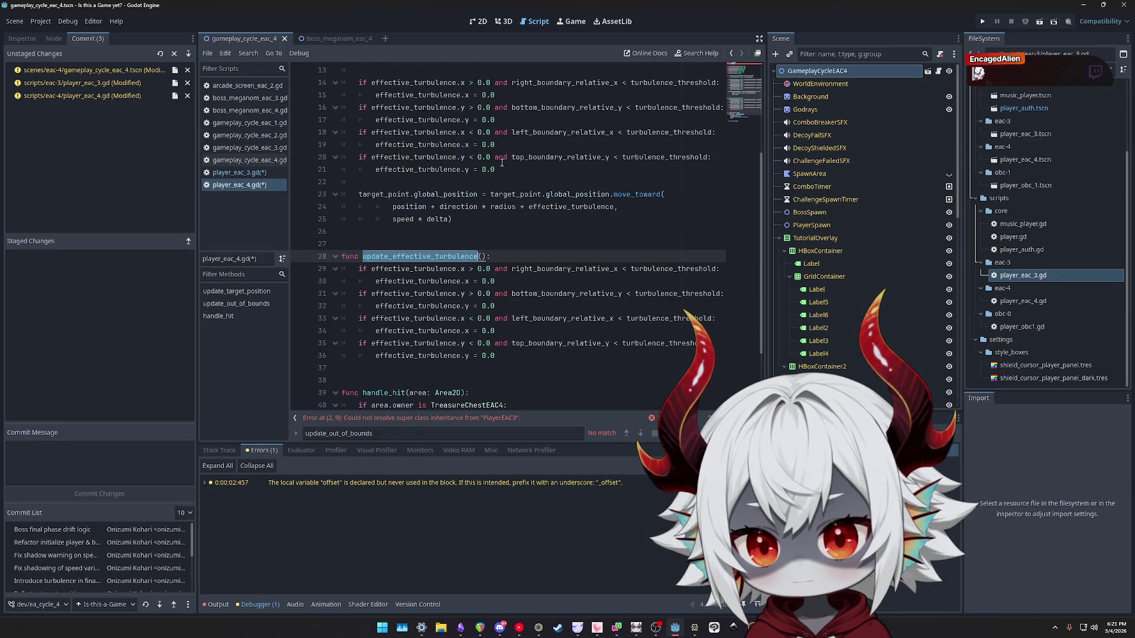
scroll(501, 163, up, 4)
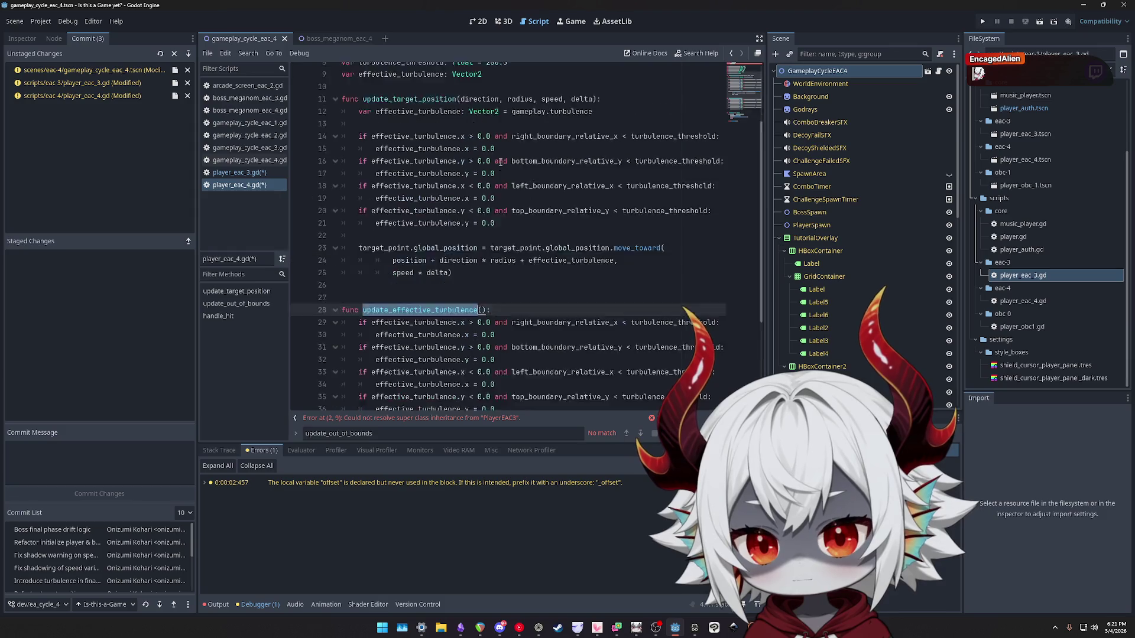
Paste line 12's turbulence declaration as the first line of update_effective_turbulence.
click(604, 208)
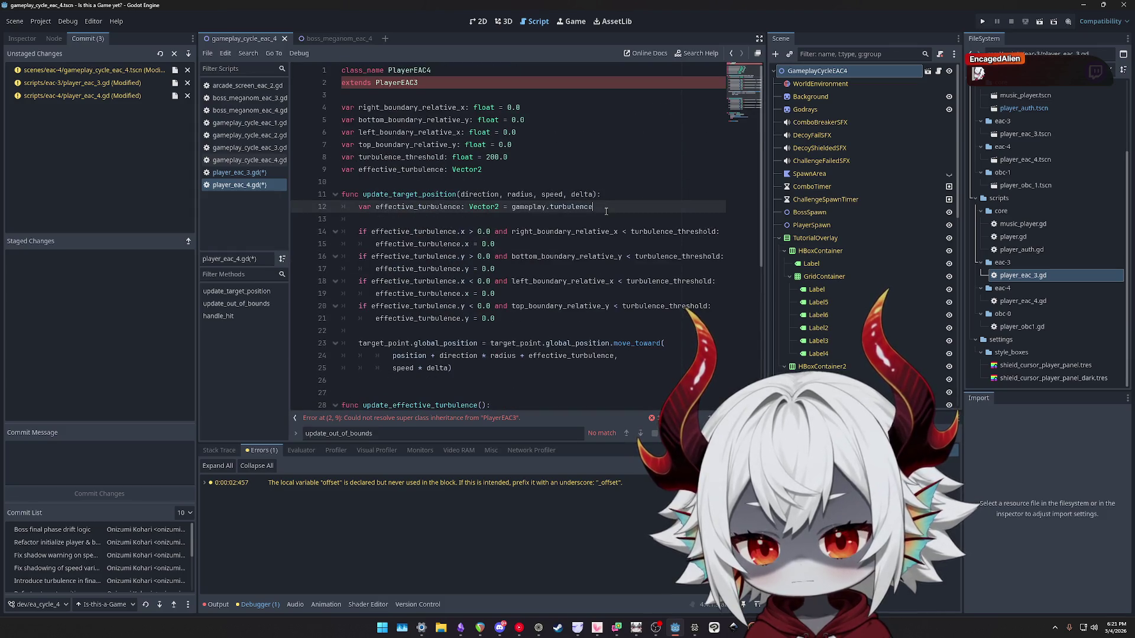
scroll(615, 239, down, 5)
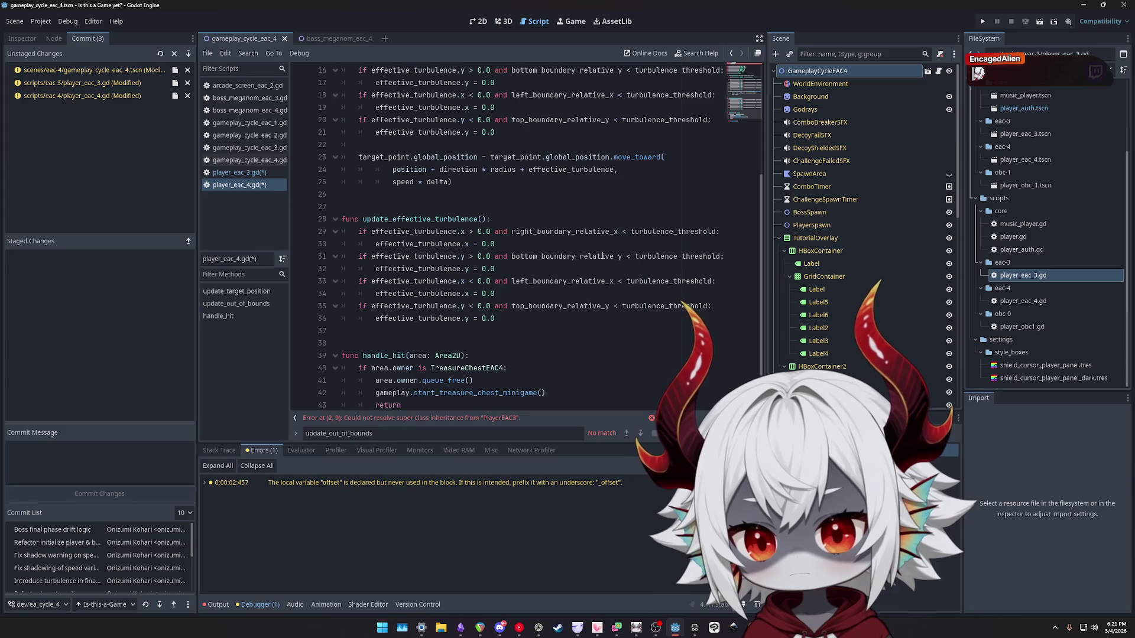
scroll(603, 258, up, 4)
key(ctrl+shift+Left)
key(ctrl+shift+Left)
key(ctrl+shift+Left)
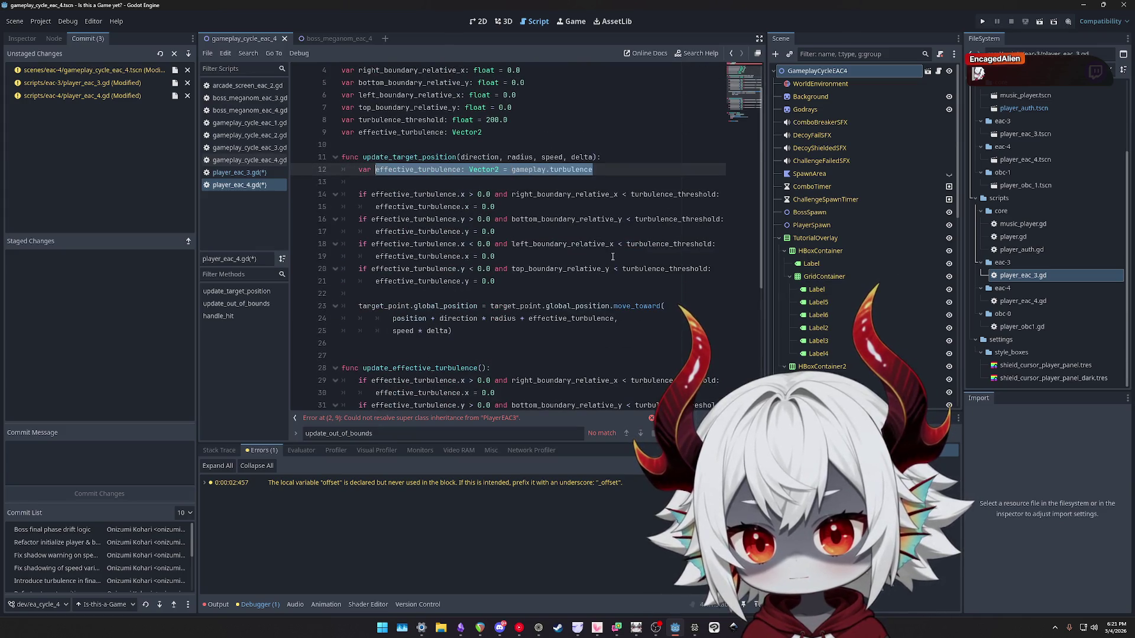
key(ctrl+c)
scroll(612, 256, down, 4)
click(517, 220)
key(Return)
key(ctrl+v)
Turn that line into effective_turbulence = gameplay.turbulence and add a blank line after it.
key(ctrl+Left)
key(ctrl+Left)
key(ctrl+Left)
key(BackSpace)
key(BackSpace)
key(BackSpace)
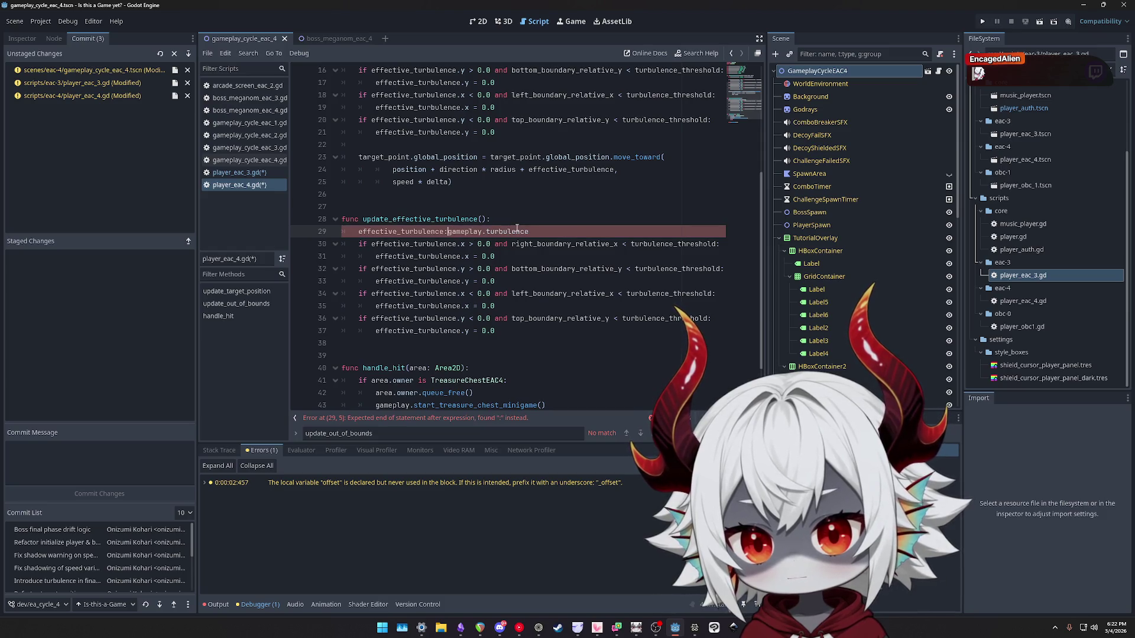
text(=)
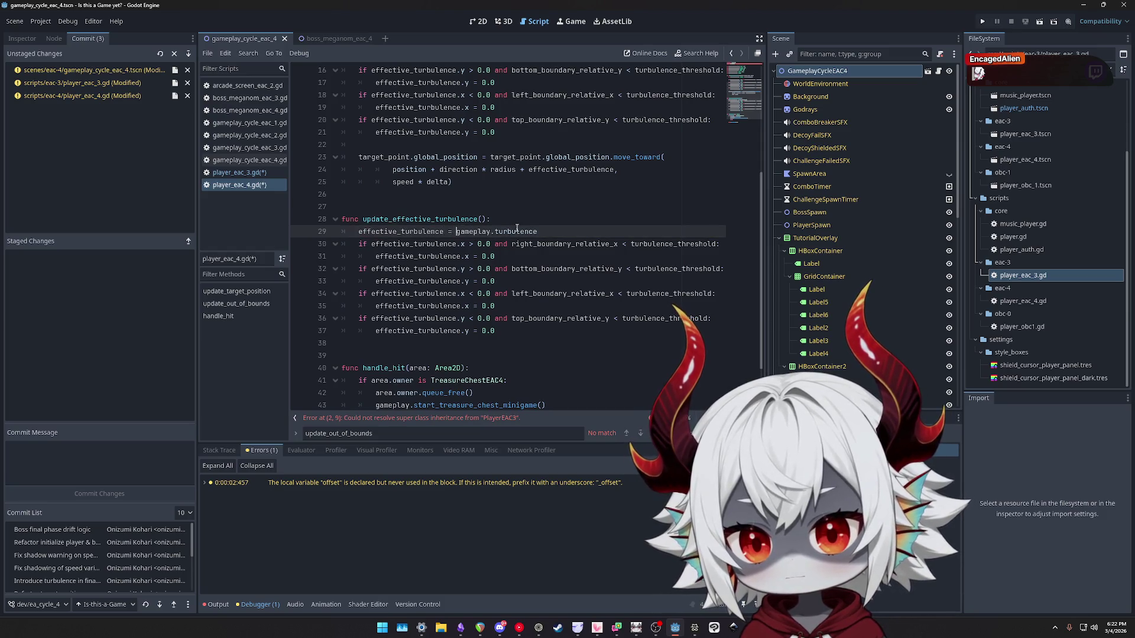
key(ctrl+space)
key(Escape)
key(End)
key(Return)
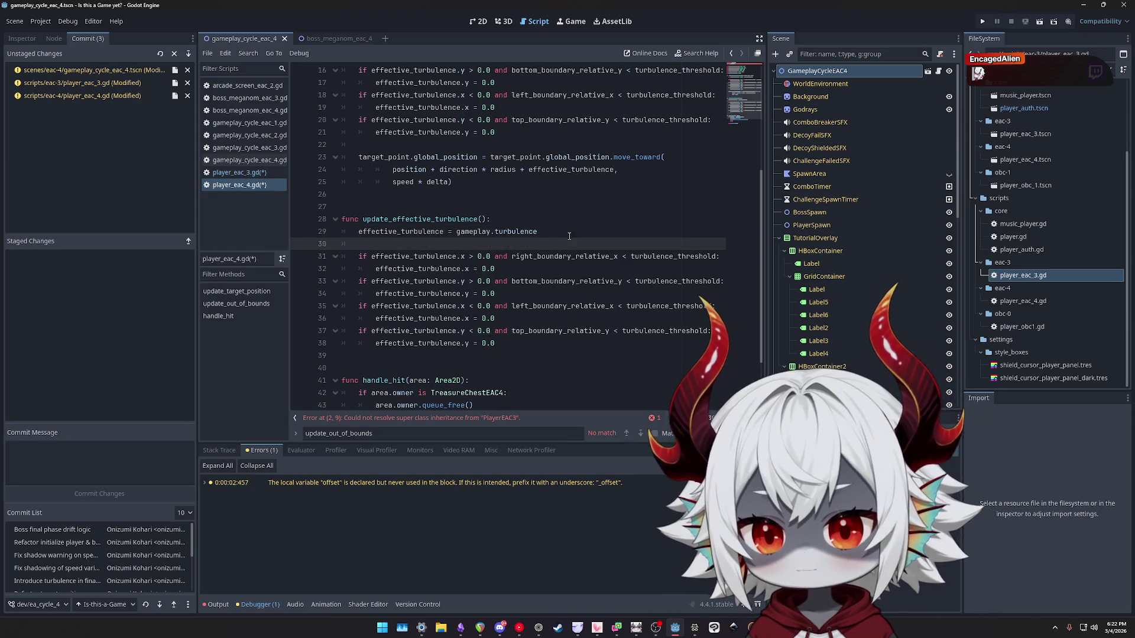
scroll(555, 255, up, 4)
scroll(555, 255, up, 2)
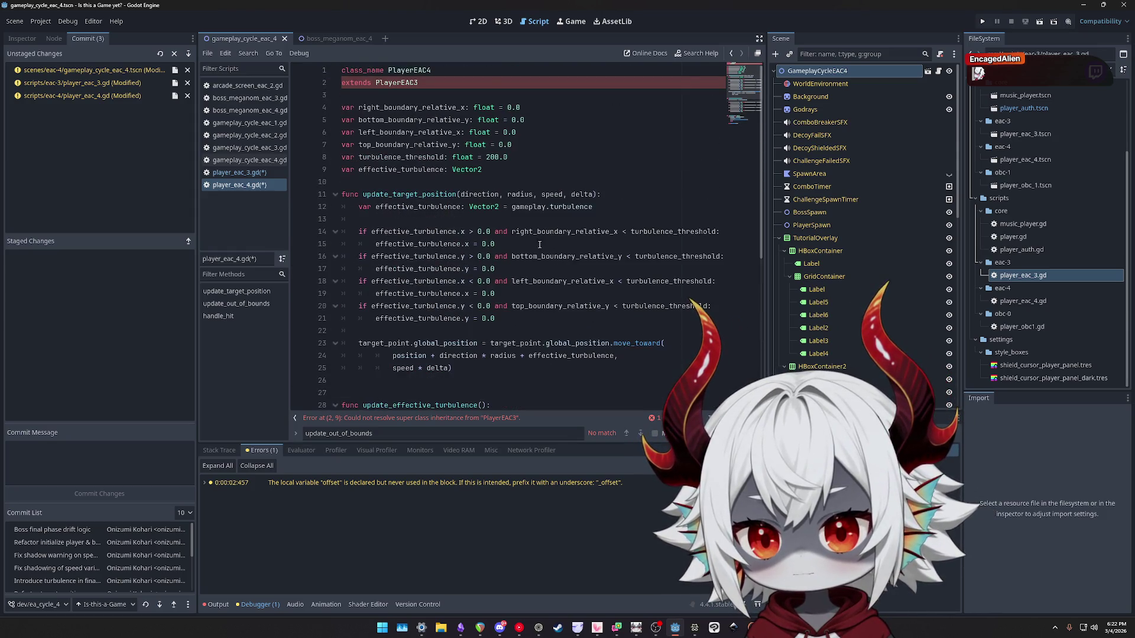
Replace the inline turbulence block in update_target_position with an update_effective_turbulence() call.
click(609, 206)
key(shift+Down)
key(shift+Down)
key(shift+Down)
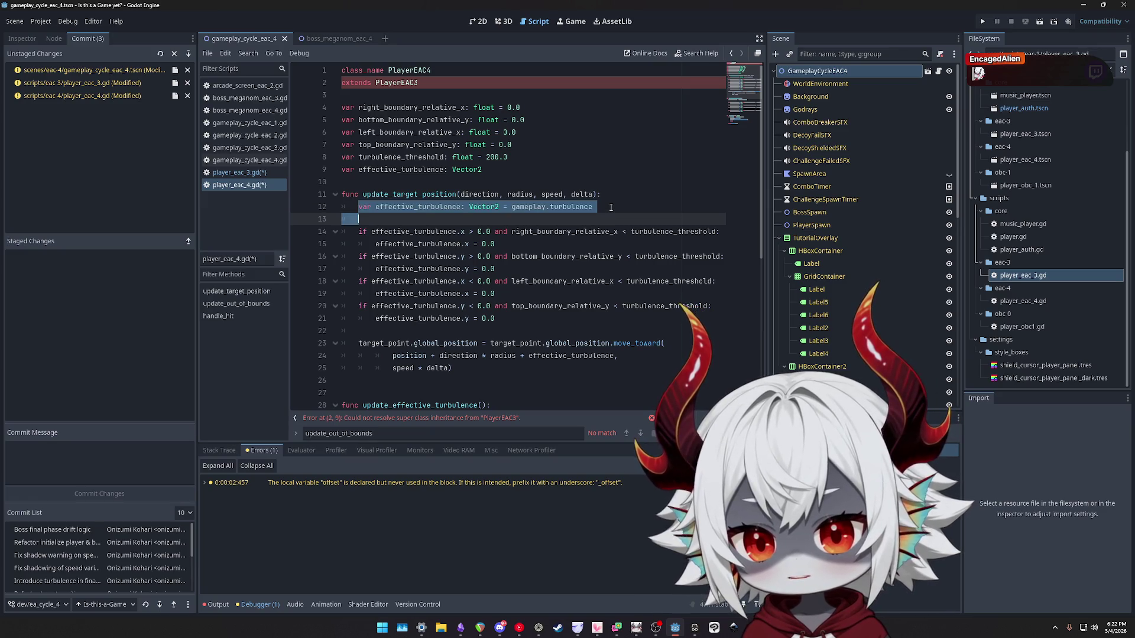
key(shift+End)
text(update_e)
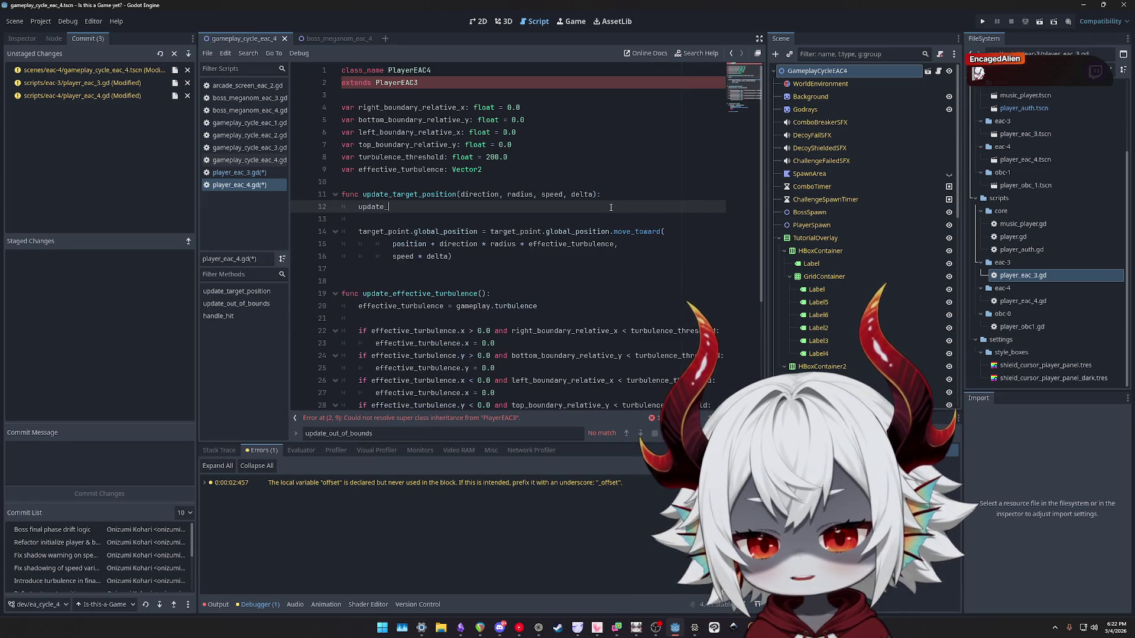
key(Return)
Rename the update_effective_turbulence function to get_effective_turbulence.
scroll(591, 210, down, 1)
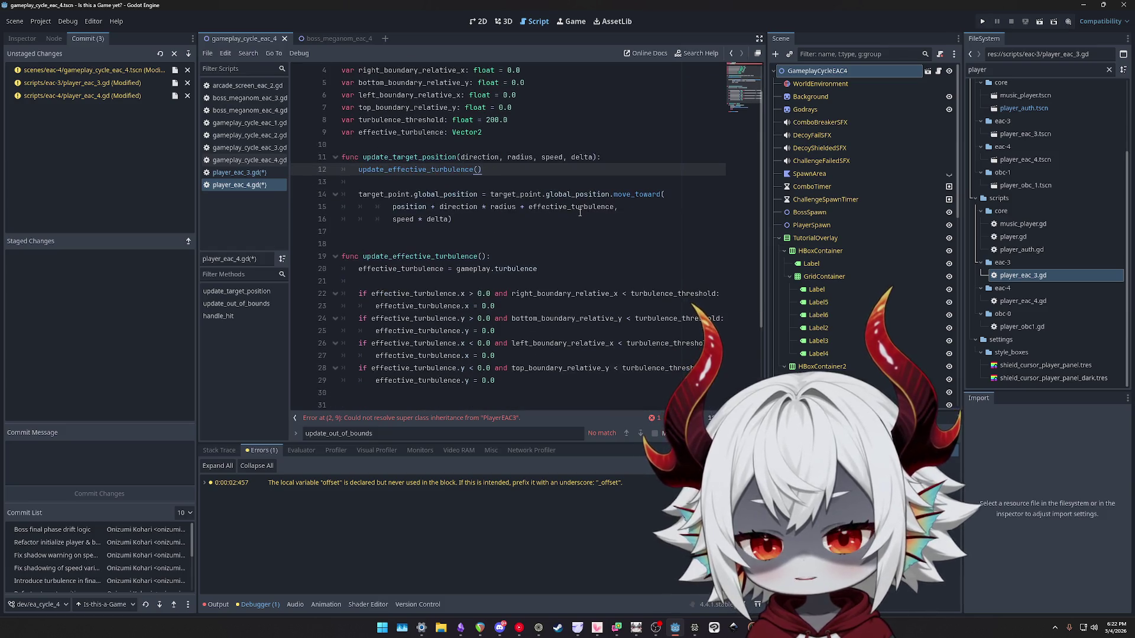
click(387, 258)
key(shift+Home)
text(g)
key(BackSpace)
text(func get)
key(Escape)
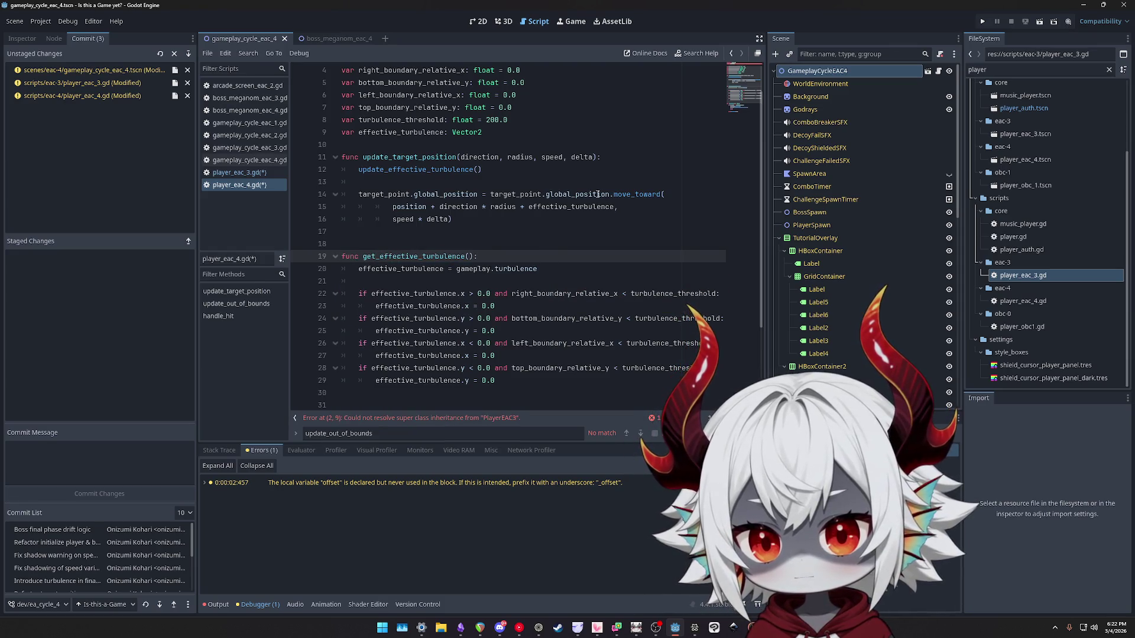
Use get_effective_turbulence() as the move_toward target and delete the old update call.
double_click(568, 207)
text(get)
key(Return)
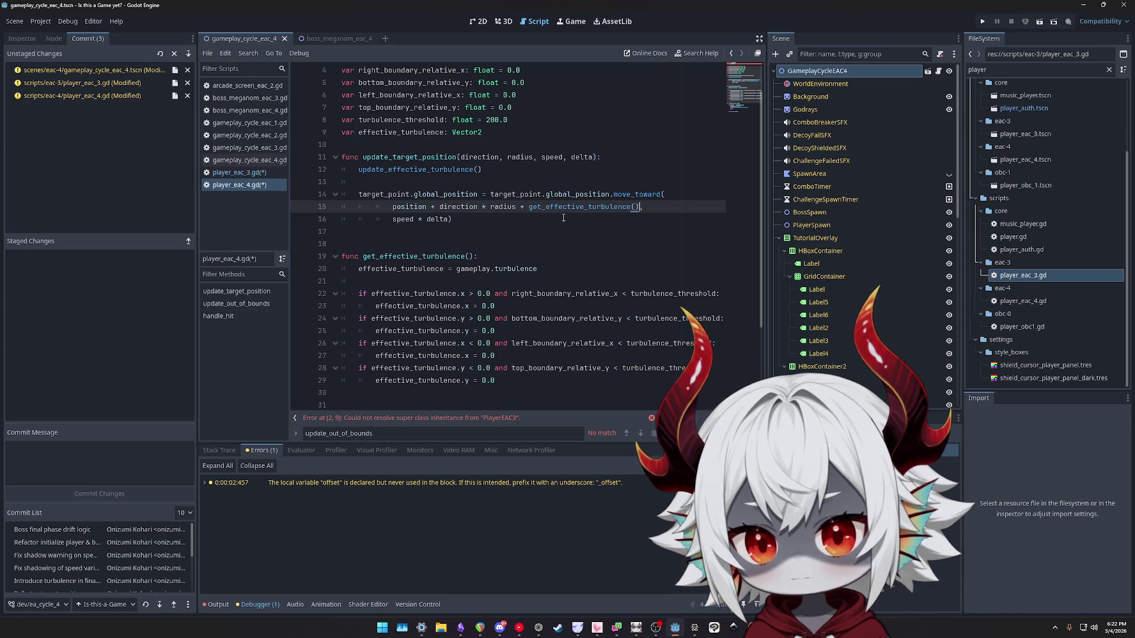
click(486, 170)
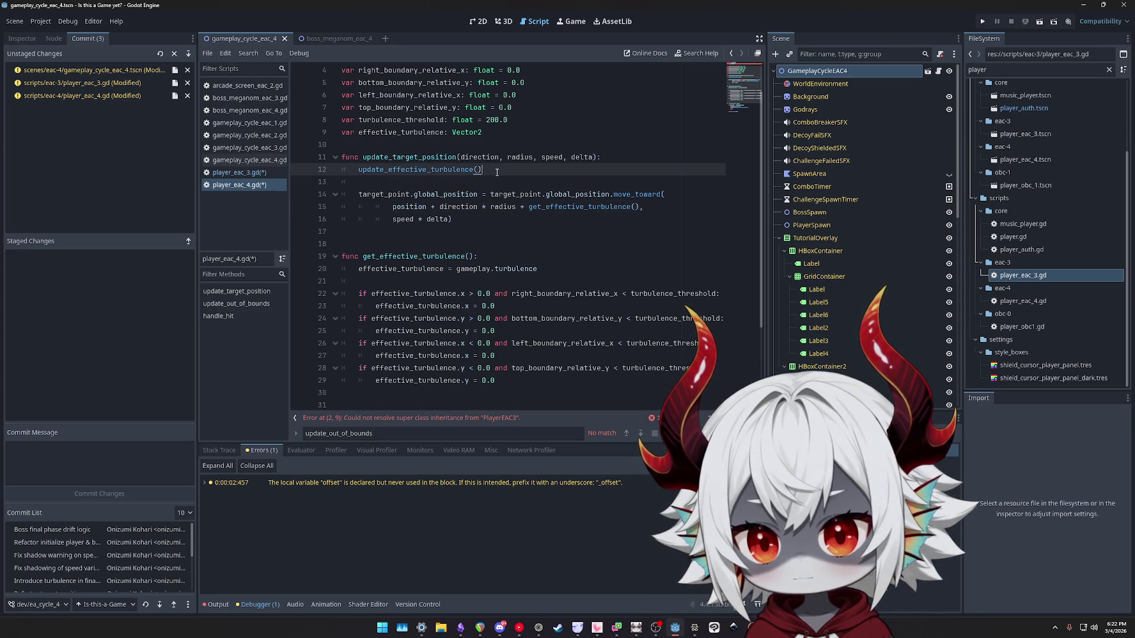
key(ctrl+shift+k)
key(ctrl+shift+k)
Add return effective_turbulence after the if-blocks in get_effective_turbulence.
double_click(378, 132)
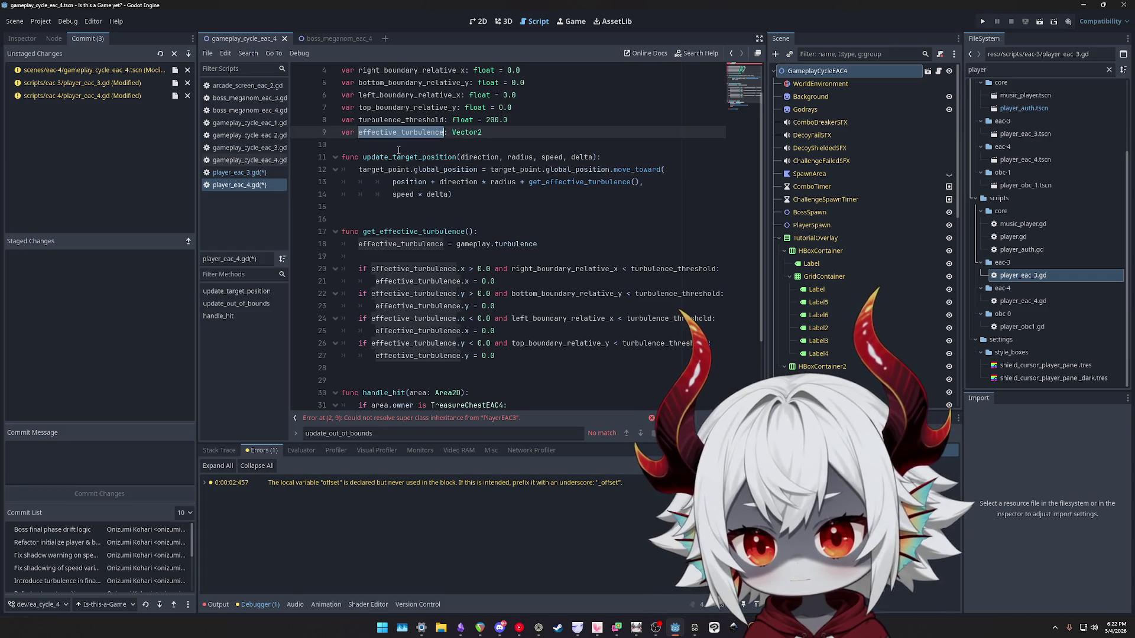
click(517, 357)
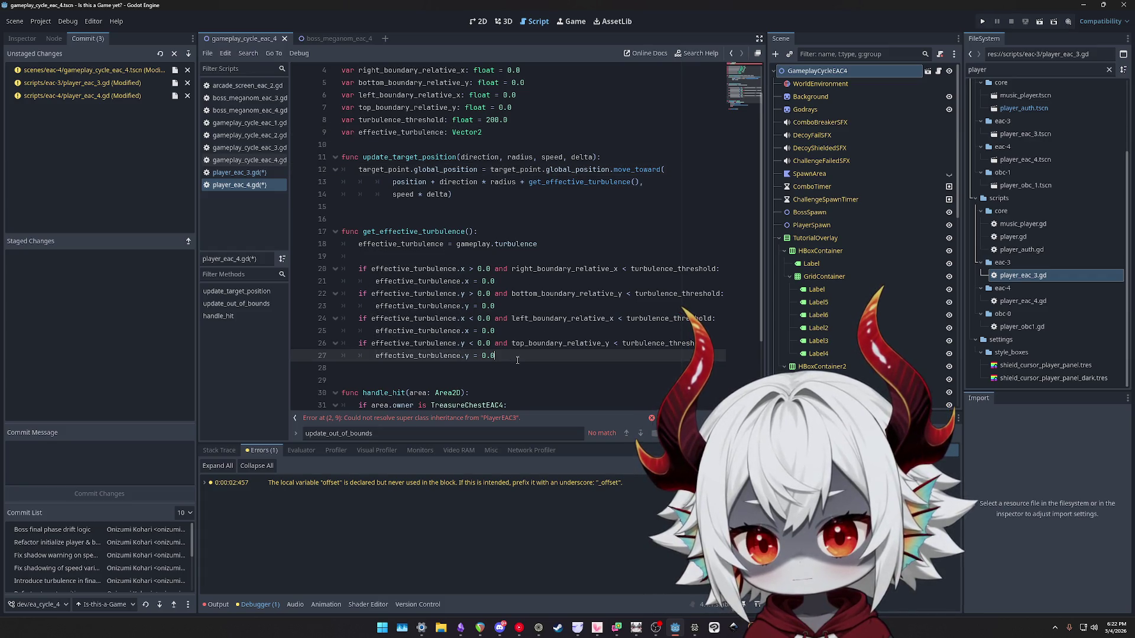
key(Return)
key(Return)
text(return effe)
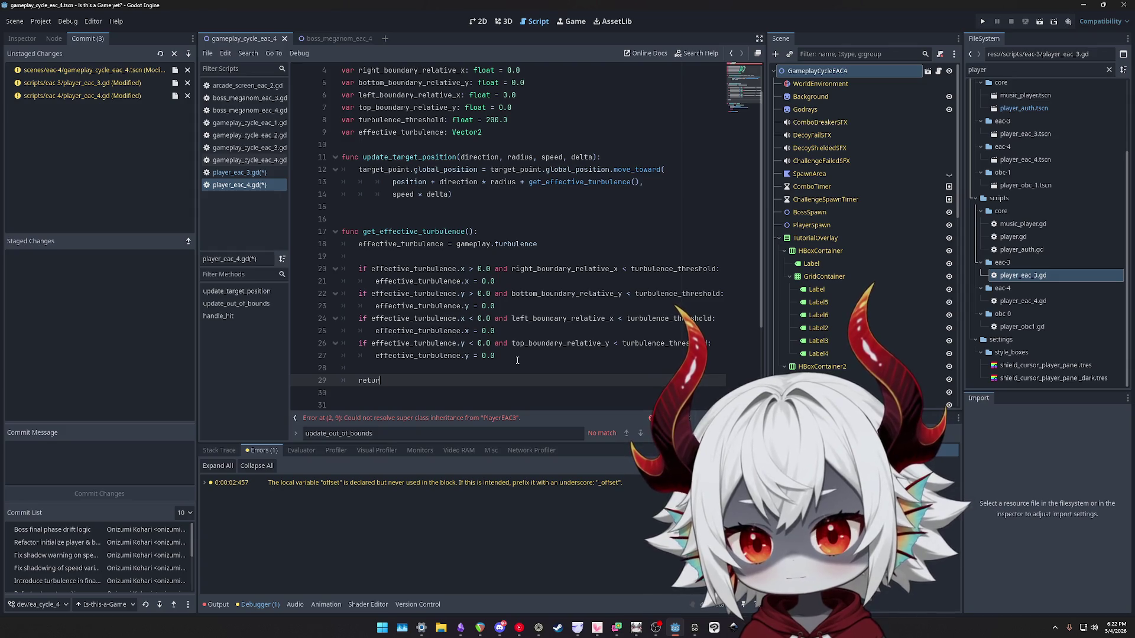
key(Return)
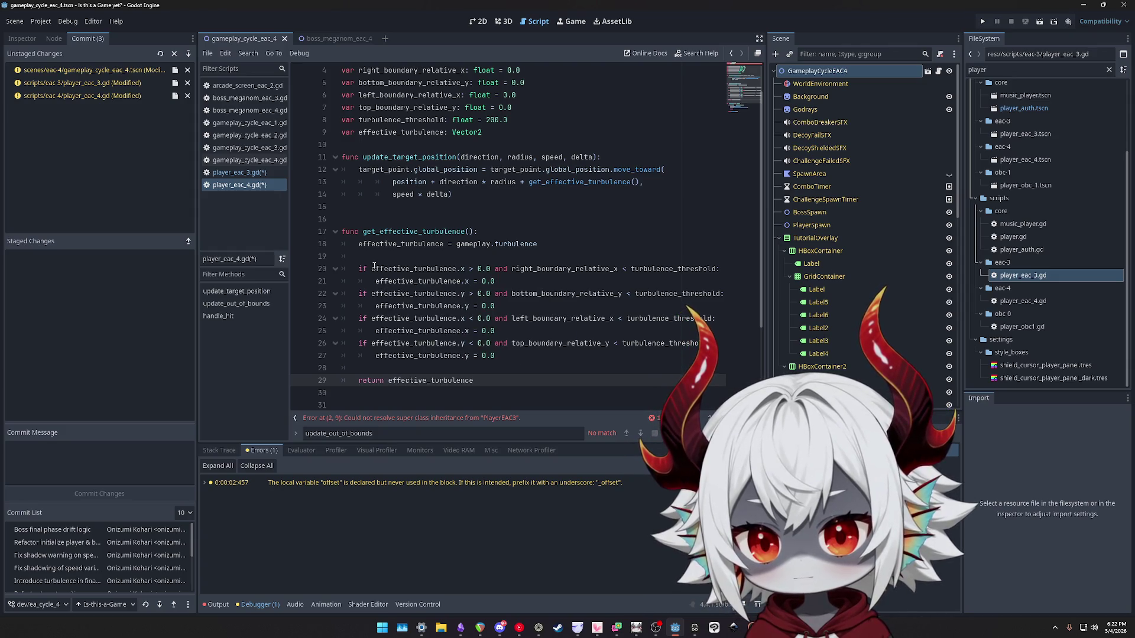
Make the function's first line a local var effective_turbulence: Vector2 declaration.
click(358, 244)
text(var)
click(459, 244)
text(:Vec)
text(2)
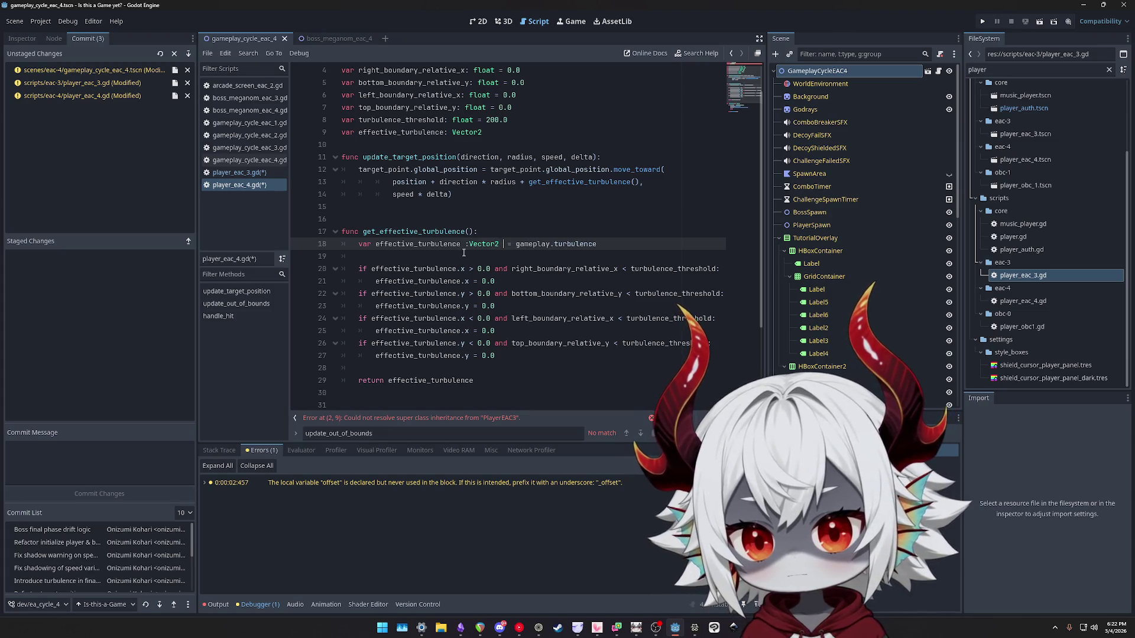
key(BackSpace)
key(ctrl+Left)
key(BackSpace)
key(BackSpace)
Delete the unused class-level effective_turbulence variable and save player_eac_4.gd.
text(:)
click(524, 131)
key(ctrl+shift+k)
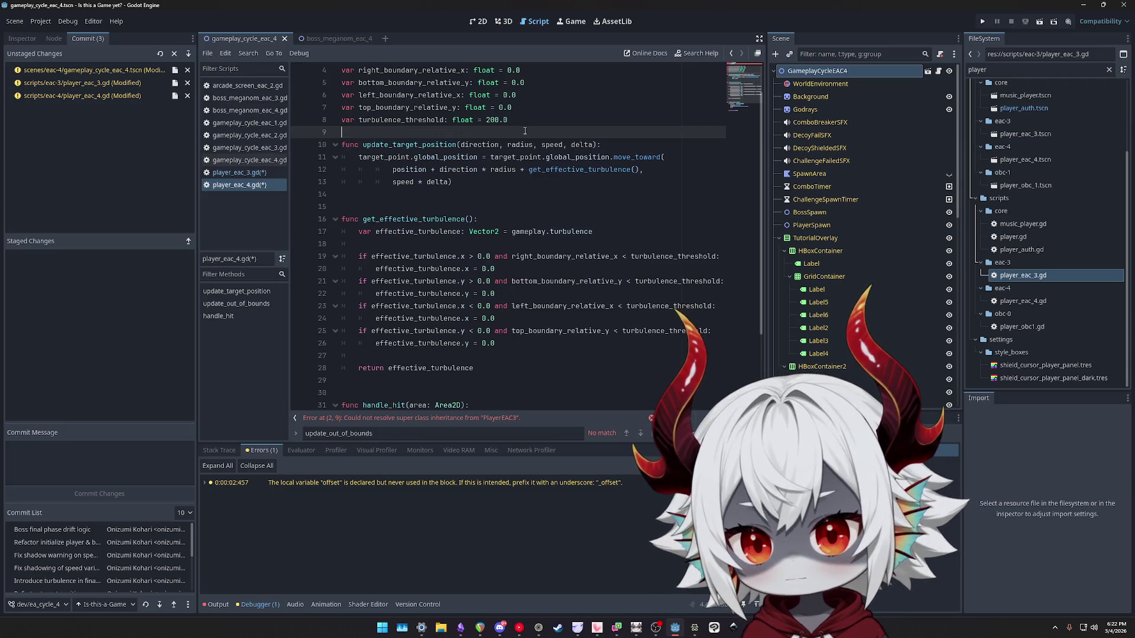
scroll(531, 220, up, 1)
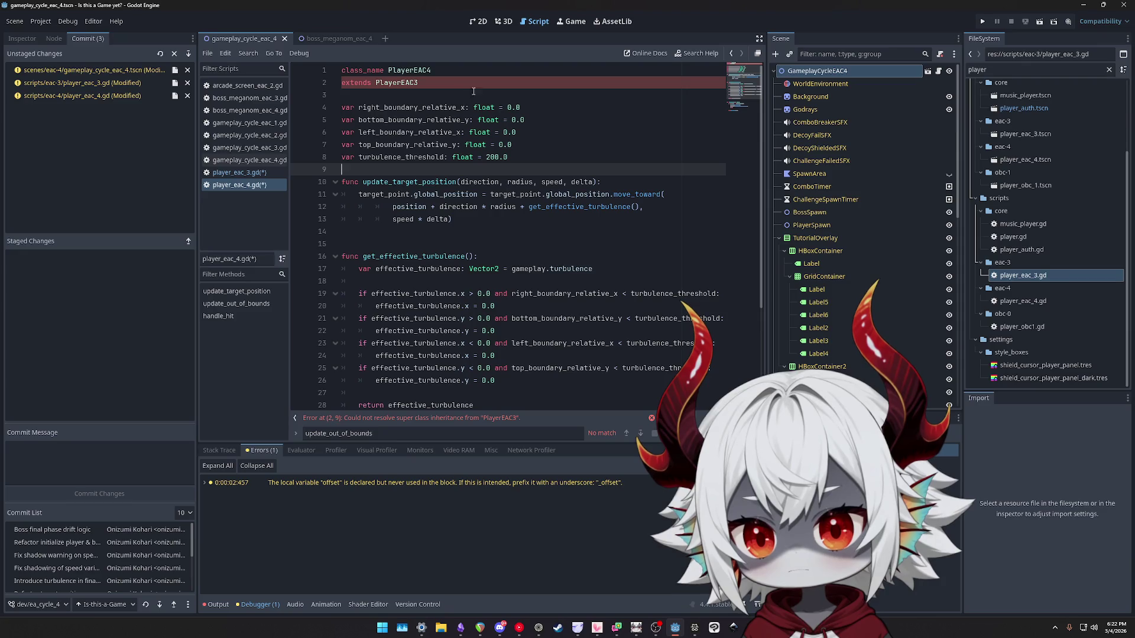
scroll(532, 148, down, 2)
click(538, 160)
key(ctrl+s)
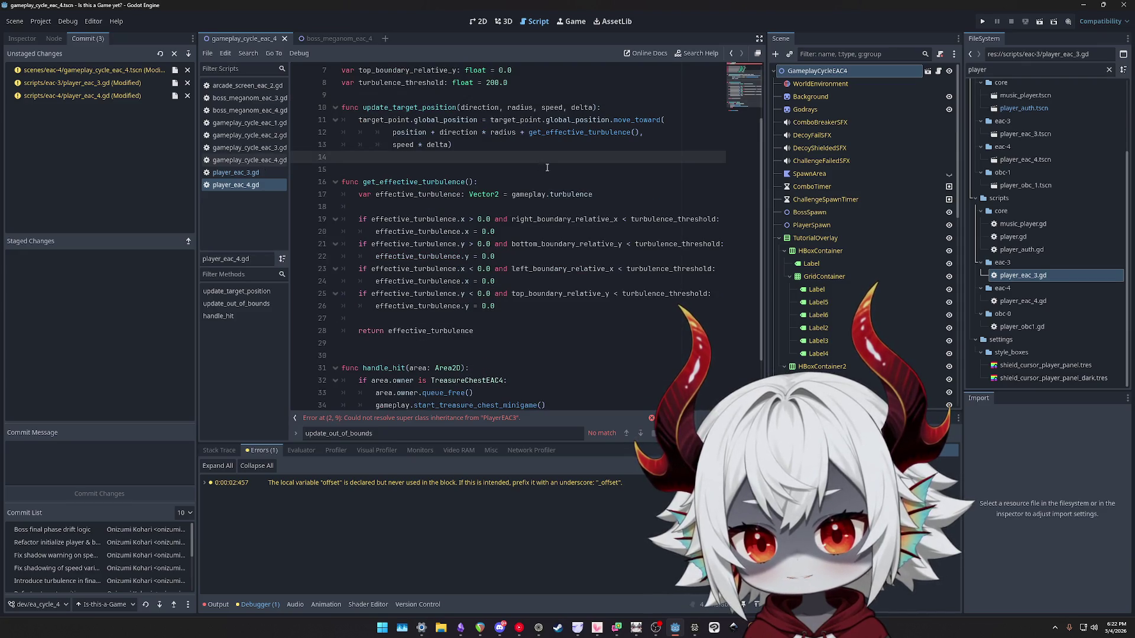
After comparing with player_eac_3.gd, replace right_boundary_relative_x in the first check with position.x - bounds.
double_click(543, 219)
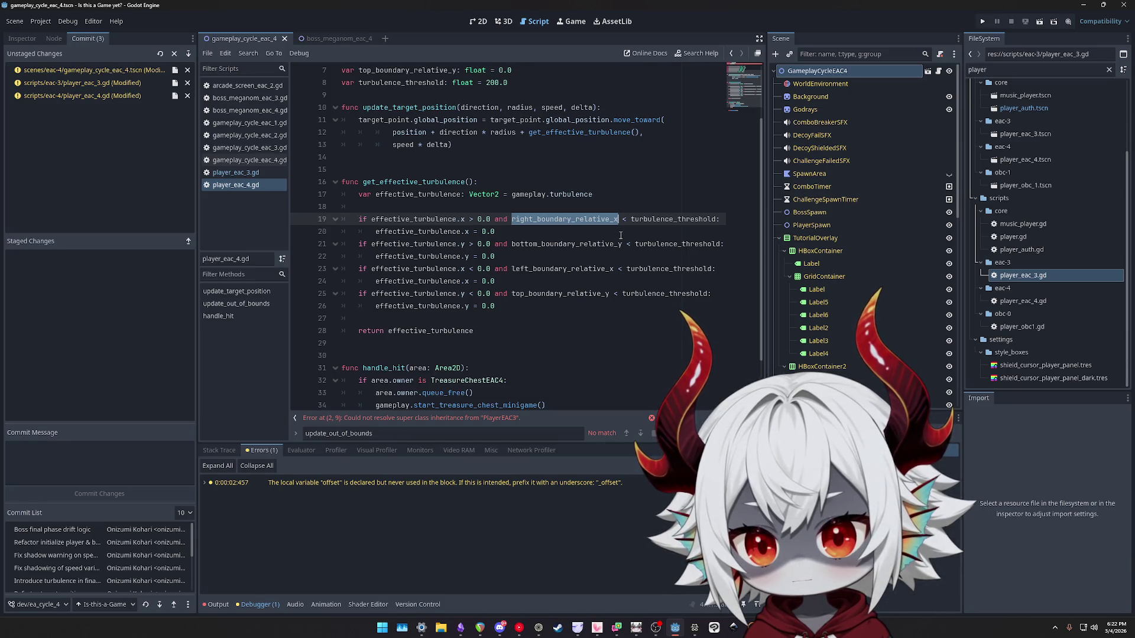
click(236, 177)
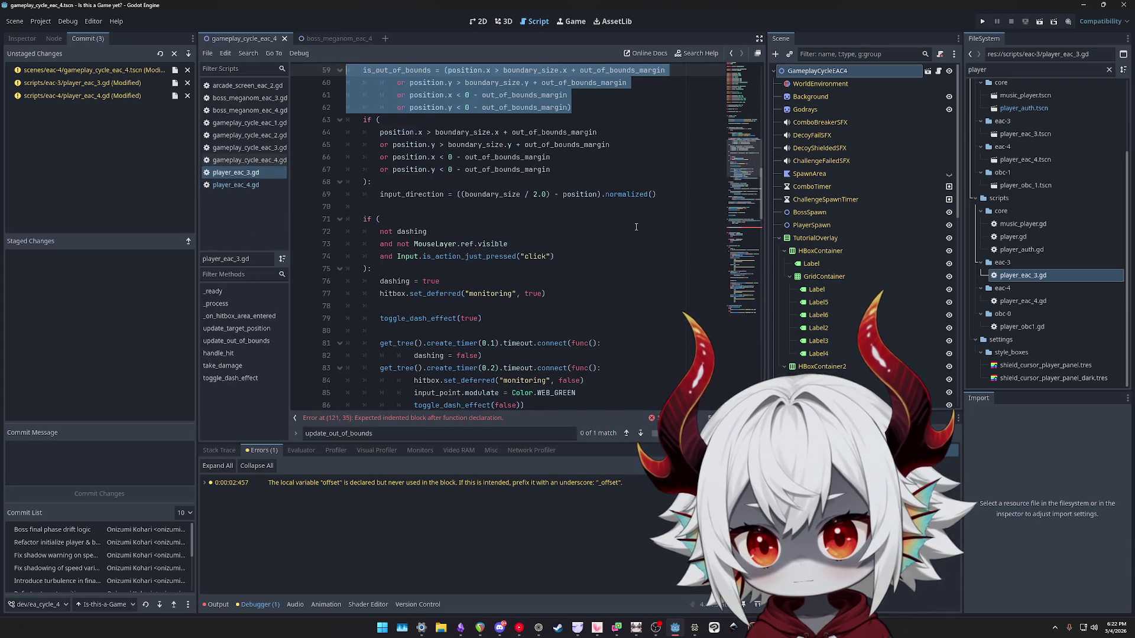
scroll(605, 226, up, 1)
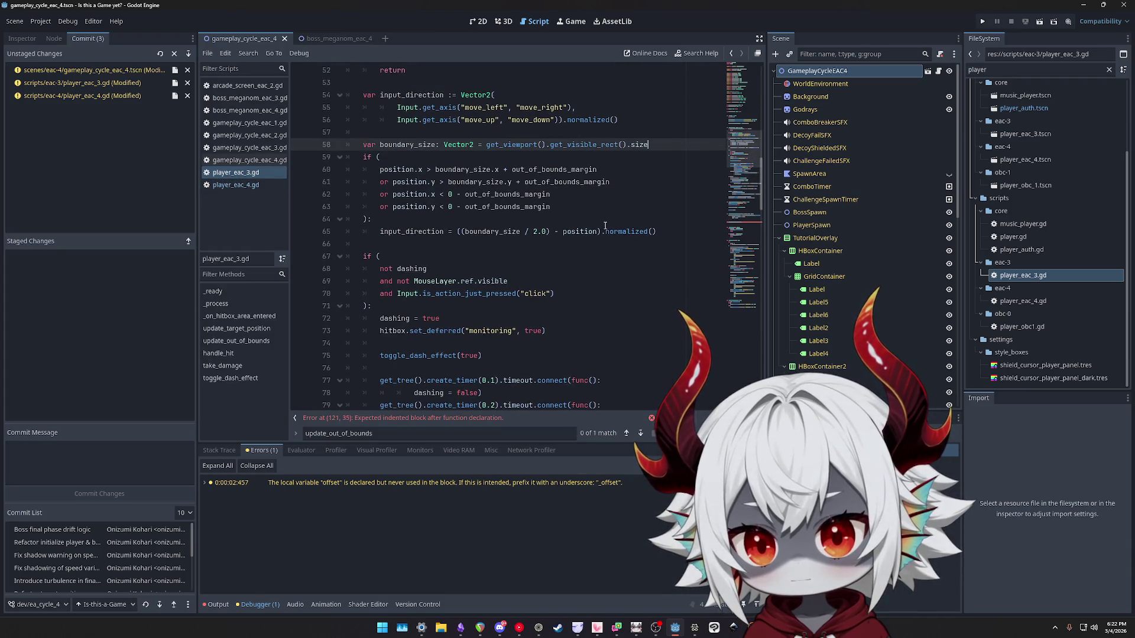
click(245, 186)
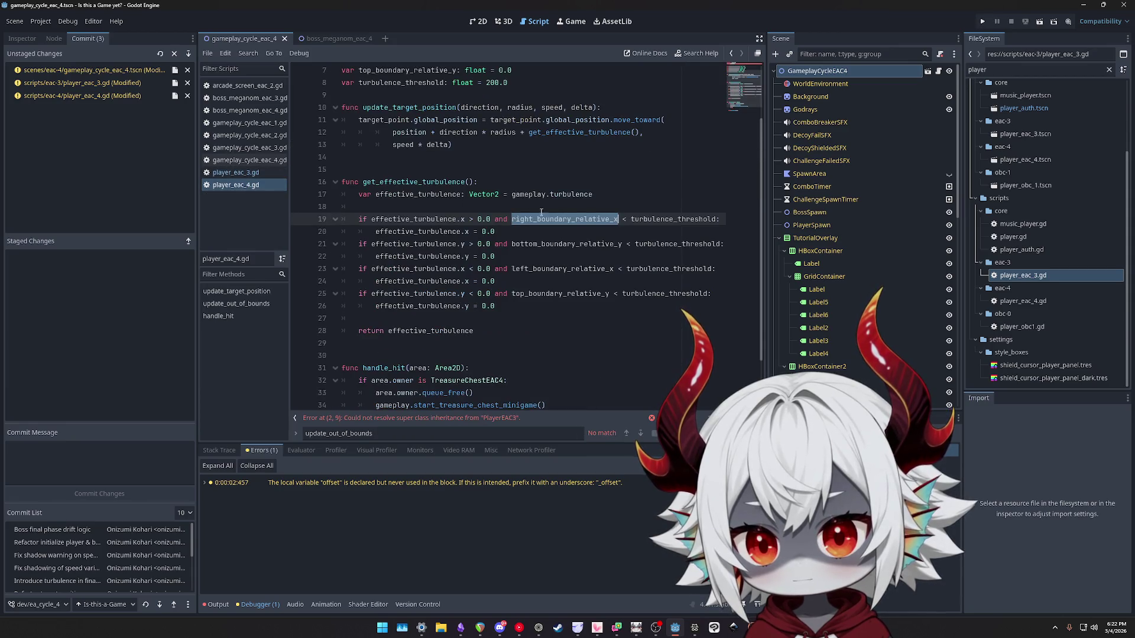
click(570, 209)
scroll(594, 211, up, 2)
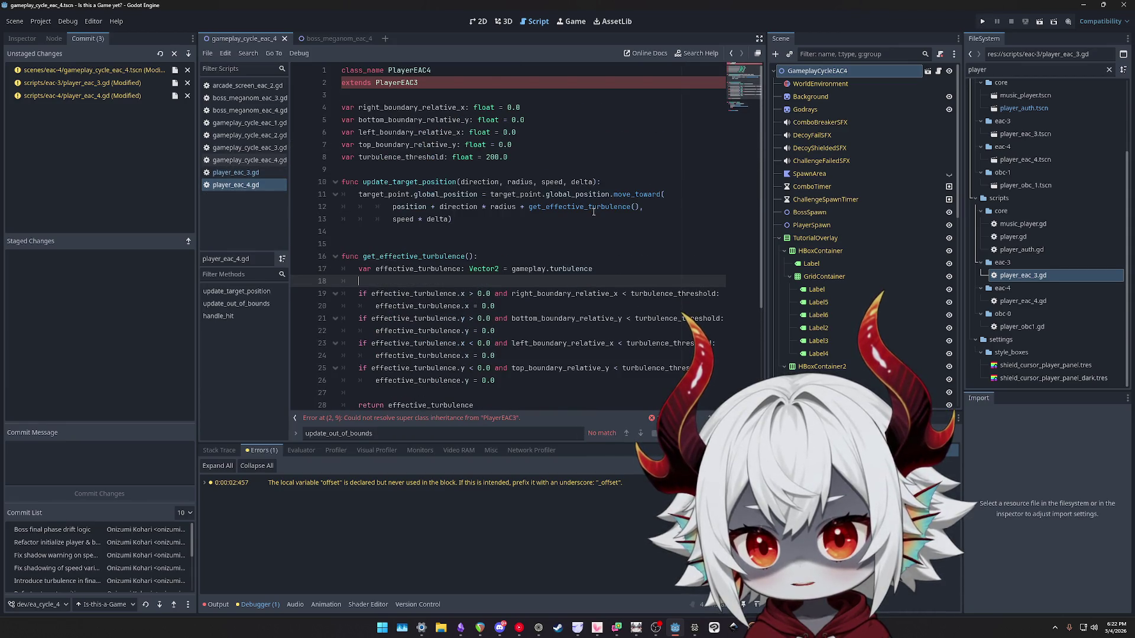
scroll(593, 212, down, 2)
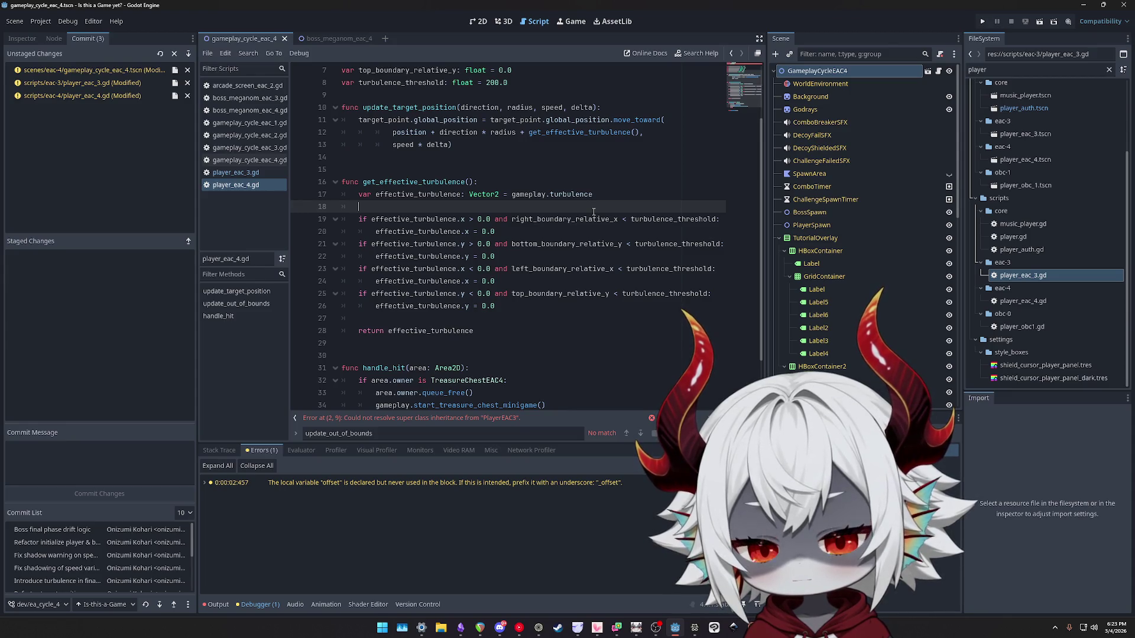
scroll(594, 211, up, 1)
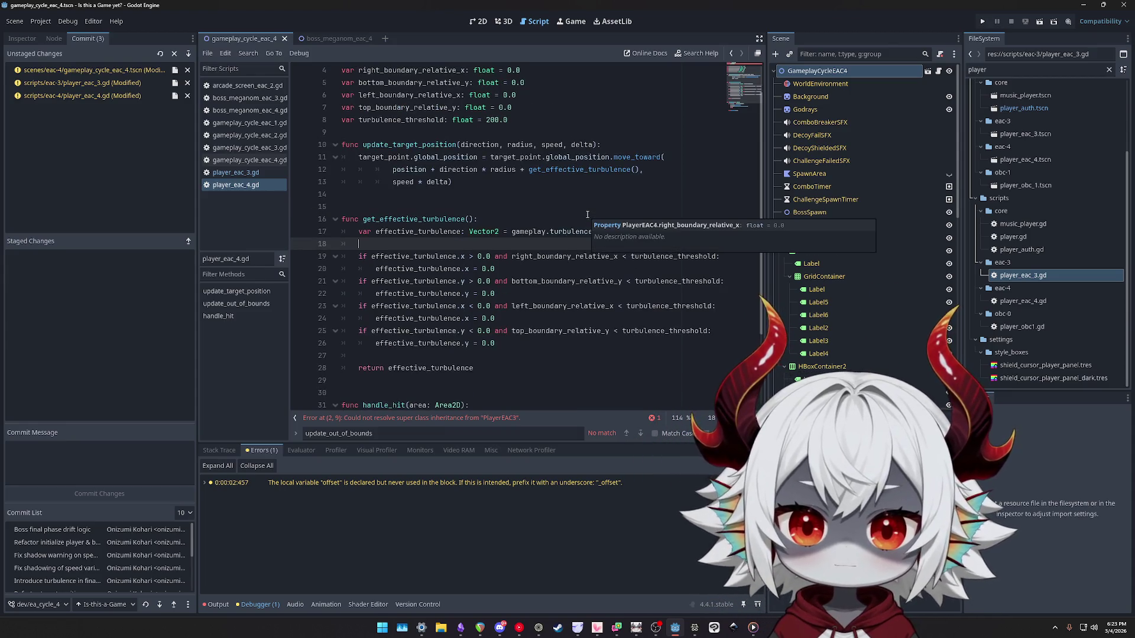
double_click(594, 257)
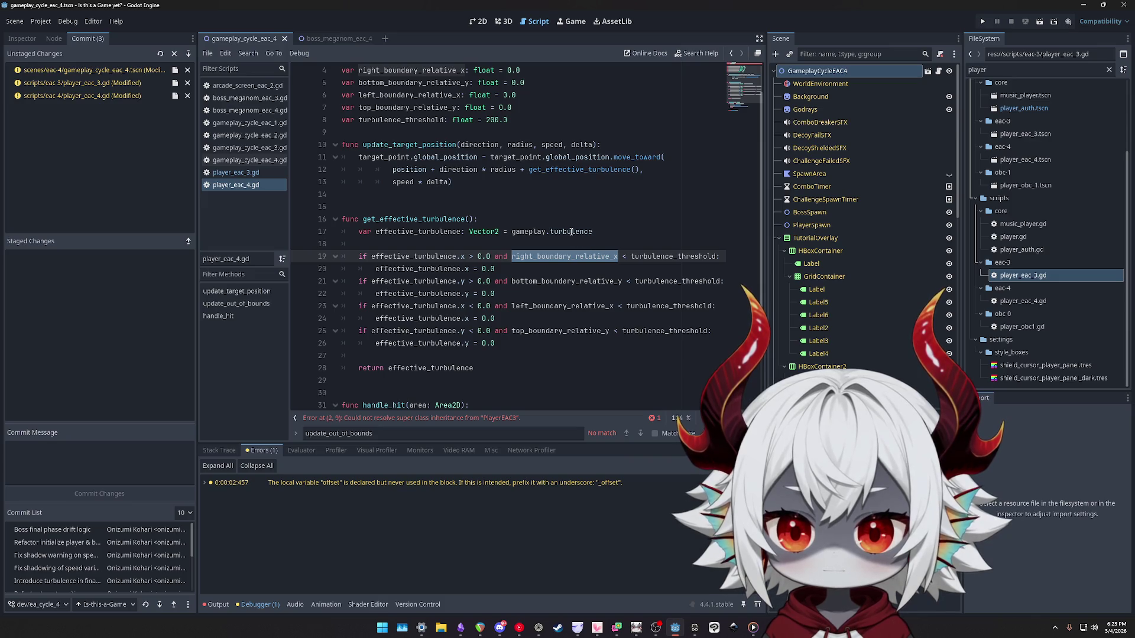
text(position.x - b)
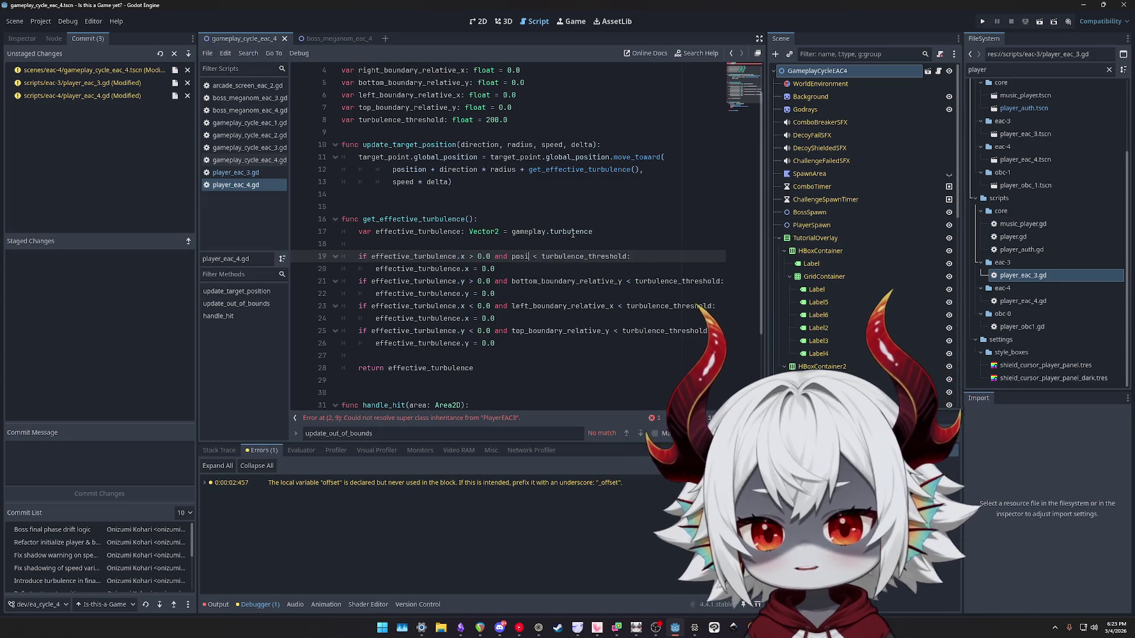
text(ounds)
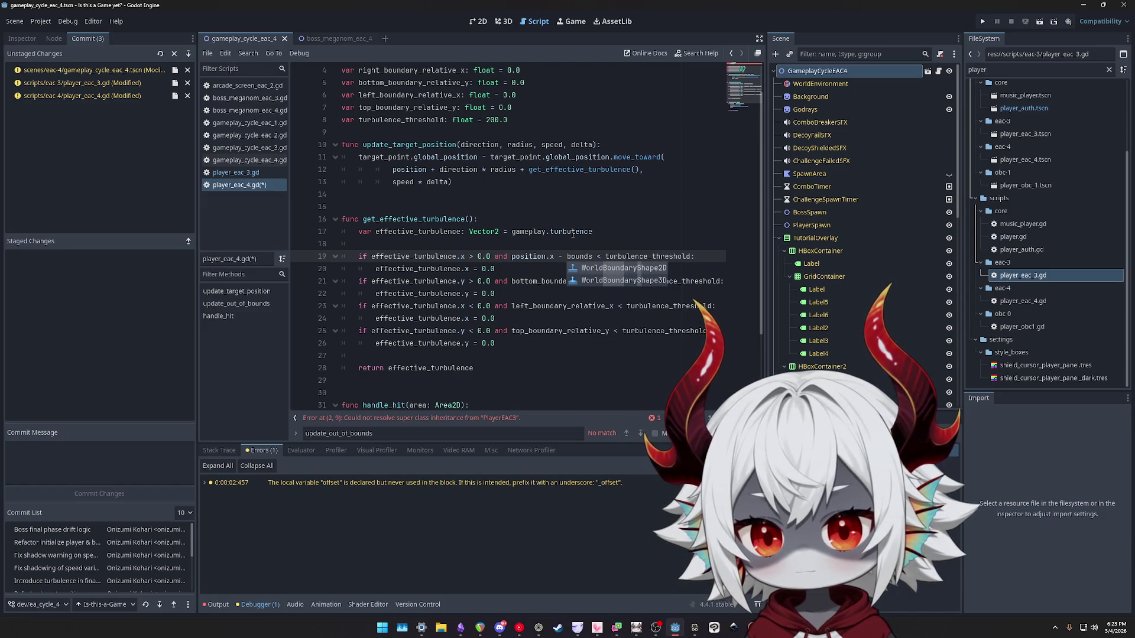
Open player_eac_3.gd and highlight where boundary_size is used in _process.
click(236, 172)
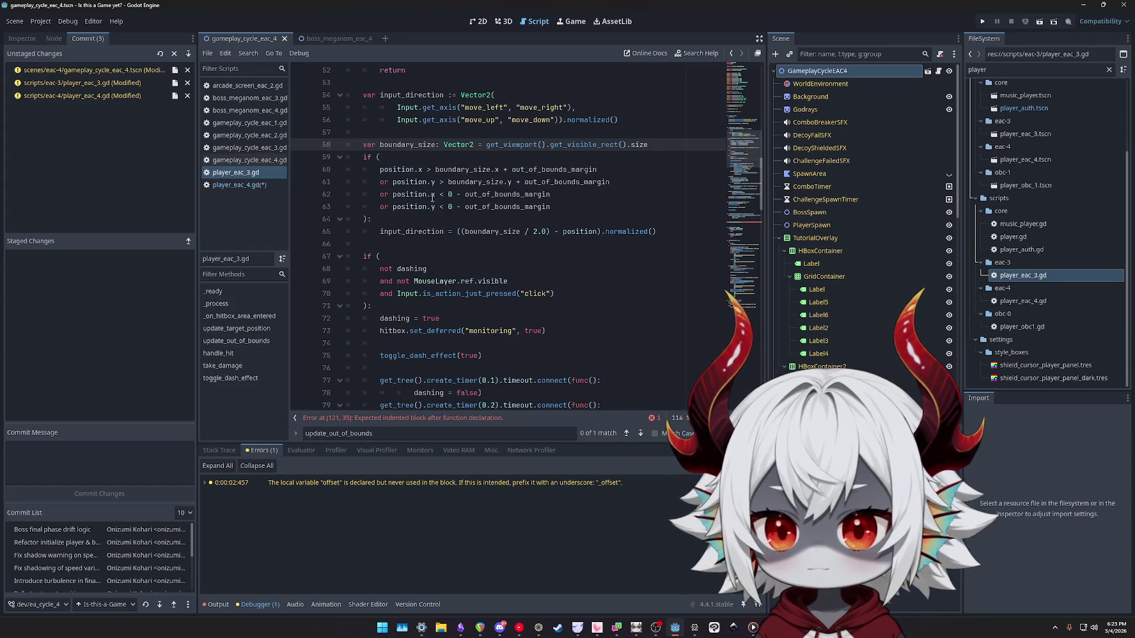
double_click(407, 255)
key(ctrl+c)
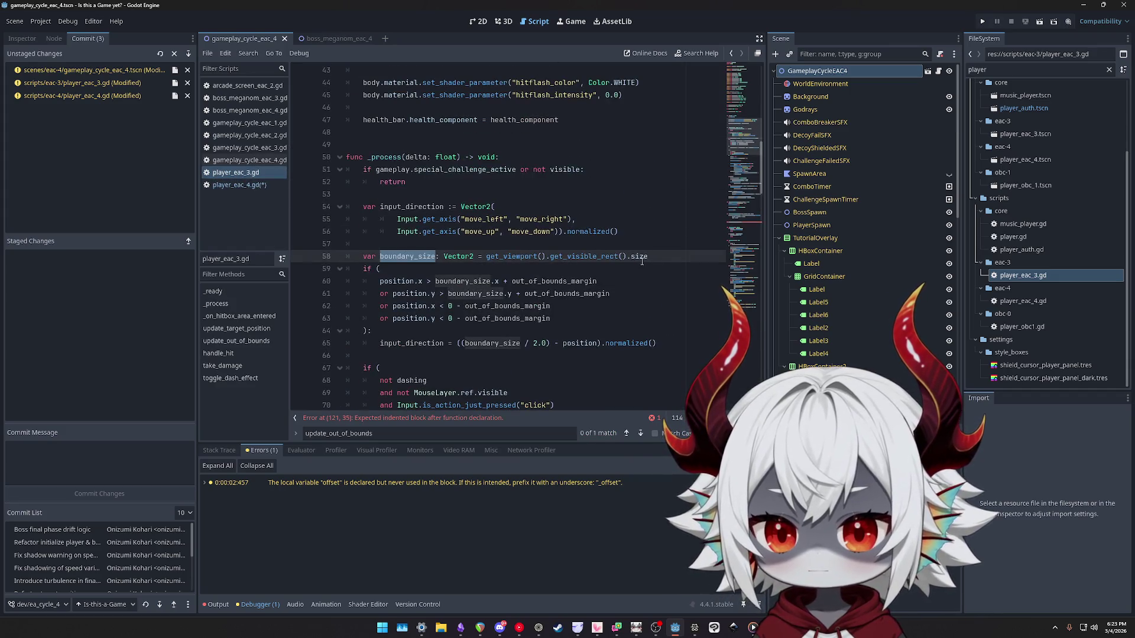
scroll(648, 271, up, 10)
scroll(616, 263, down, 4)
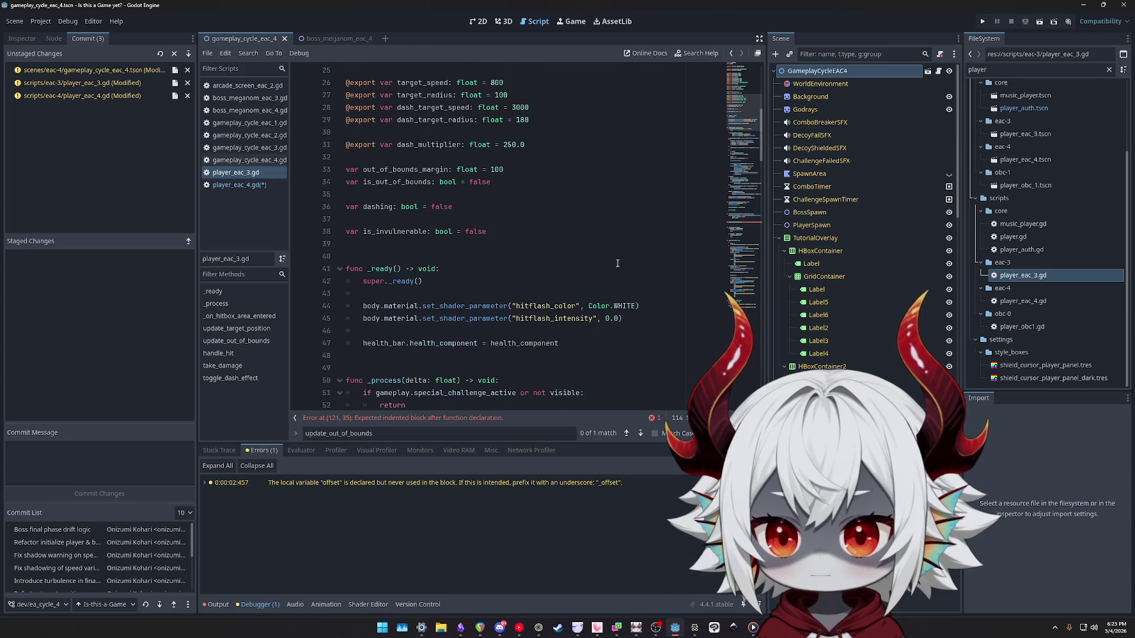
Start a member declaration for boundary_size on a new line 33.
click(551, 165)
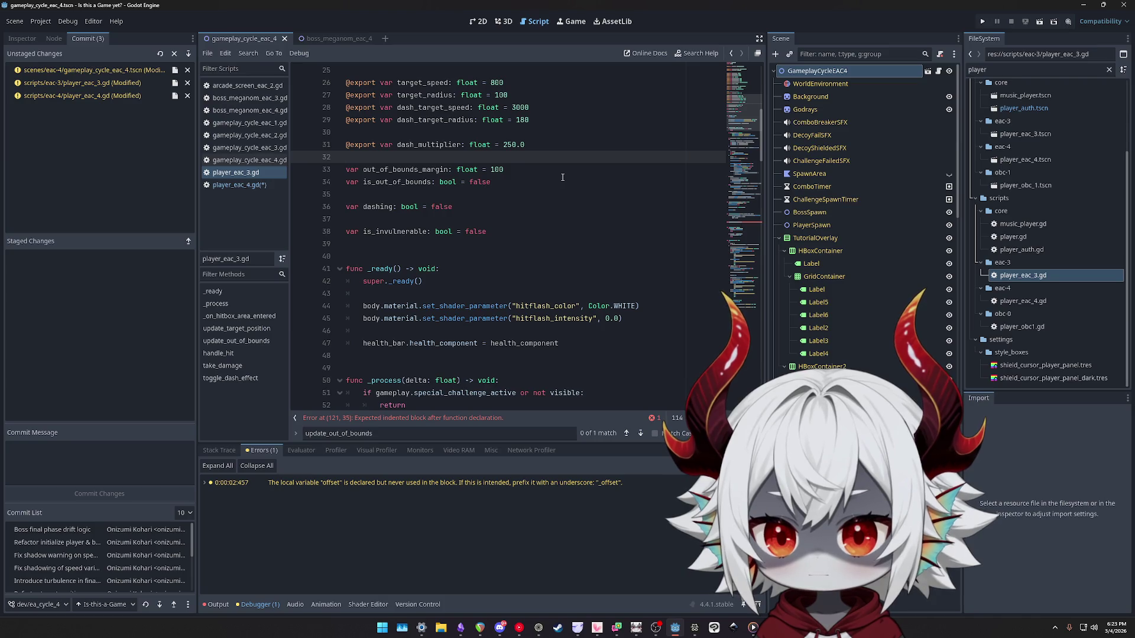
key(Return)
key(ctrl+v)
key(Home)
text(var)
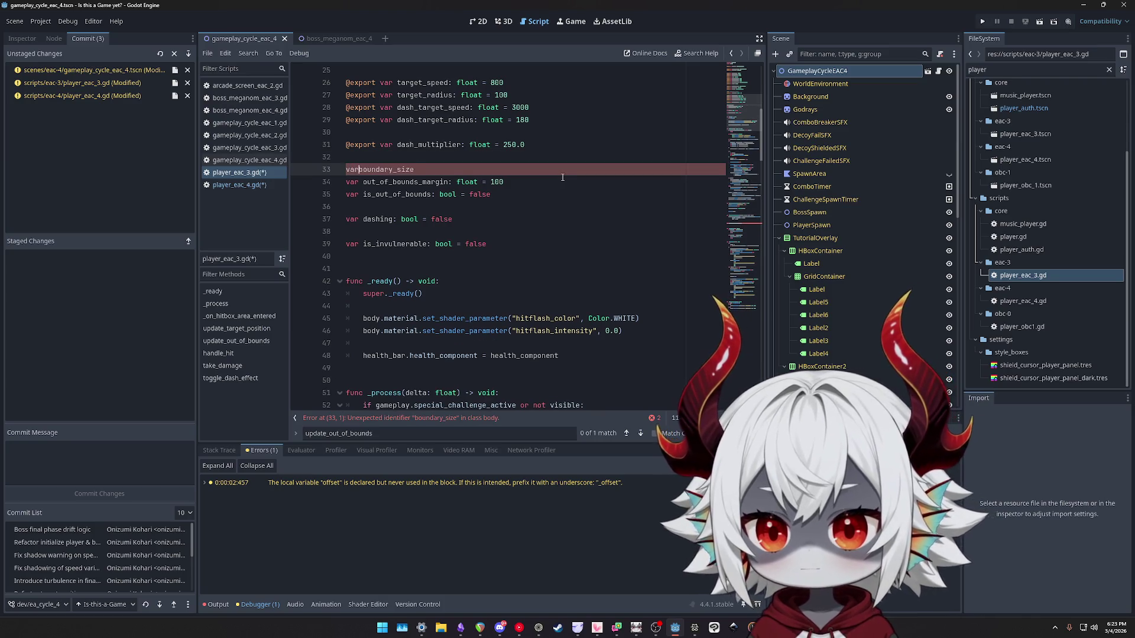
key(End)
text(: Vecto2)
Complete it as var boundary_size := Vector2.ZERO.
key(BackSpace)
text(r2)
text(.)
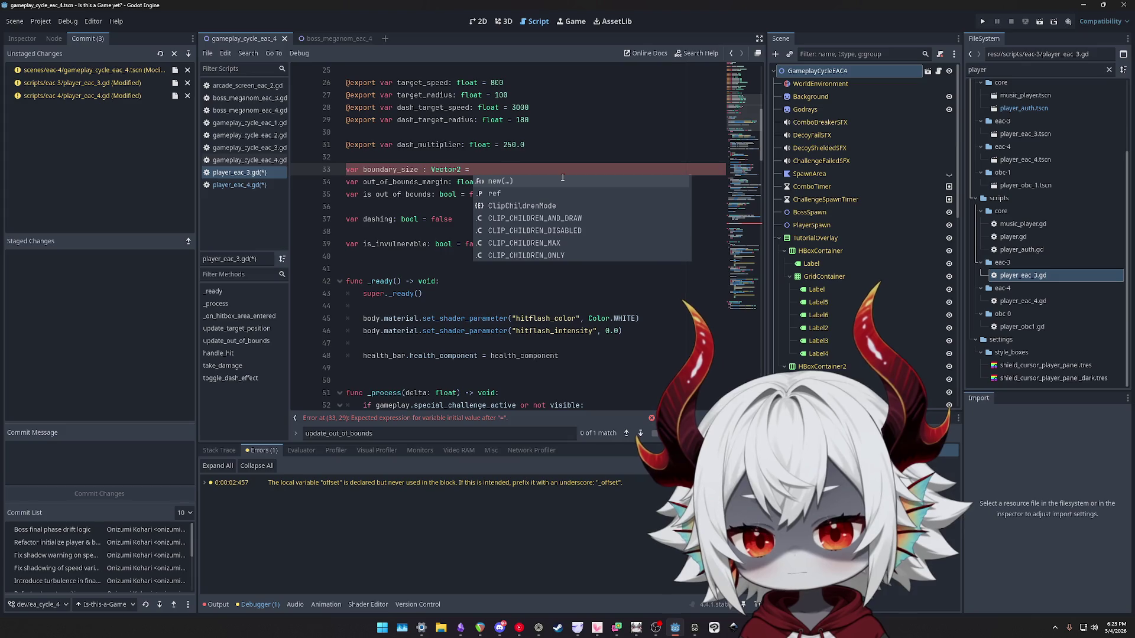
text(ZERO)
key(Return)
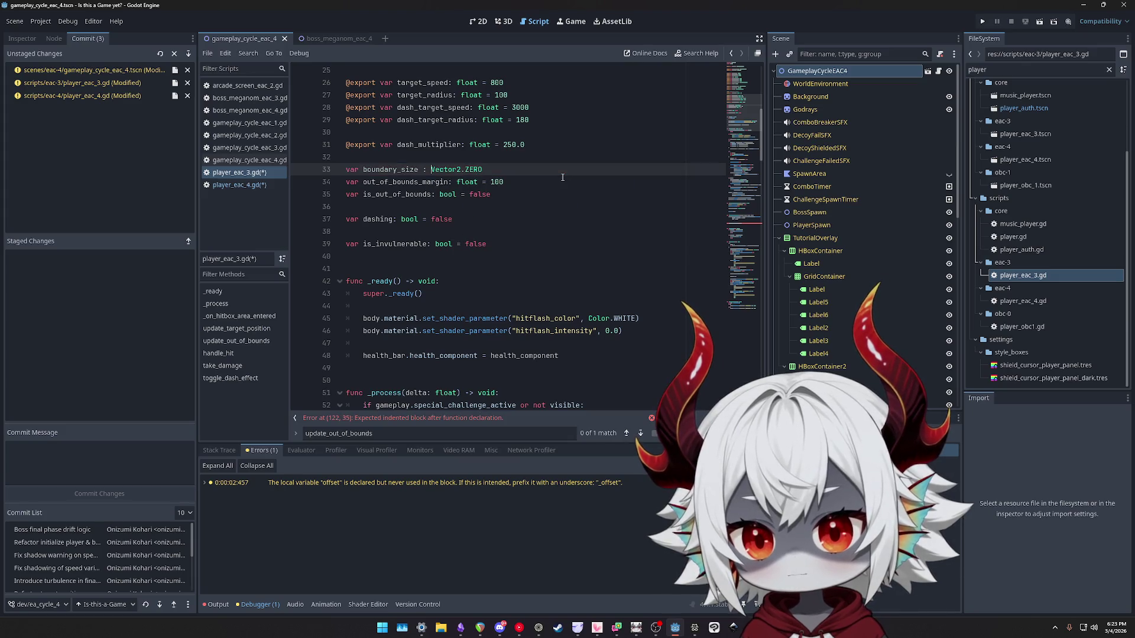
key(Left)
key(BackSpace)
text(=)
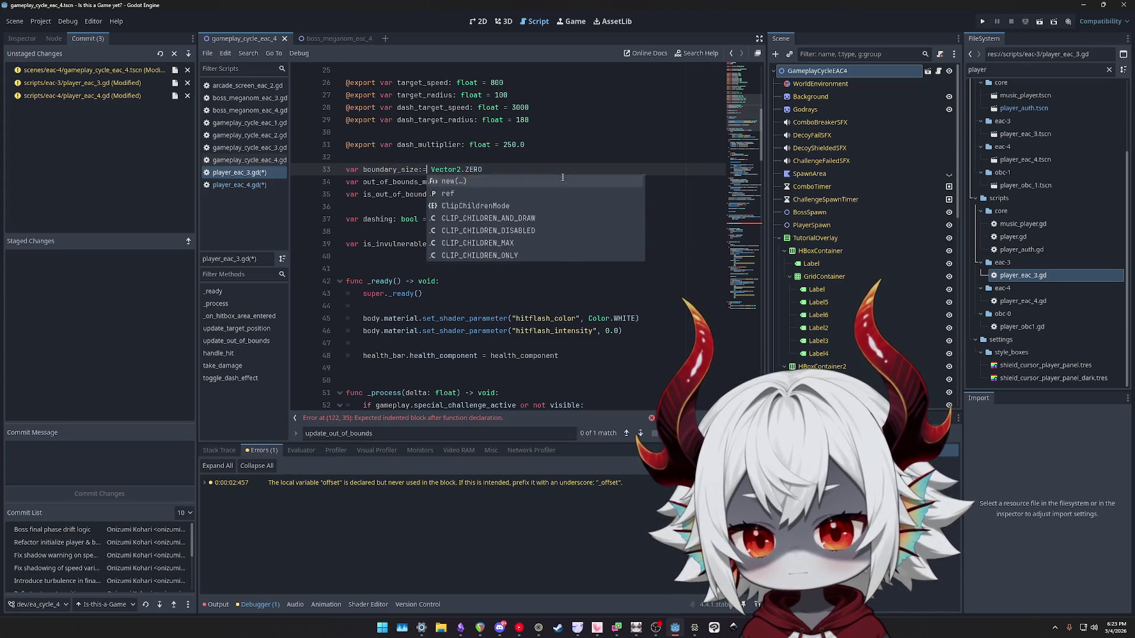
key(Left)
key(Left)
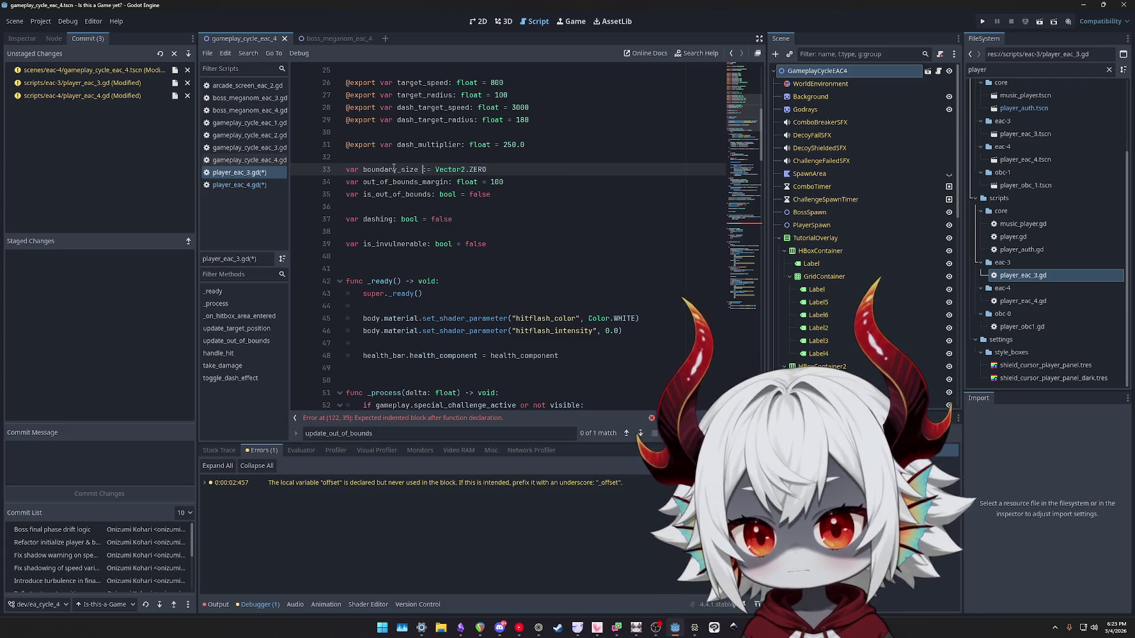
Strip var and the Vector2 type from line 59 so _process assigns the member boundary_size.
scroll(479, 236, down, 3)
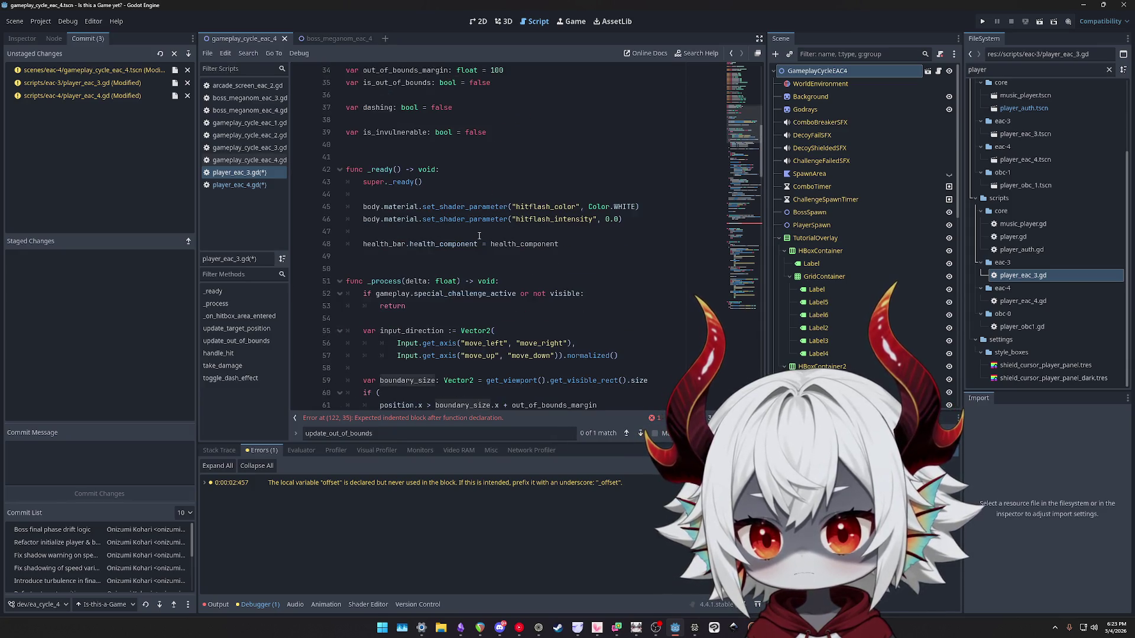
scroll(479, 236, up, 2)
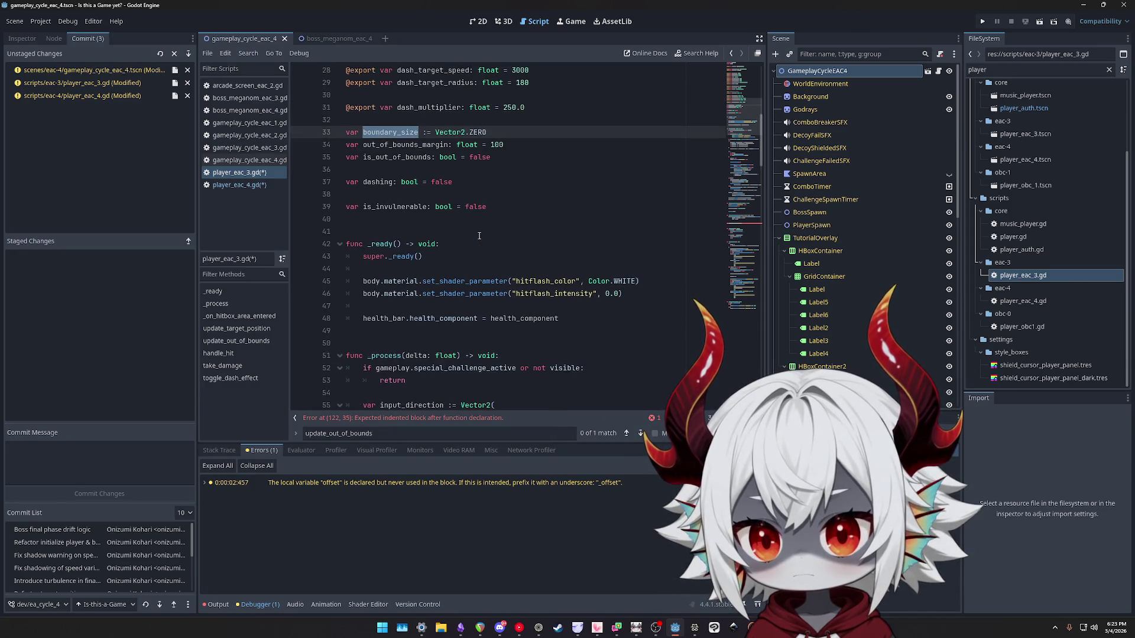
scroll(478, 235, down, 4)
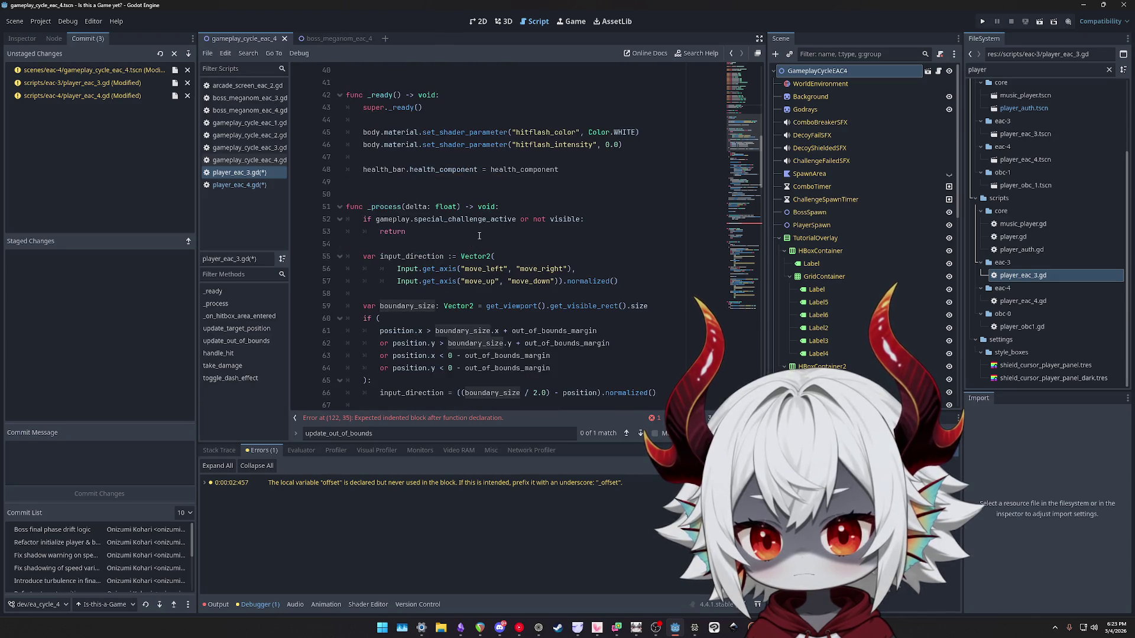
click(377, 306)
key(BackSpace)
key(BackSpace)
key(BackSpace)
drag(458, 306, 419, 306)
key(BackSpace)
double_click(390, 306)
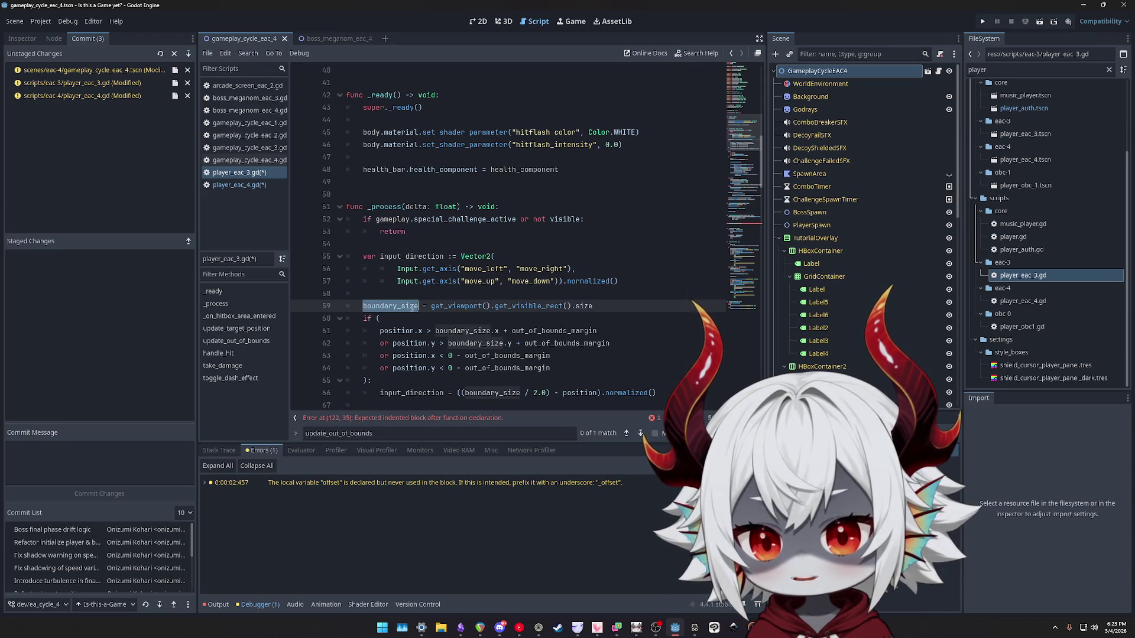
Save the scripts and return to player_eac_4.gd, selecting bounds on line 19.
scroll(528, 319, up, 6)
scroll(551, 317, down, 5)
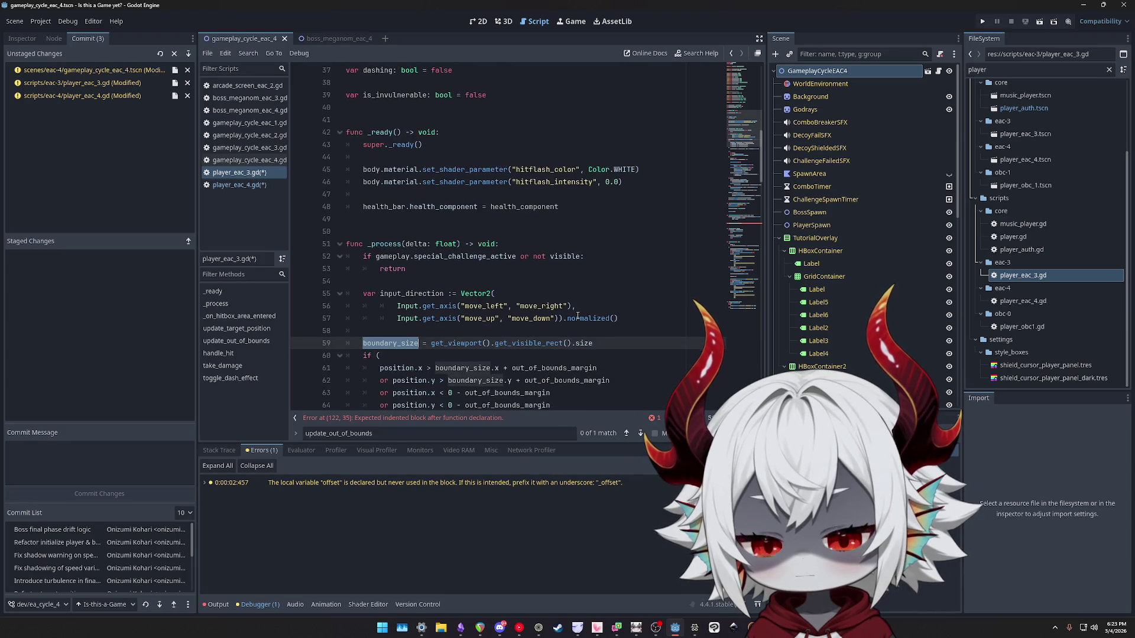
scroll(611, 319, down, 3)
key(ctrl+s)
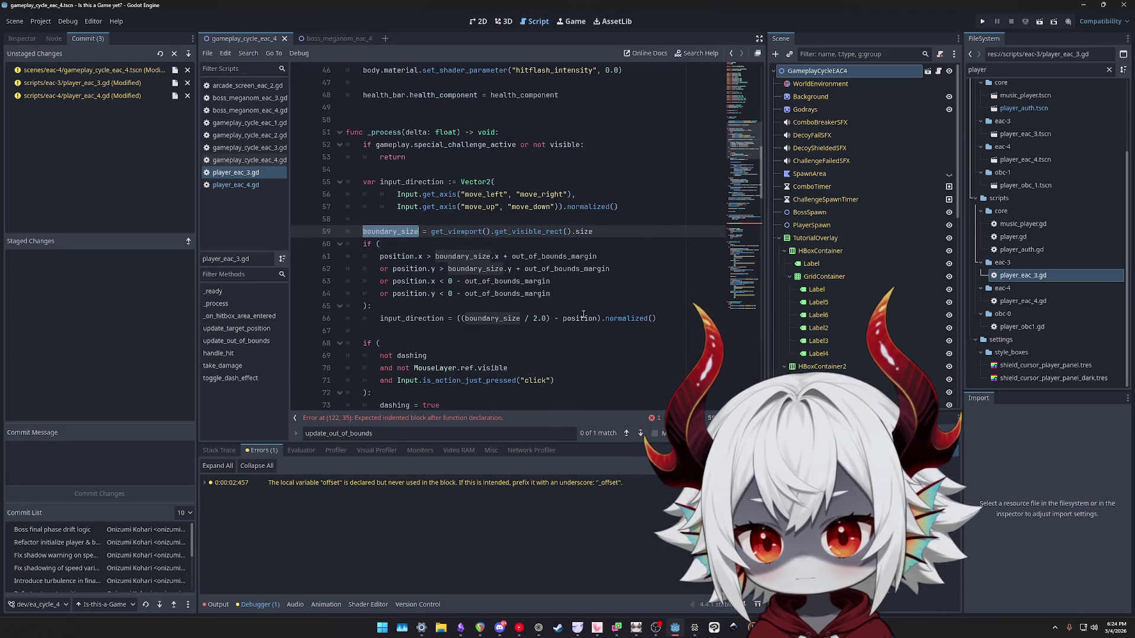
click(236, 185)
double_click(576, 255)
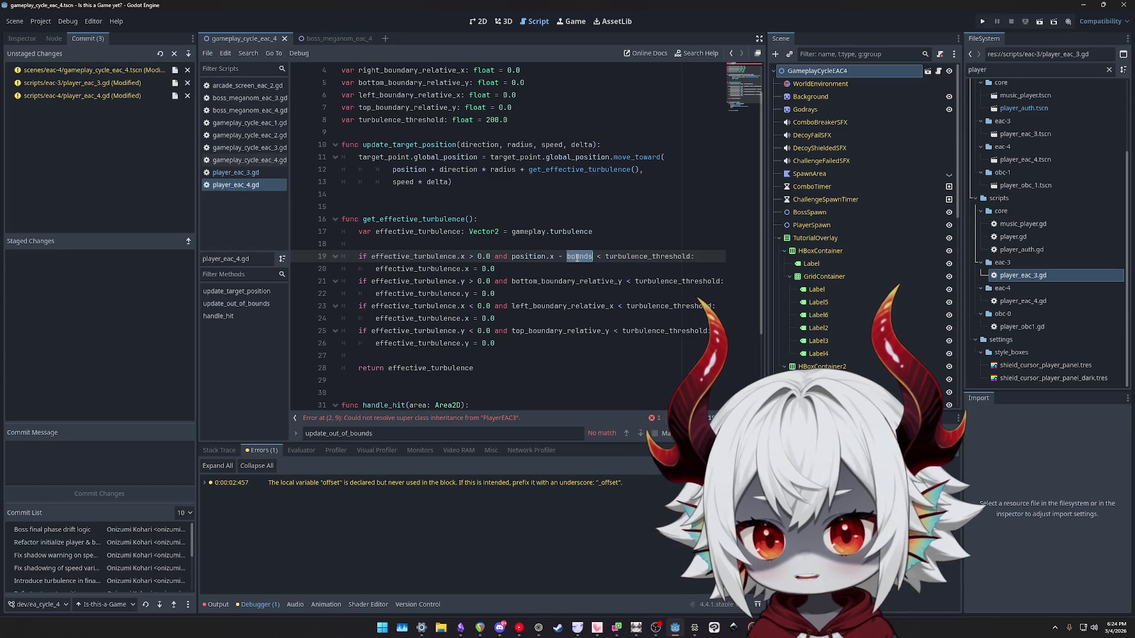
Finish the boundary_size.x term and start a var inside_left_boundary declaration above the checks.
text(boundary_size.x)
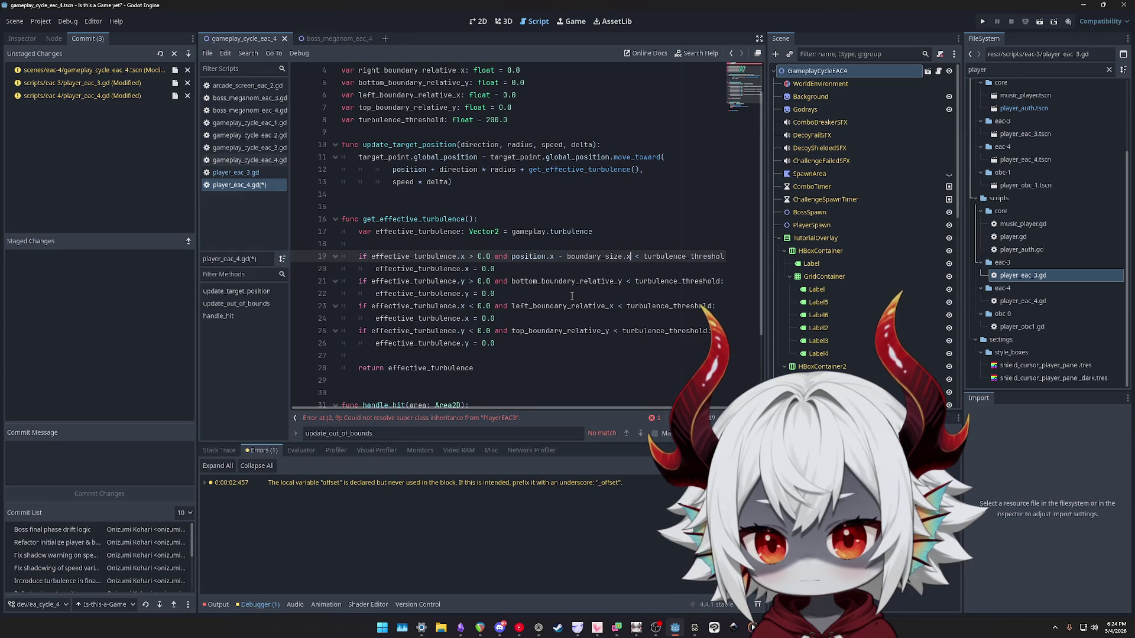
key(Return)
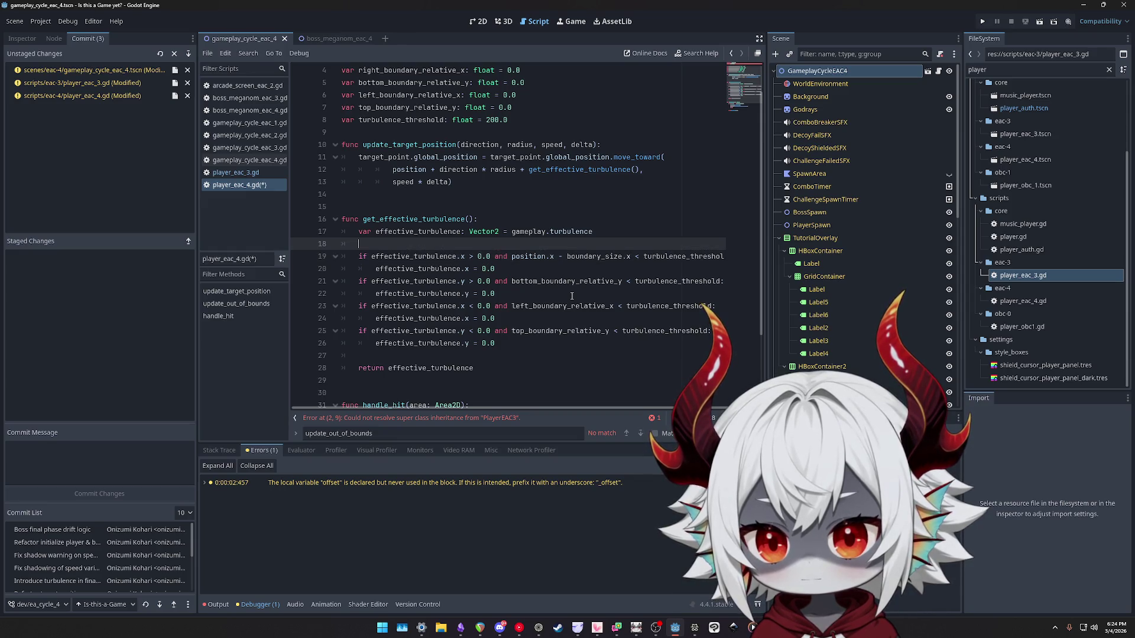
key(Up)
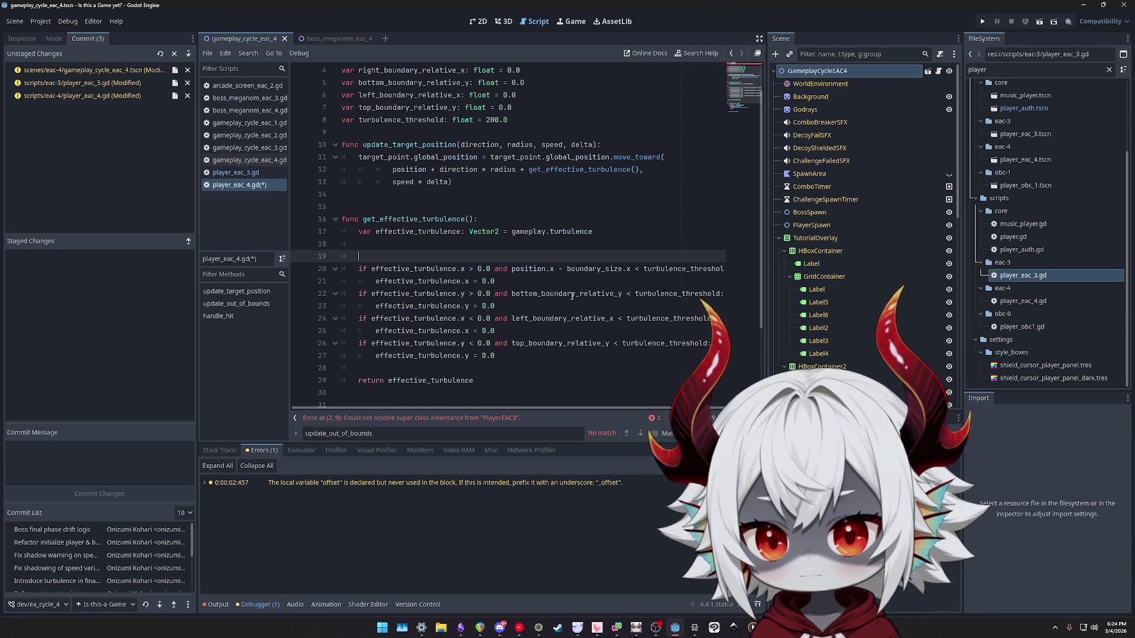
text(var)
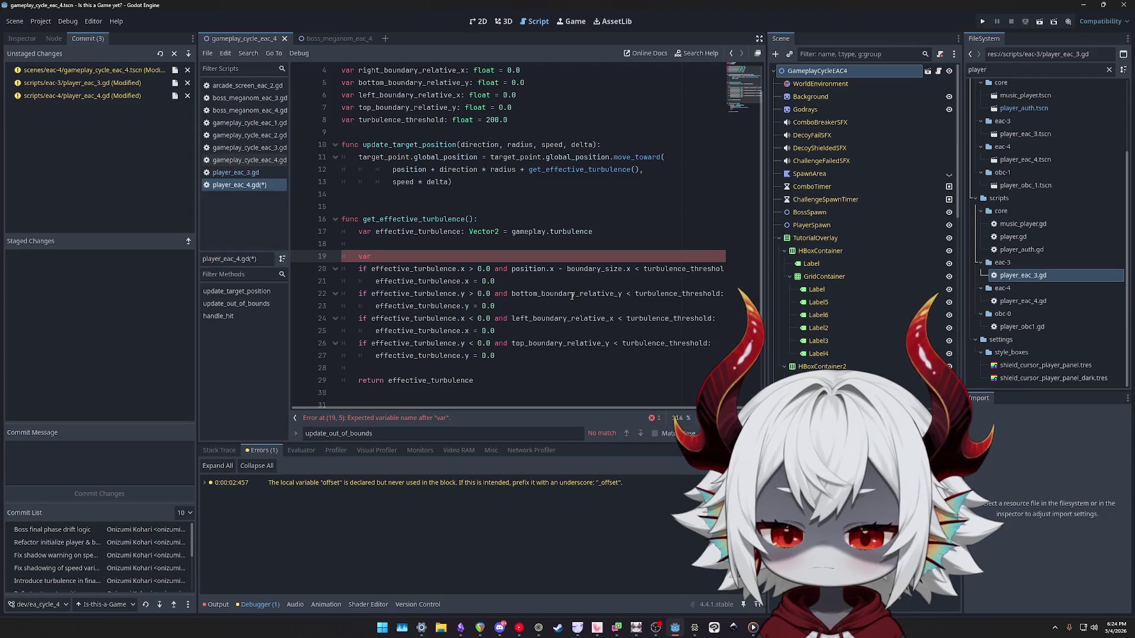
text(withi)
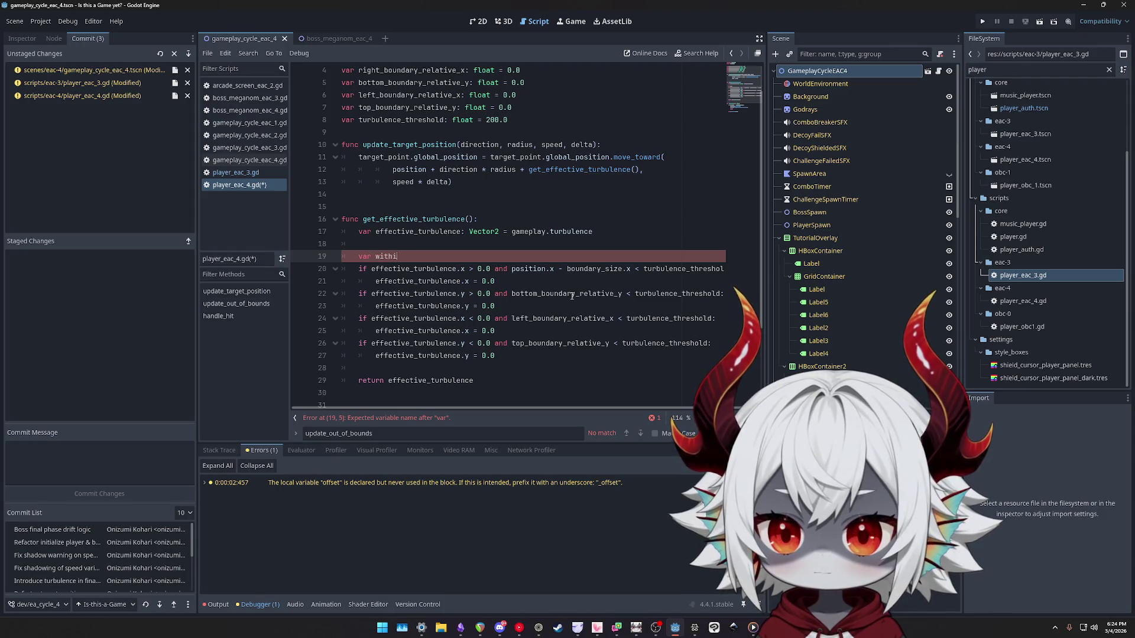
text(n_bounds_)
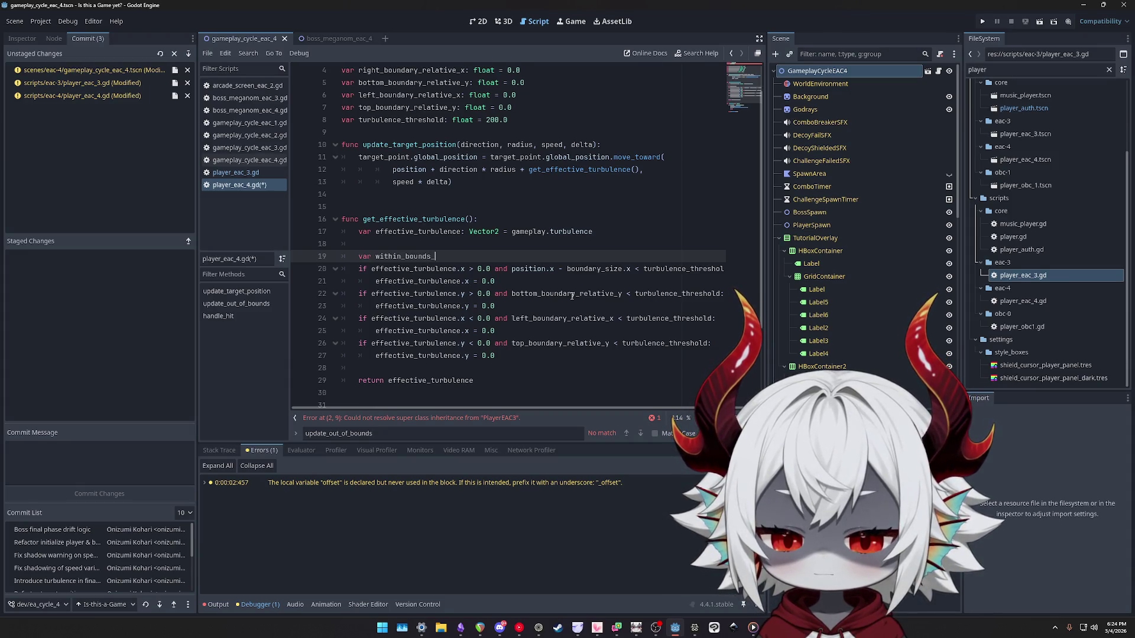
key(shift+Home)
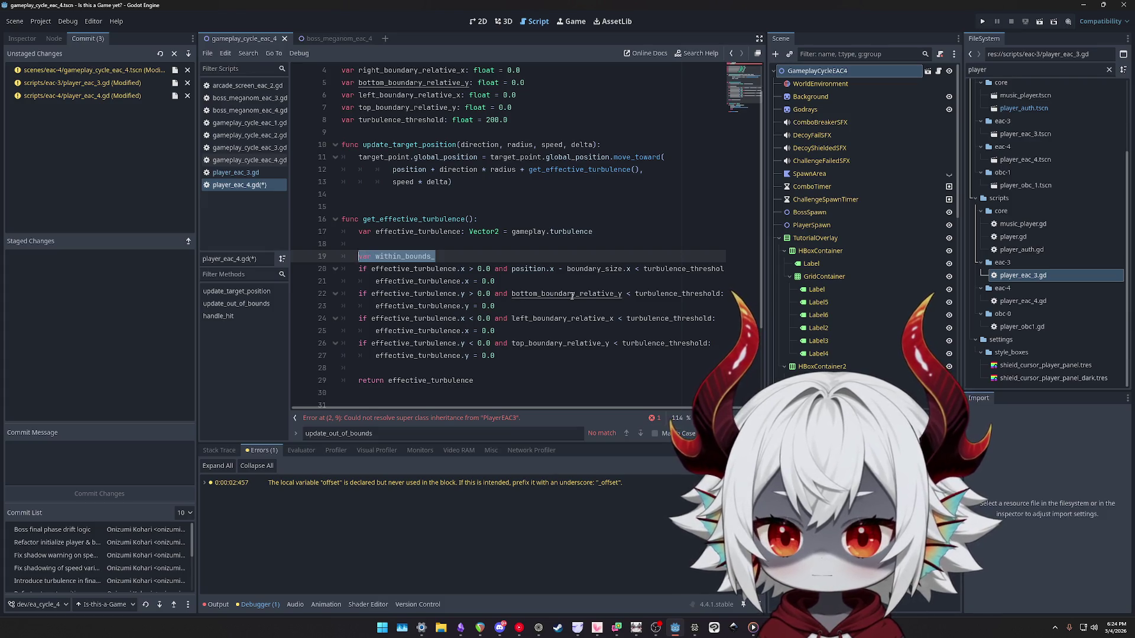
key(shift+Home)
key(BackSpace)
key(BackSpace)
key(Return)
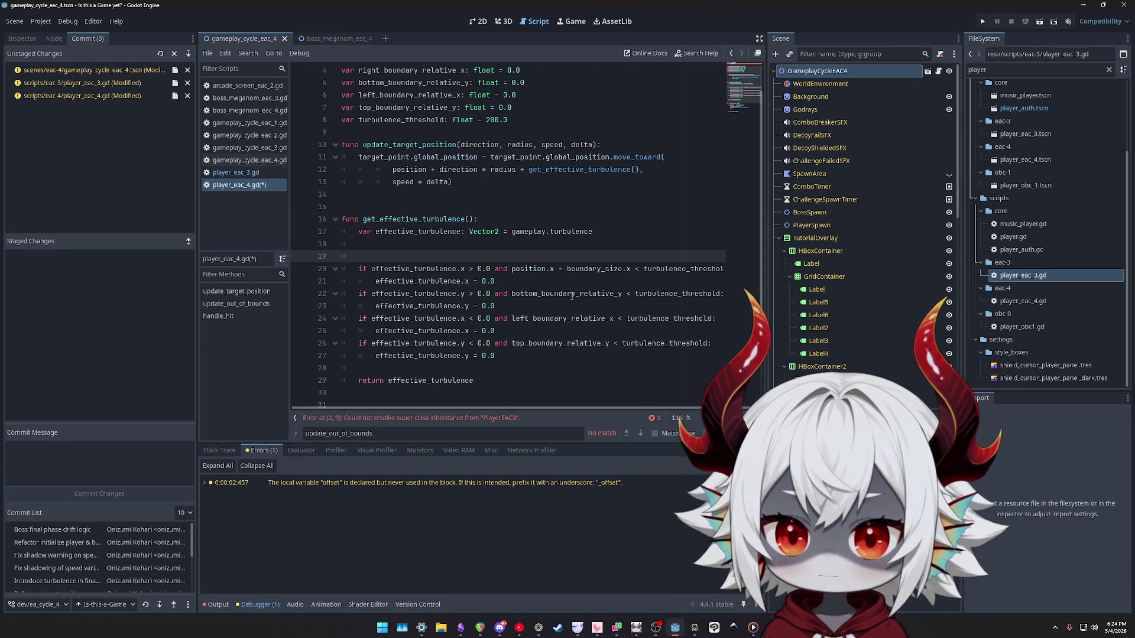
text(var insid)
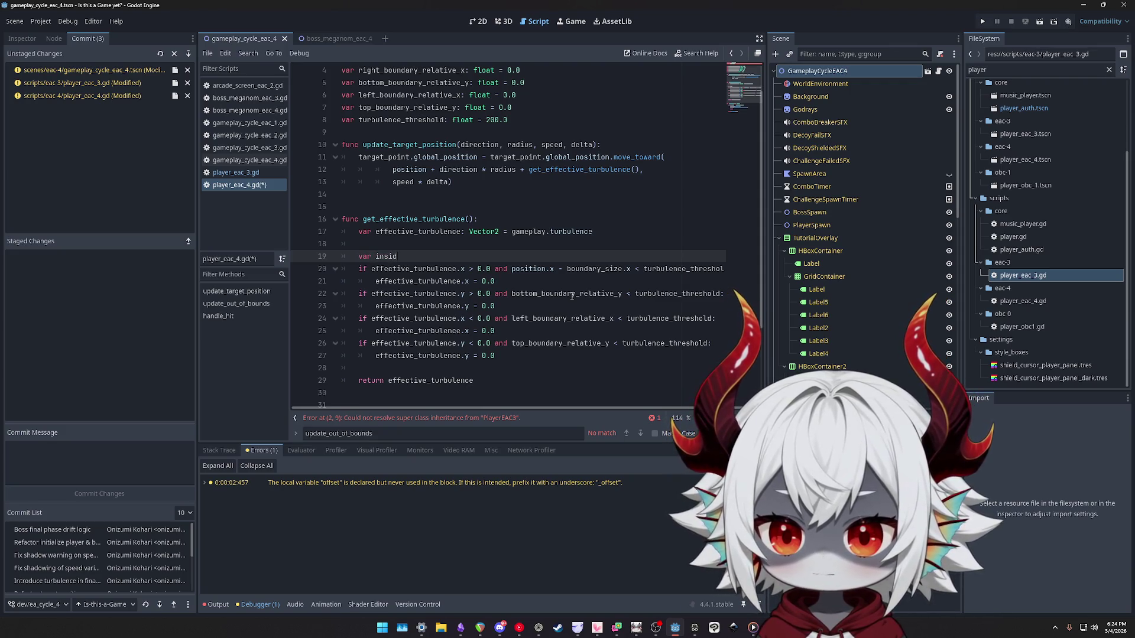
text(e_left_boundary =)
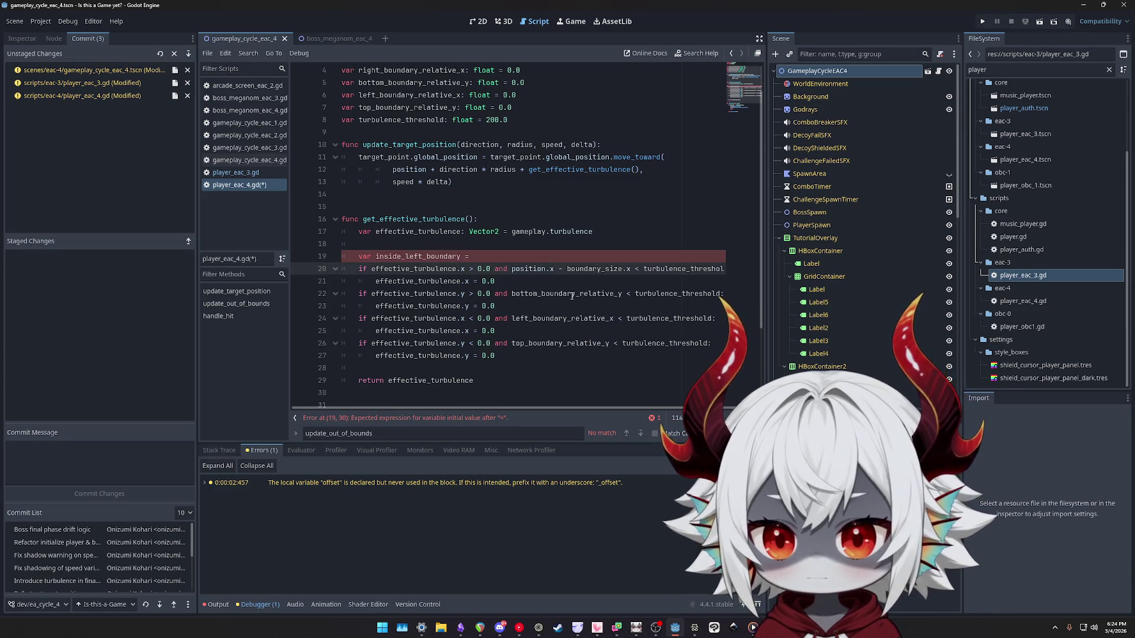
Move the position.x - boundary_size.x expression directly into the line 20 condition, removing line 19.
click(512, 269)
key(shift+End)
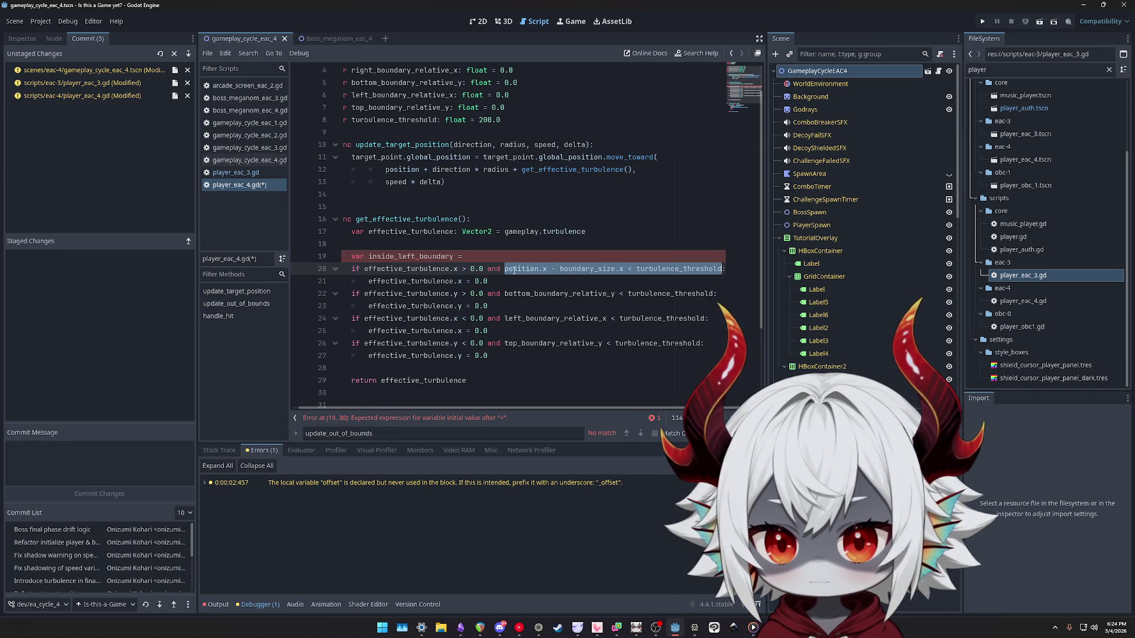
key(ctrl+x)
key(Up)
key(End)
key(ctrl+v)
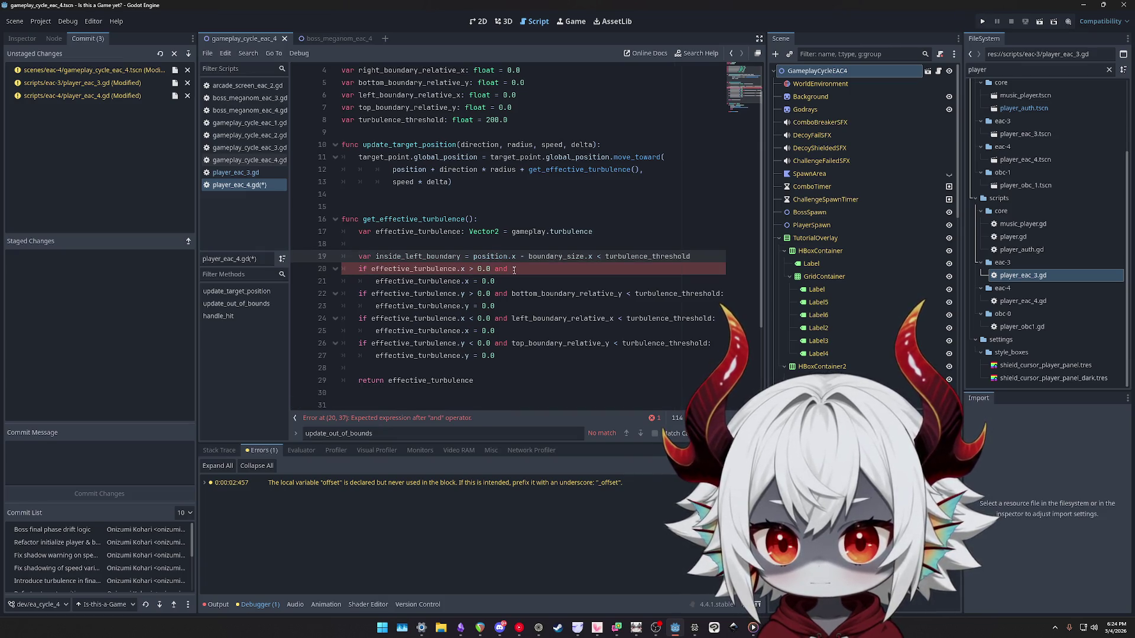
click(514, 269)
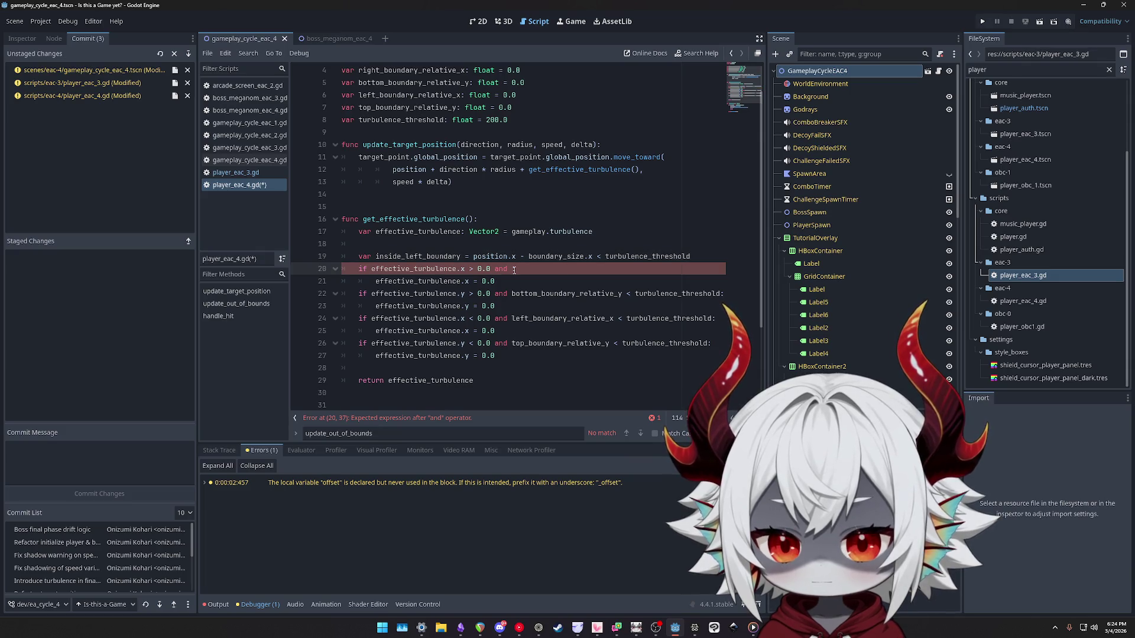
key(Up)
key(End)
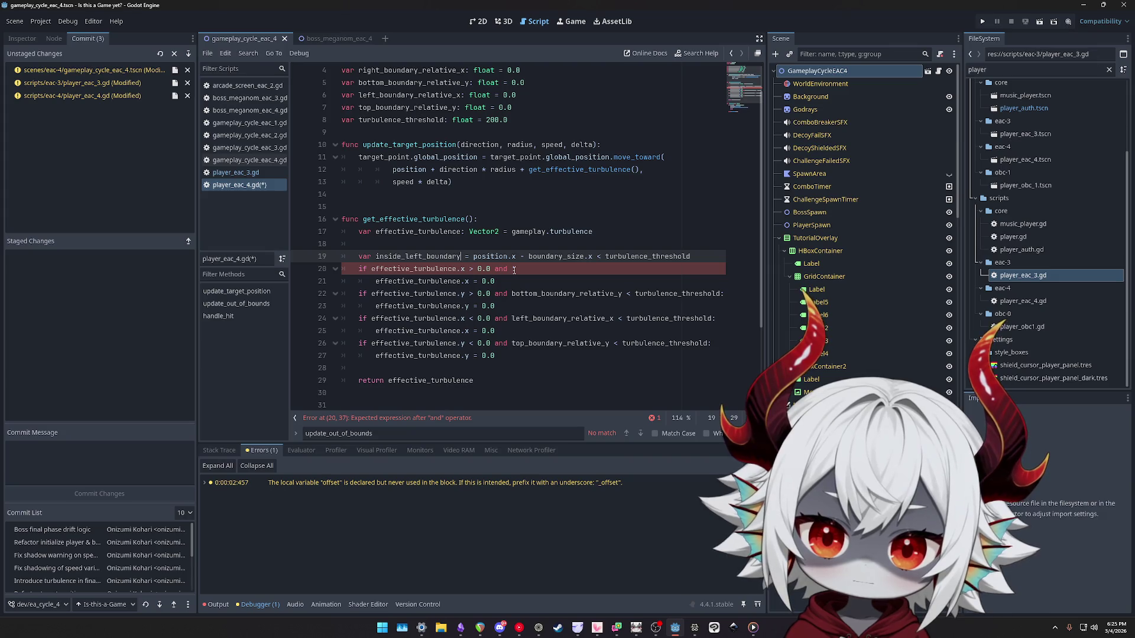
key(ctrl+d)
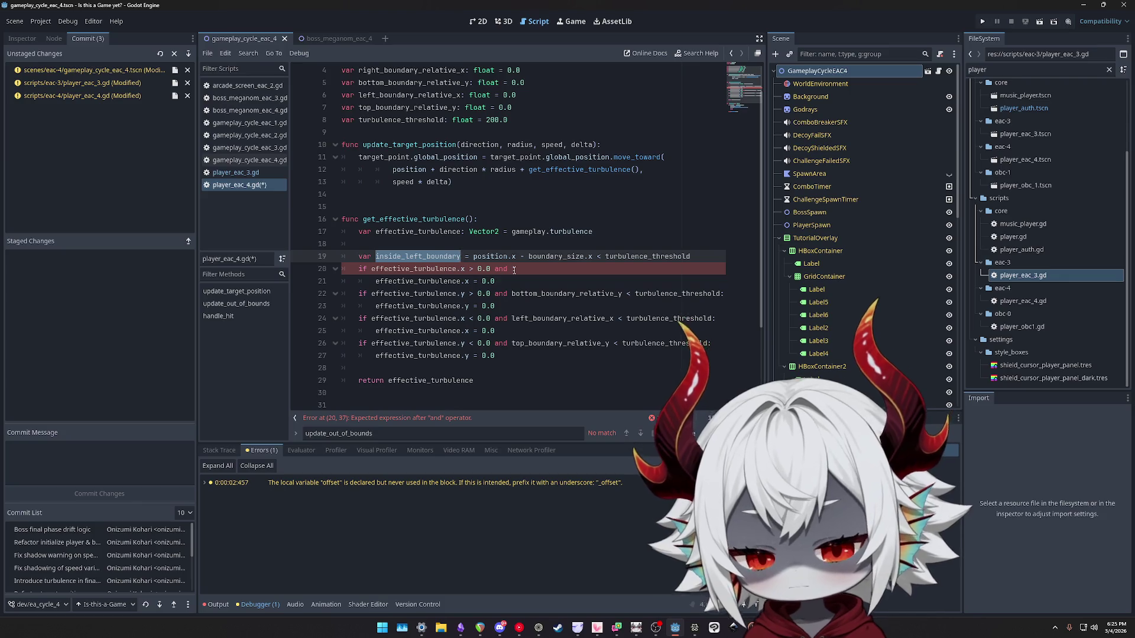
key(ctrl+c)
key(ctrl+v)
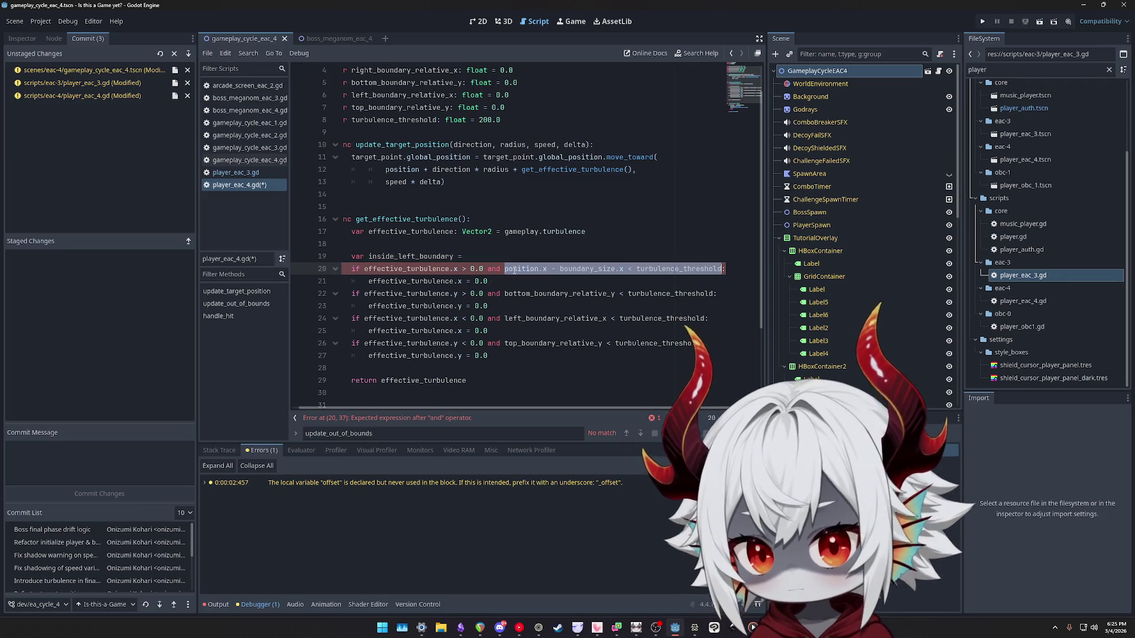
key(BackSpace)
key(BackSpace)
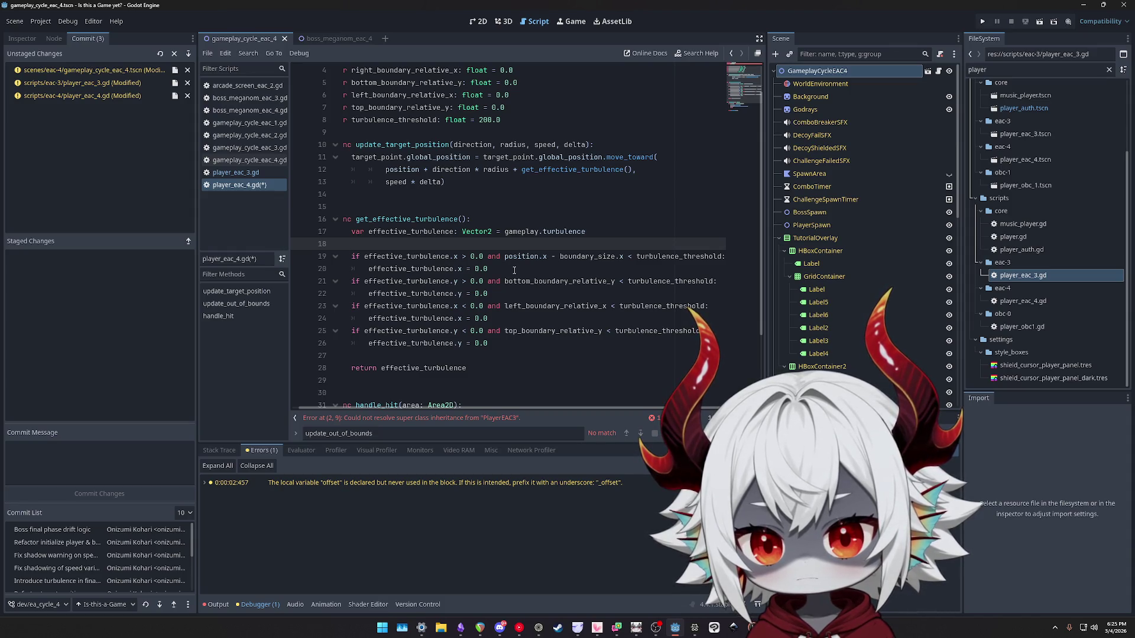
Delete the four boundary-relative variable declarations at the top of the script.
click(514, 283)
key(ctrl+f)
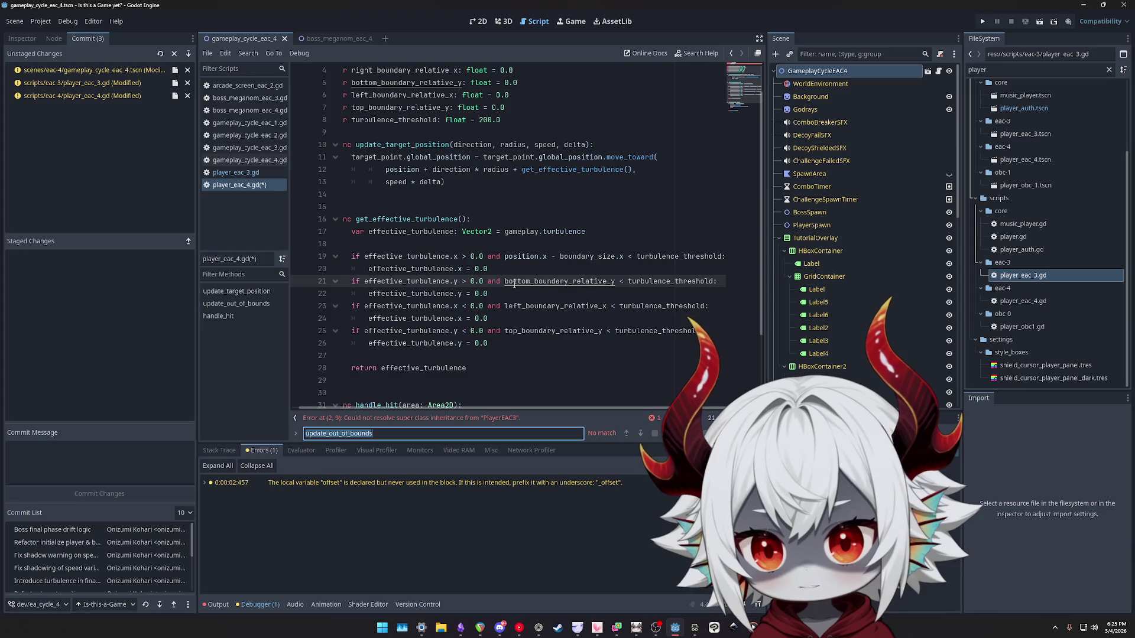
ctrl+click(514, 282)
mouse_move(512, 144)
mouse_down()
mouse_move(425, 144)
mouse_move(342, 106)
mouse_up()
key(BackSpace)
key(BackSpace)
Add blank lines after turbulence_threshold and after the effective_turbulence declaration.
click(417, 122)
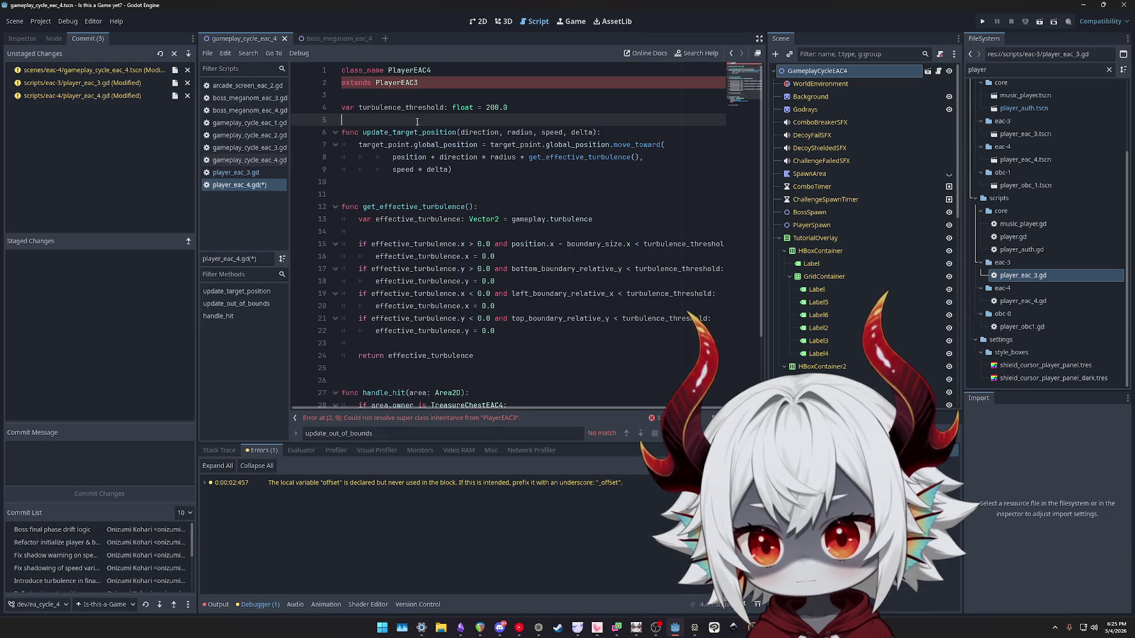
key(Return)
double_click(414, 108)
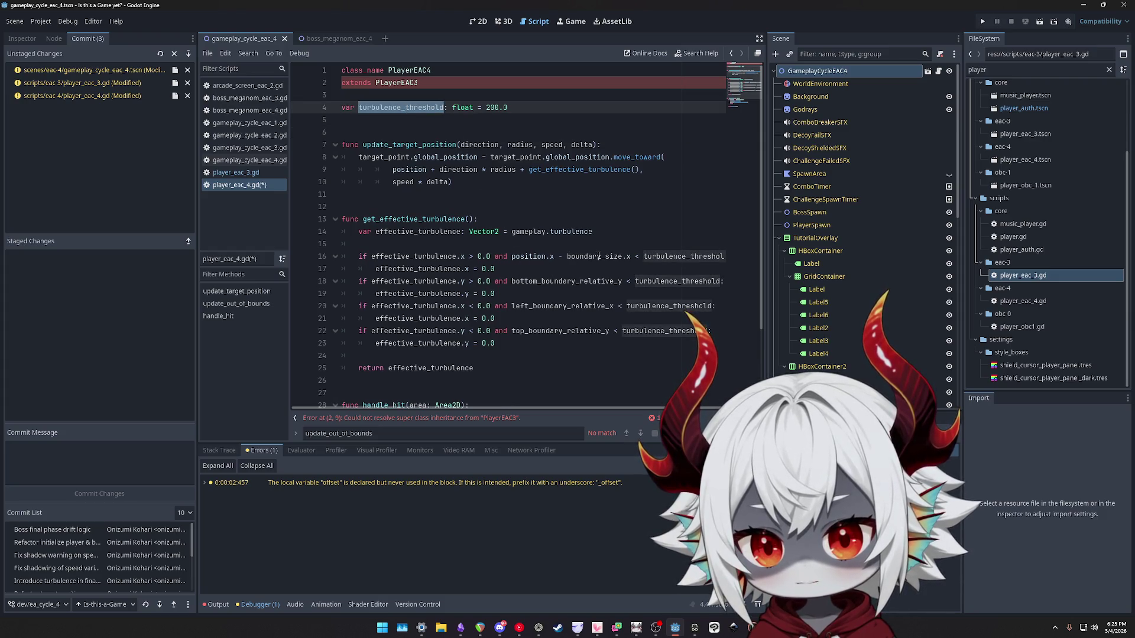
drag(632, 255, 511, 256)
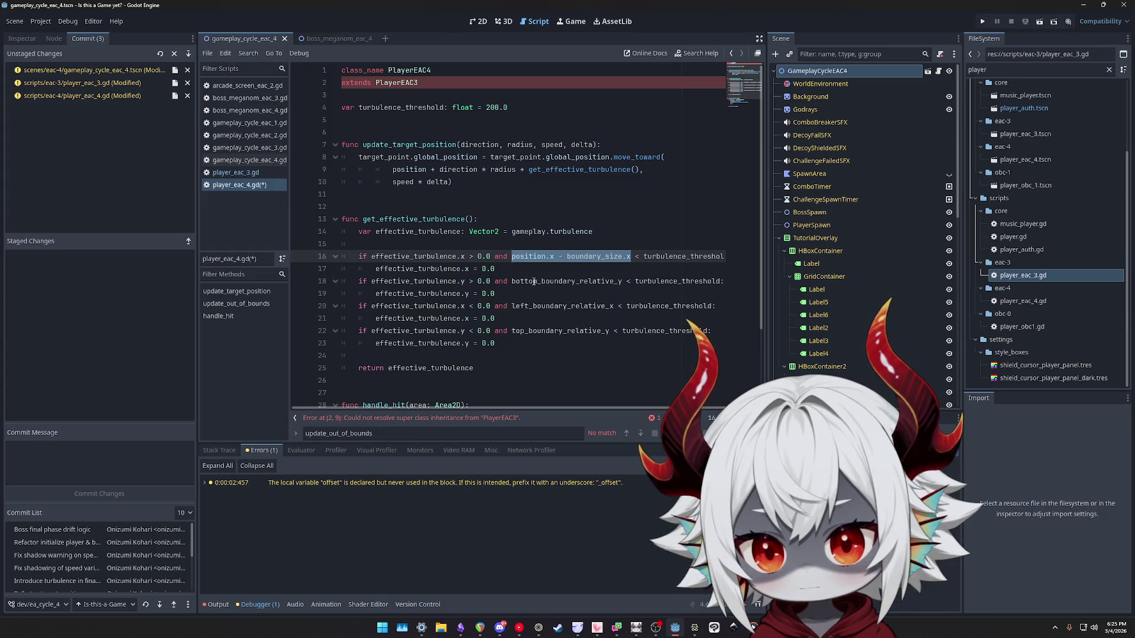
double_click(533, 282)
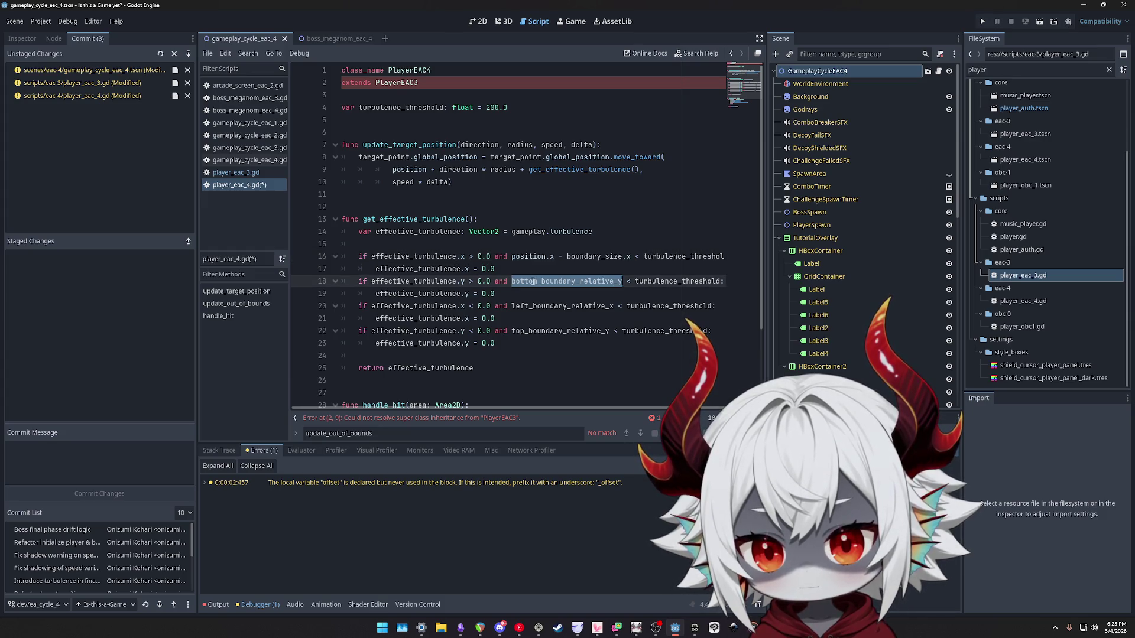
click(495, 242)
key(Return)
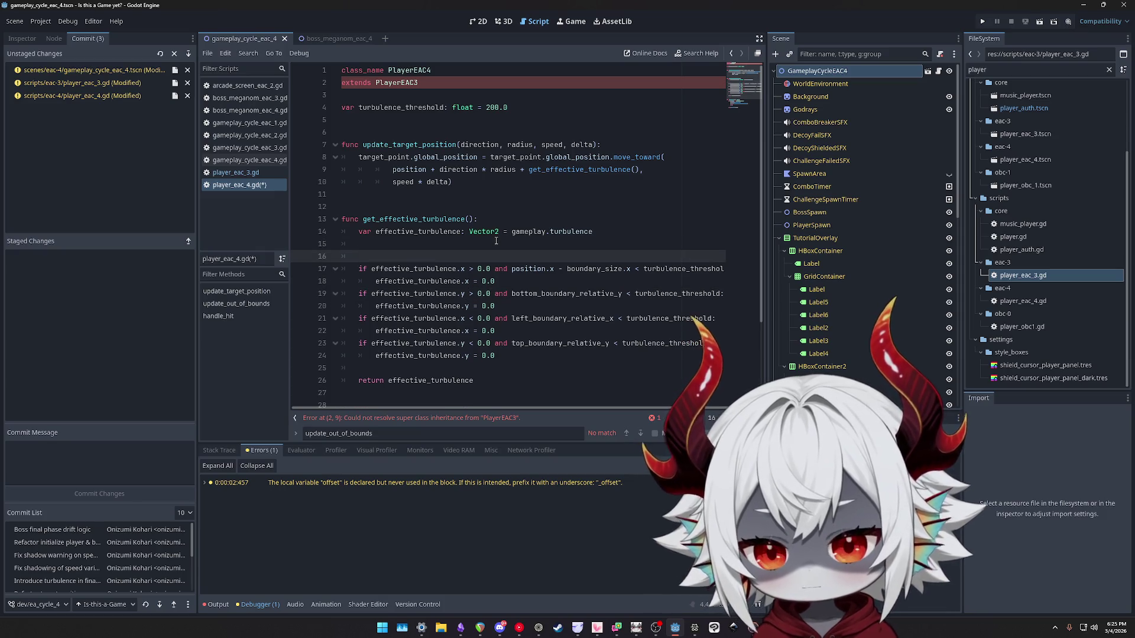
text(var x)
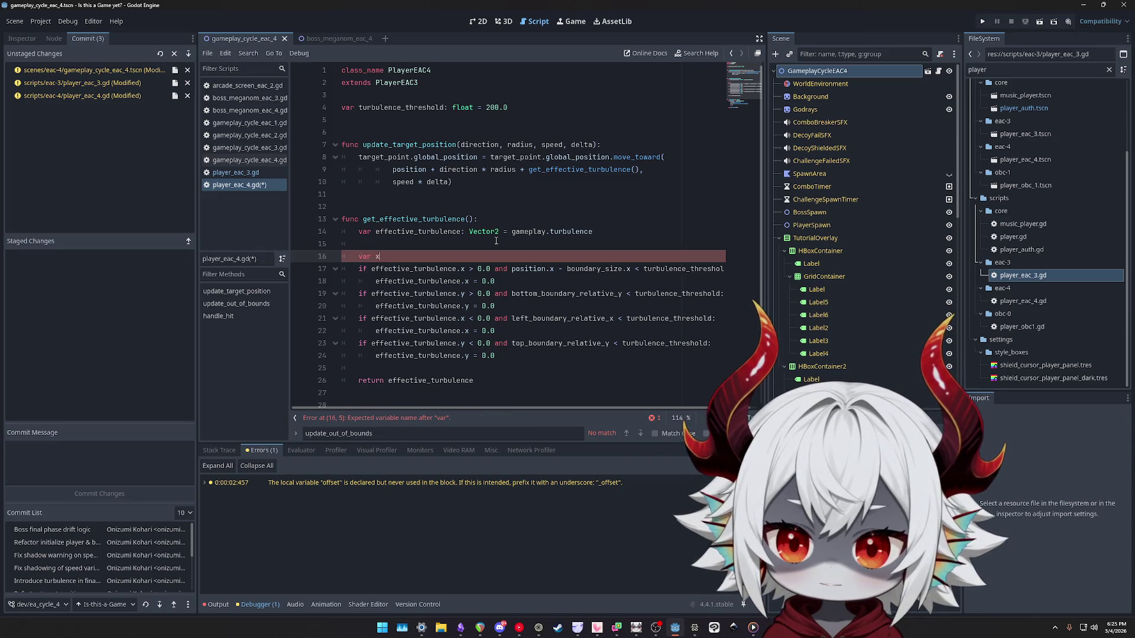
text(_)
key(BackSpace)
key(BackSpace)
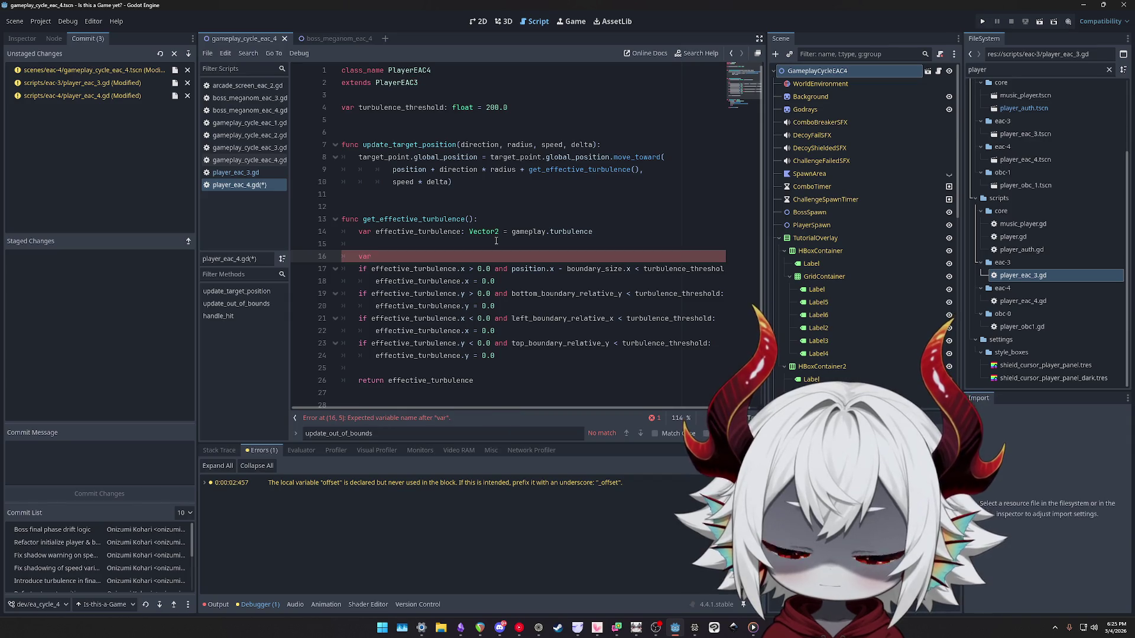
text(withi)
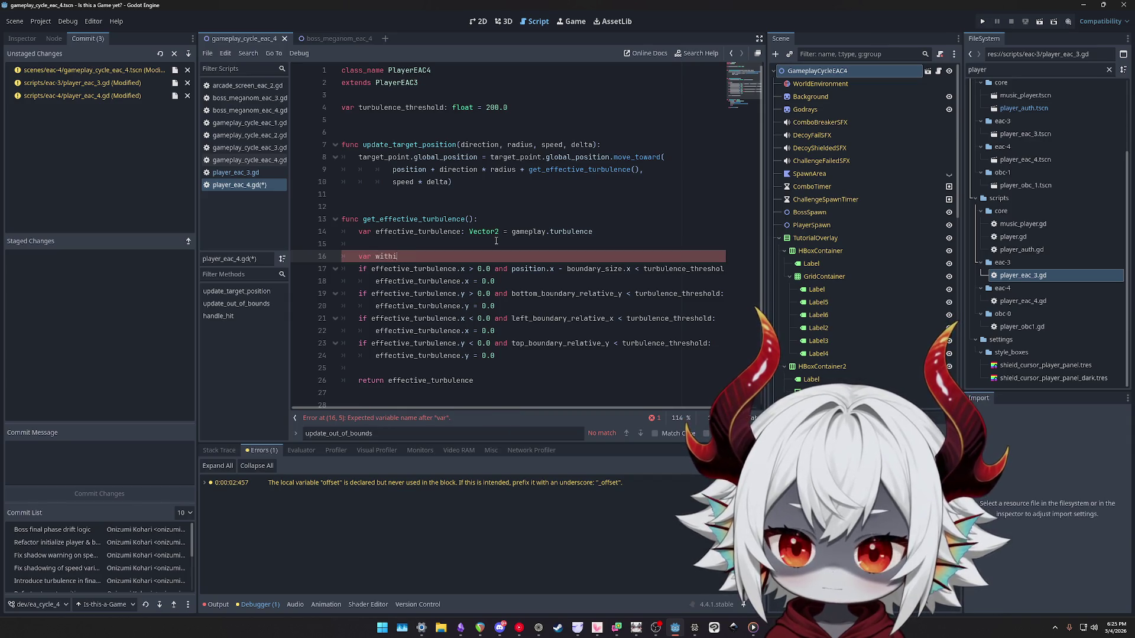
text(n_)
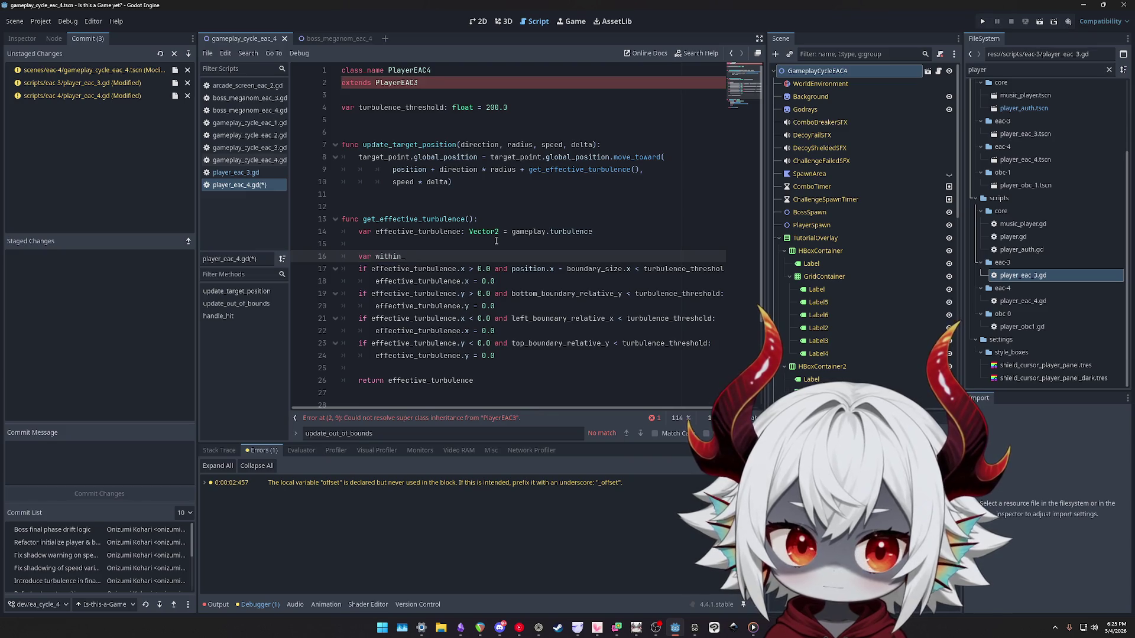
key(ctrl+BackSpace)
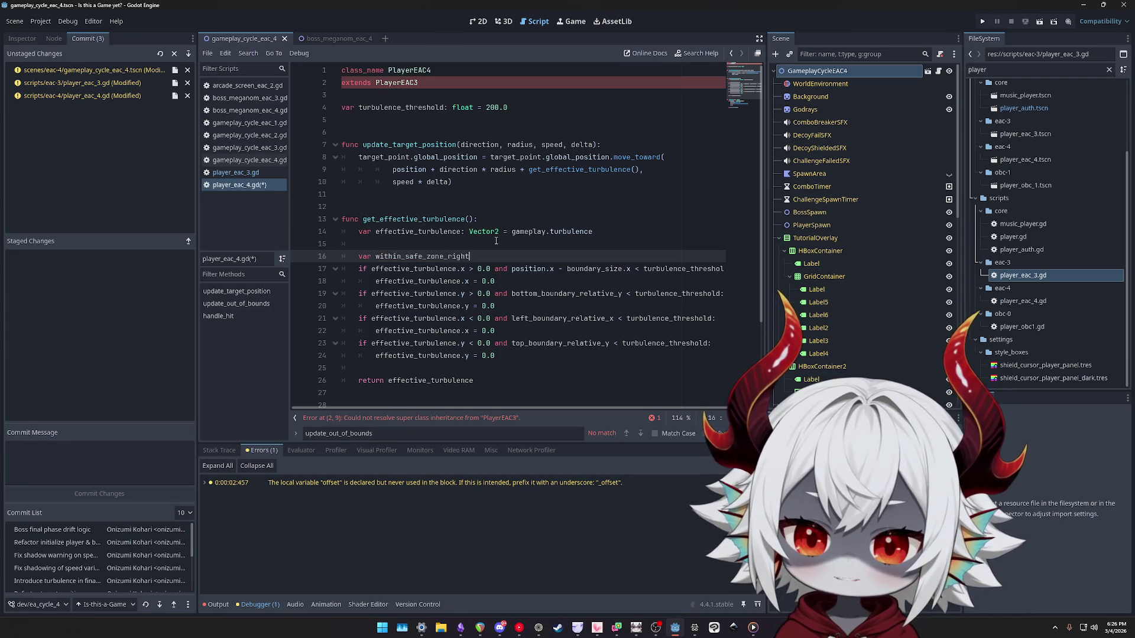
key(ctrl+shift+d)
key(ctrl+shift+d)
key(ctrl+shift+d)
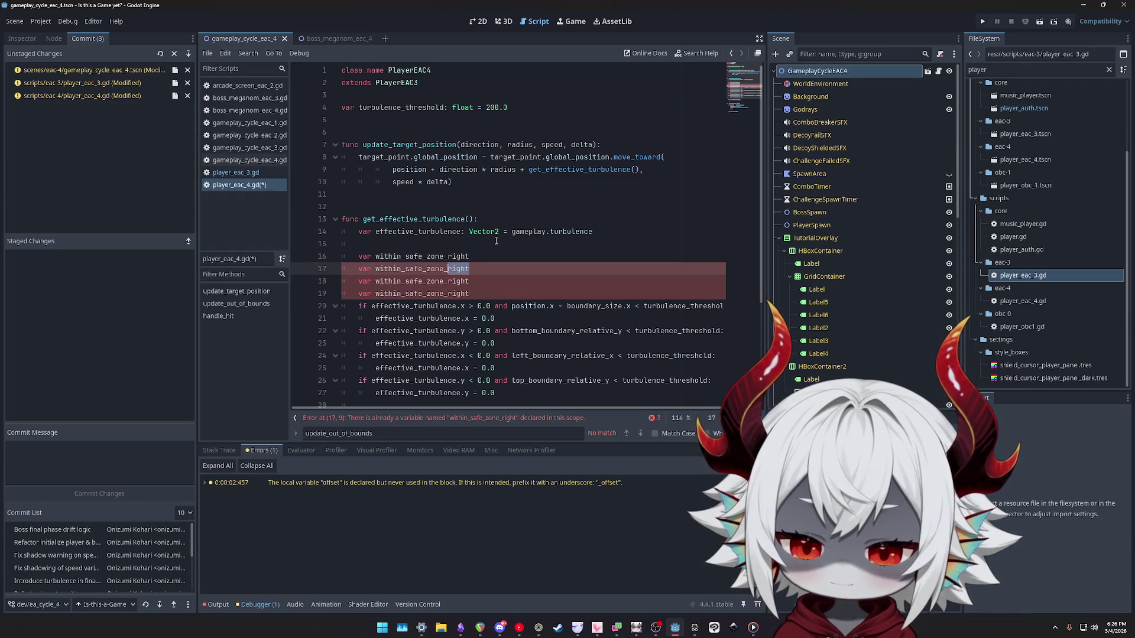
key(Up)
key(Down)
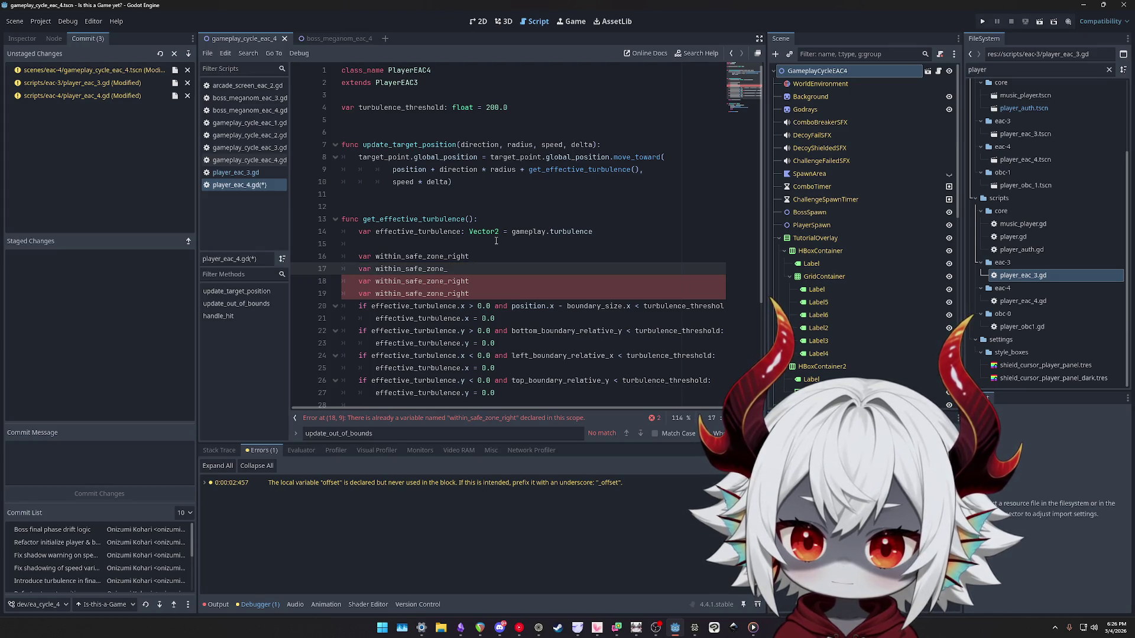
key(Right)
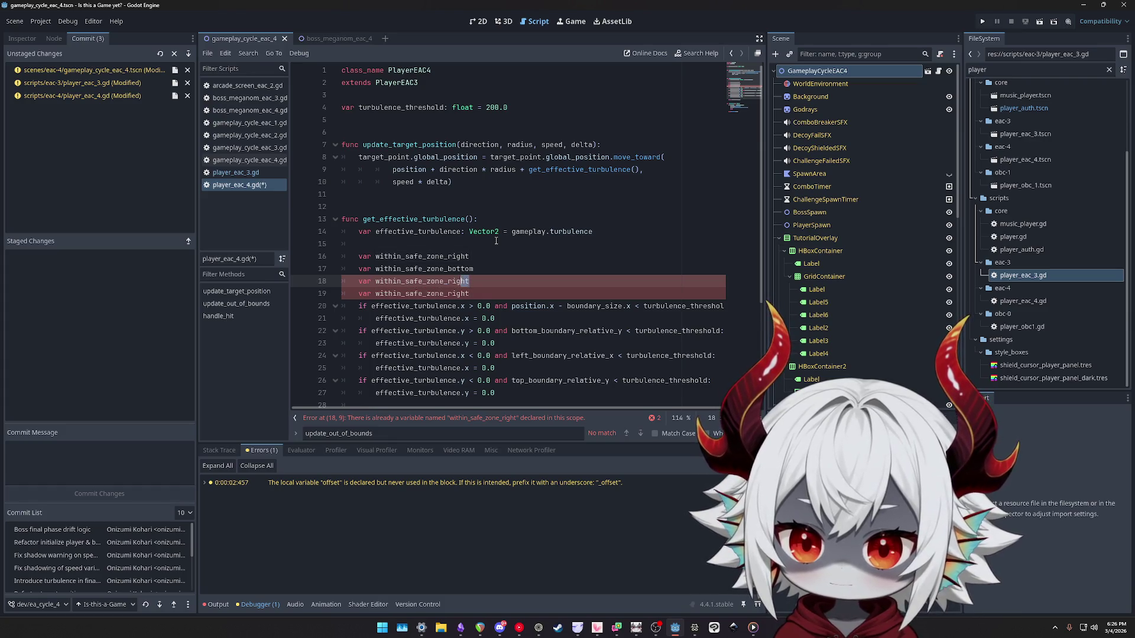
key(Right)
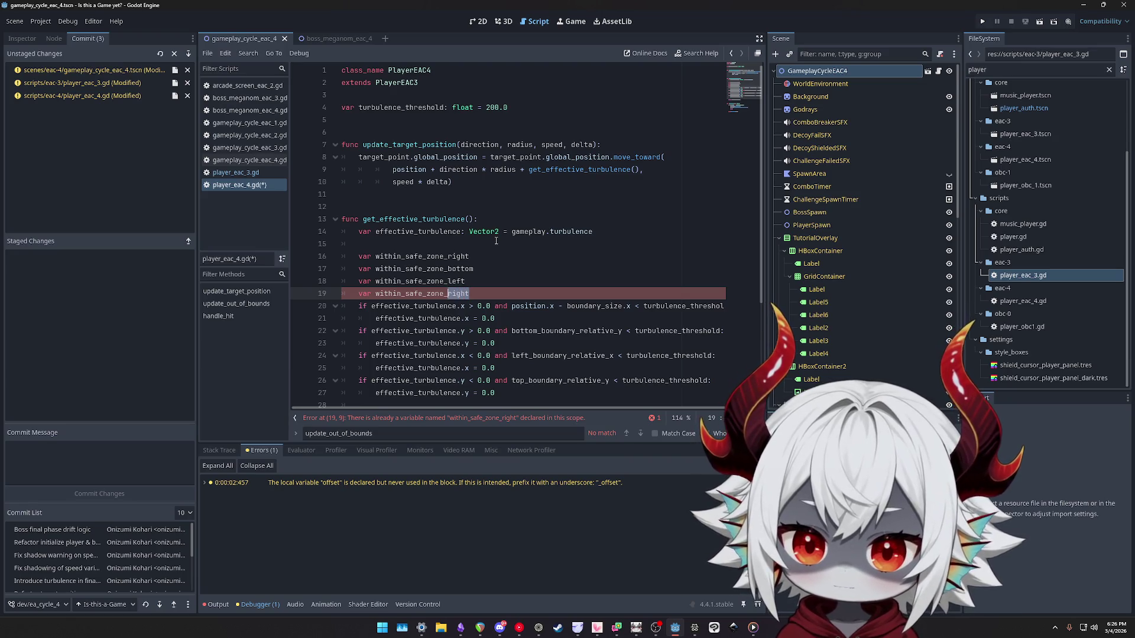
click(493, 256)
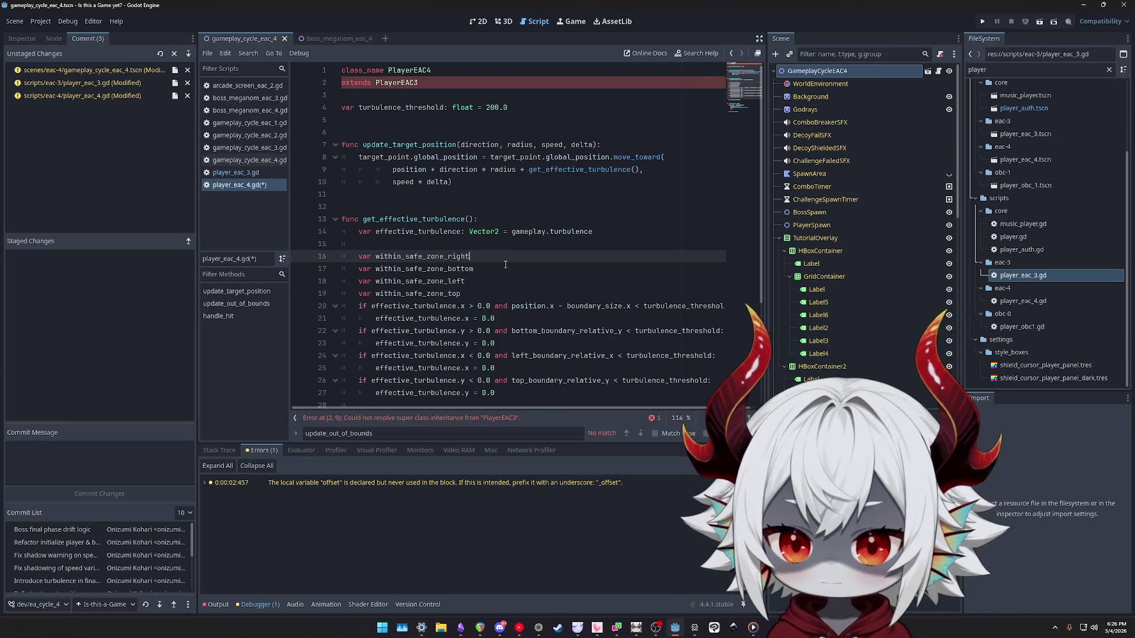
text( =)
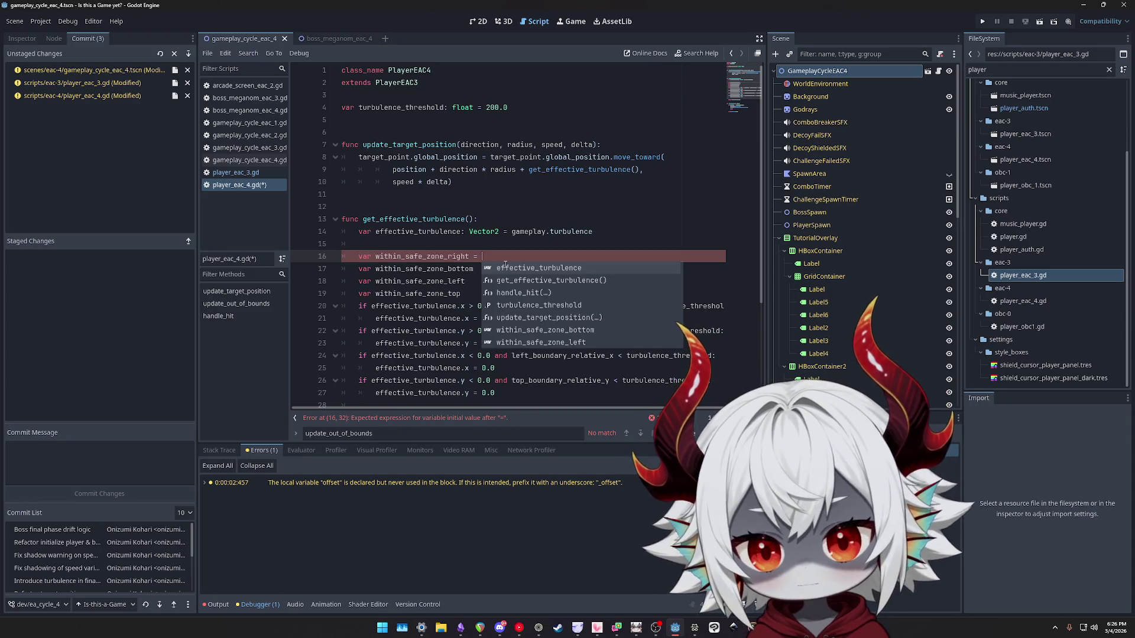
key(Left)
key(Left)
key(Left)
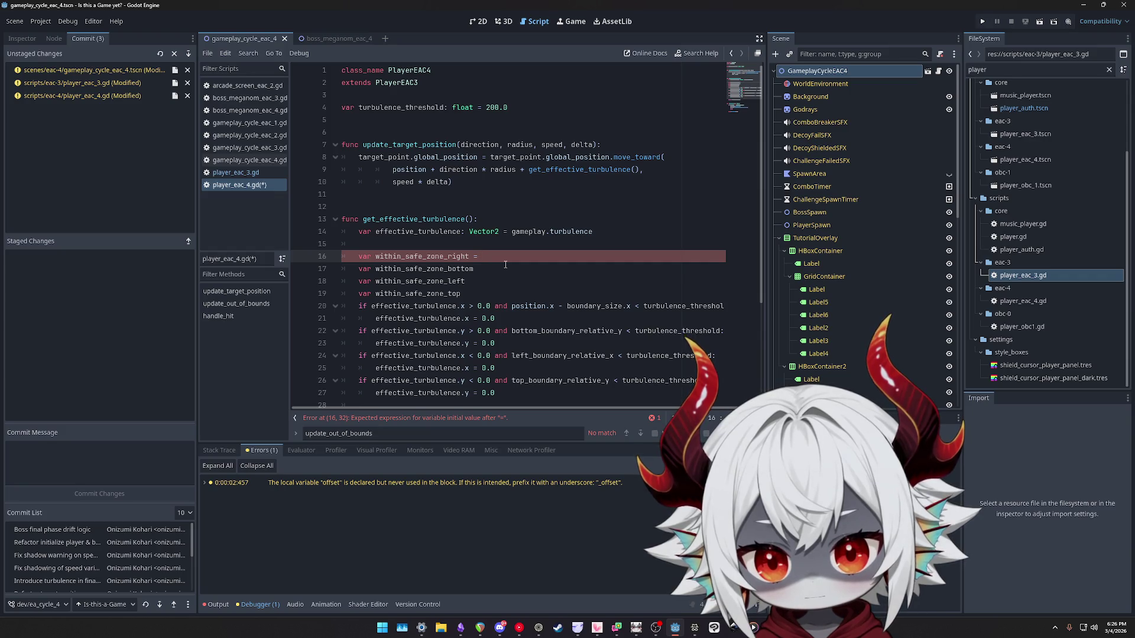
key(Down)
key(Down)
key(Down)
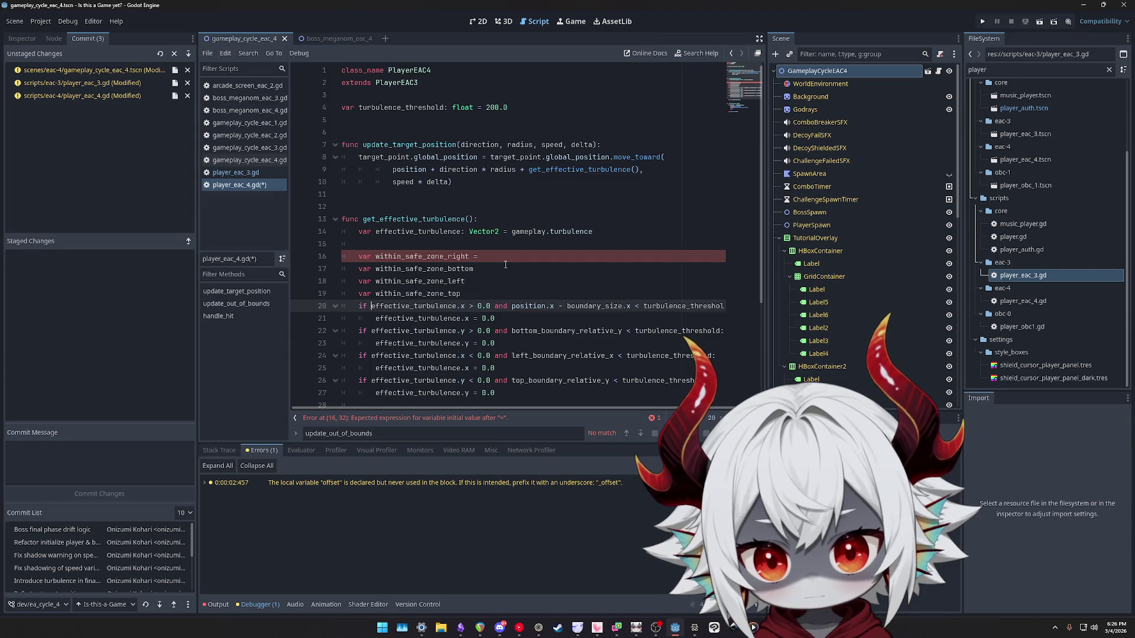
key(shift+End)
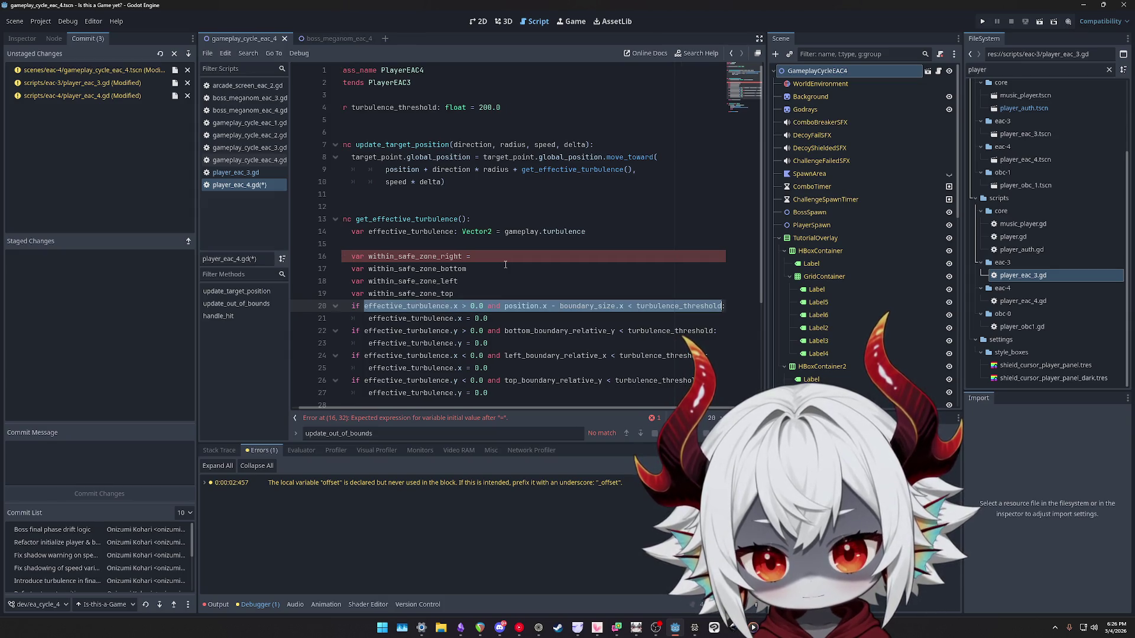
key(Up)
key(Up)
key(Up)
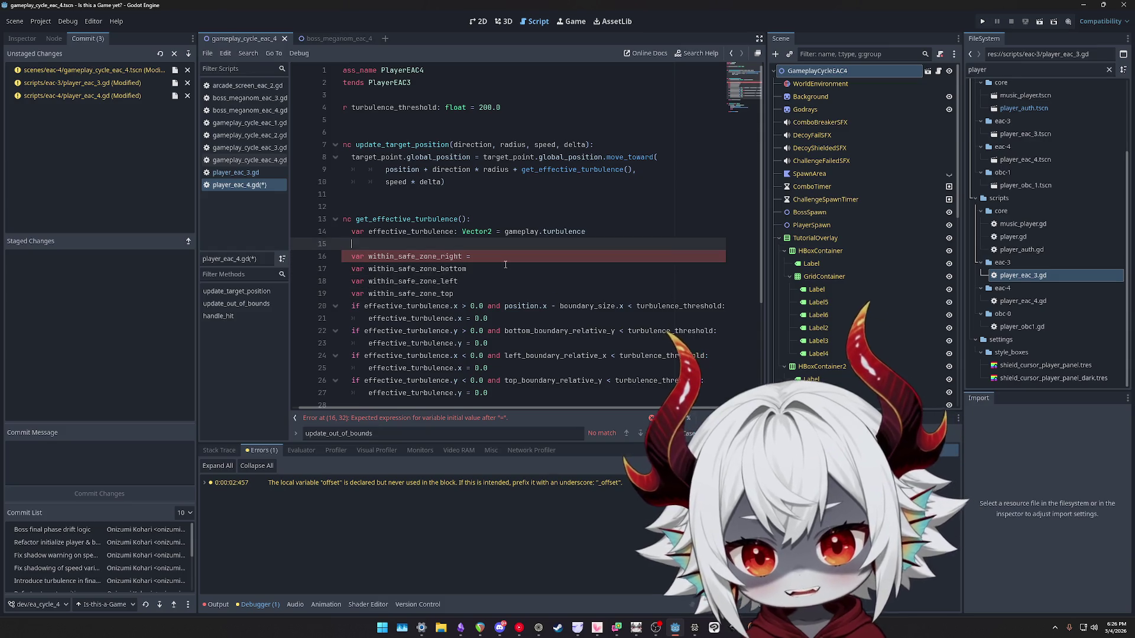
Delete the four safe-zone variable lines and replace bottom_boundary_relative_y with position.y - boundary_size.y.
key(ctrl+shift+k)
key(ctrl+shift+k)
key(ctrl+shift+k)
key(Return)
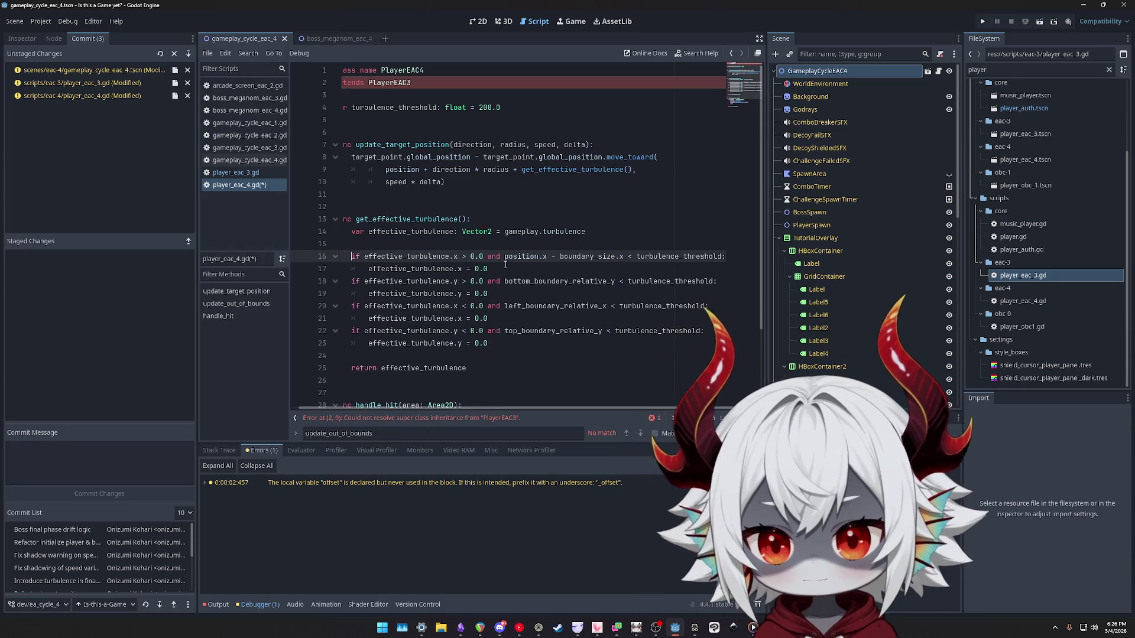
click(505, 281)
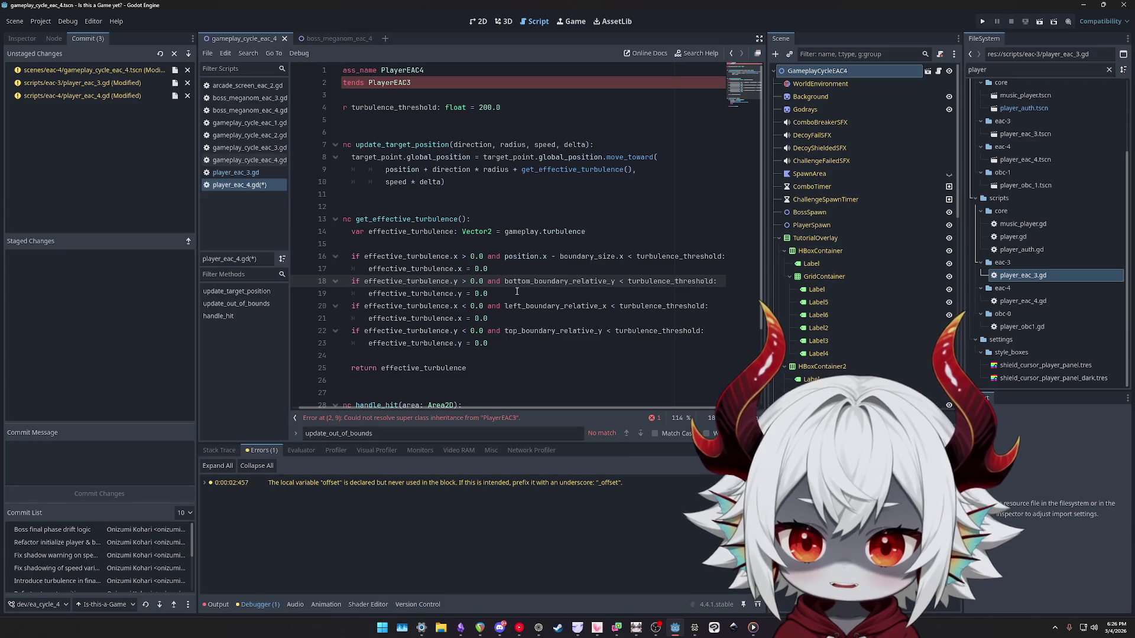
text(position.y - )
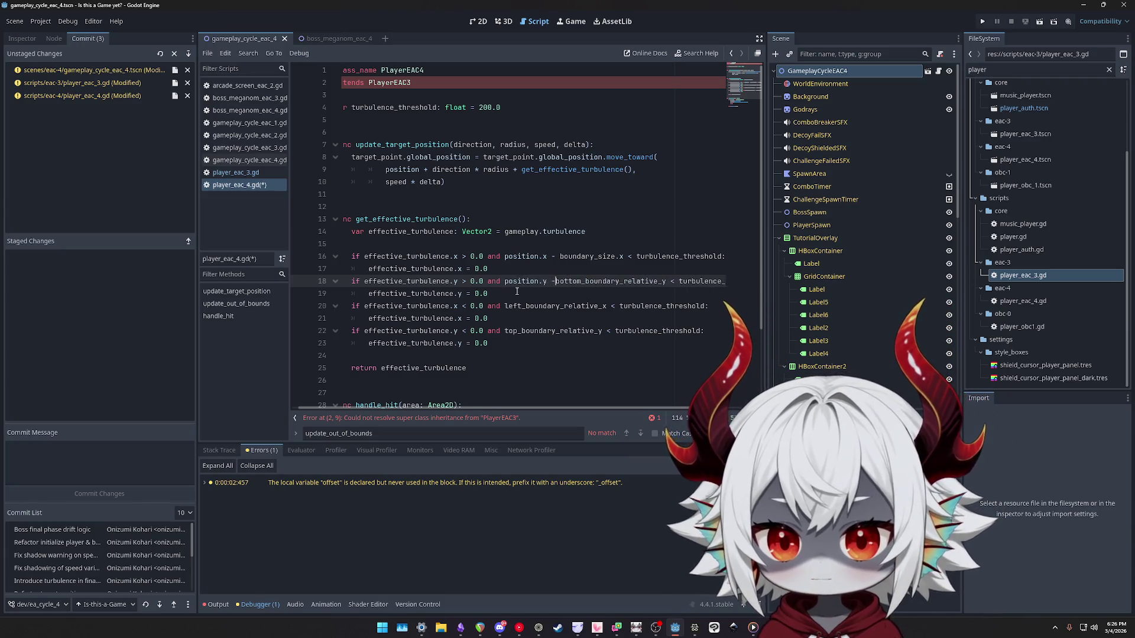
text(boundary_size)
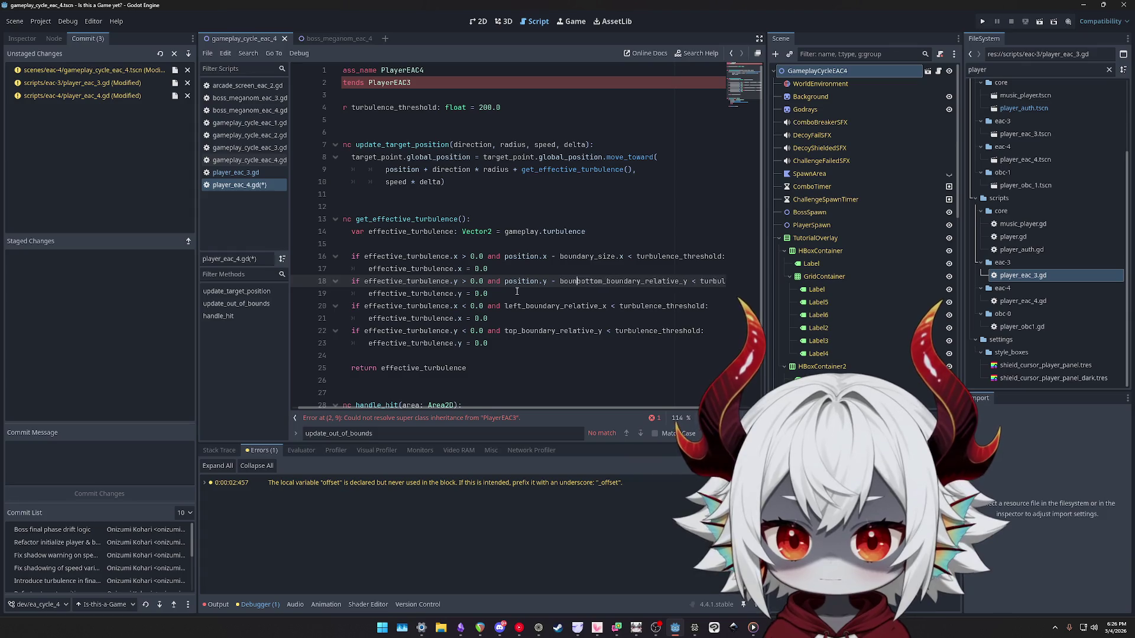
text(.y)
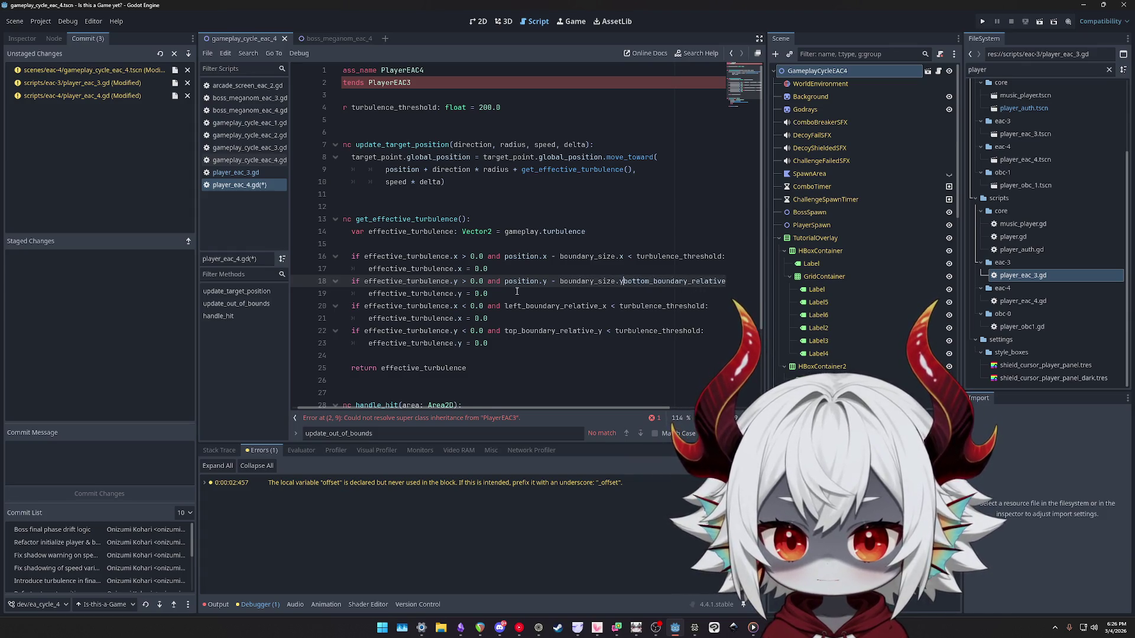
key(ctrl+shift+Right)
key(Delete)
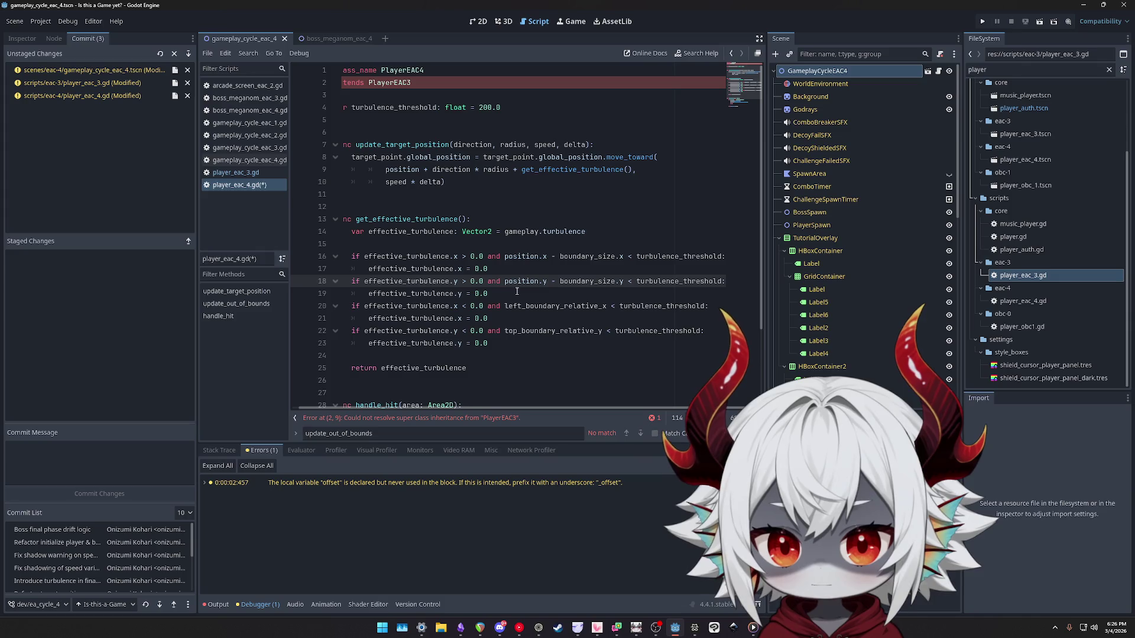
click(488, 258)
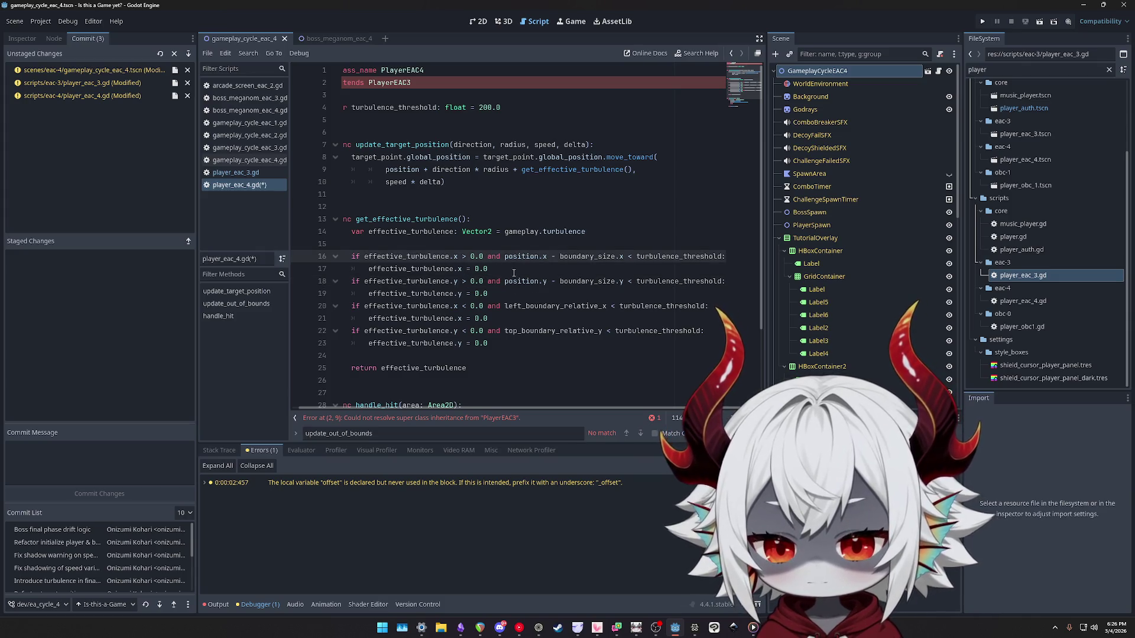
Wrap the first turbulence condition in parentheses with each clause on its own line.
text(()
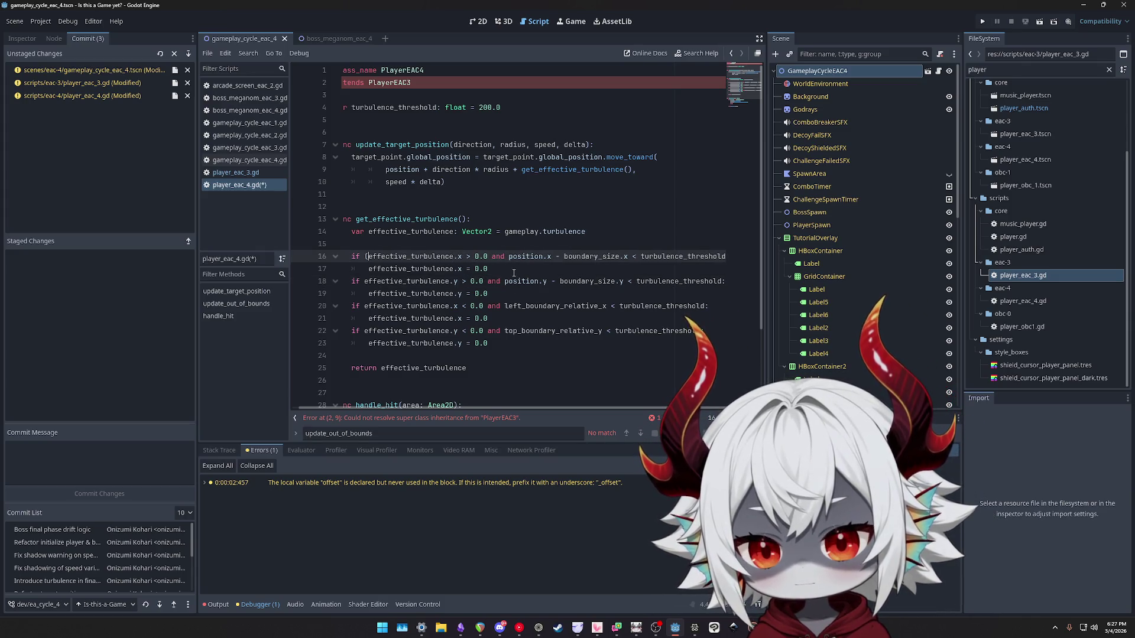
key(Return)
key(Tab)
key(End)
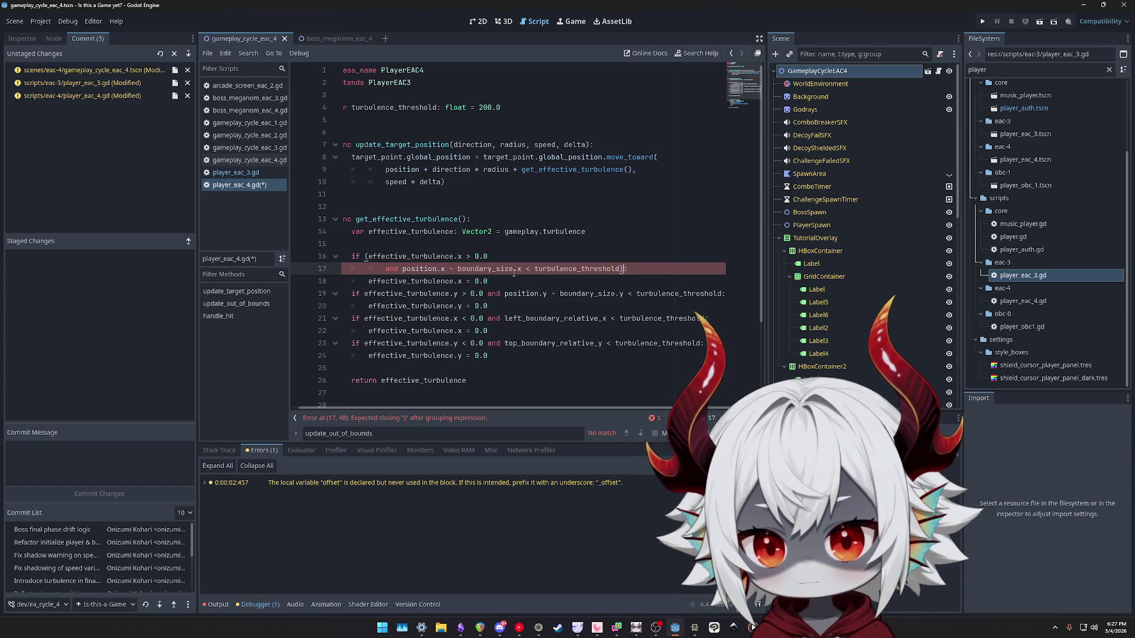
key(Return)
key(Up)
key(Up)
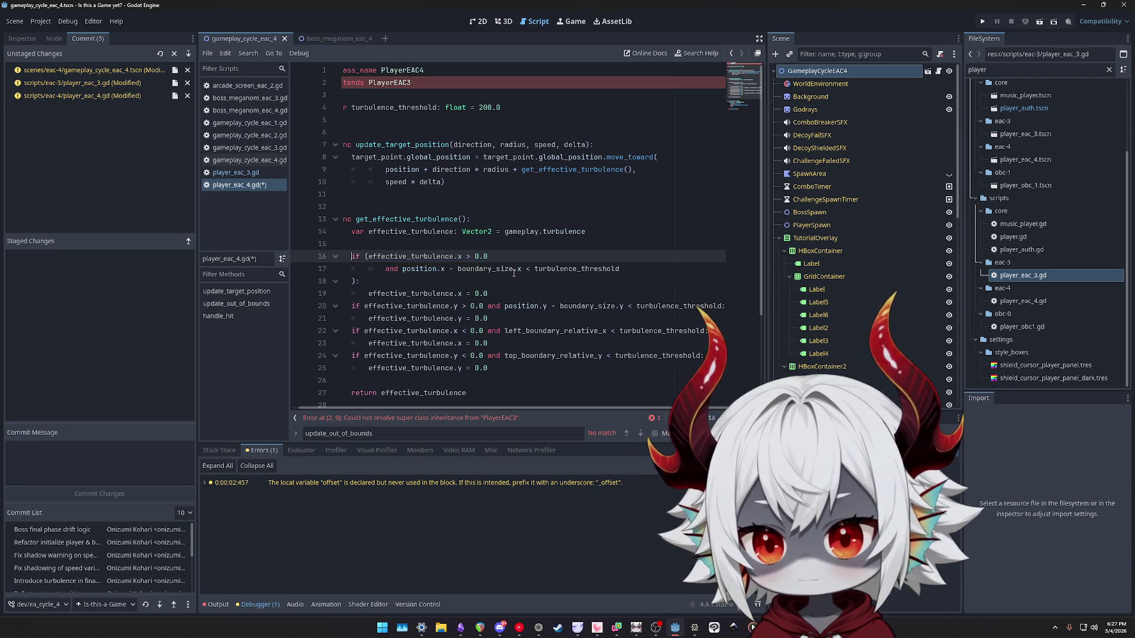
key(Right)
key(Return)
key(Down)
key(shift+Tab)
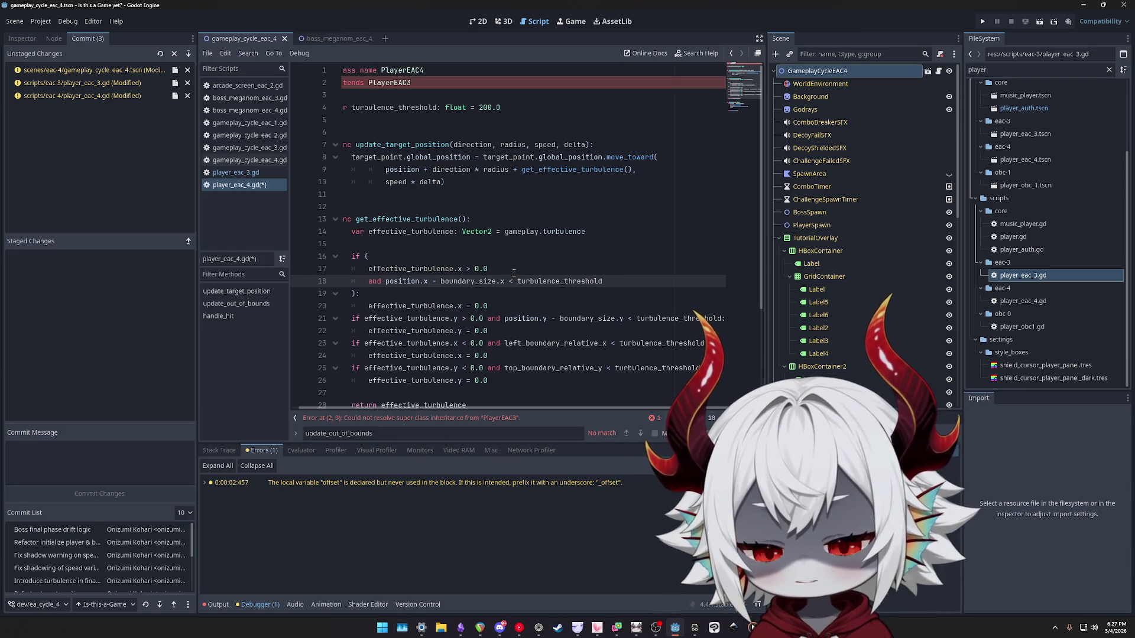
key(Down)
scroll(451, 245, down, 2)
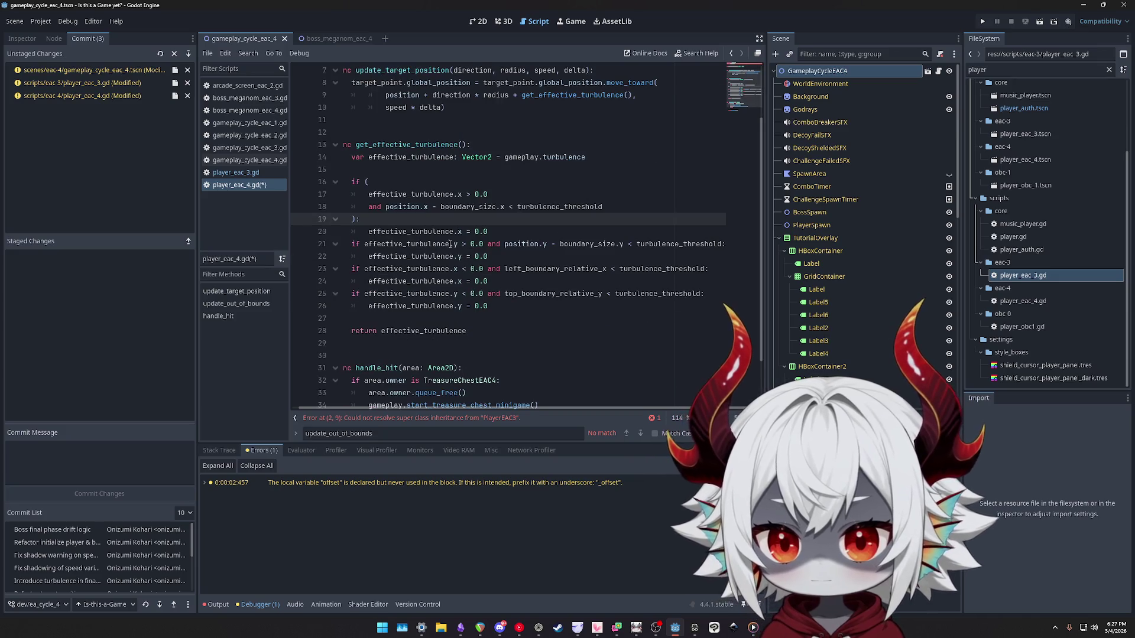
Parenthesise the conditions on lines 21, 23 and 25 together, splitting each 'and' clause onto its own line.
click(365, 244)
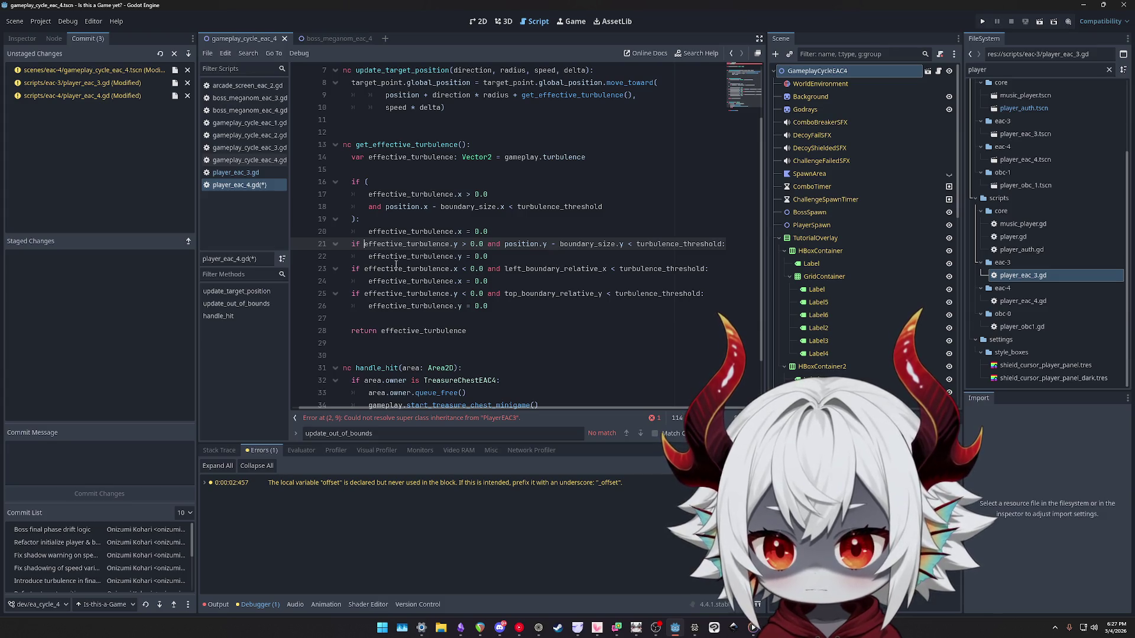
alt+click(364, 269)
alt+click(364, 294)
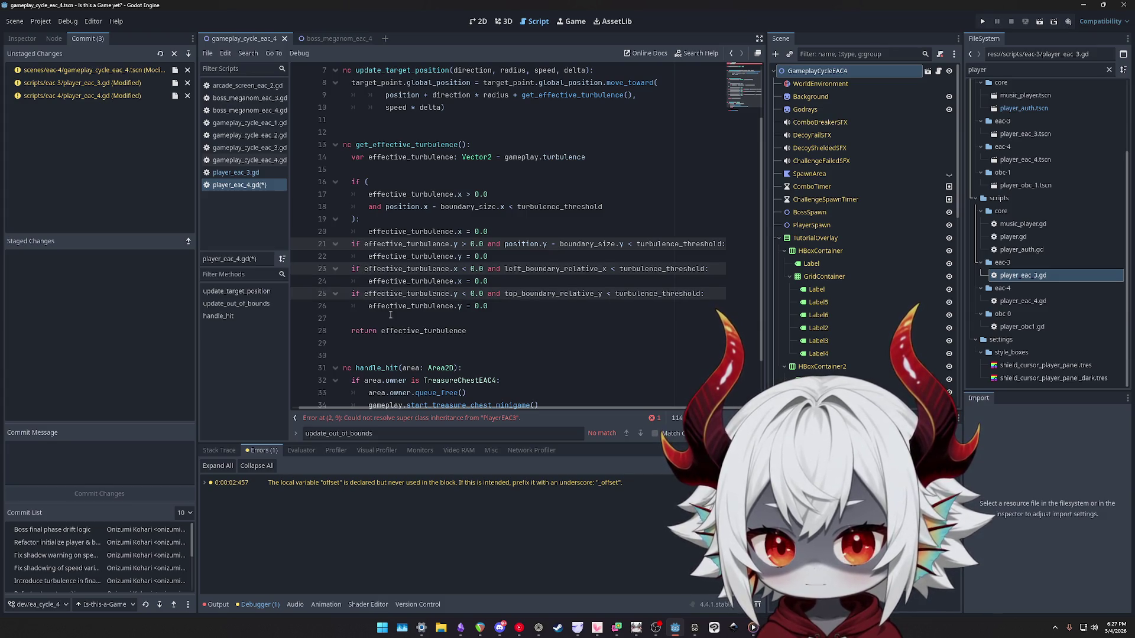
key(shift+End)
key(shift+Left)
text(()
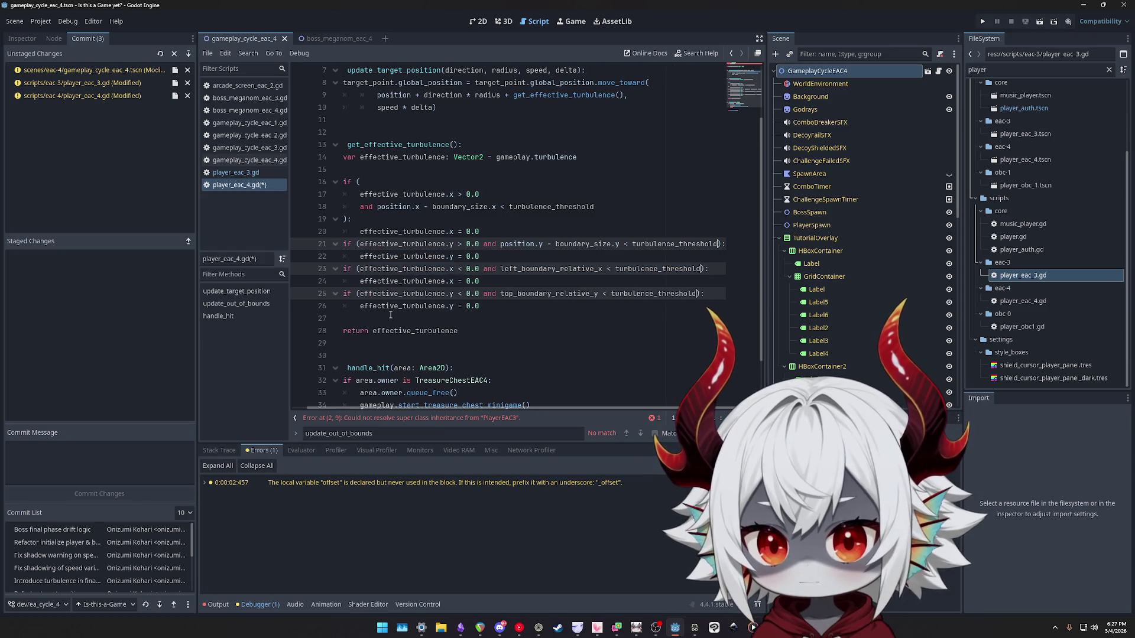
key(Right)
key(Right)
key(Return)
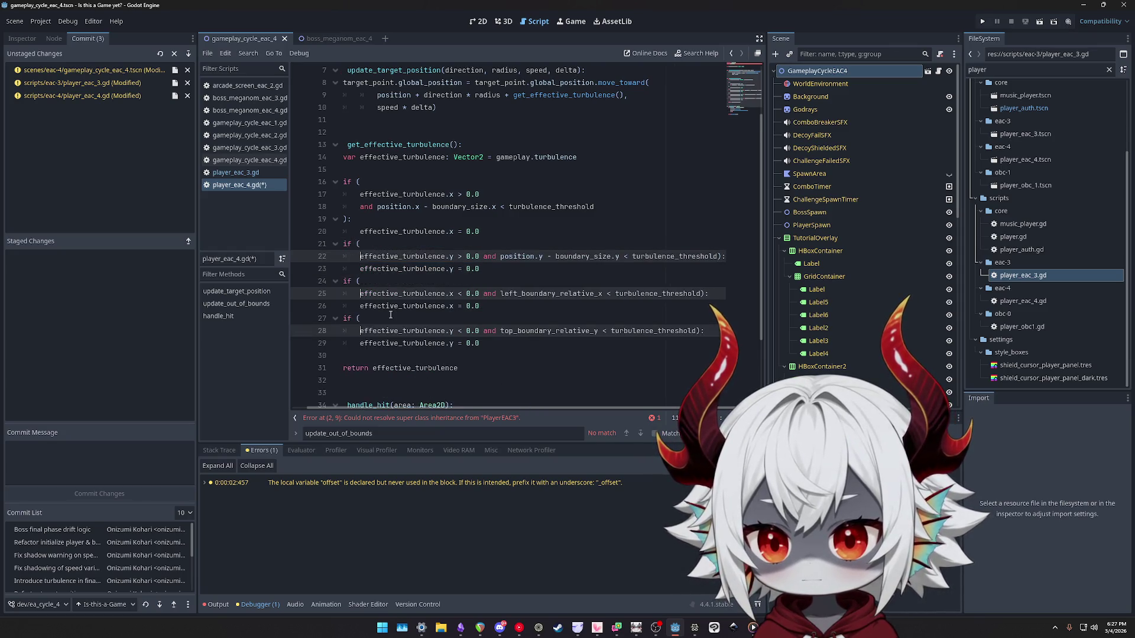
key(Return)
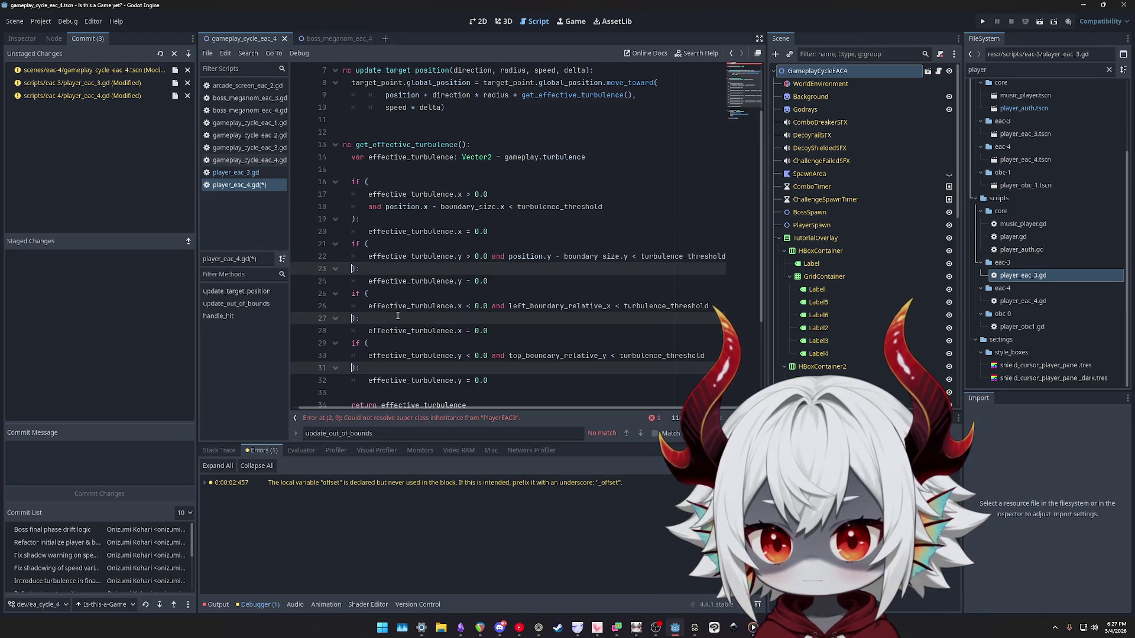
key(Up)
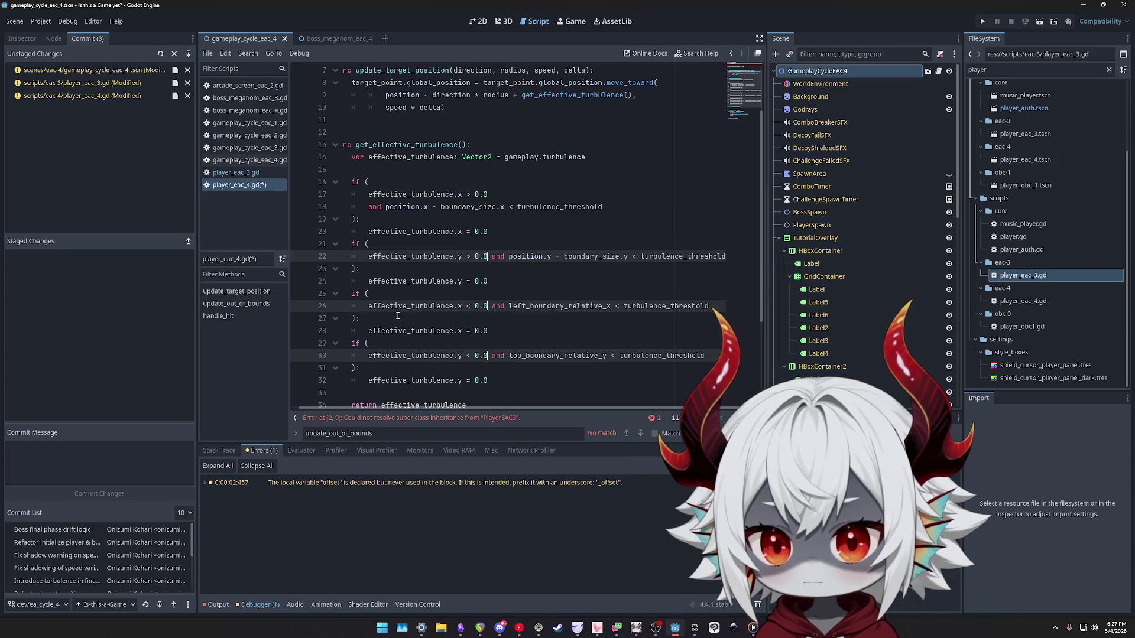
key(Return)
Save the reformatted player_eac_4.gd script.
scroll(408, 297, down, 2)
click(608, 194)
key(ctrl+s)
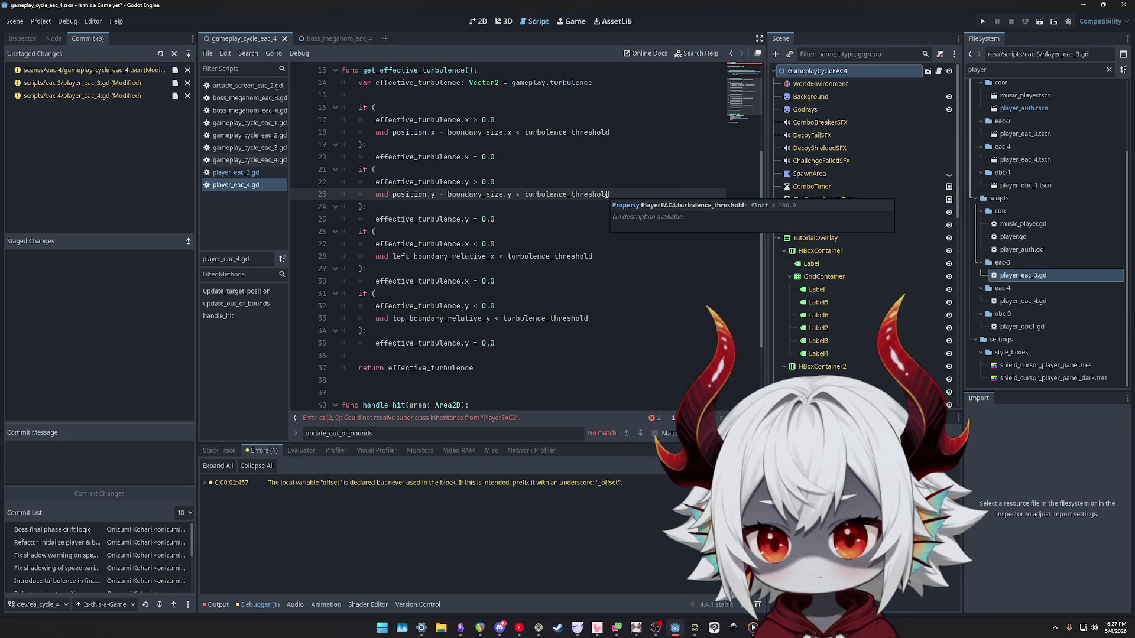
scroll(606, 194, up, 1)
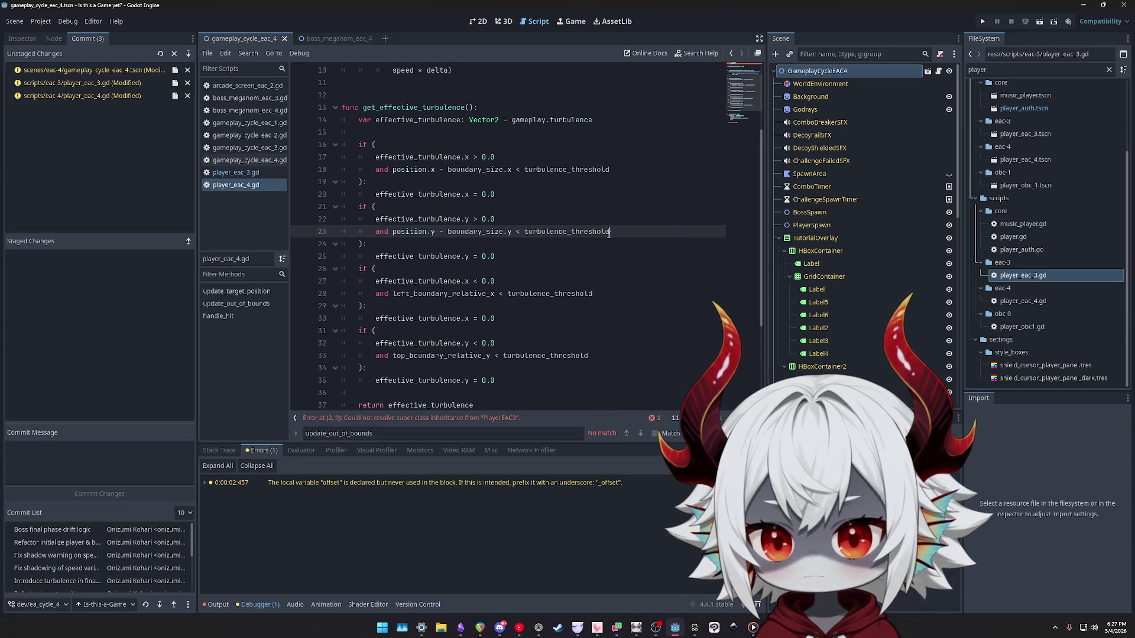
click(642, 198)
scroll(643, 200, up, 3)
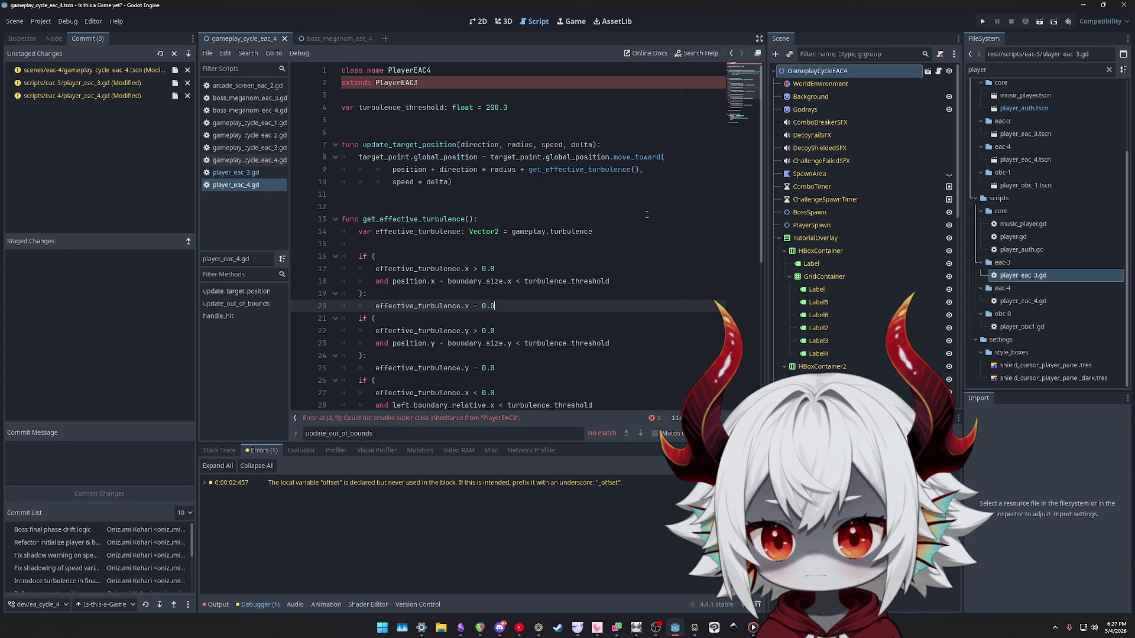
Delete the empty update_out_of_bounds function from player_eac_3.gd and save it.
click(274, 172)
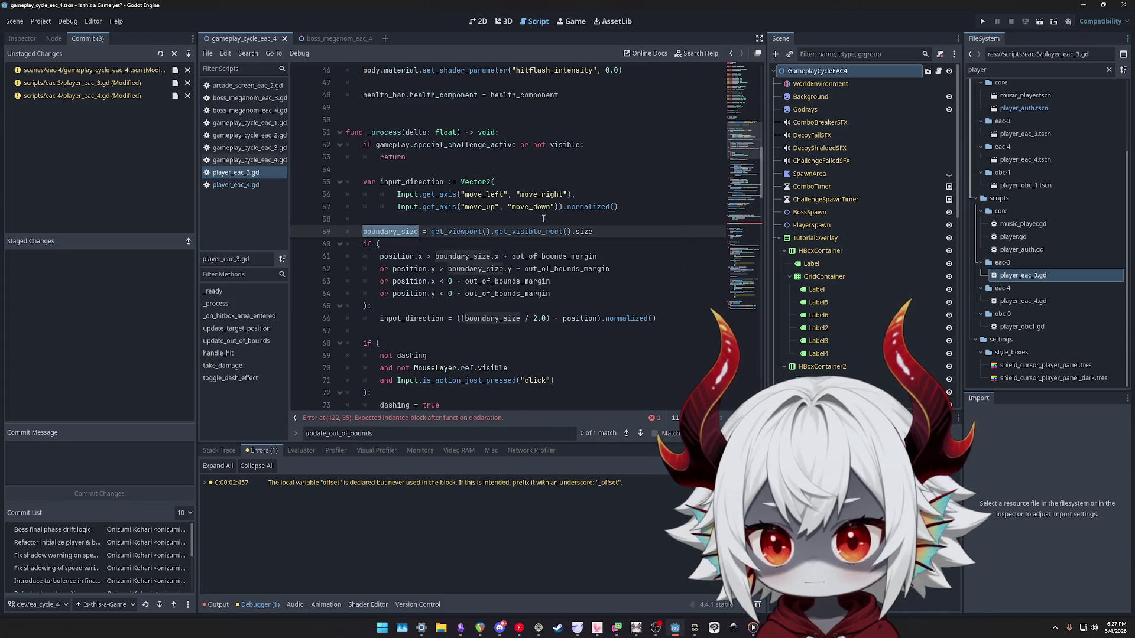
click(745, 226)
mouse_move(495, 251)
mouse_down()
mouse_move(378, 219)
mouse_move(461, 206)
mouse_up()
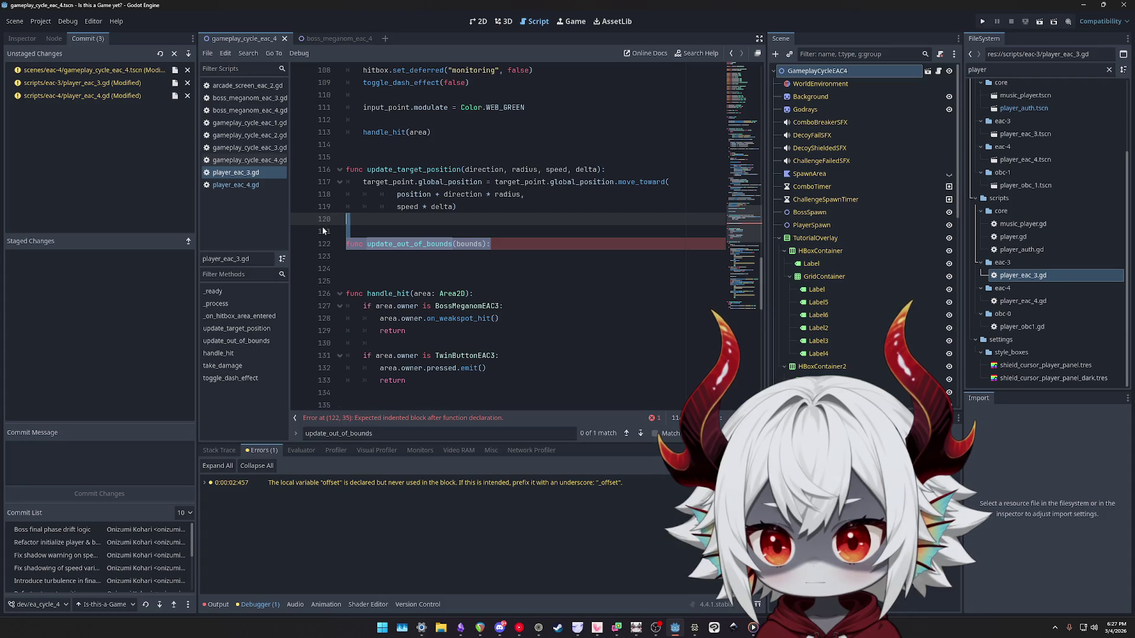
key(BackSpace)
key(ctrl+s)
In player_eac_4.gd, replace left_boundary_relative_x with position.x and top_boundary_relative_y with position.y.
click(235, 184)
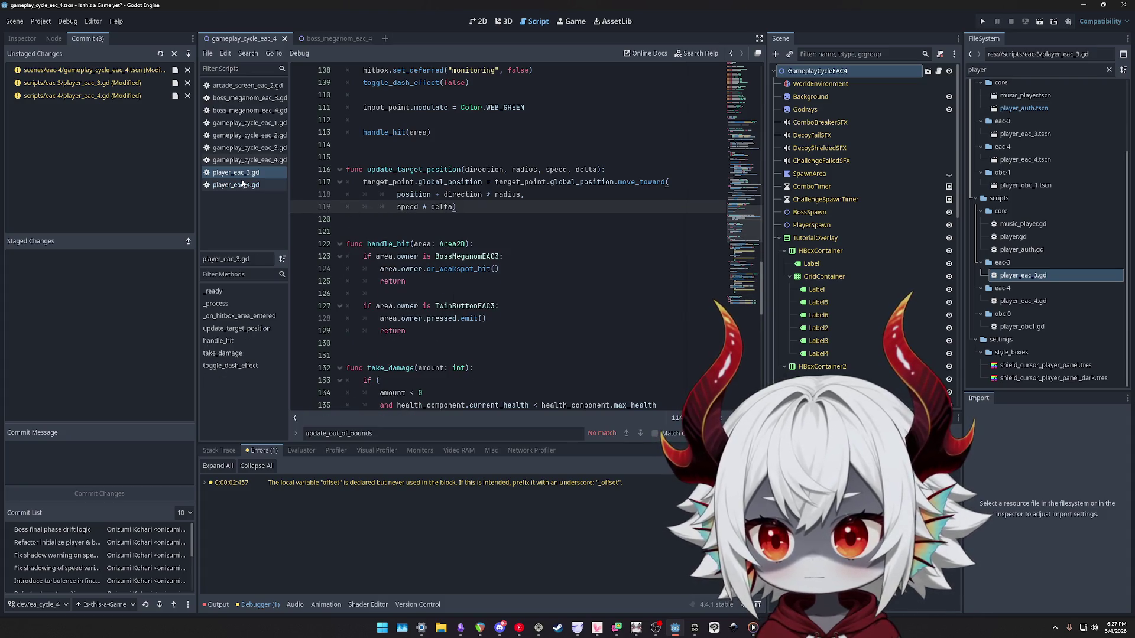
scroll(514, 221, down, 5)
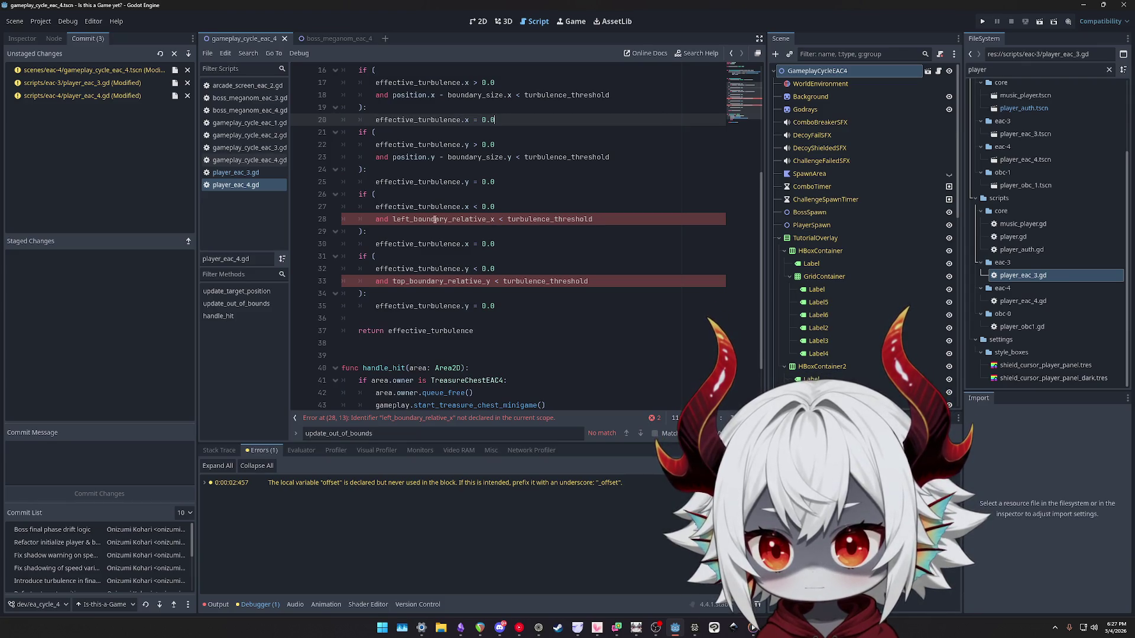
scroll(434, 223, up, 2)
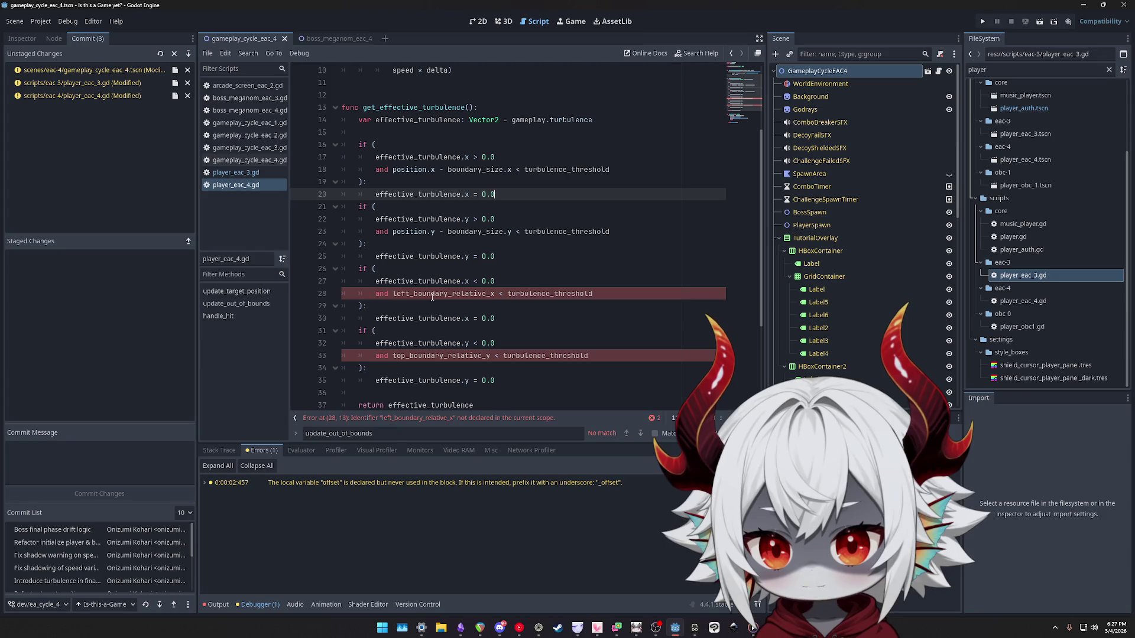
double_click(432, 294)
text(position.x)
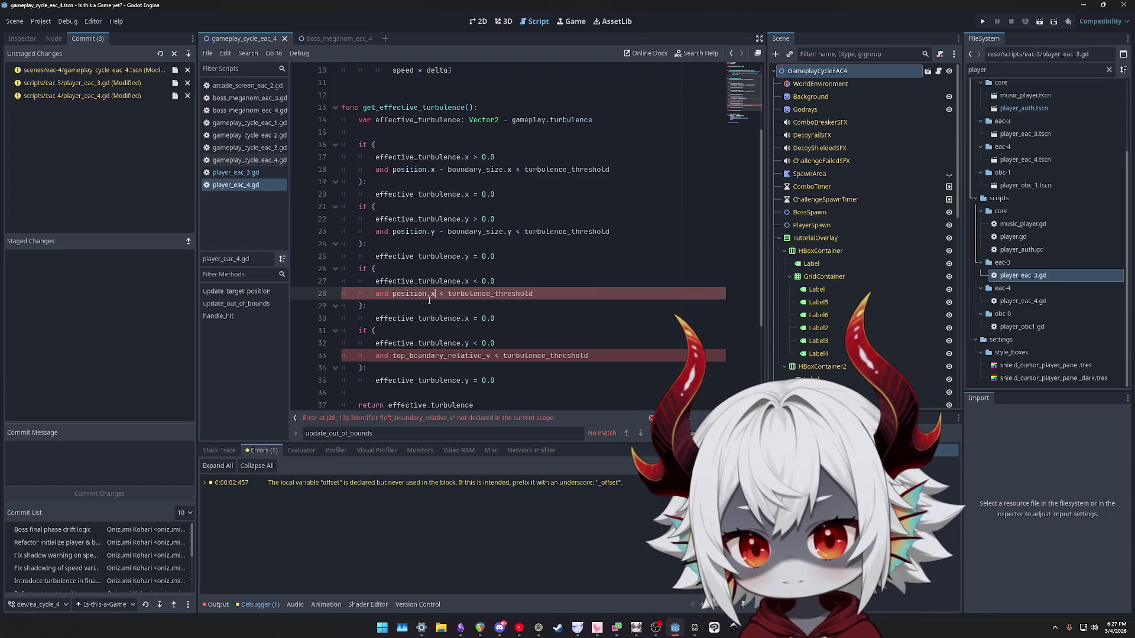
double_click(412, 356)
text(position.y)
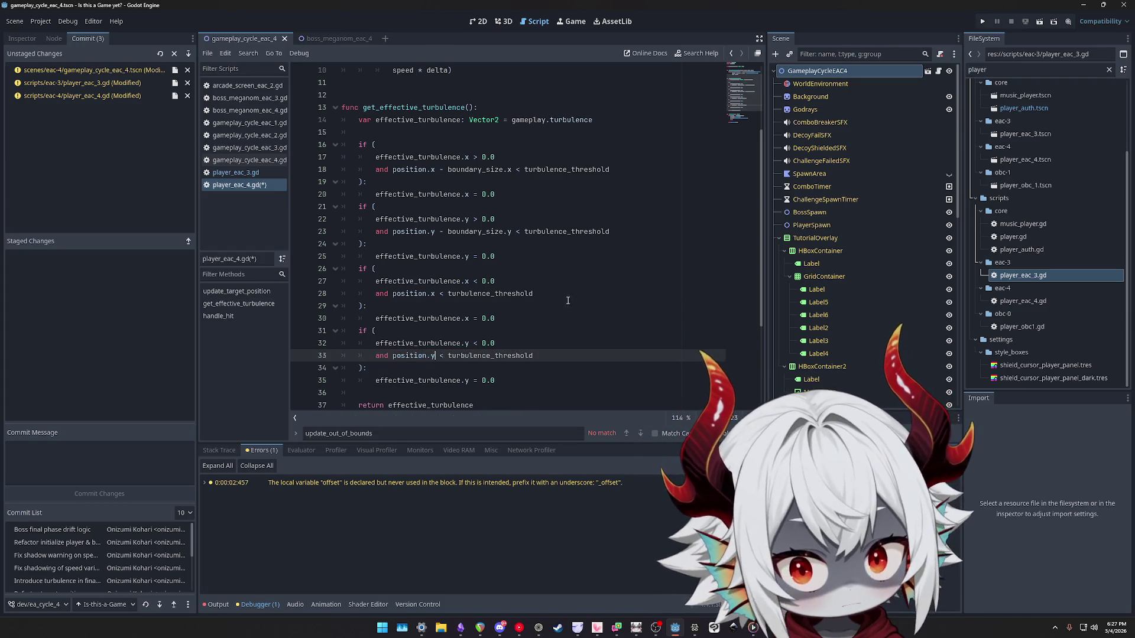
Save player_eac_4.gd and run the game.
click(676, 204)
key(ctrl+s)
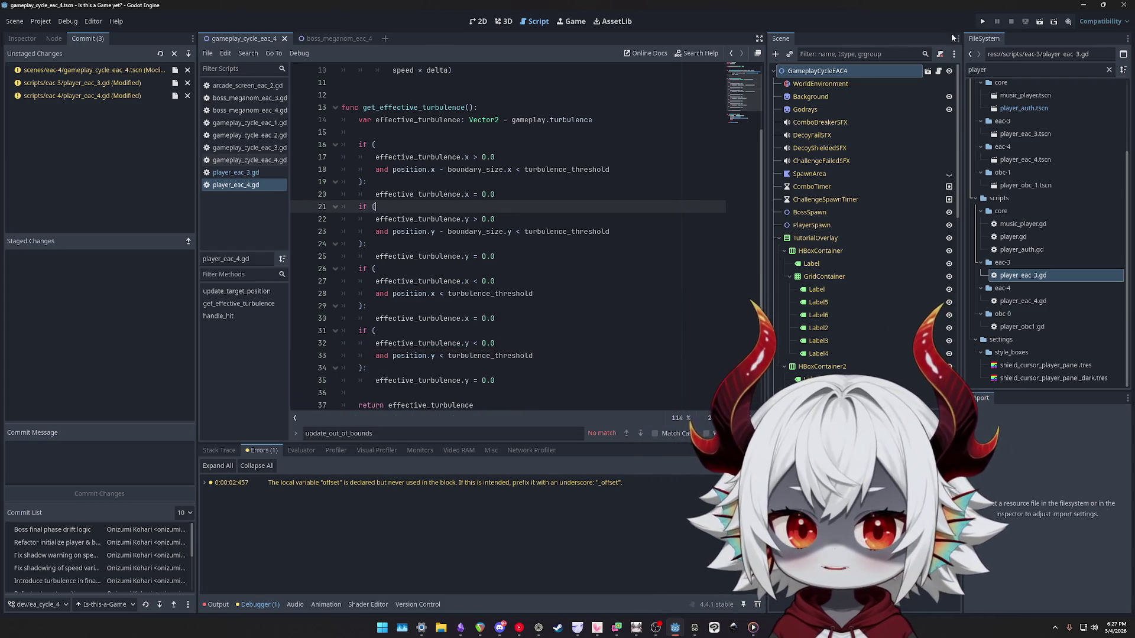
click(982, 22)
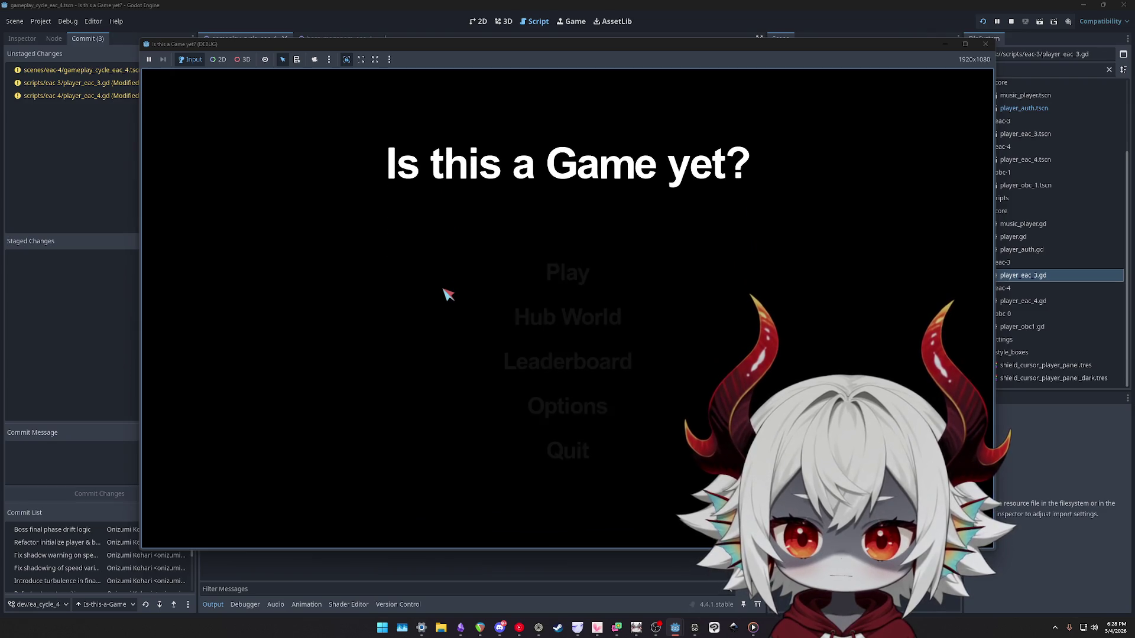
Dismiss the welcome popup, start the boss level, and fly the ship around the screen edges.
click(547, 435)
click(547, 269)
key(d)
key(a)
key(s)
key(d)
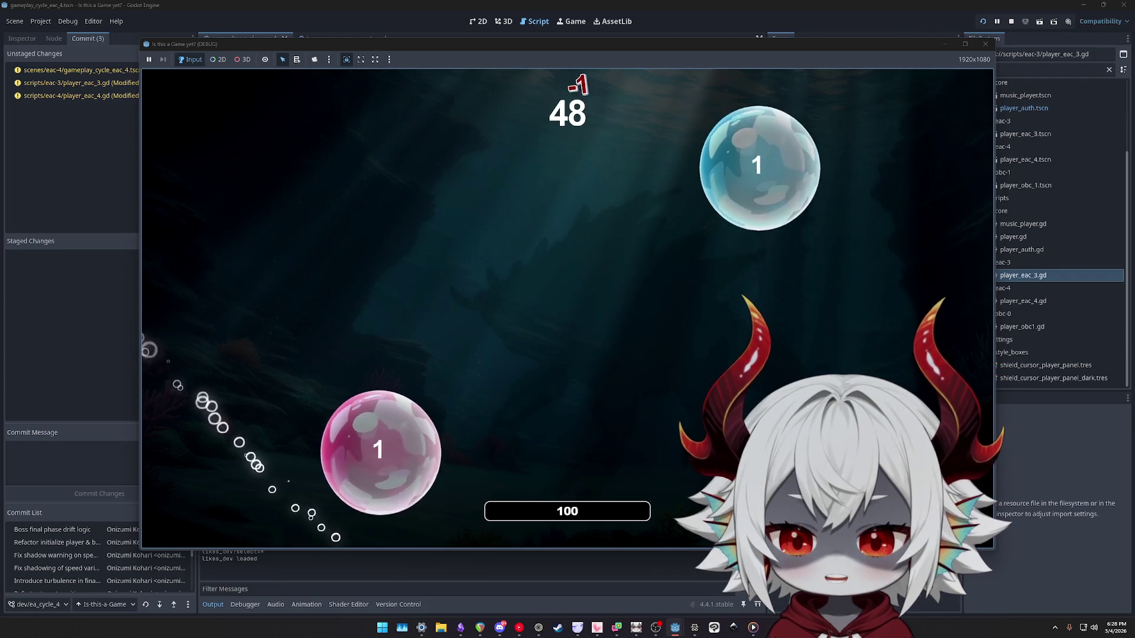
key(d)
key(w)
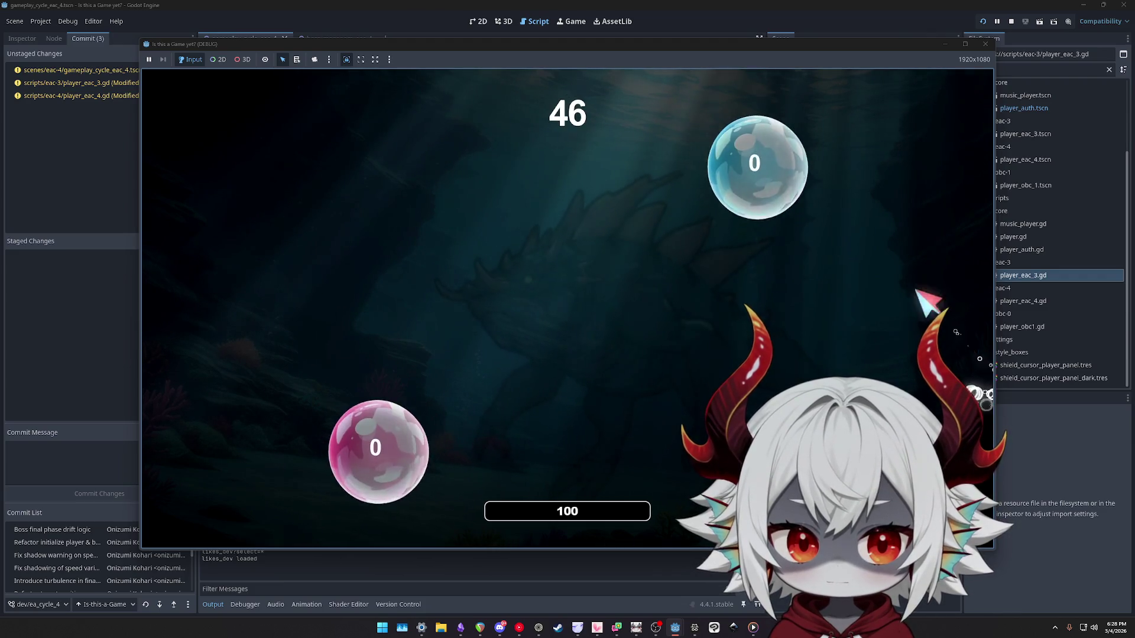
key(a)
key(s)
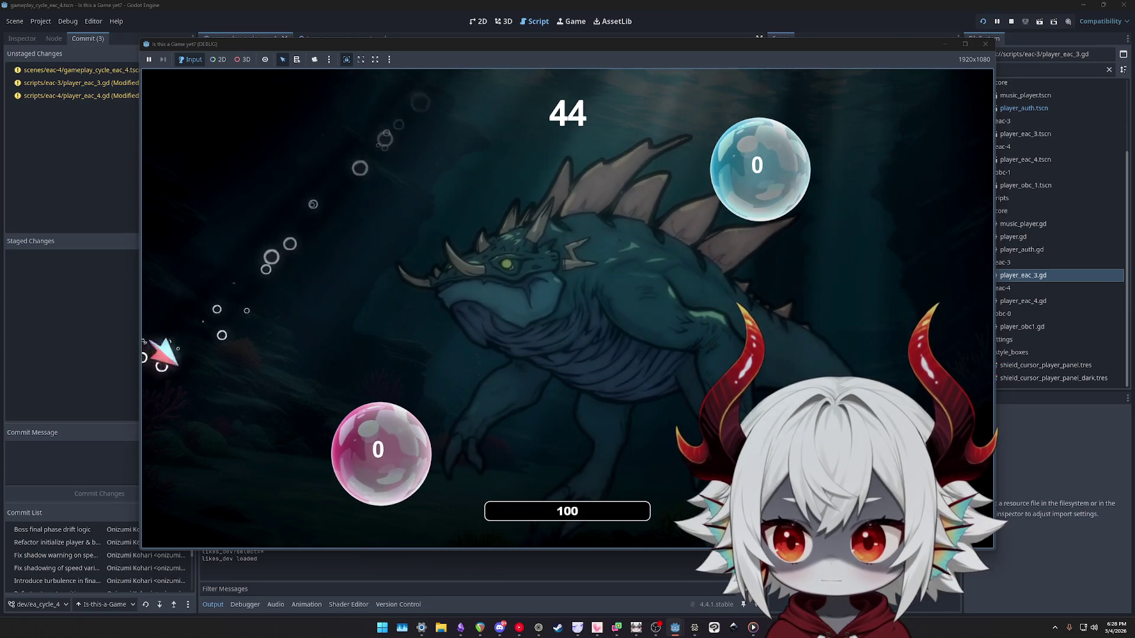
key(d)
key(a)
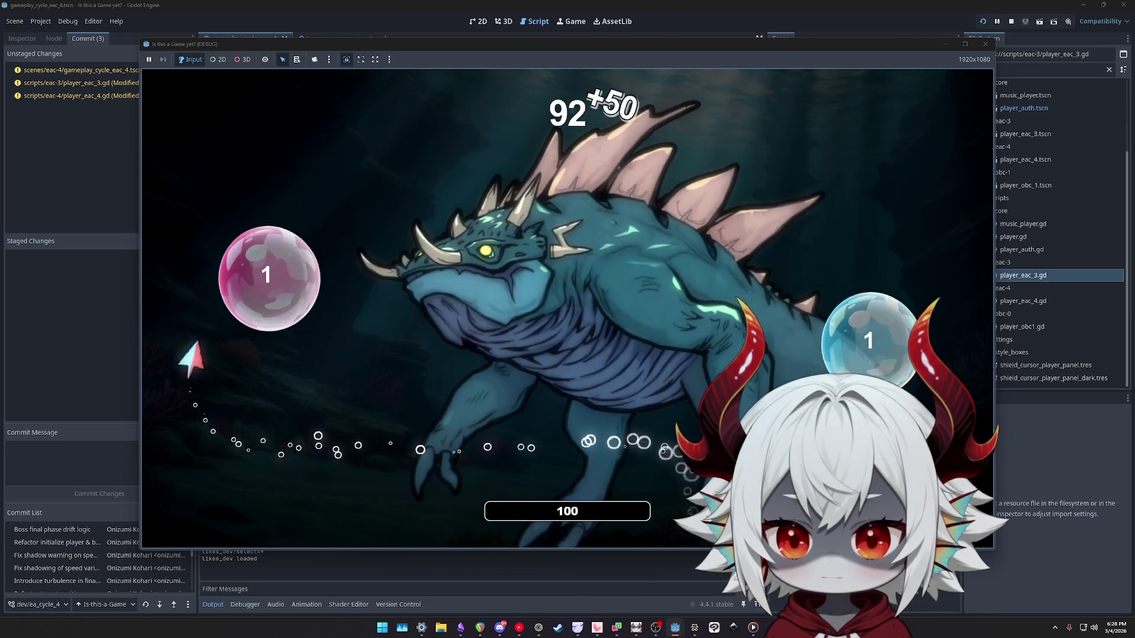
key(w)
key(d)
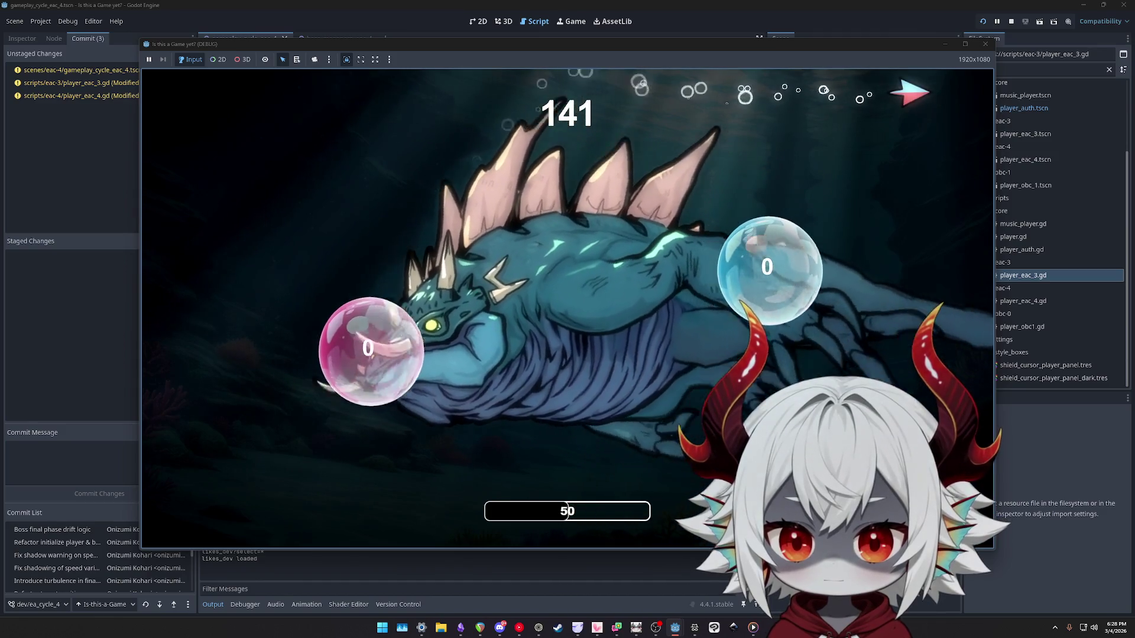
Dive and climb the ship across the screen while watching the turbulence drift.
key(s)
key(w)
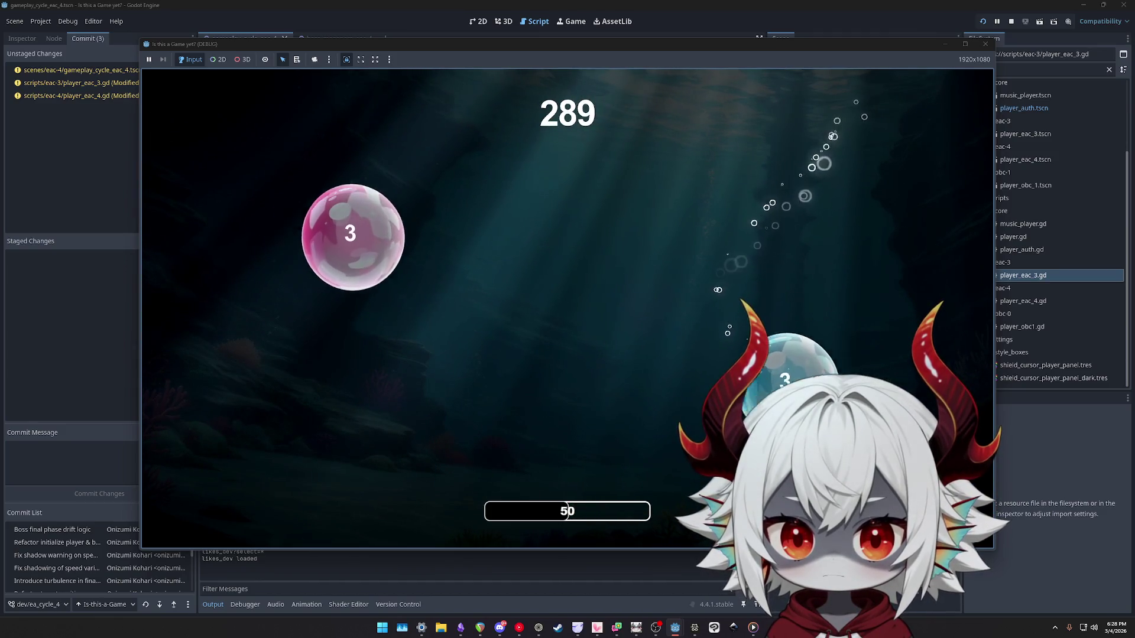
key(s)
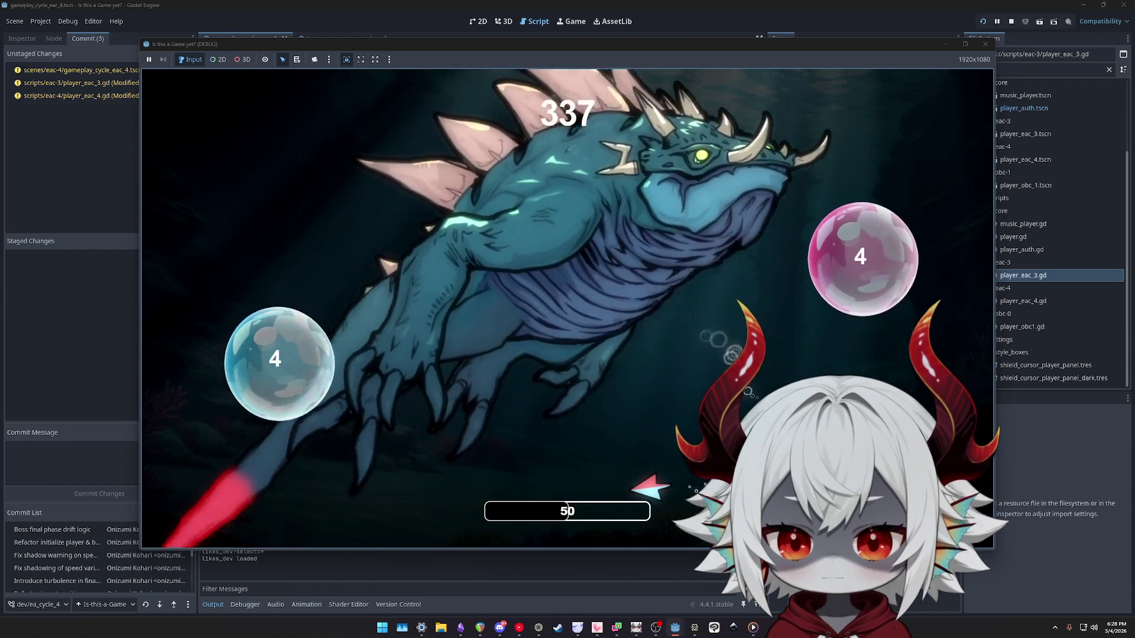
key(a)
key(w)
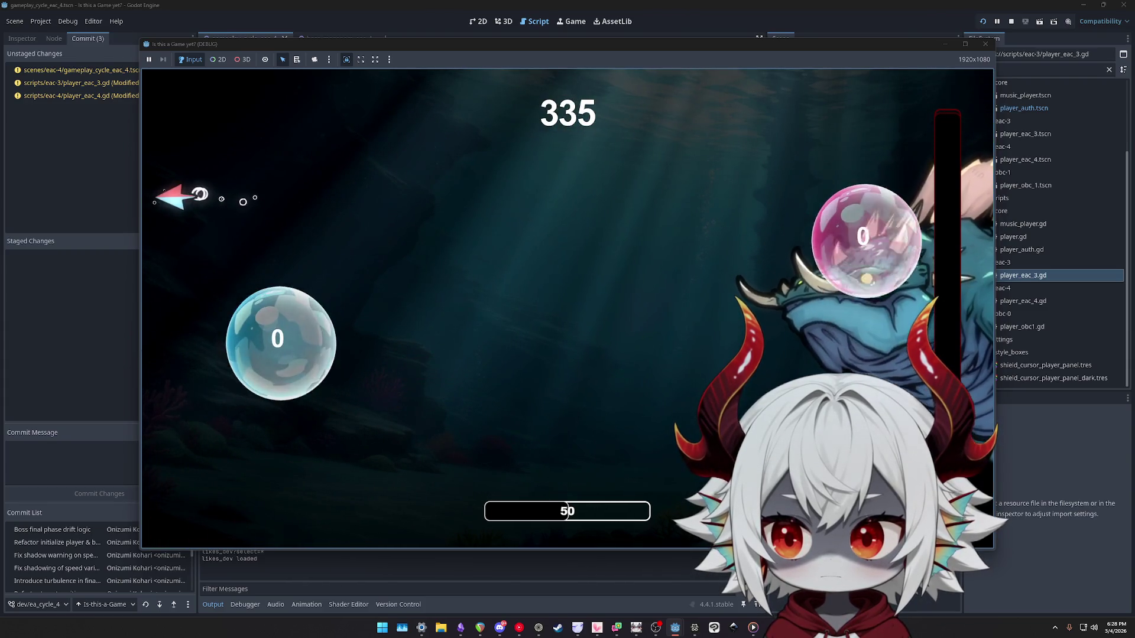
key(d)
key(a)
key(d)
key(s)
key(d)
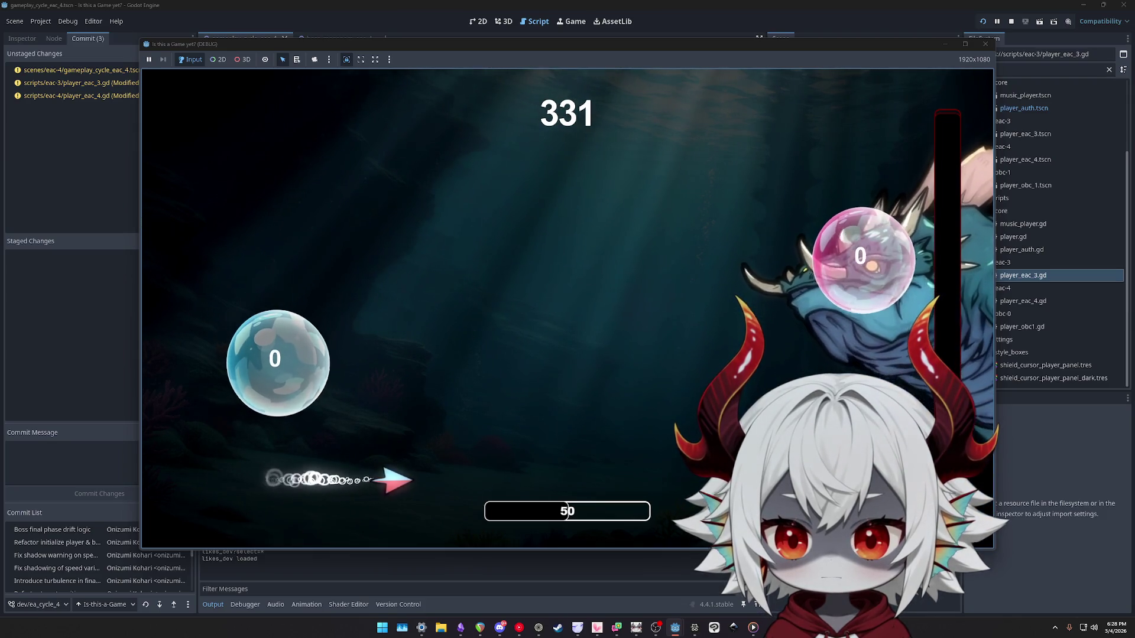
key(w)
key(s)
key(d)
key(w)
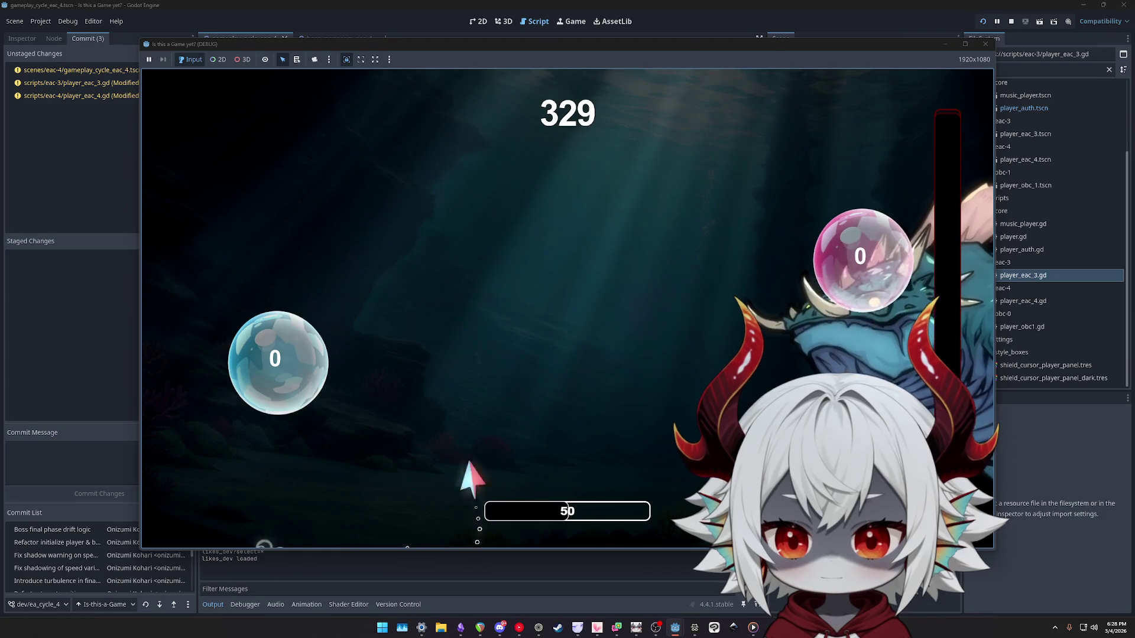
key(s)
key(a)
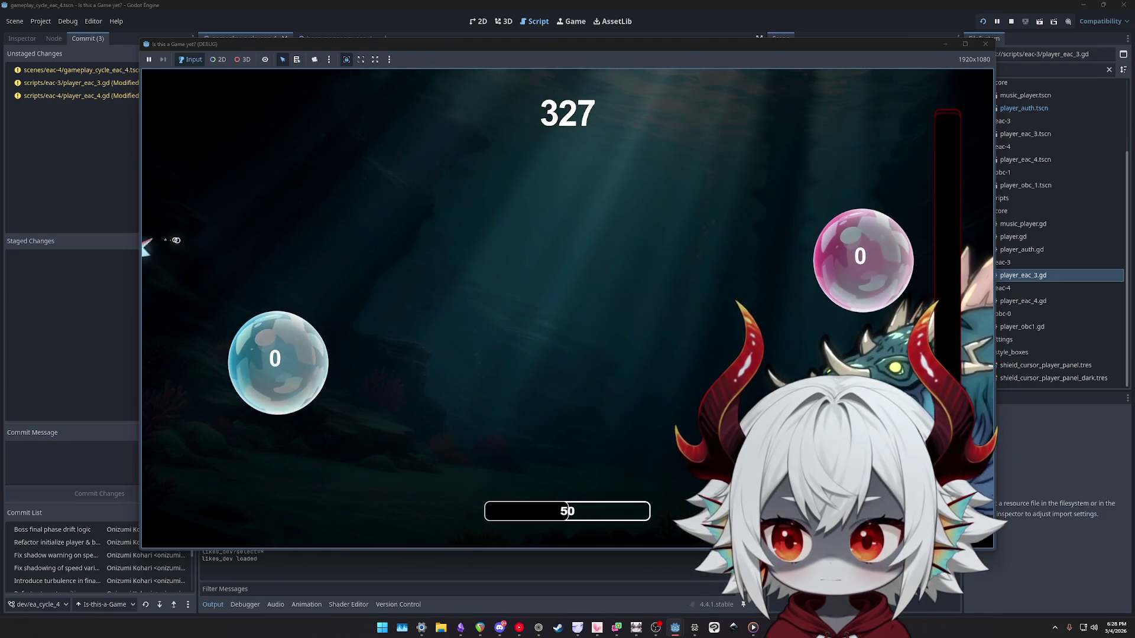
key(s)
key(w)
key(d)
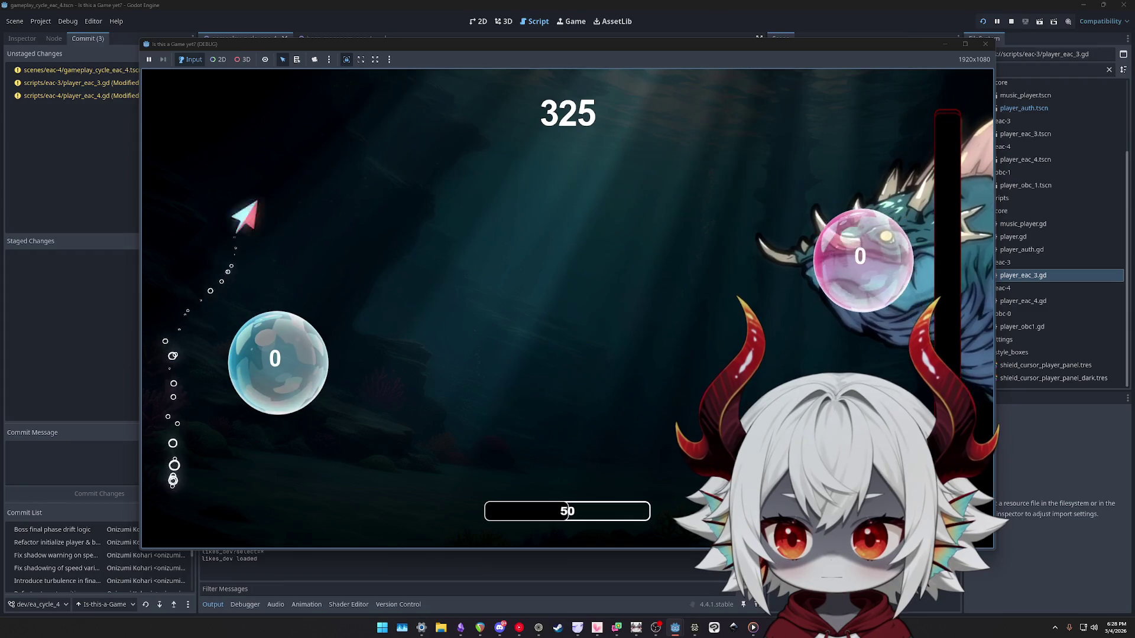
key(a)
key(s)
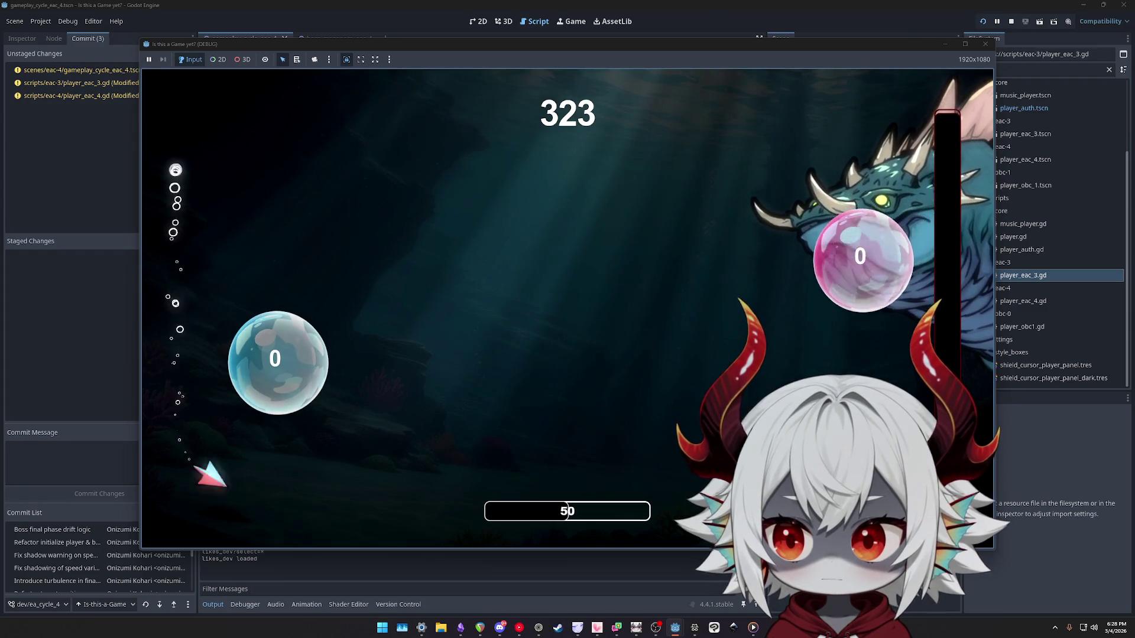
key(w)
key(d)
key(w)
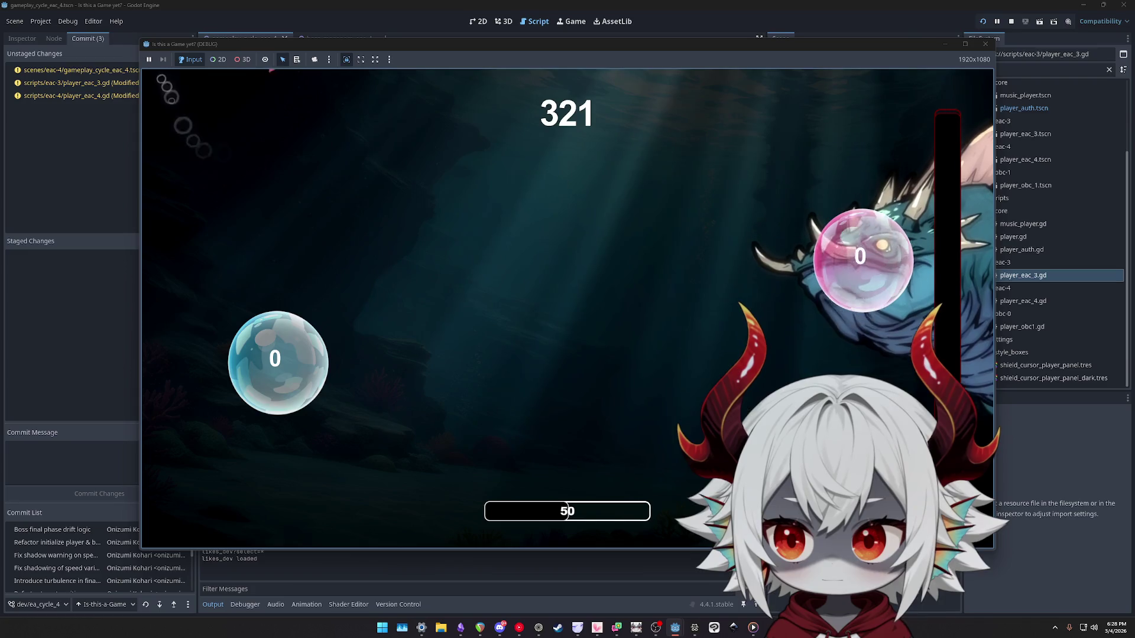
key(s)
key(d)
key(w)
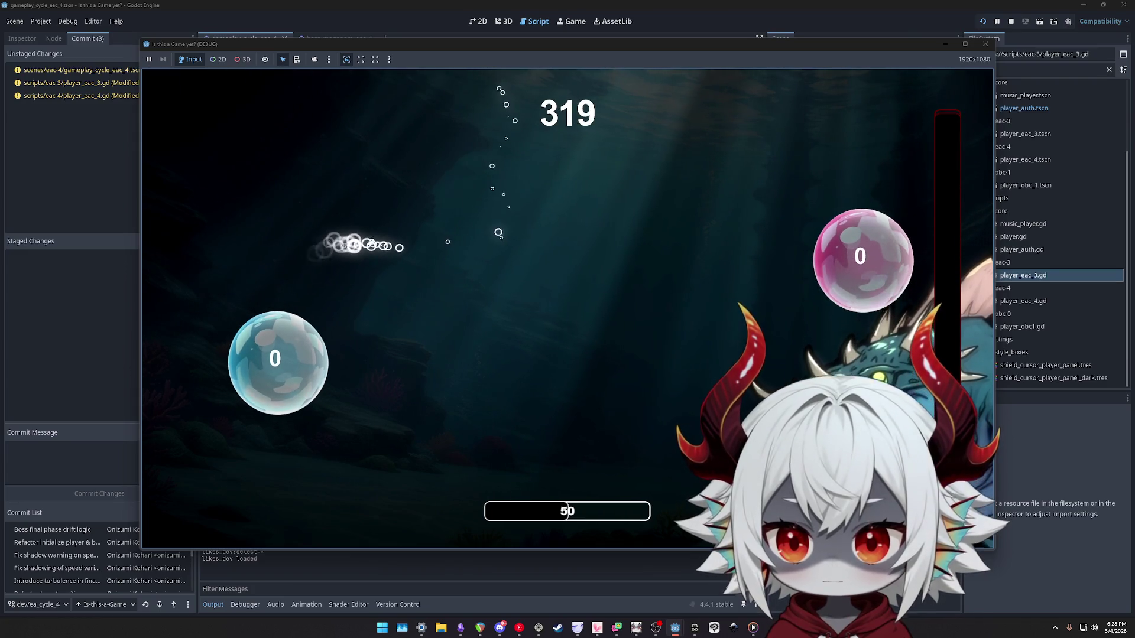
key(d)
Keep looping the ship through the bubbles during the final phase, then stop the game.
key(a)
key(s)
key(d)
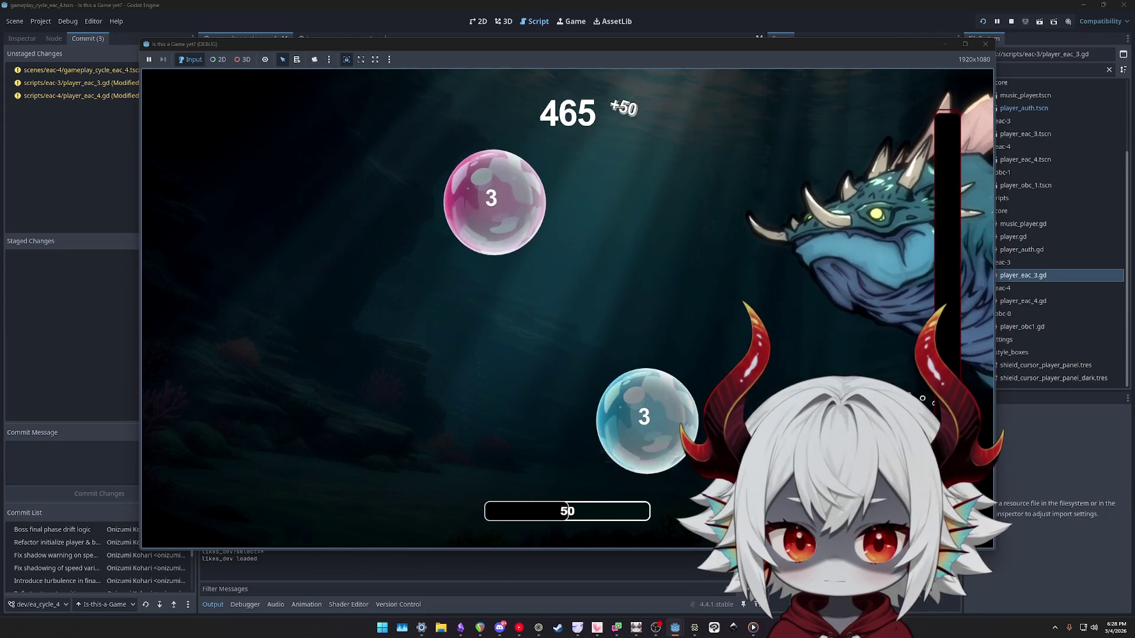
key(w)
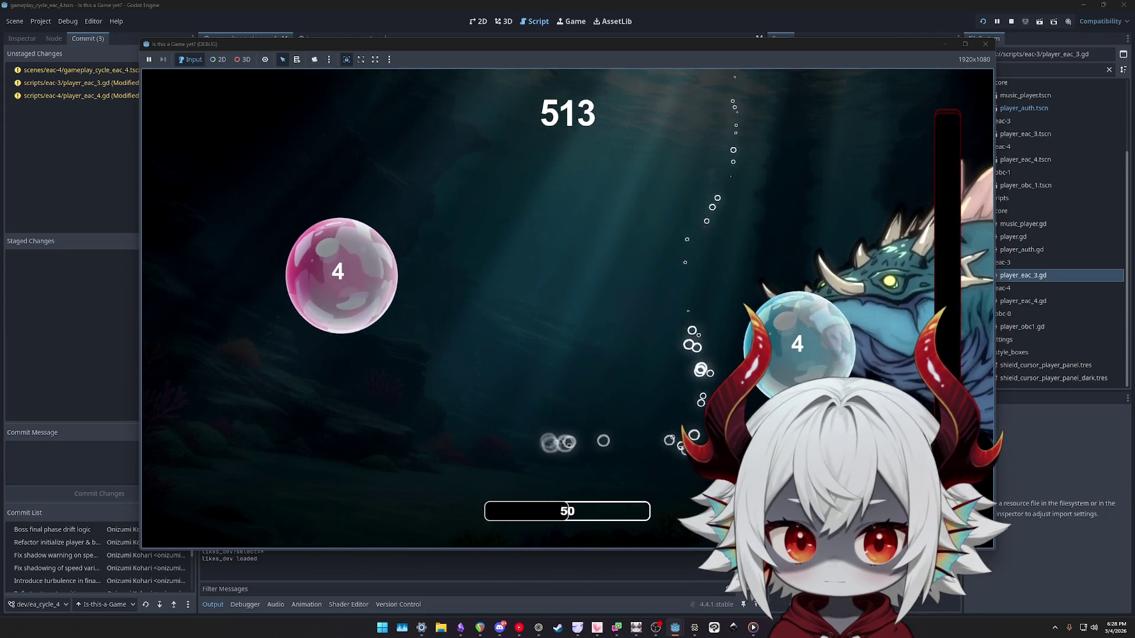
key(d)
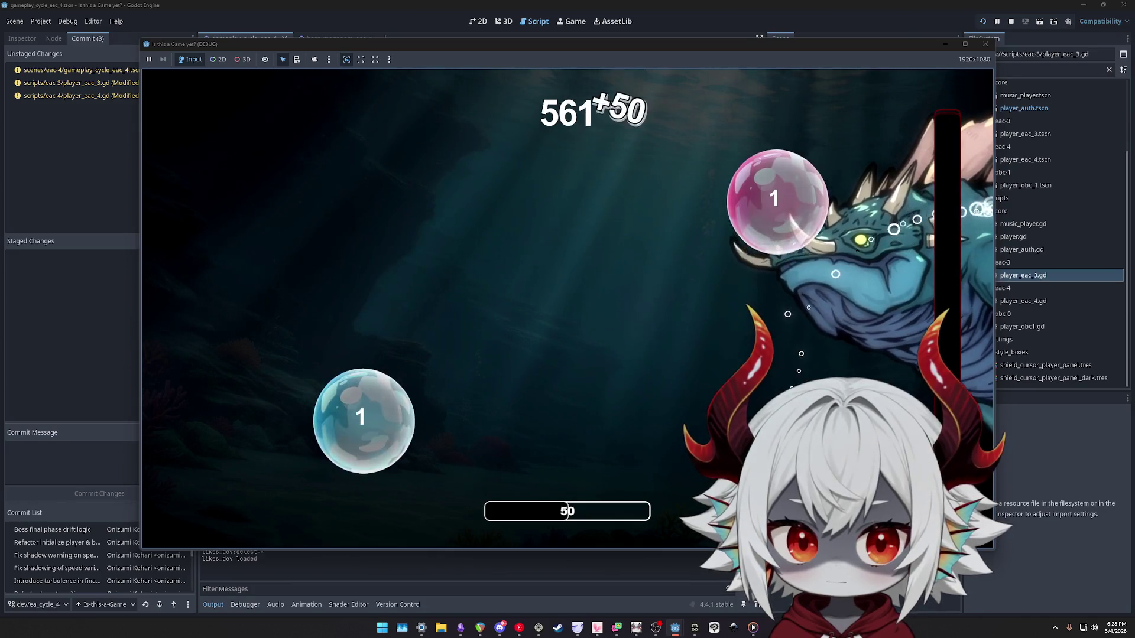
key(a)
key(w)
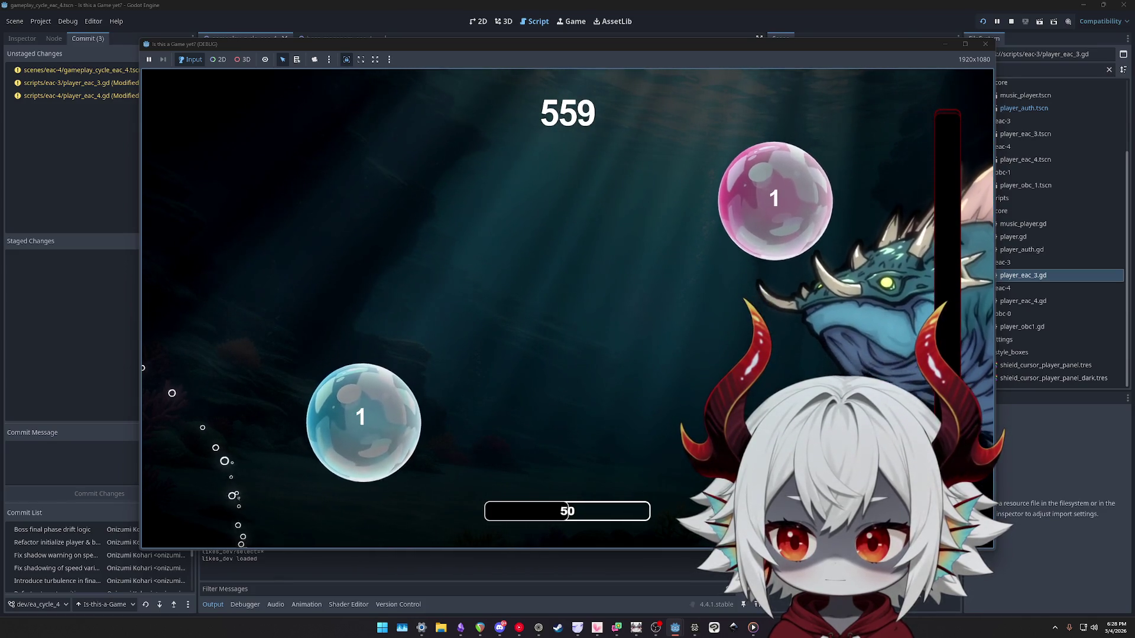
key(d)
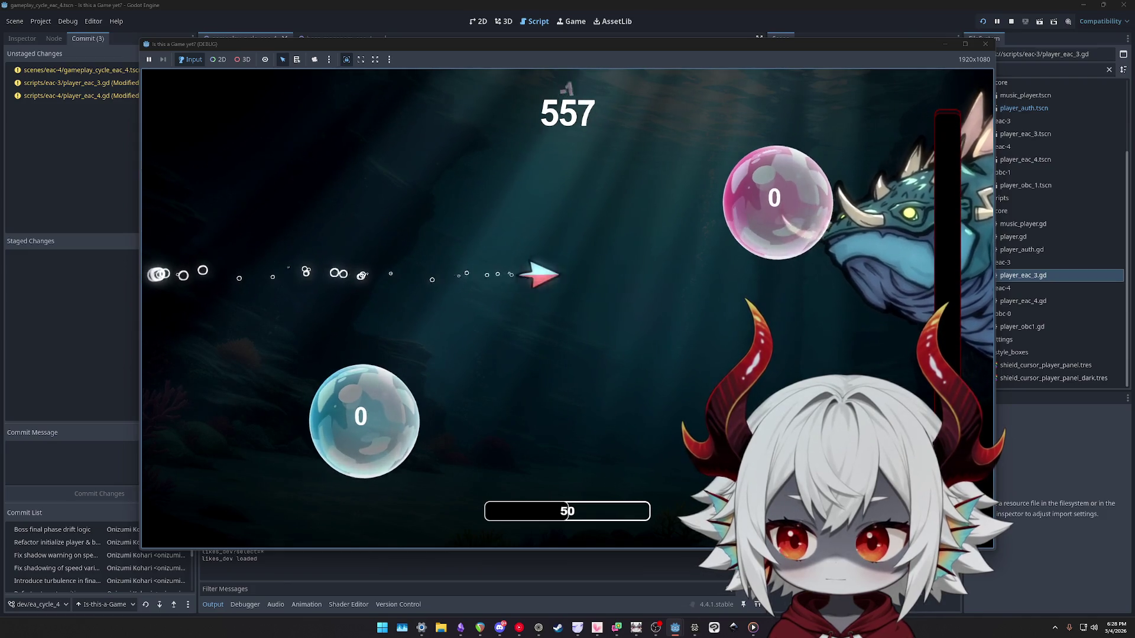
key(w)
key(a)
key(s)
key(d)
key(s)
key(w)
key(a)
key(d)
key(a)
key(s)
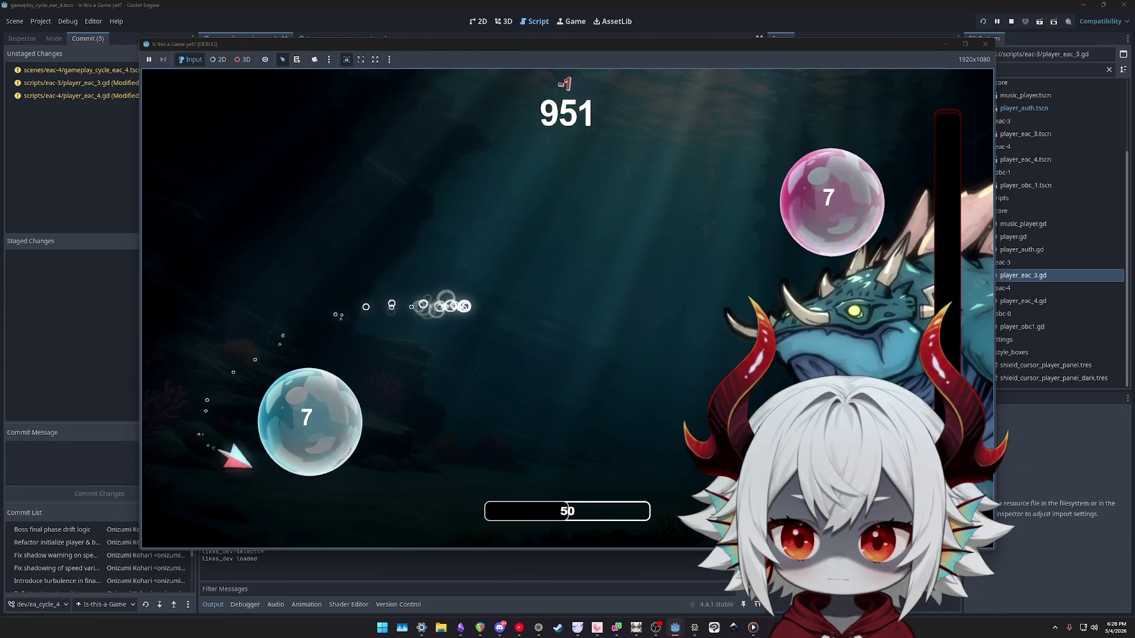
key(w)
key(d)
key(a)
key(d)
key(s)
key(d)
key(w)
key(d)
key(a)
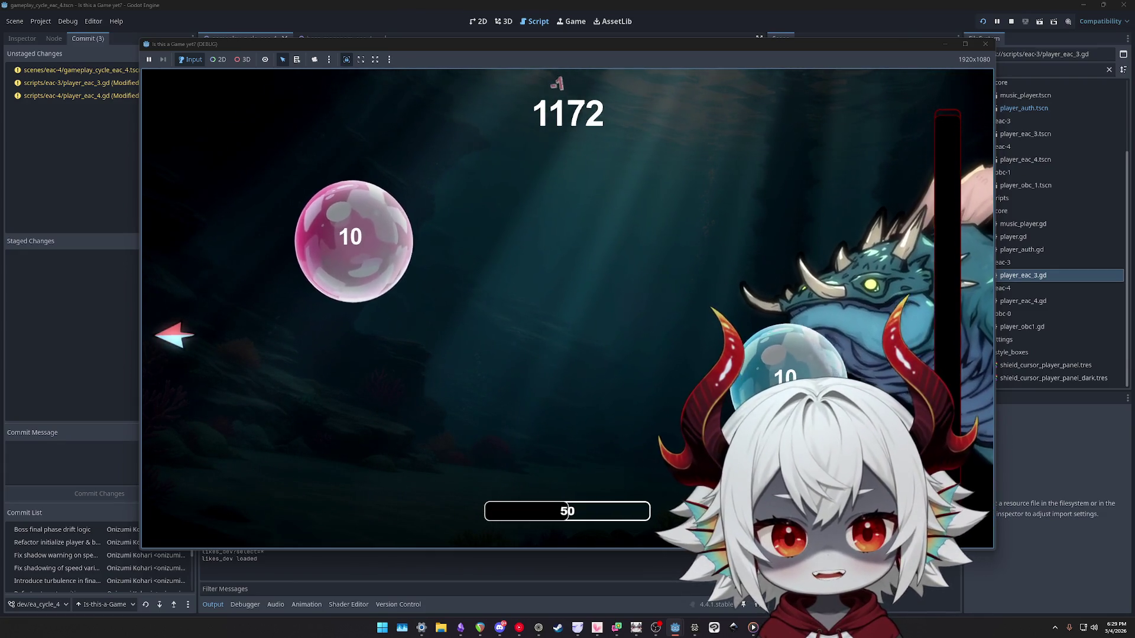
click(984, 45)
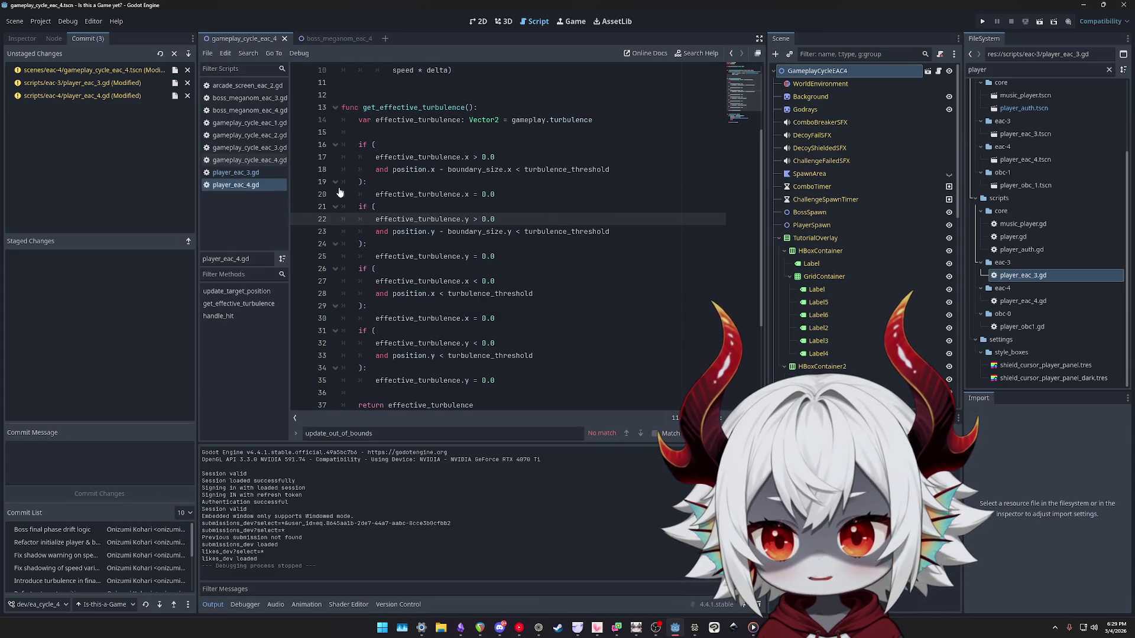
Search the scripts for 'turbulence' and open boss_meganom_eac_4.gd.
click(573, 120)
ctrl+click(524, 120)
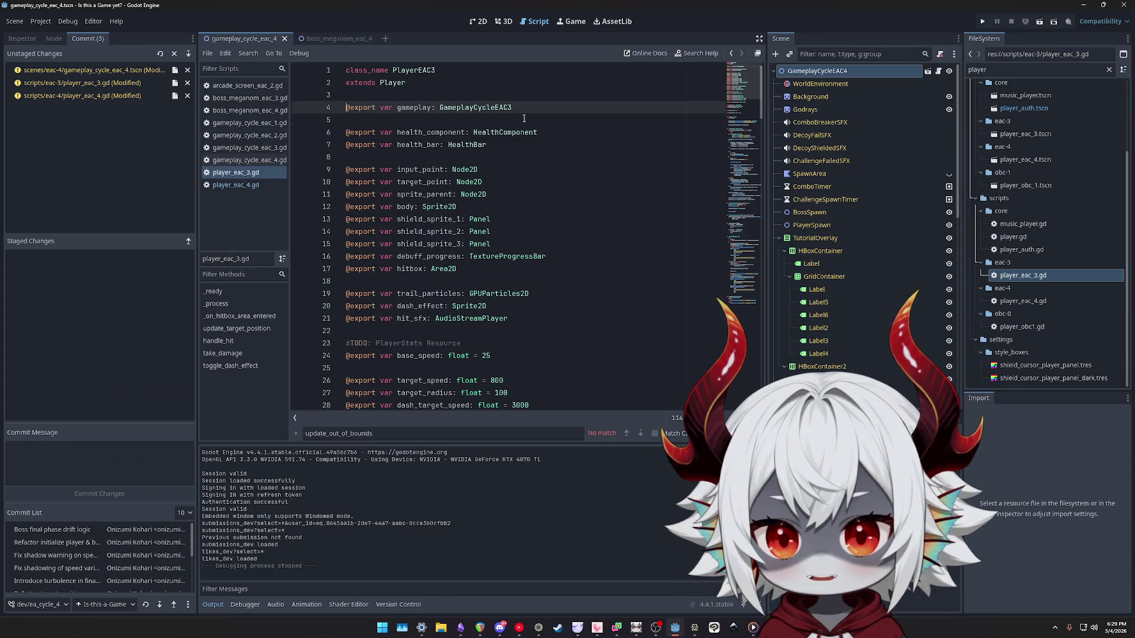
scroll(551, 191, down, 5)
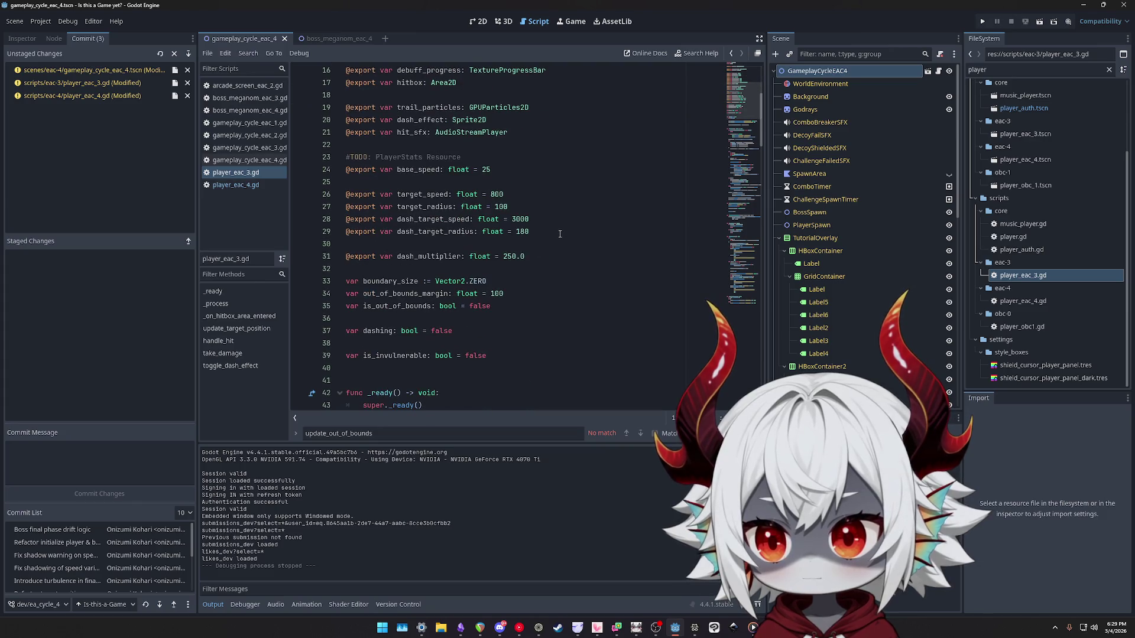
key(ctrl+f)
text(turb)
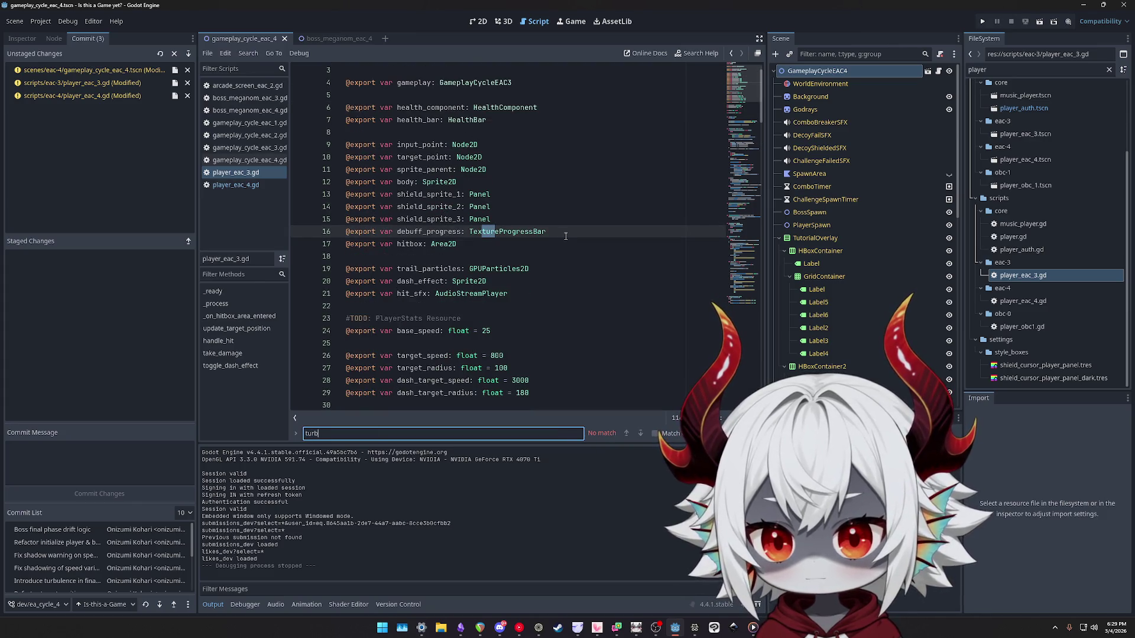
click(249, 160)
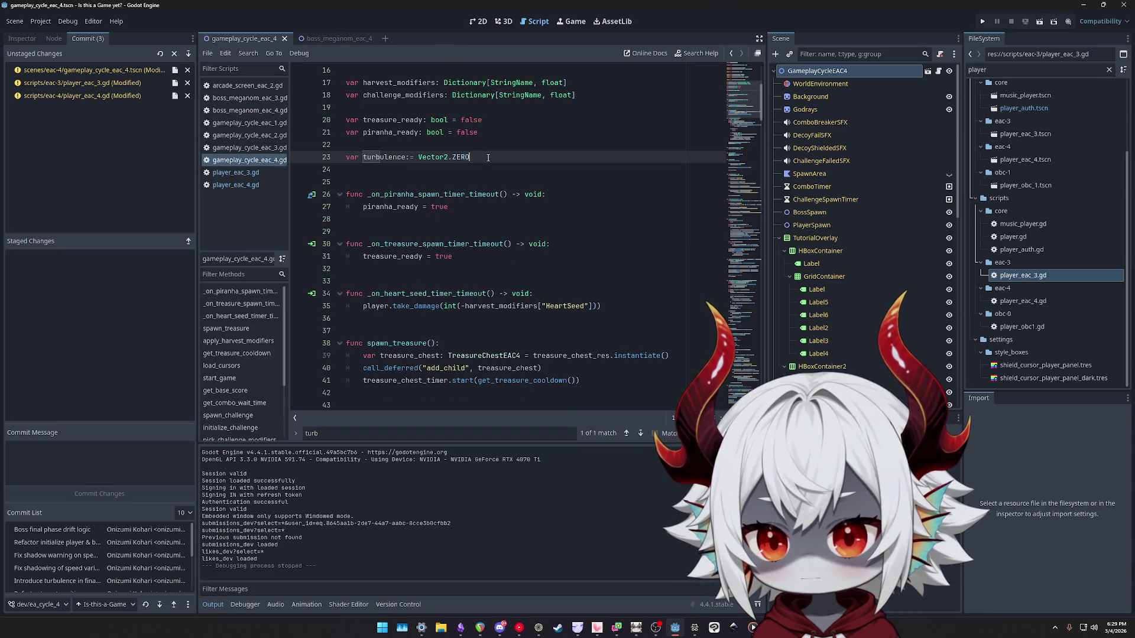
double_click(381, 157)
key(ctrl+f)
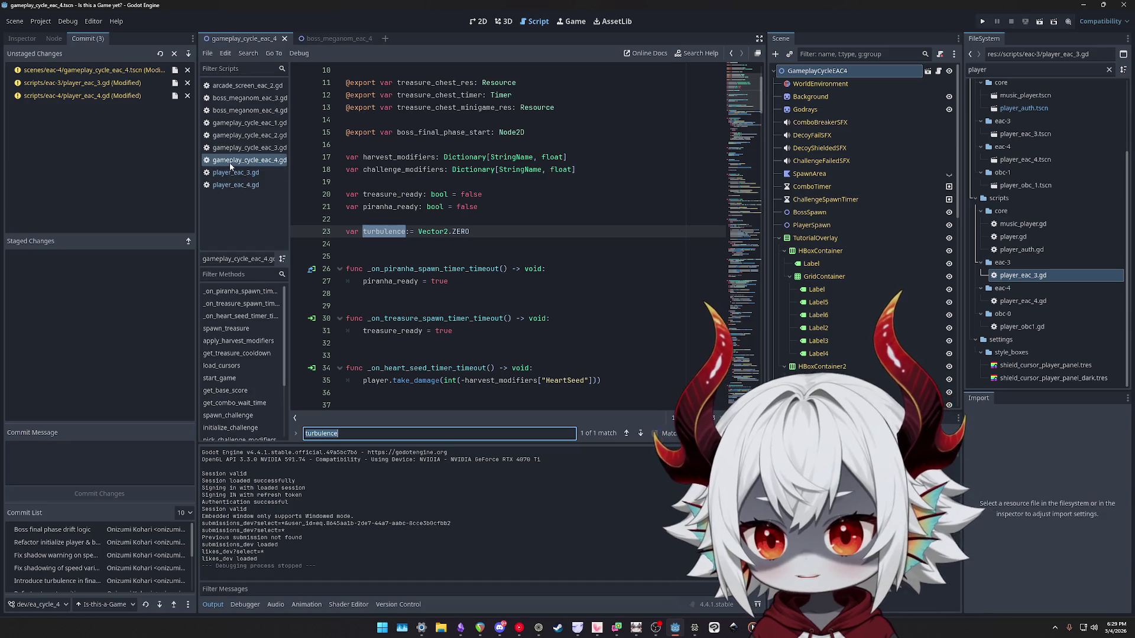
click(239, 148)
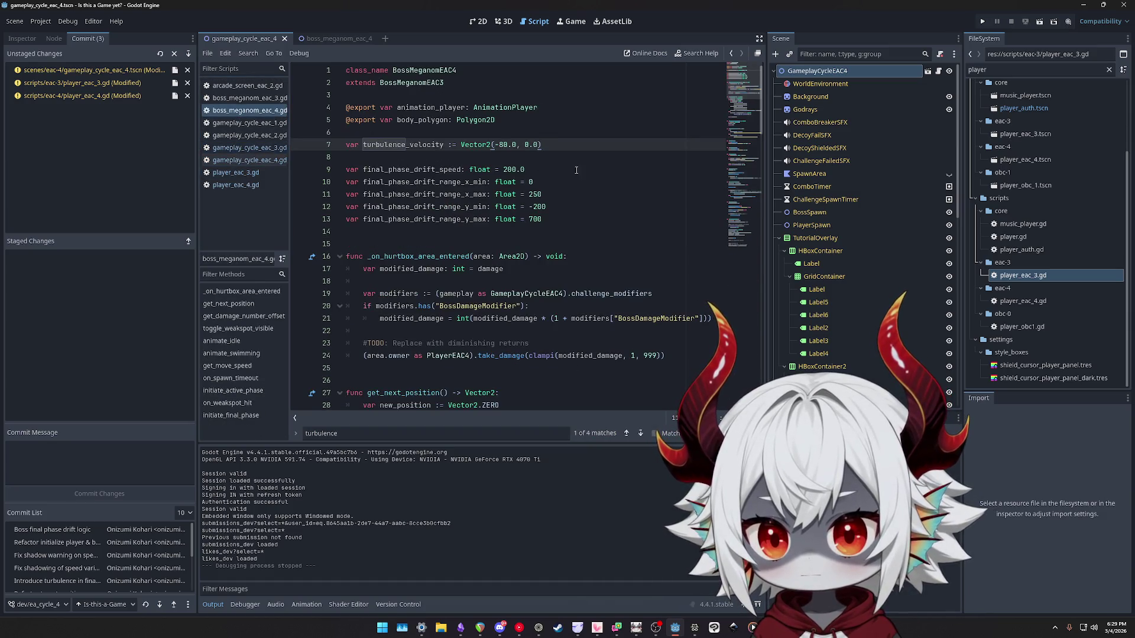
Change turbulence_velocity to Vector2(-80.0, -80.0), save, and relaunch the game with F5.
click(498, 144)
key(Right)
key(Right)
key(Right)
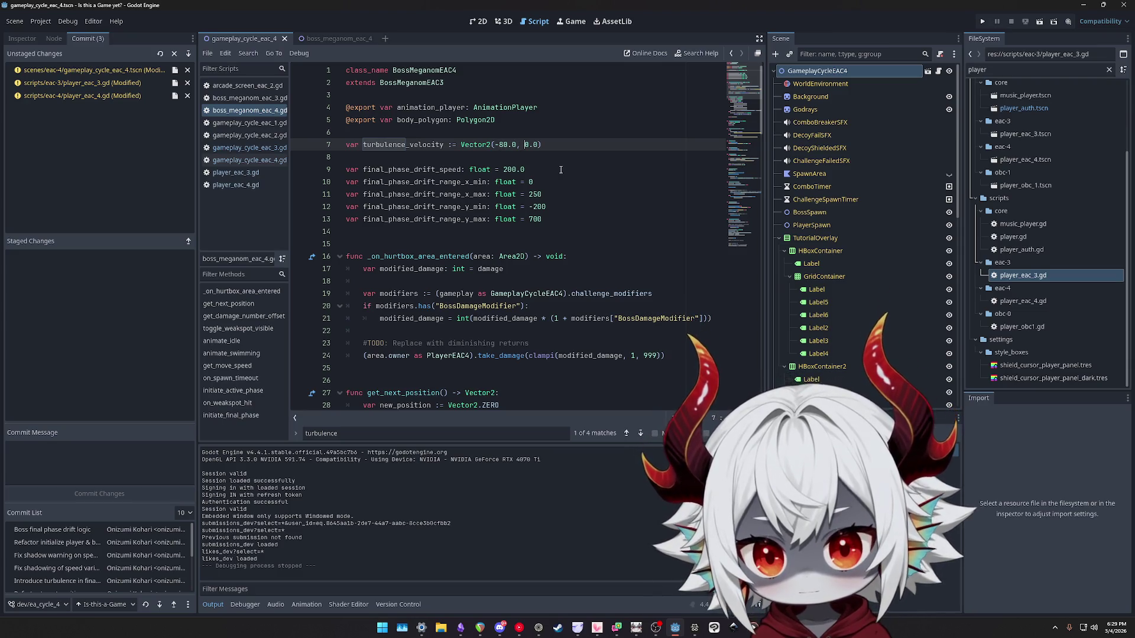
text(-8)
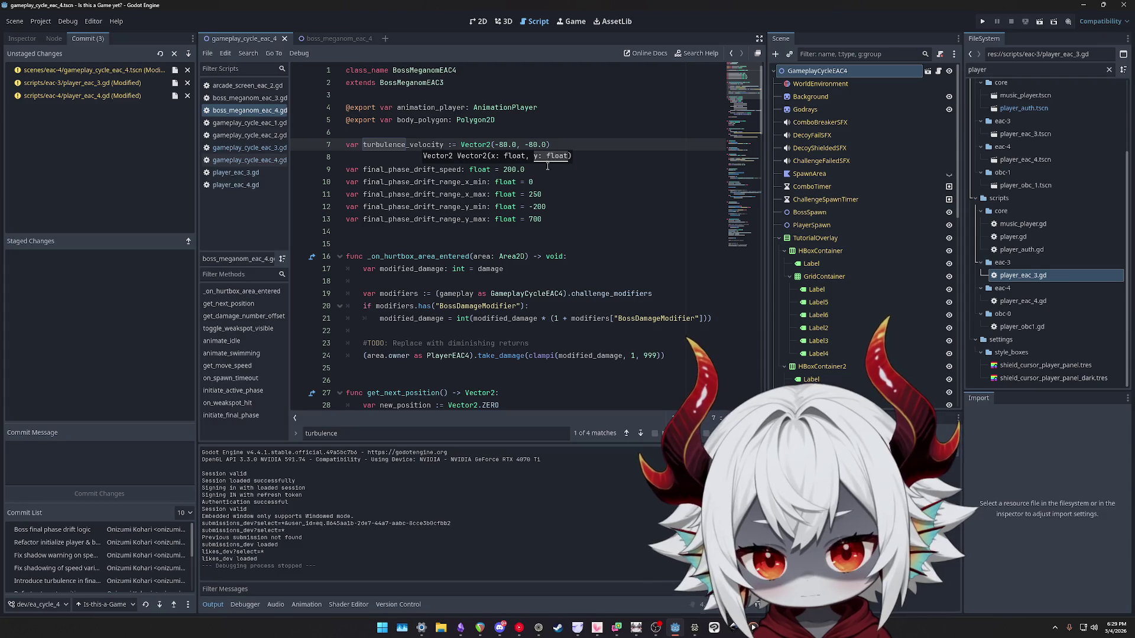
key(ctrl+s)
key(F5)
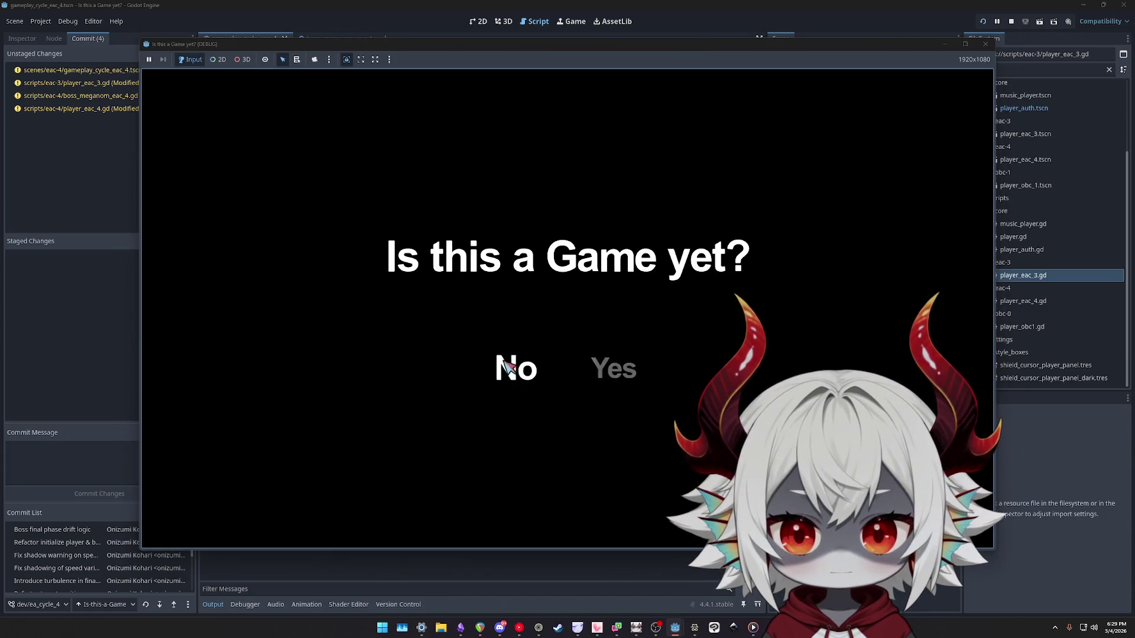
Answer No on the title screen, dismiss the welcome message, play the boss round, then stop with F8.
click(508, 367)
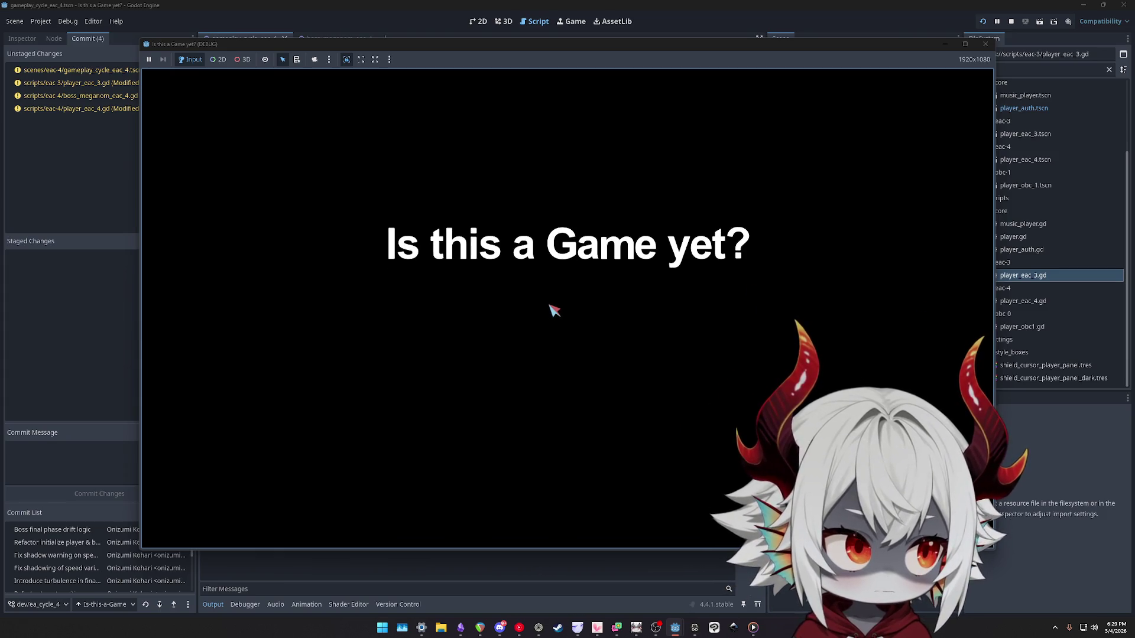
click(567, 440)
click(567, 275)
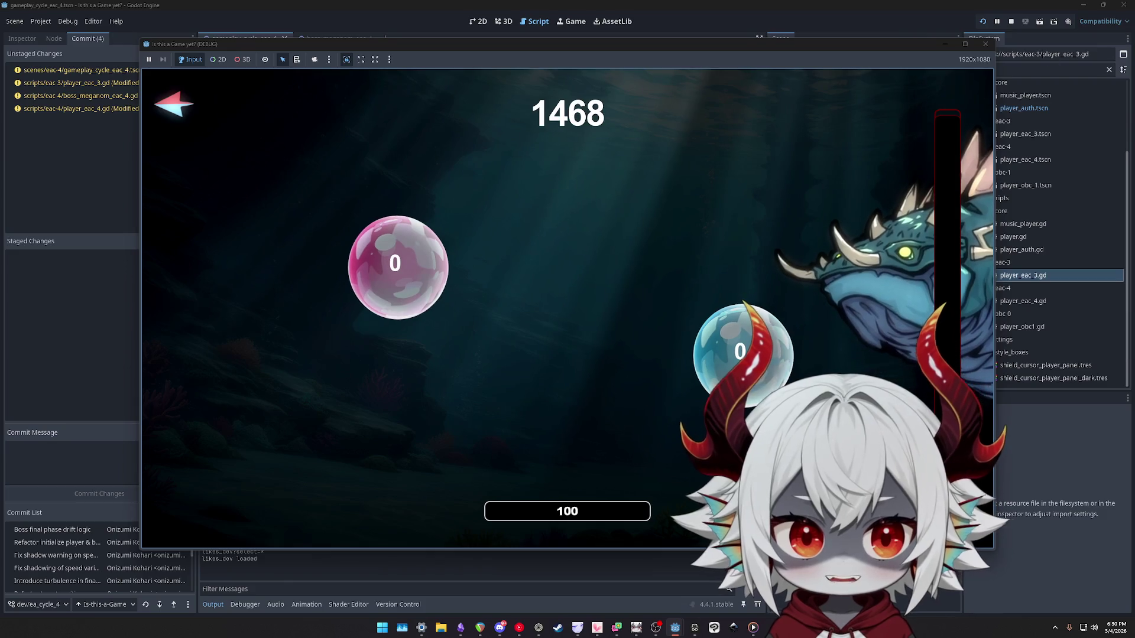
key(F8)
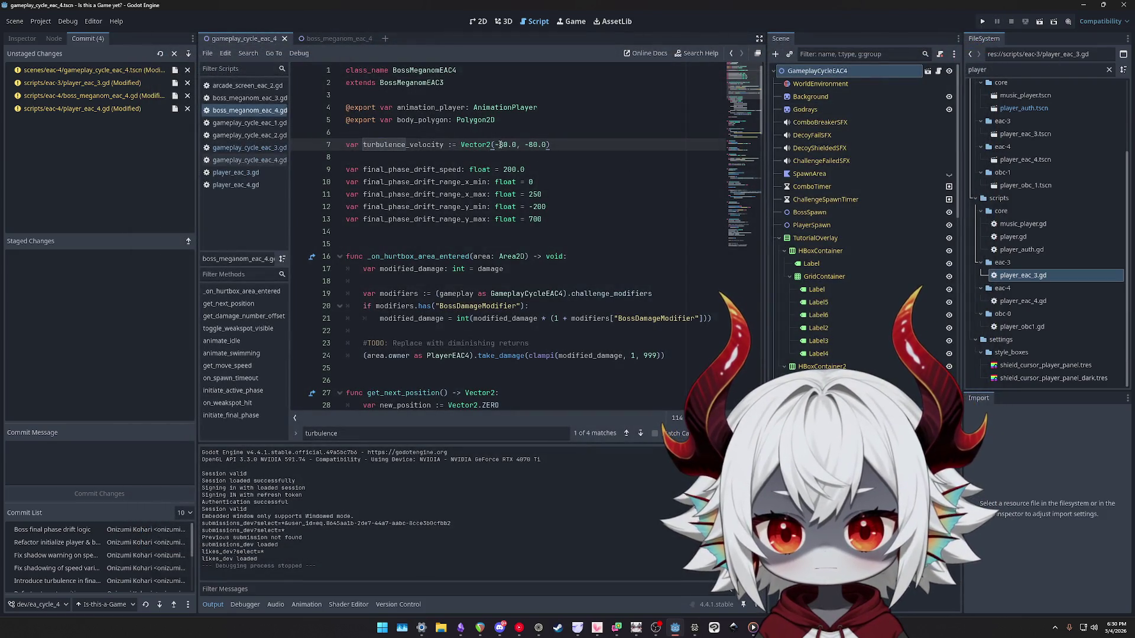
Append .normalized() to the turbulence_velocity use on line 139.
double_click(410, 145)
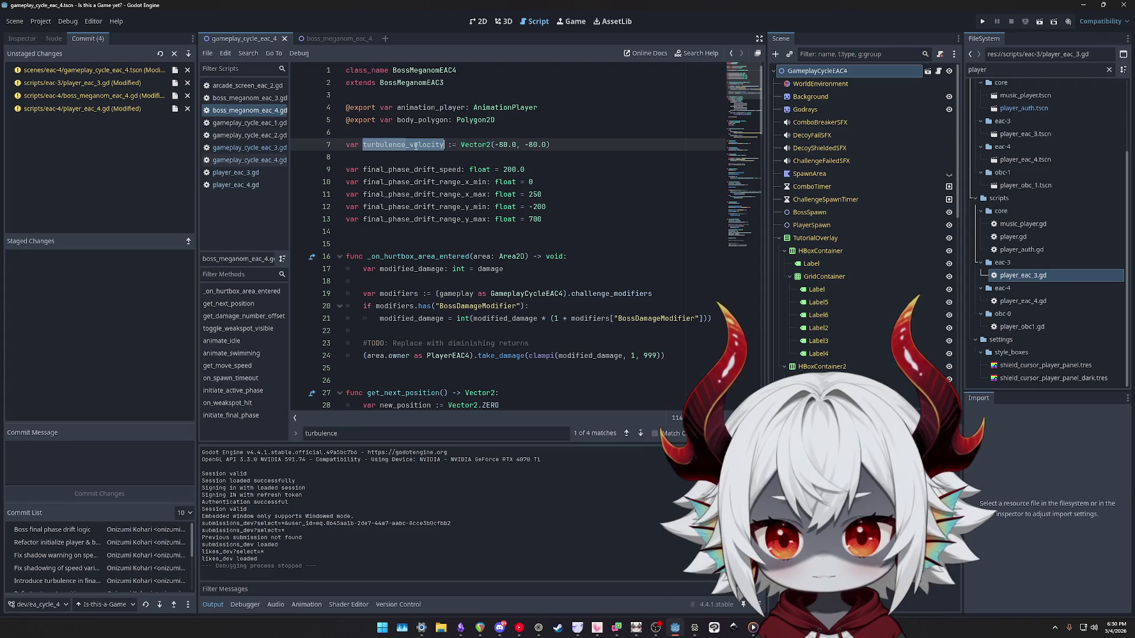
key(ctrl+f)
key(Return)
key(Return)
key(Return)
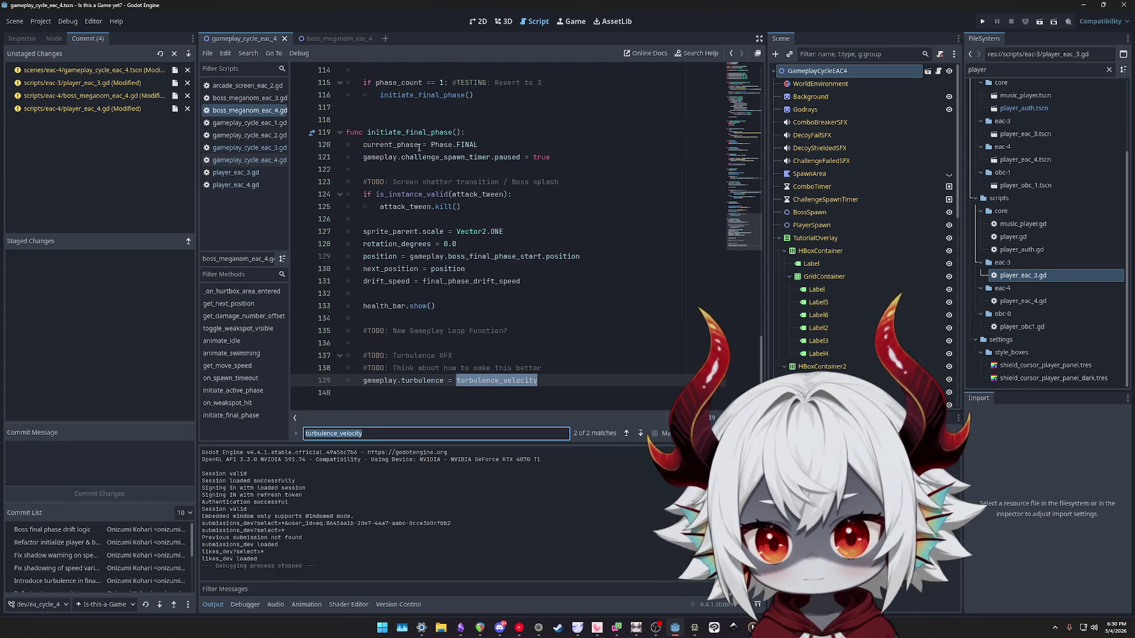
click(538, 380)
text(.normli)
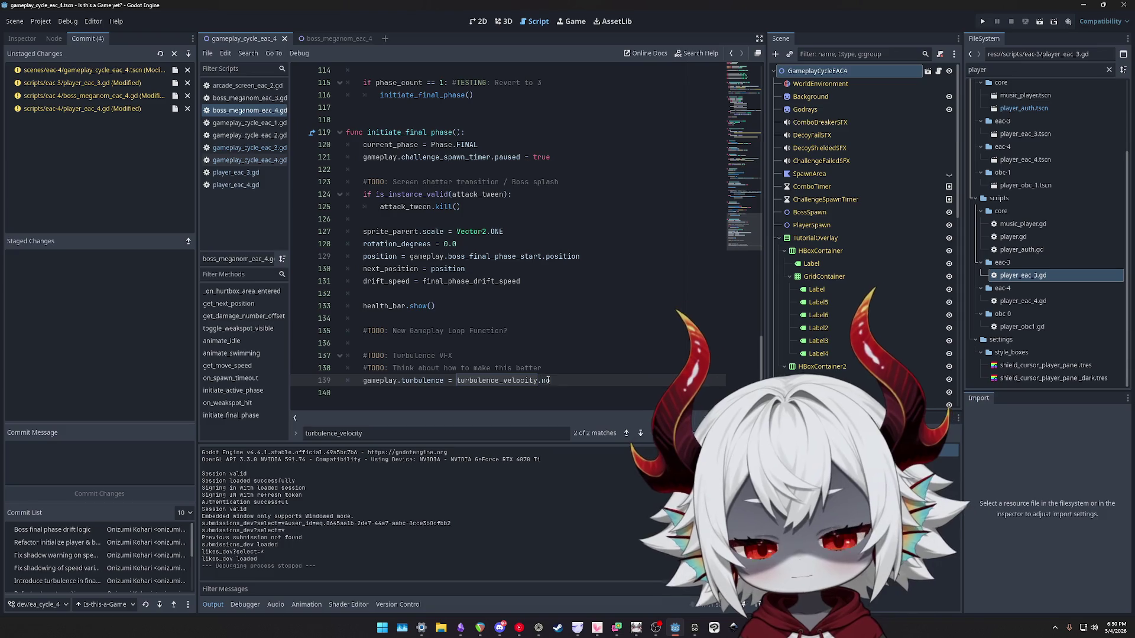
key(Return)
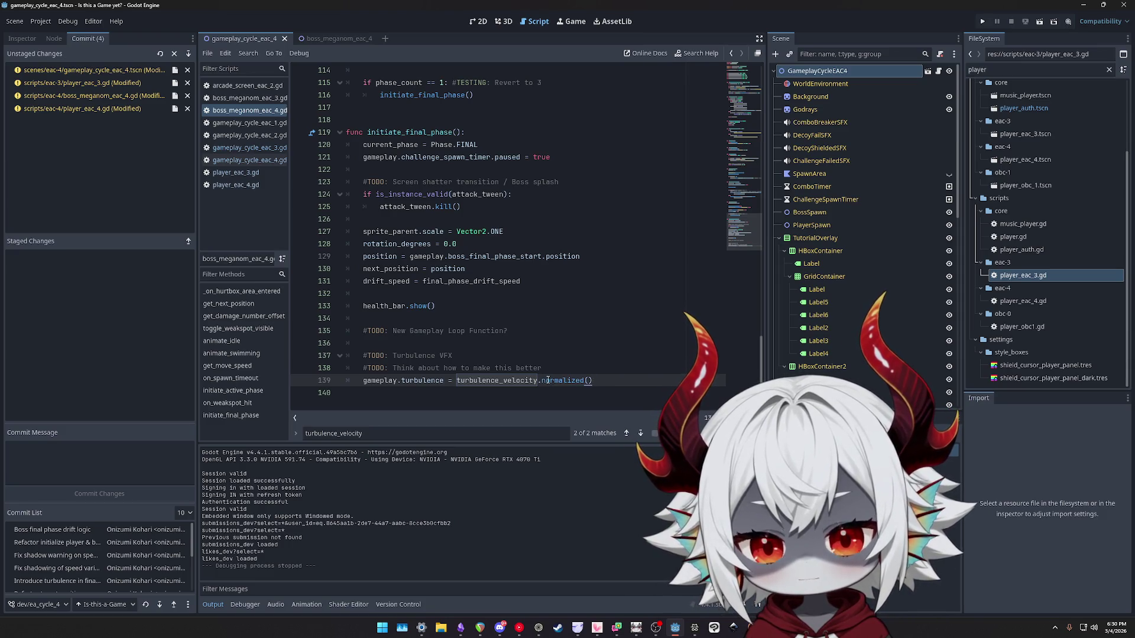
Rename the line 7 declaration from turbulence_velocity to turbulence_direction.
click(733, 89)
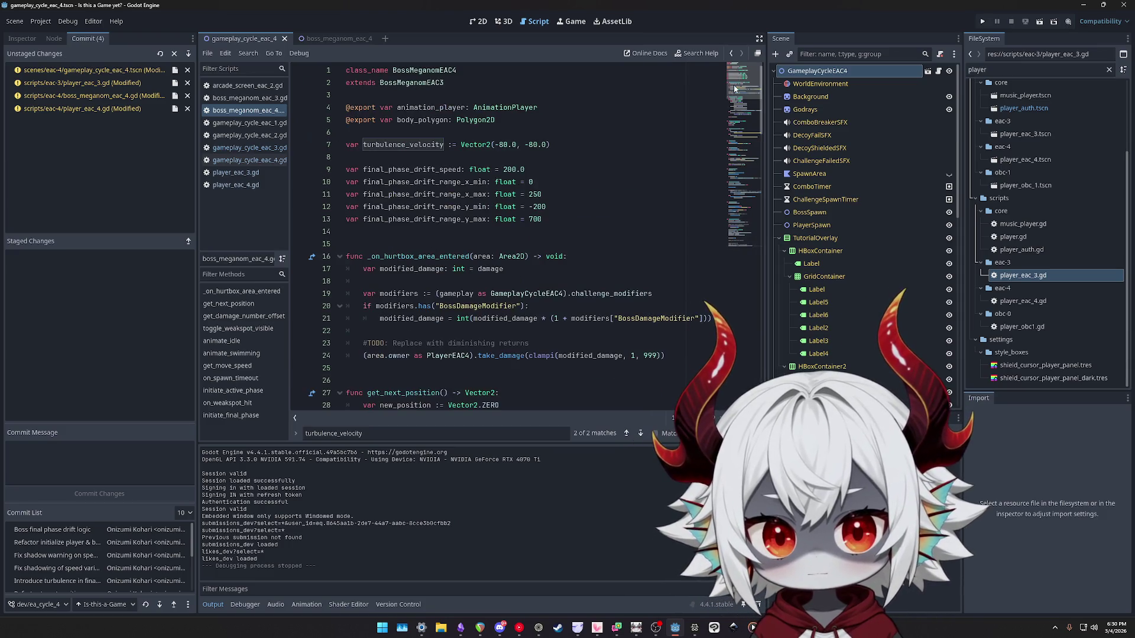
click(415, 144)
double_click(399, 145)
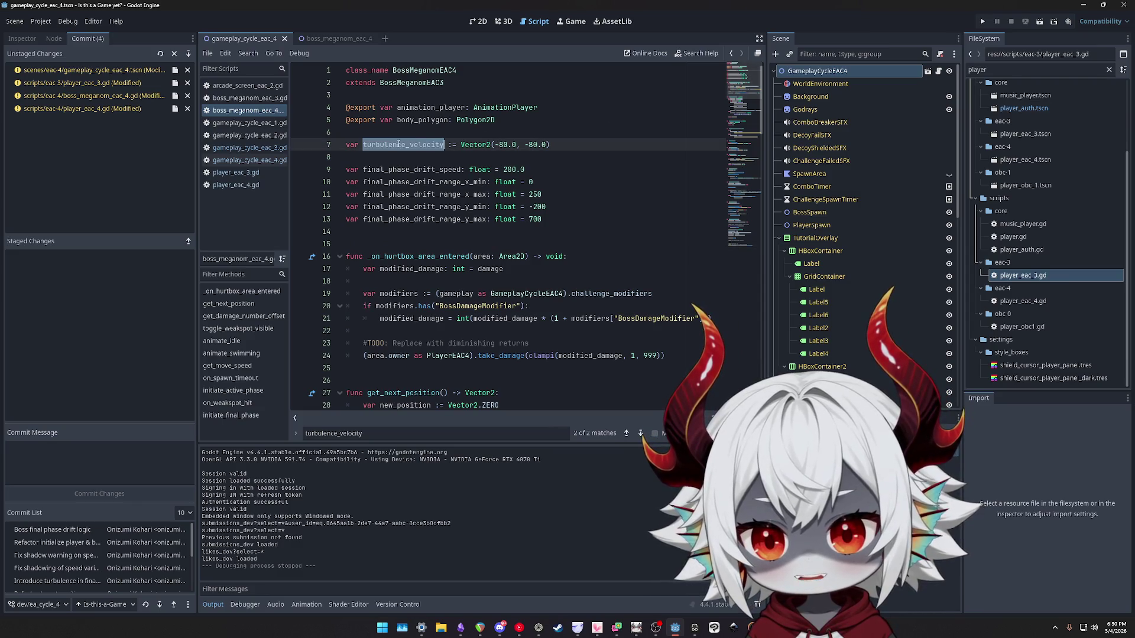
text(turbulence_directi)
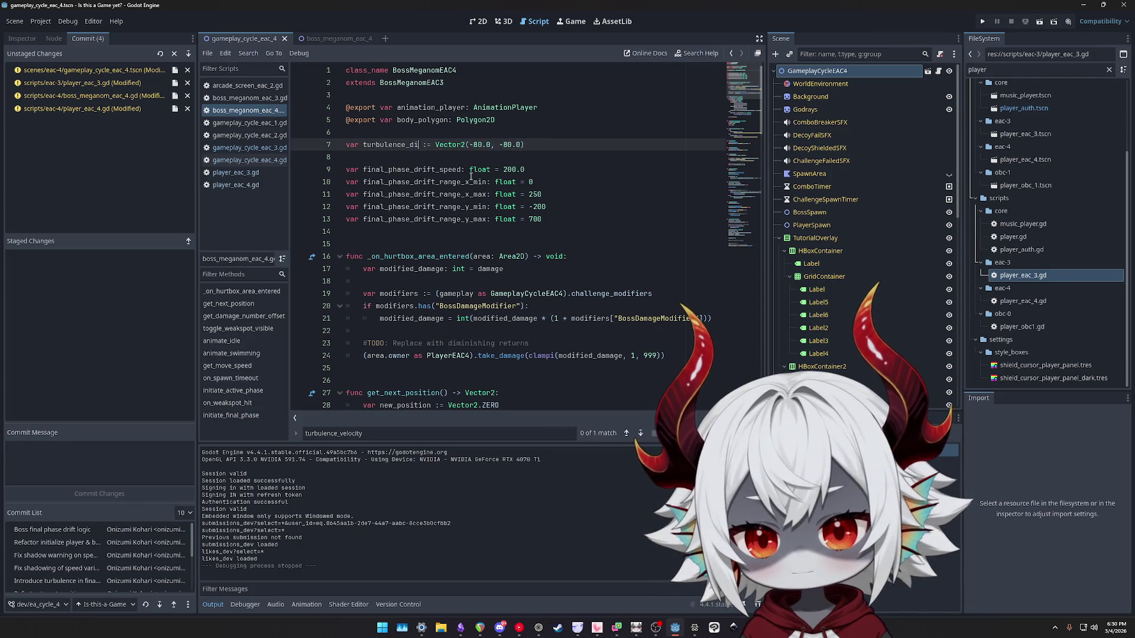
text(on)
key(Return)
Add var turbulence_strength: float = 80 on line 8.
text(var tubl)
key(BackSpace)
text(ul)
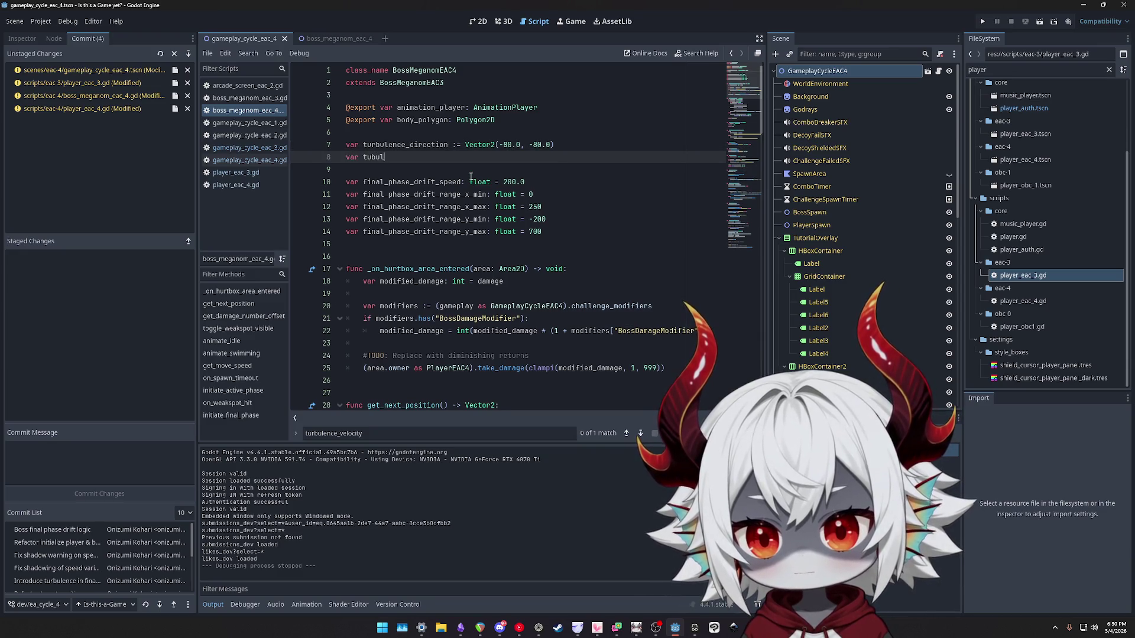
text(ence_strength )
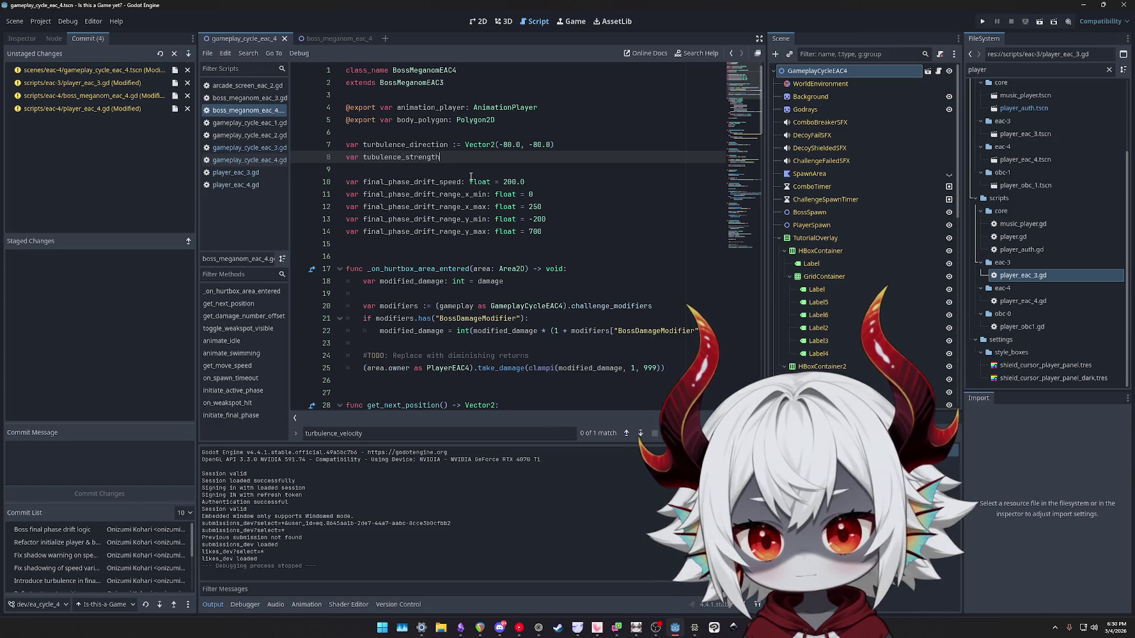
text(:=)
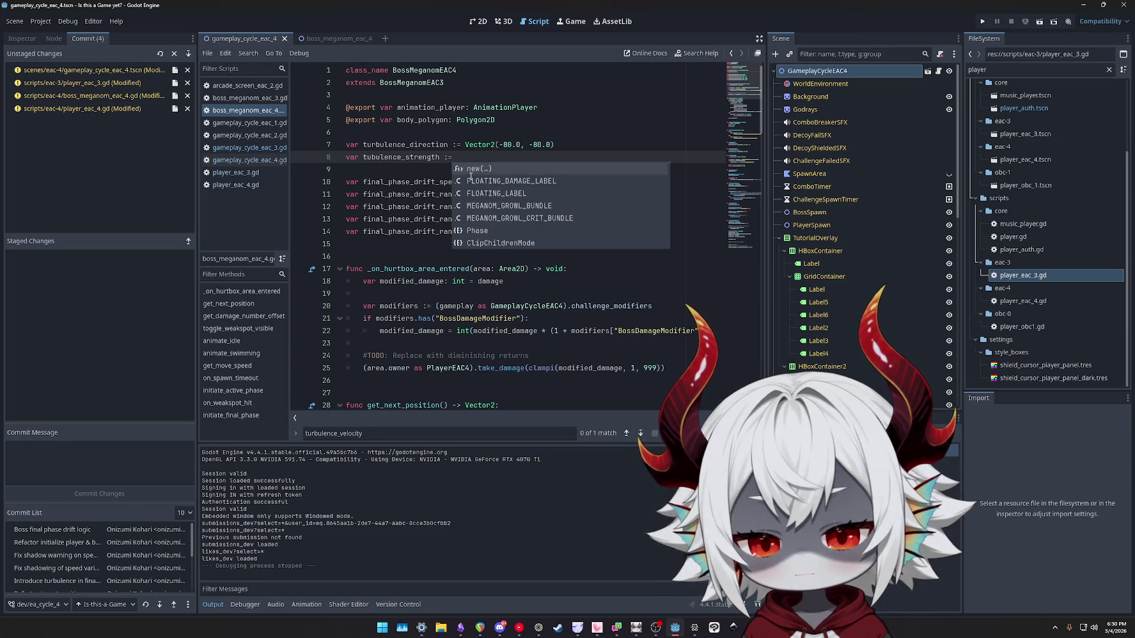
text( Ve)
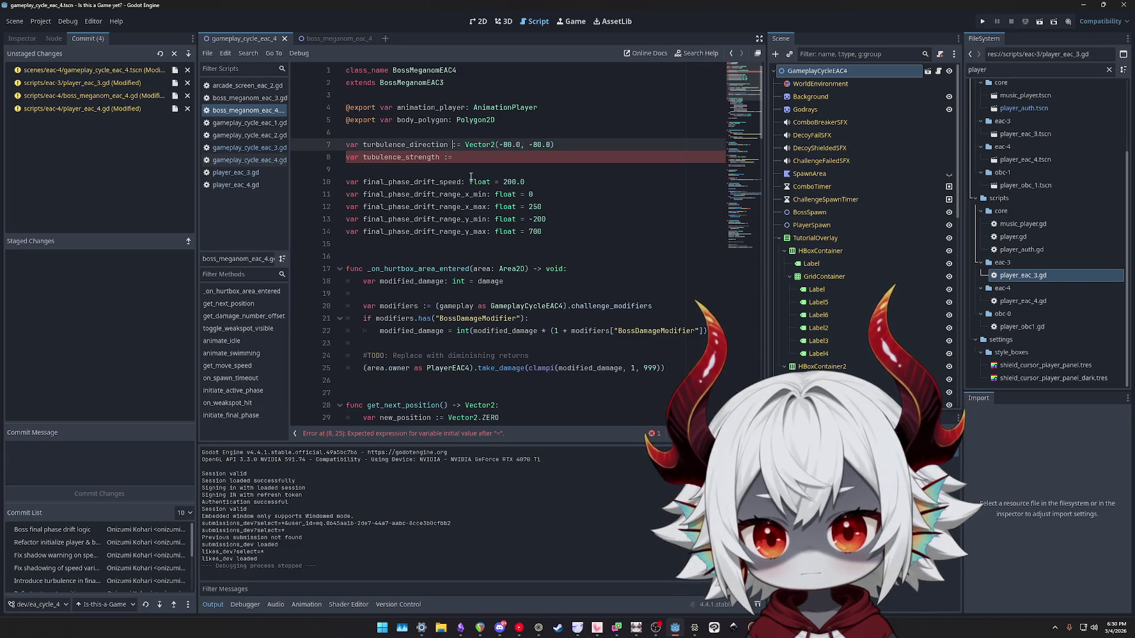
text(ctor)
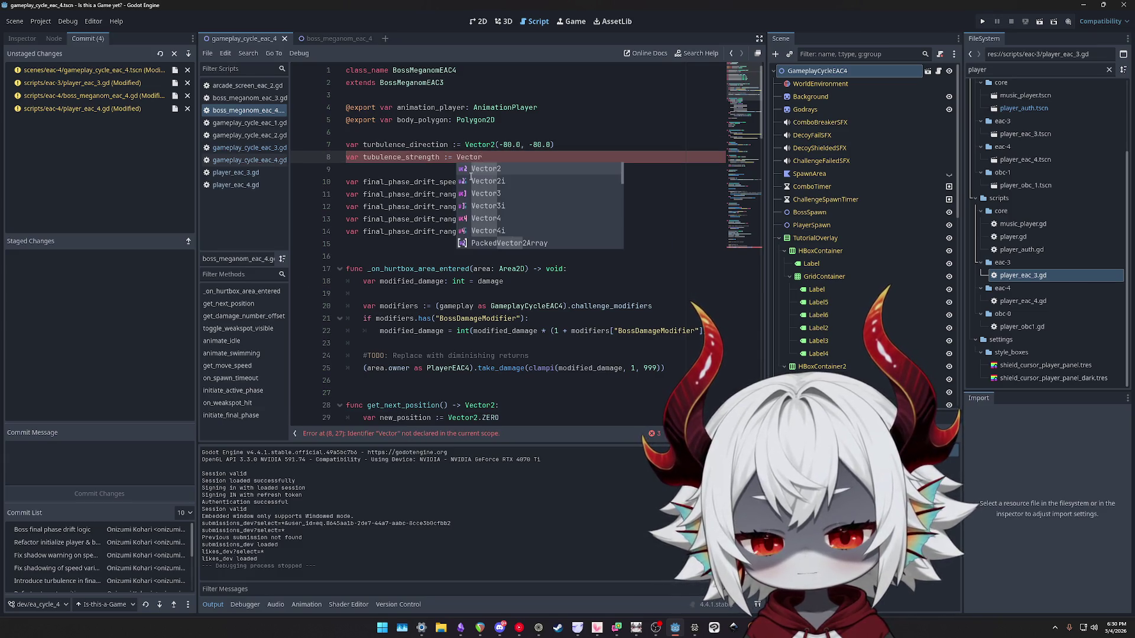
key(BackSpace)
key(BackSpace)
key(BackSpace)
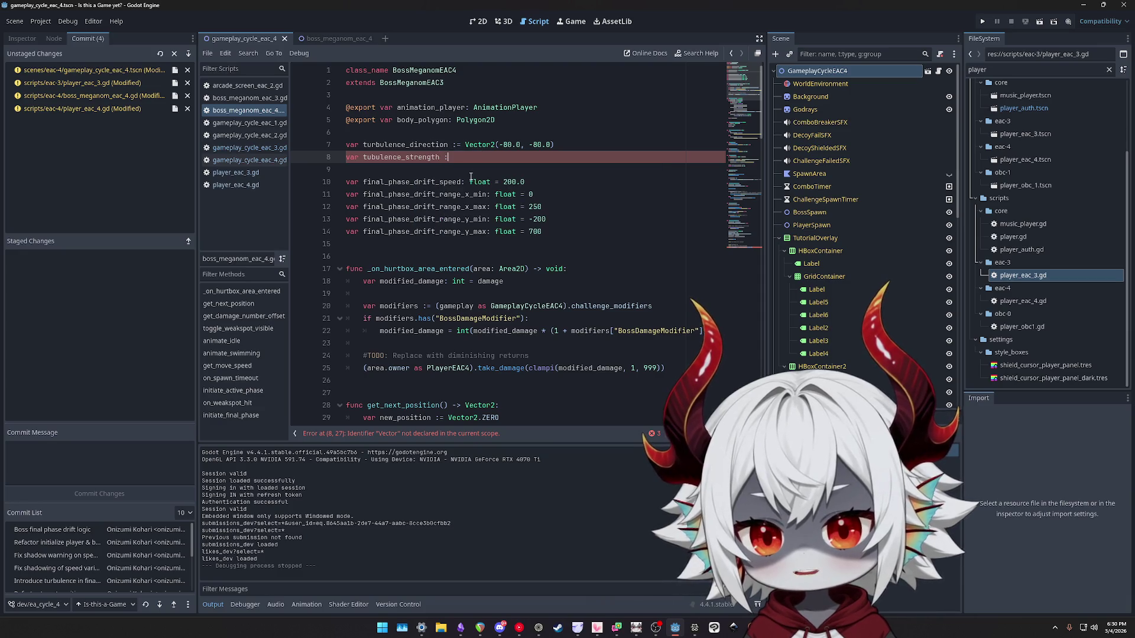
text(float =)
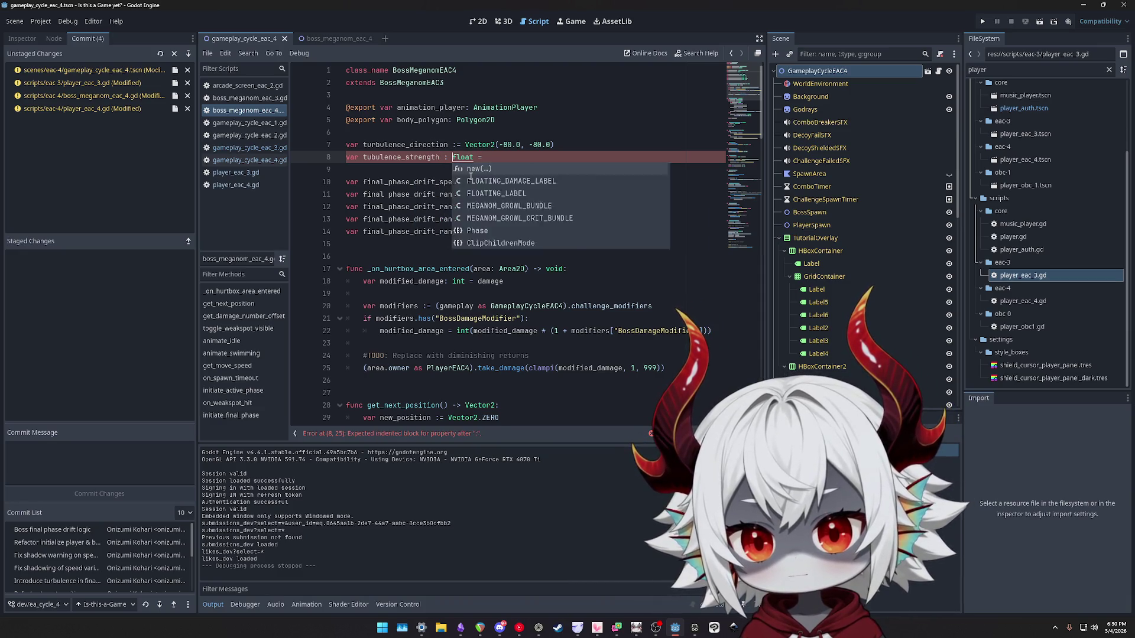
key(Left)
key(Left)
key(Left)
key(BackSpace)
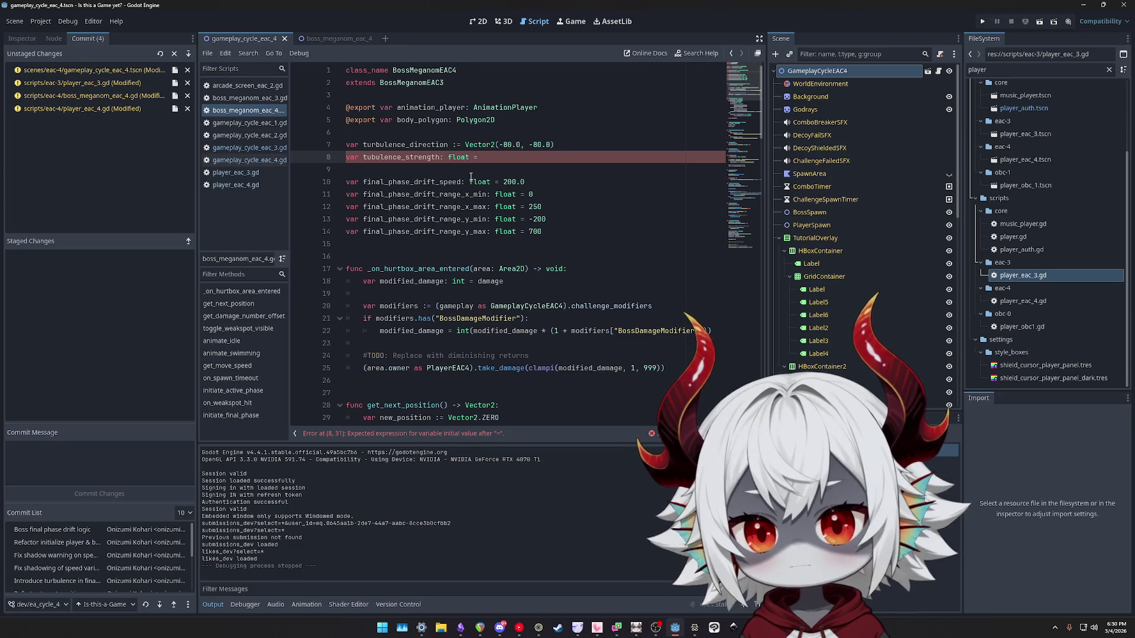
text( 80)
Set turbulence_direction to Vector2(-1.0, -1.0).normalized() and save the boss script.
key(Up)
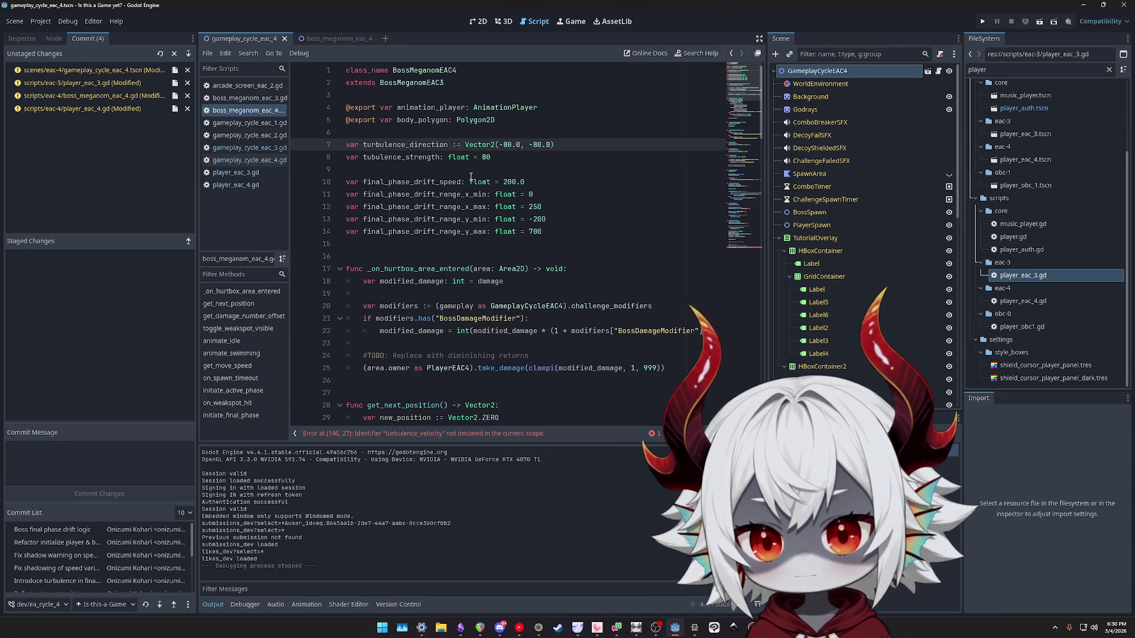
key(ctrl+shift+Right)
text(1.0)
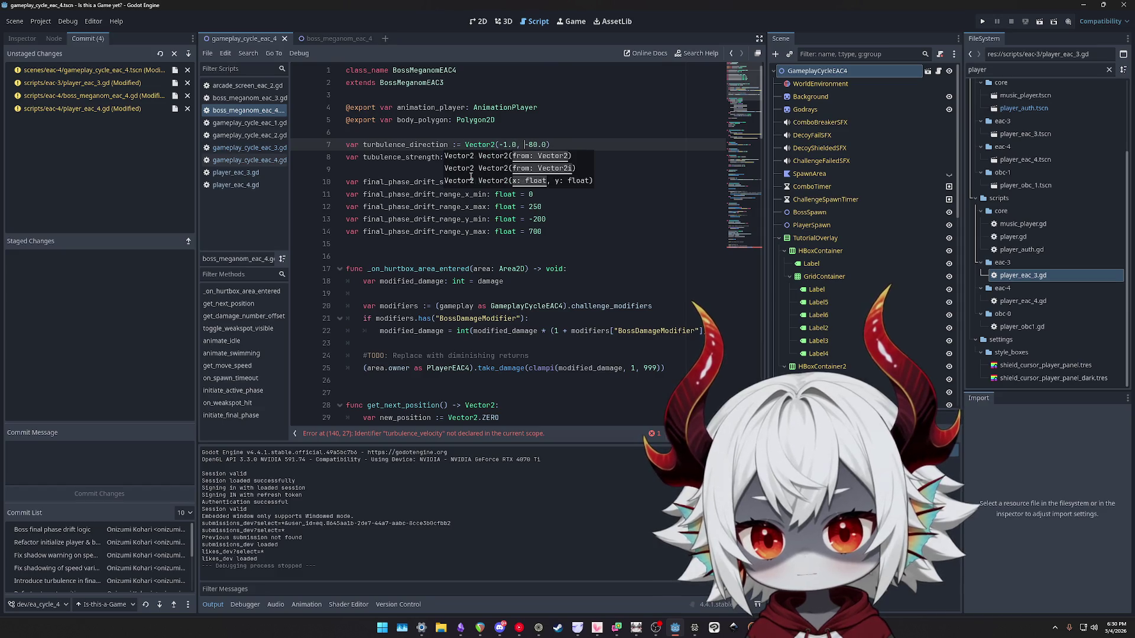
key(ctrl+shift+Right)
text(1.0)
key(End)
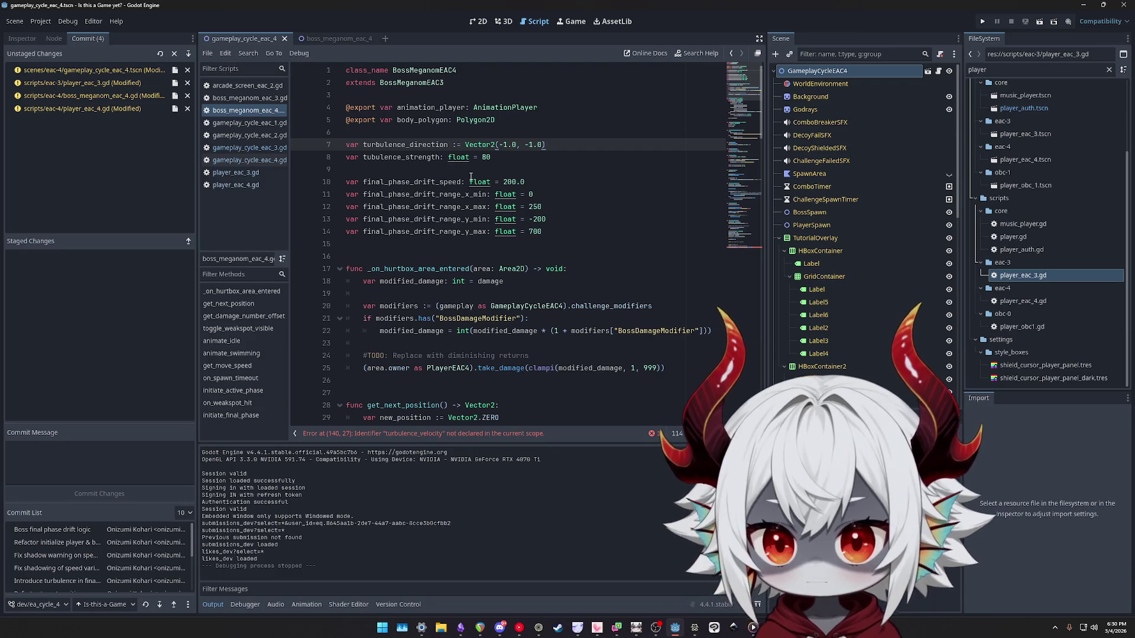
key(ctrl+s)
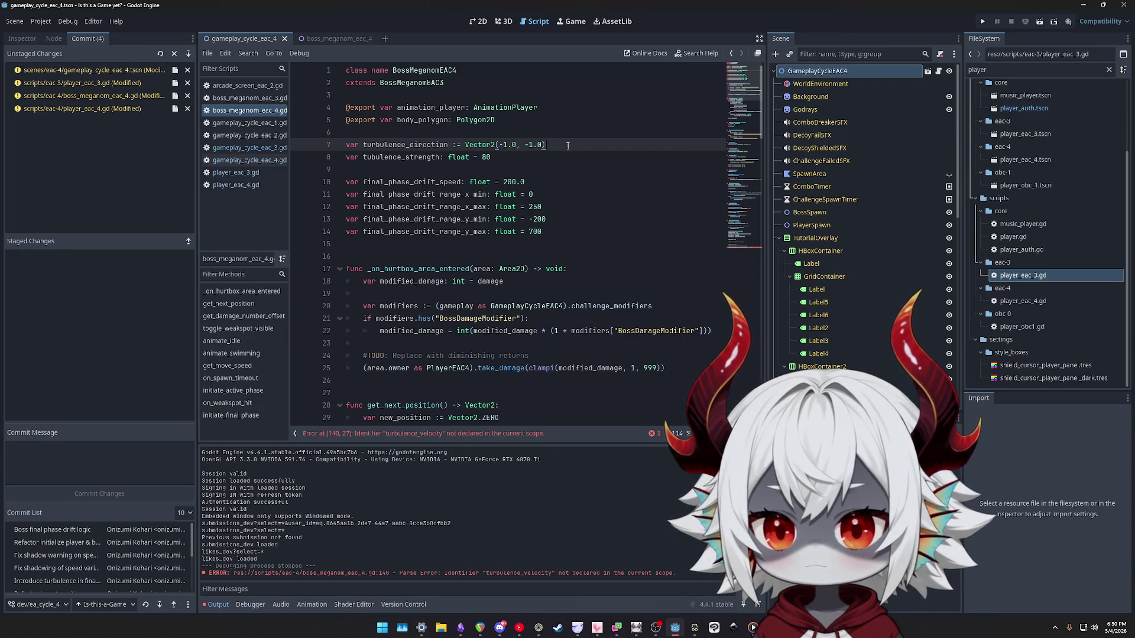
text(.nom)
key(Return)
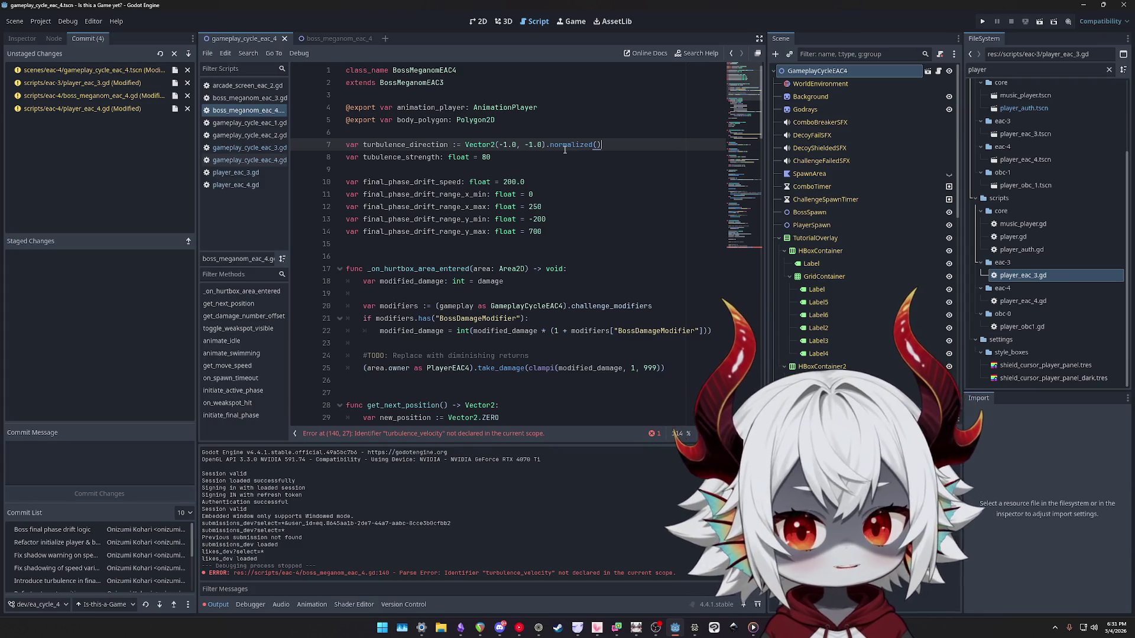
Start renaming turbulence_direction on line 7 to turbulence_angle.
key(ctrl+shift+Left)
key(ctrl+shift+Left)
key(ctrl+shift+Left)
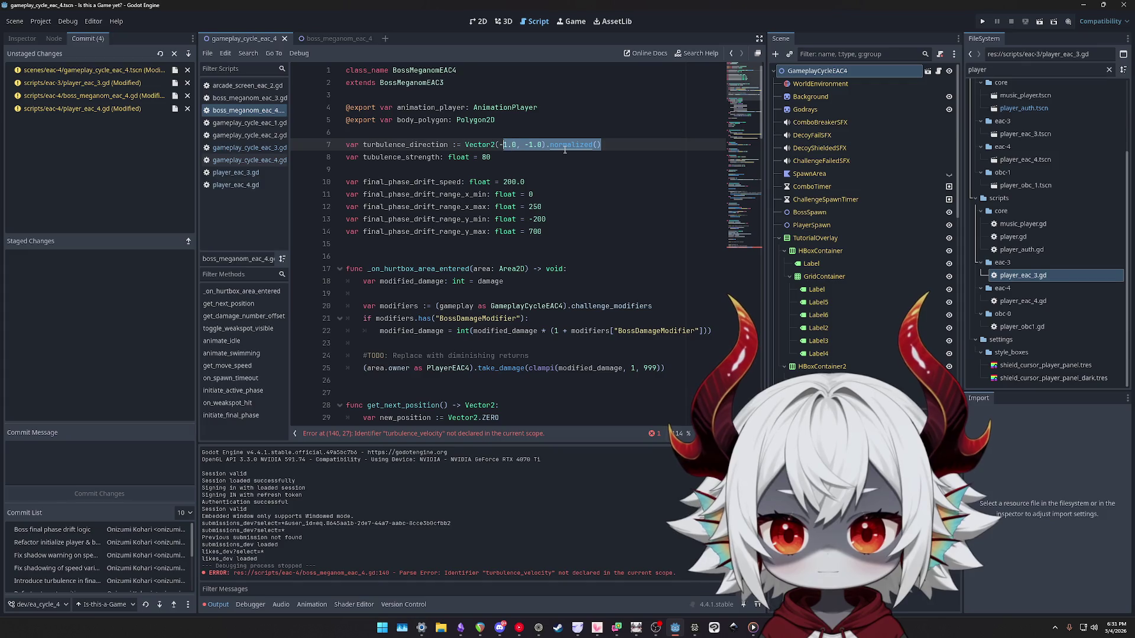
key(ctrl+shift+Right)
key(ctrl+shift+Right)
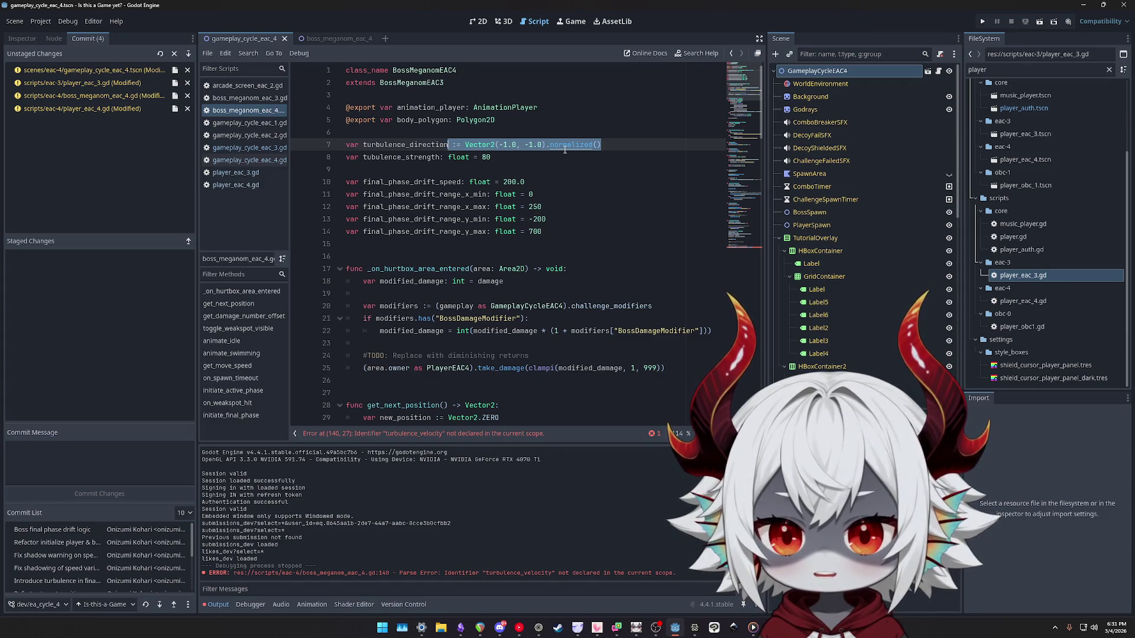
key(ctrl+shift+Left)
key(shift+Right)
key(shift+Right)
key(shift+Right)
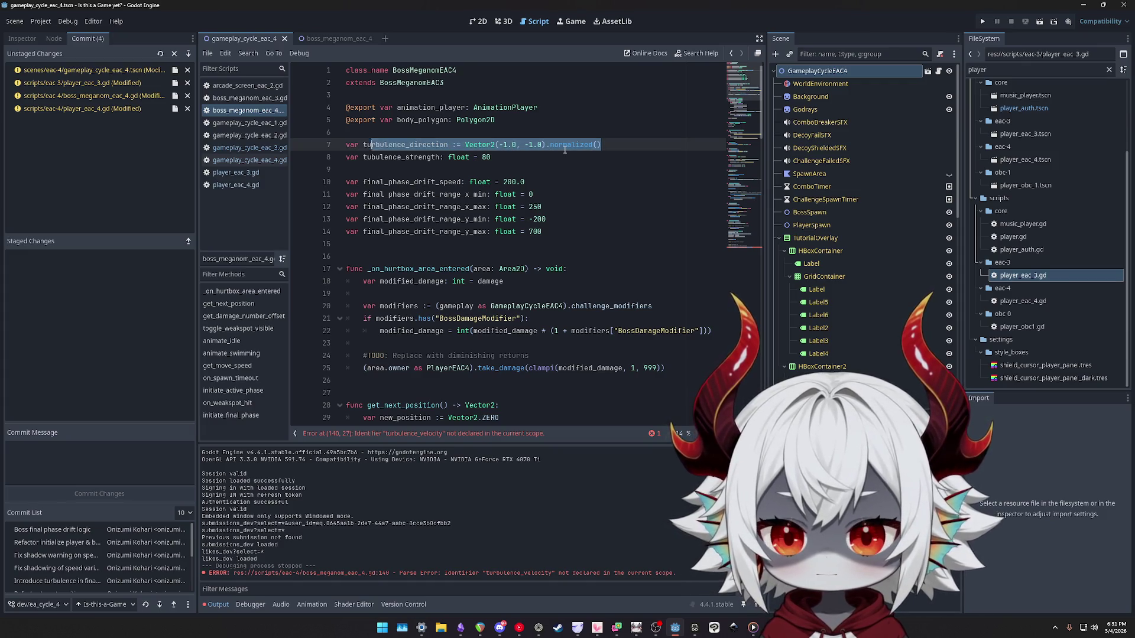
text(angle)
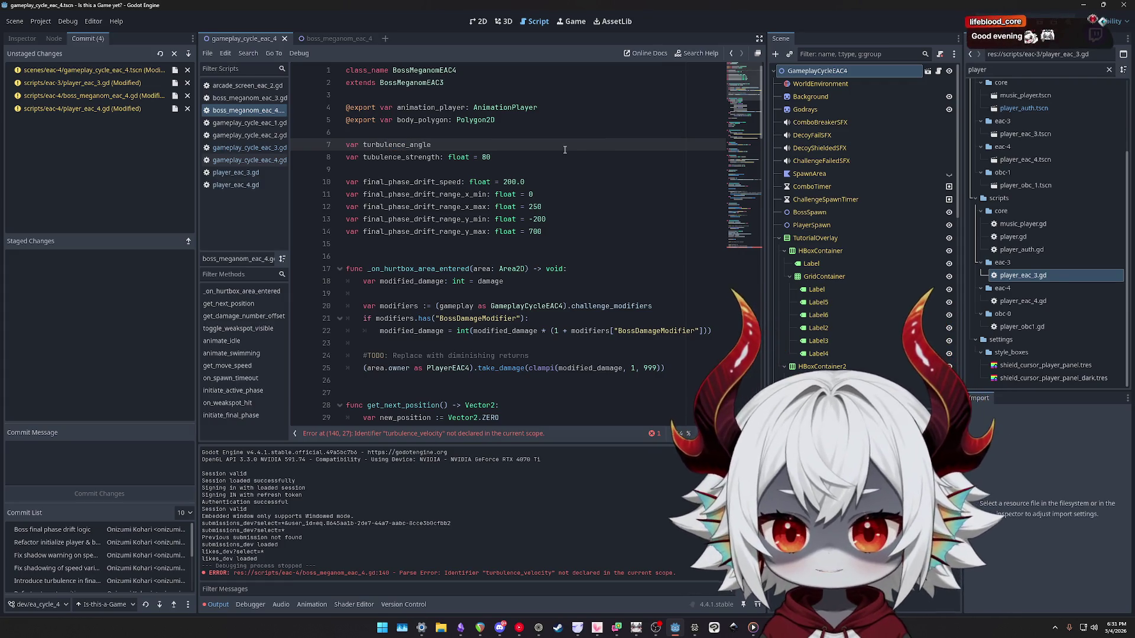
Finish line 7 as var turbulence_angle: float = 0 and save the boss script.
text(: float =)
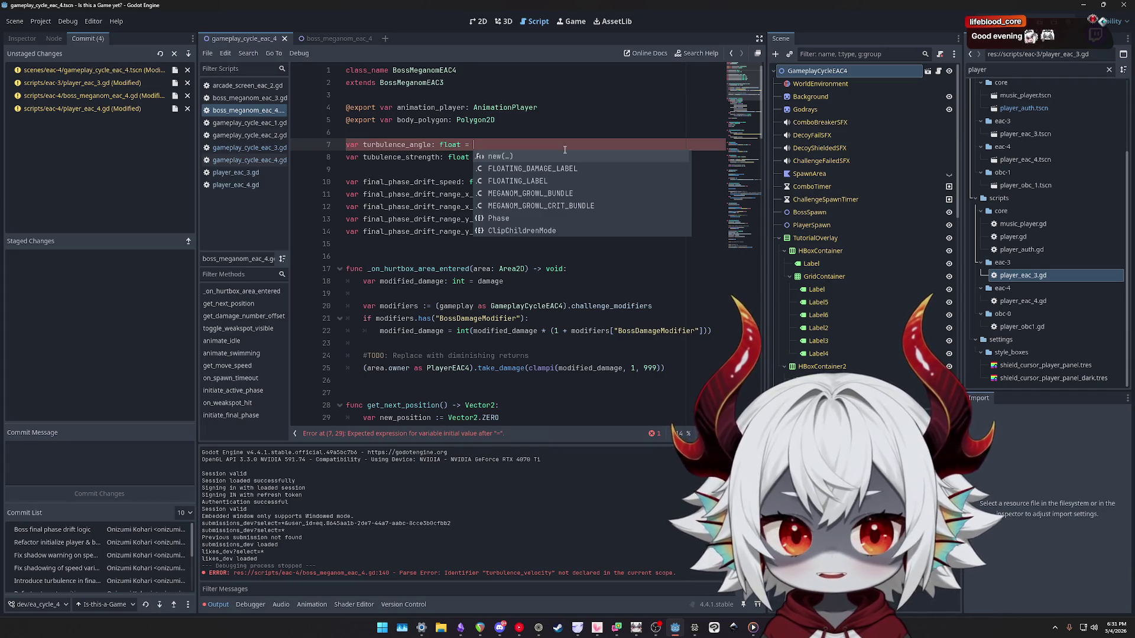
text( 0)
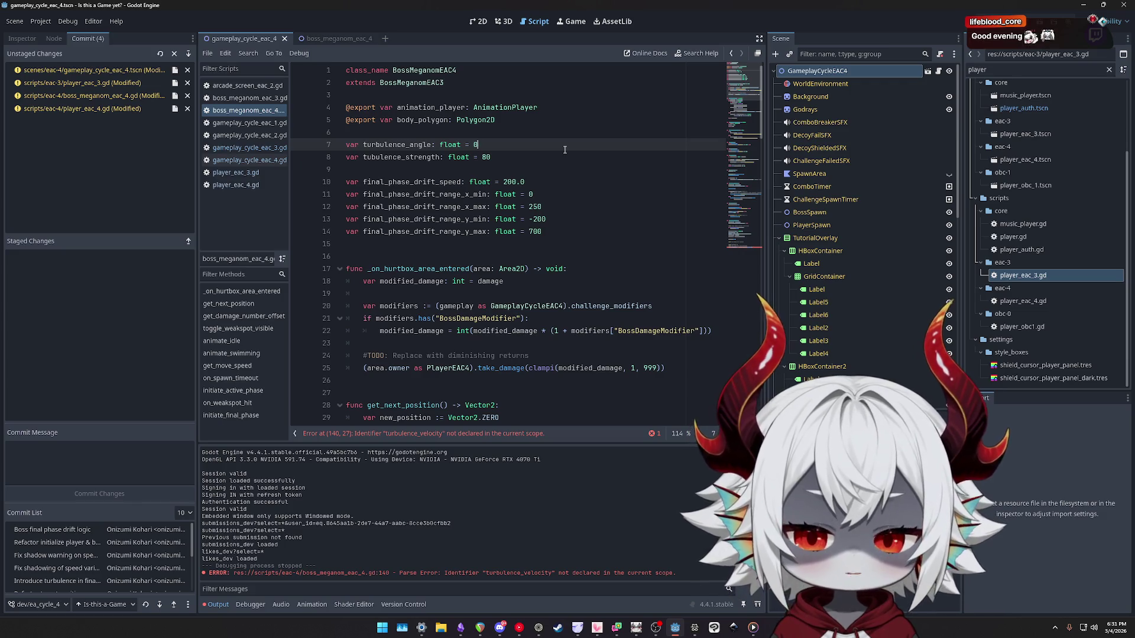
key(ctrl+s)
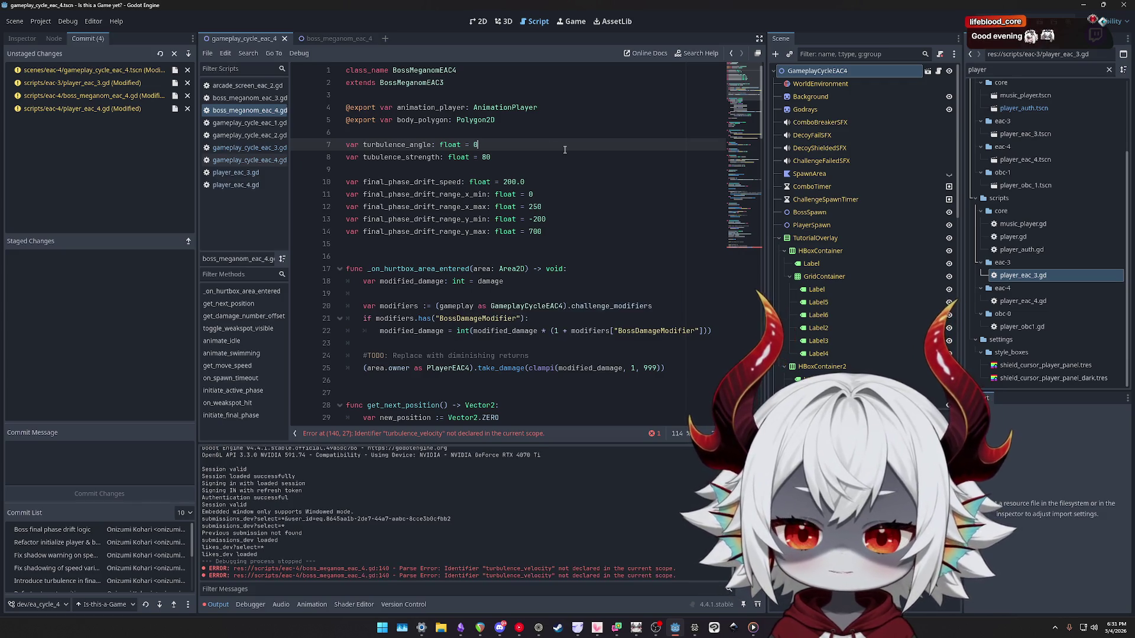
double_click(397, 144)
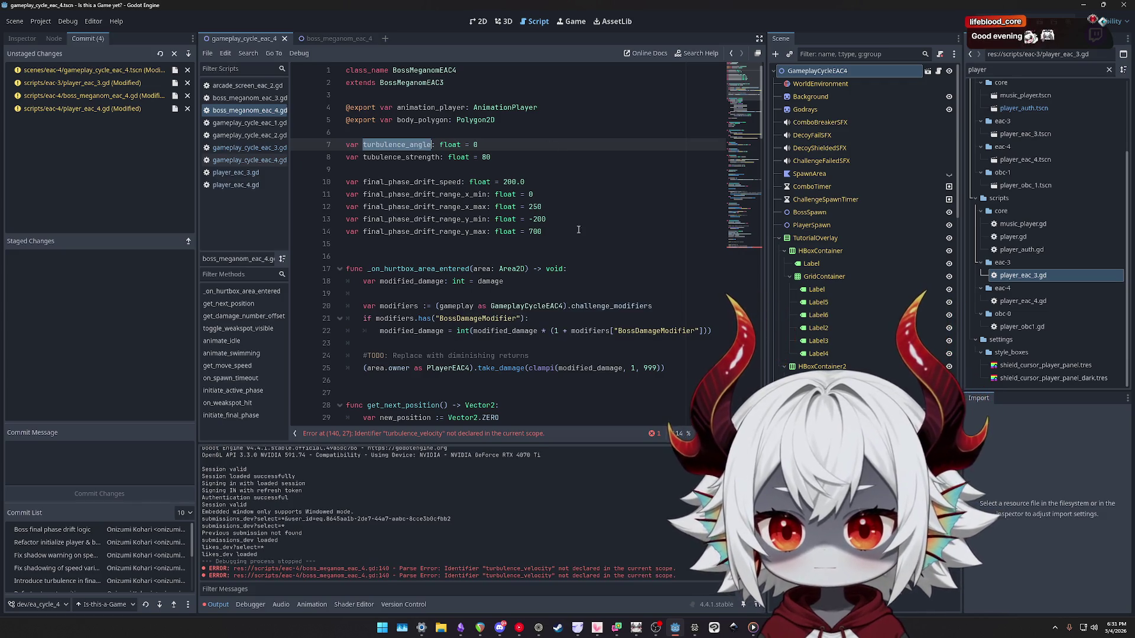
Change turbulence_angle's initial value on line 7 from 0 to 180.
click(746, 248)
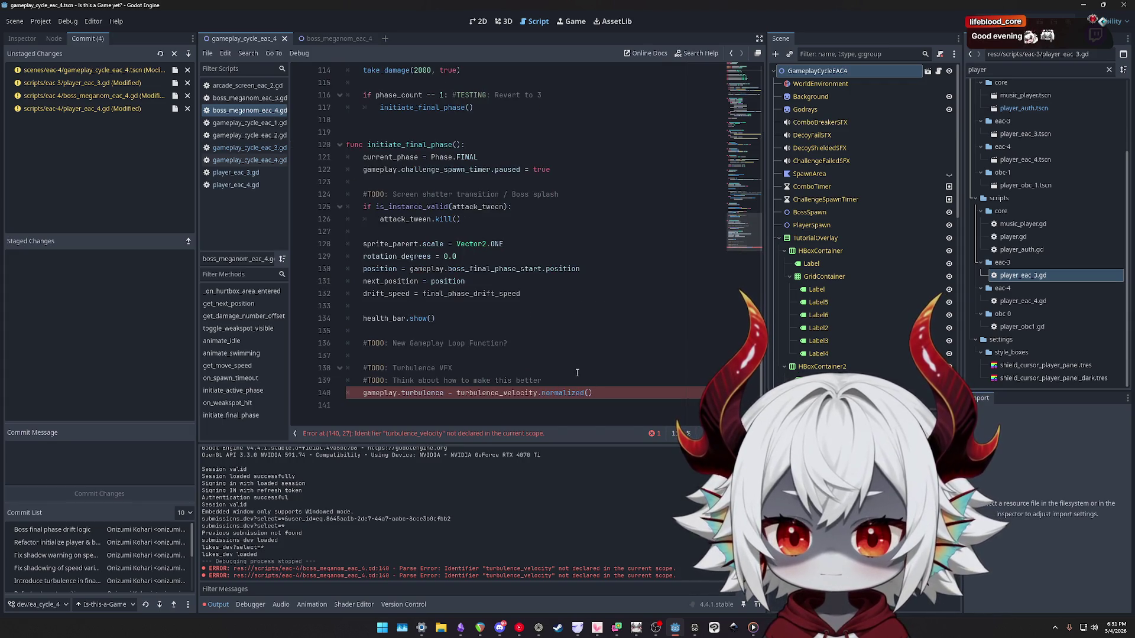
scroll(576, 372, up, 20)
click(494, 145)
double_click(494, 145)
text(180)
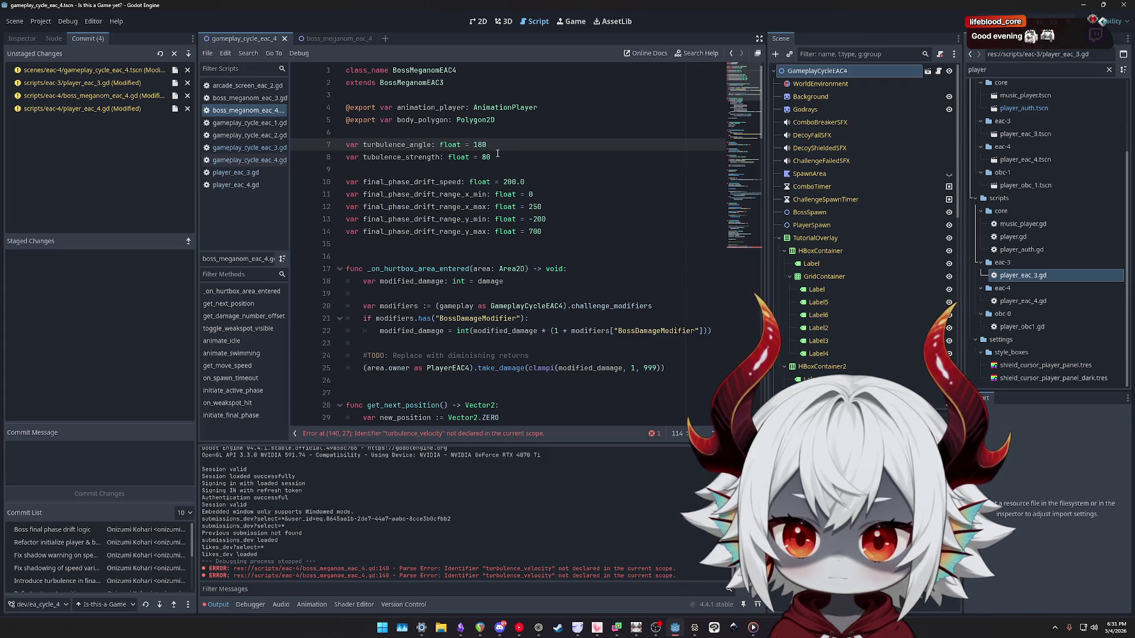
Replace turbulence_velocity.normalized() on line 140 with Vector2.from_angle(turbulence_angle), then view its documentation.
double_click(394, 145)
key(ctrl+l)
text(140)
key(Return)
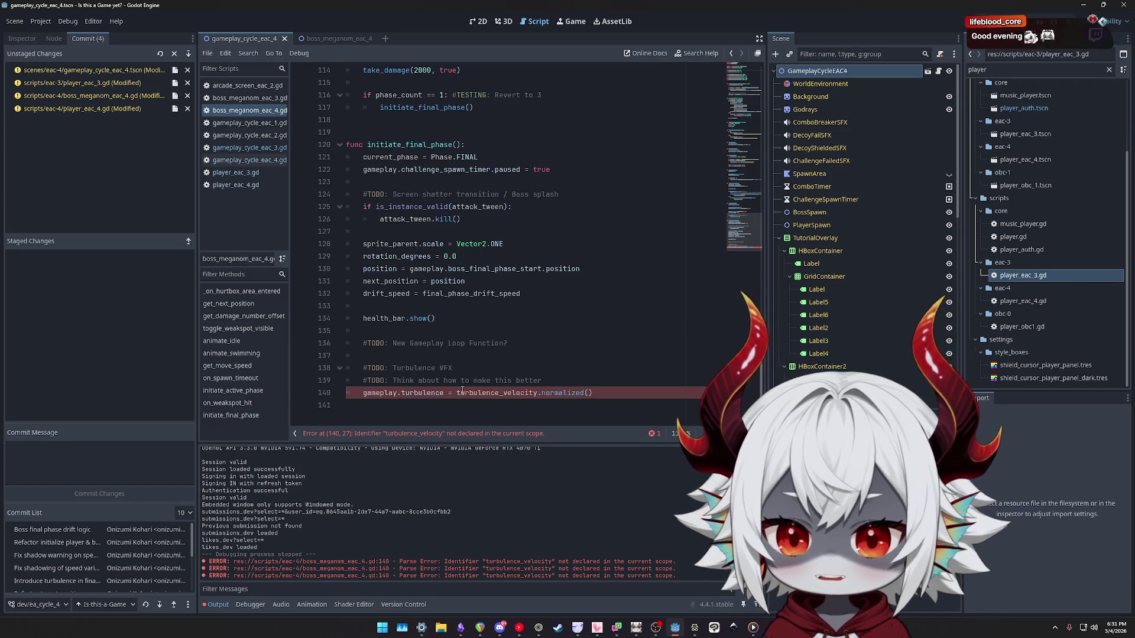
click(457, 392)
key(shift+End)
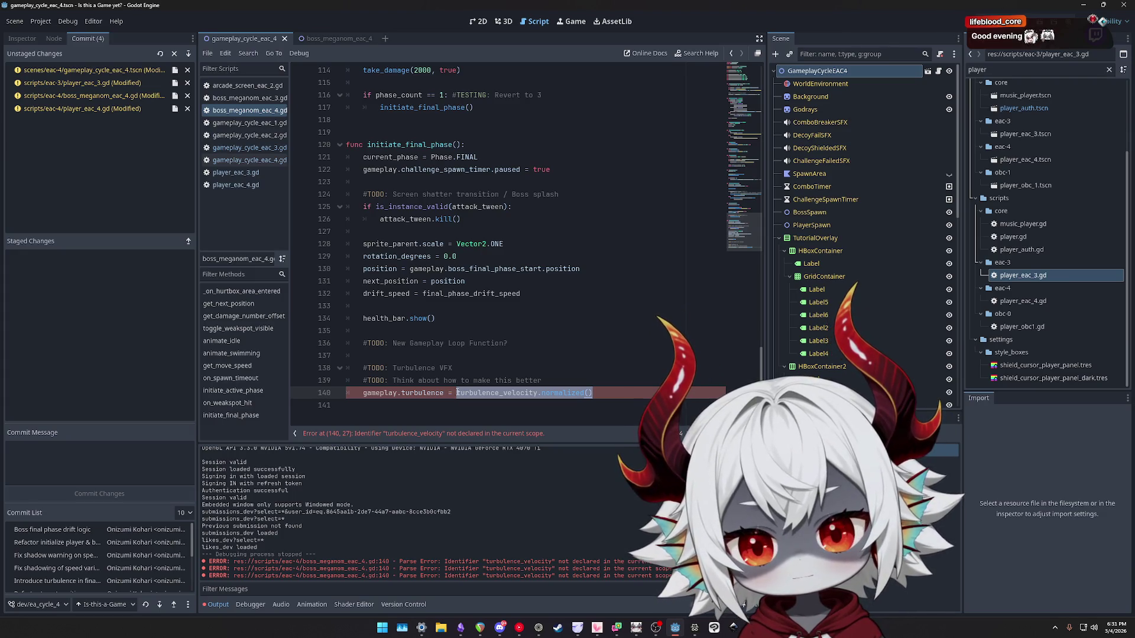
text(Vecto)
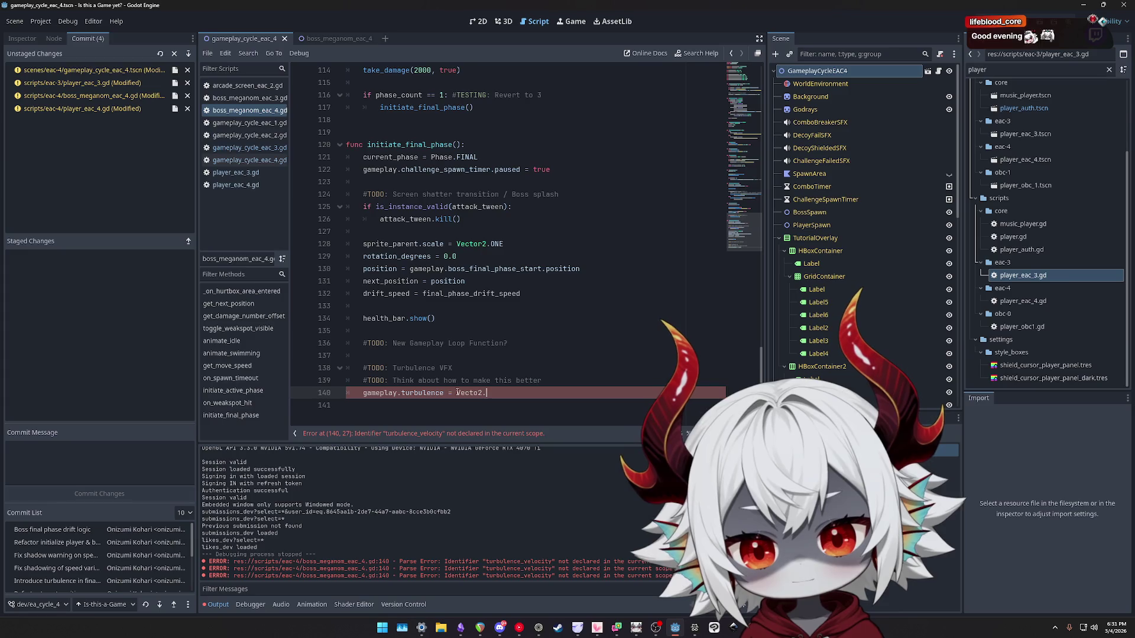
text(r2.ang)
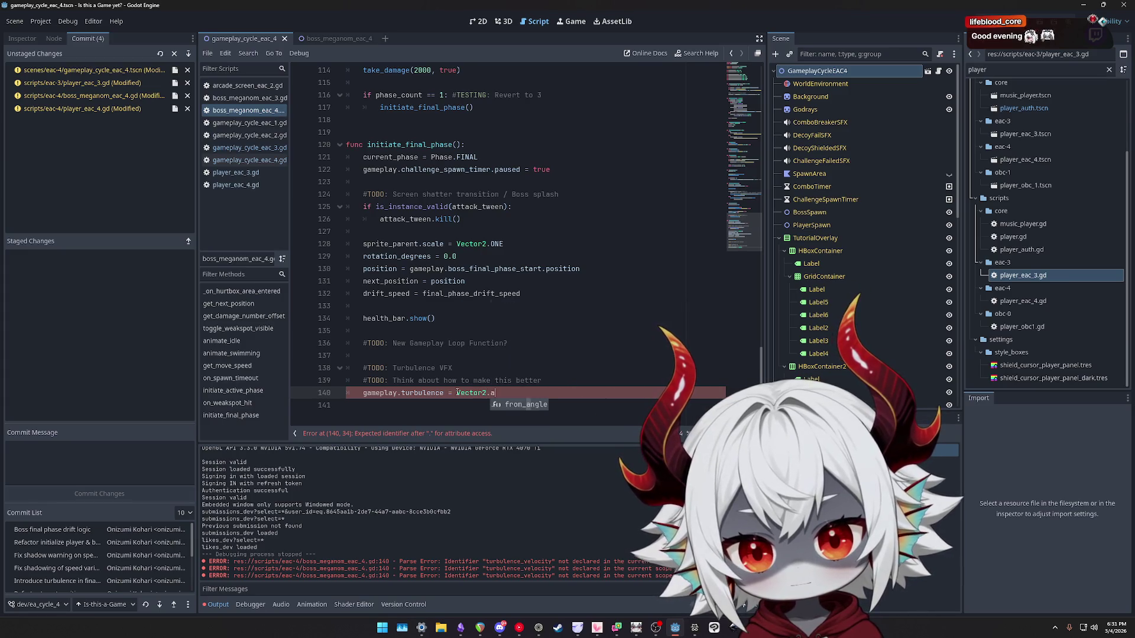
key(Return)
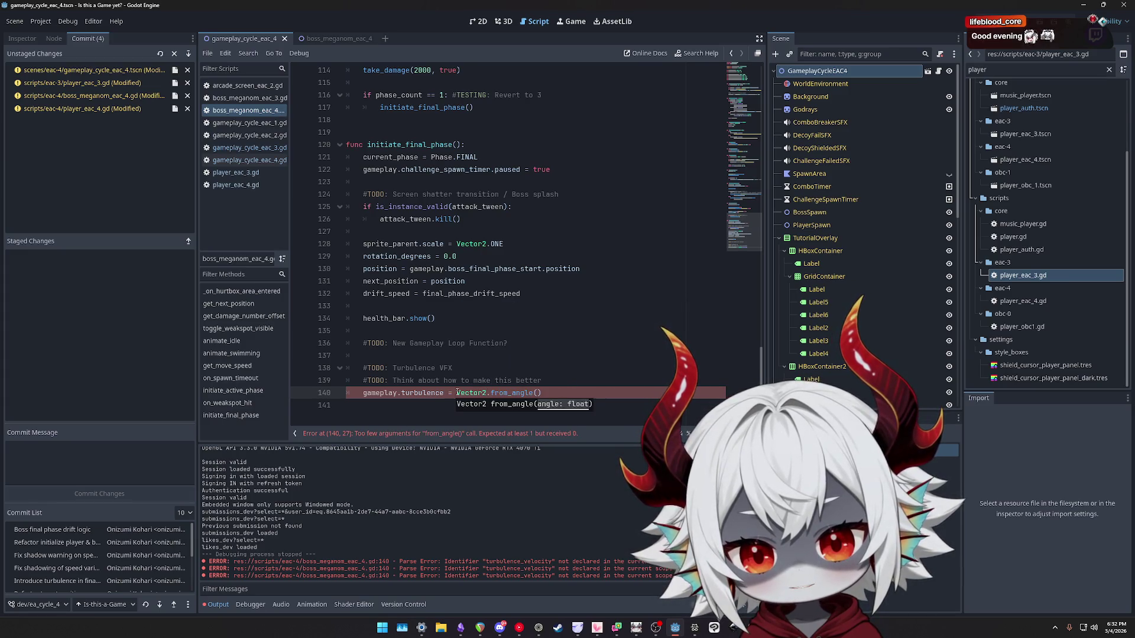
text(turb)
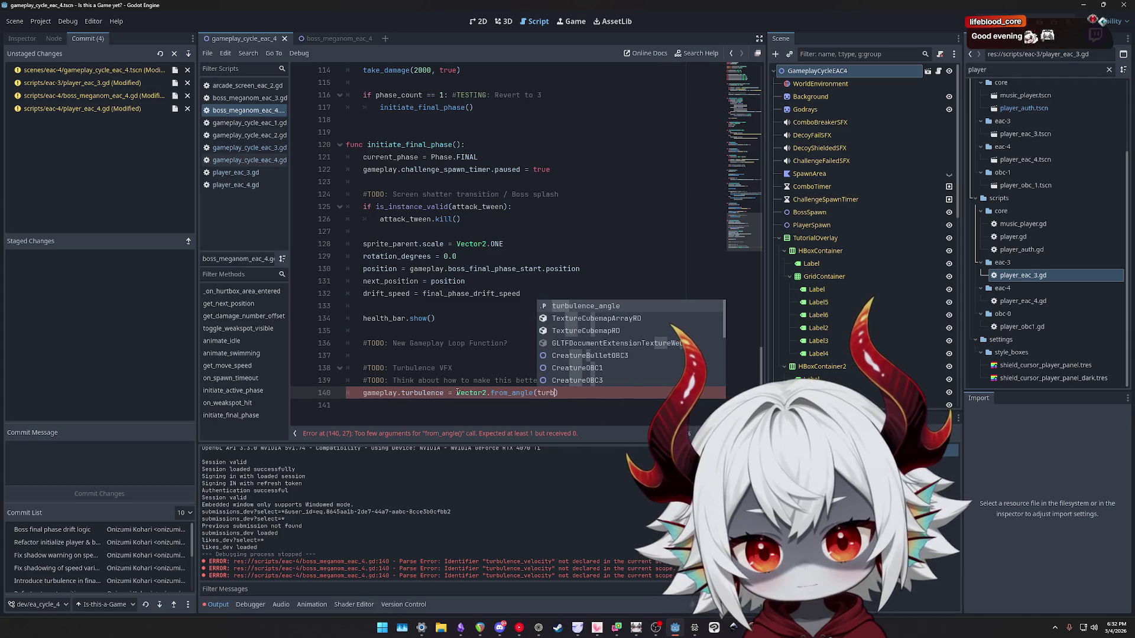
key(Return)
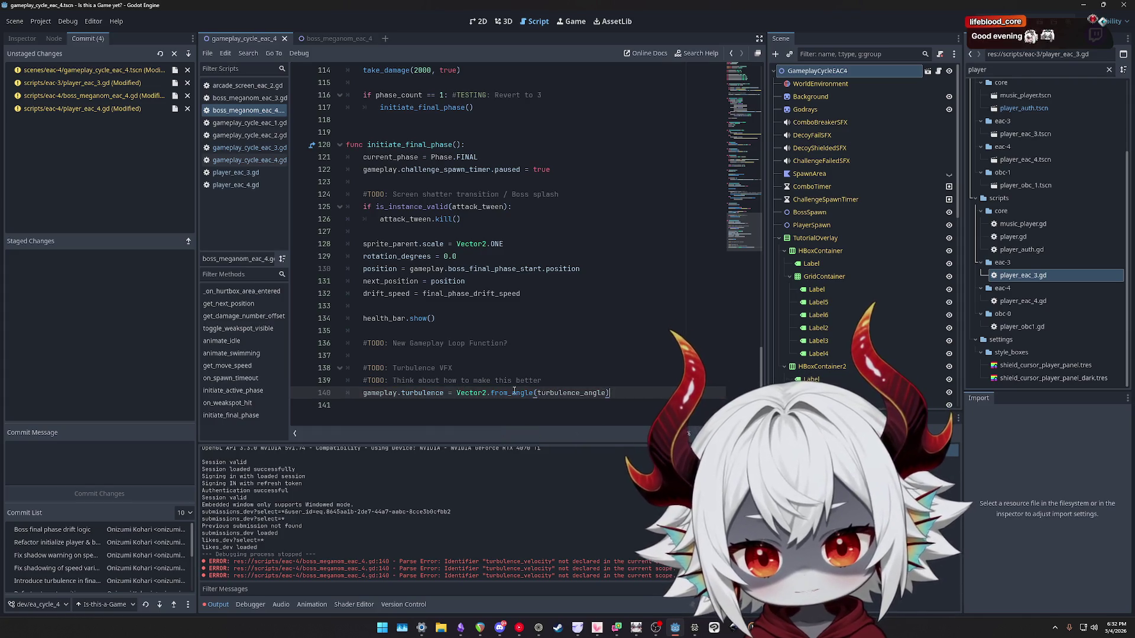
mouse_move(513, 391)
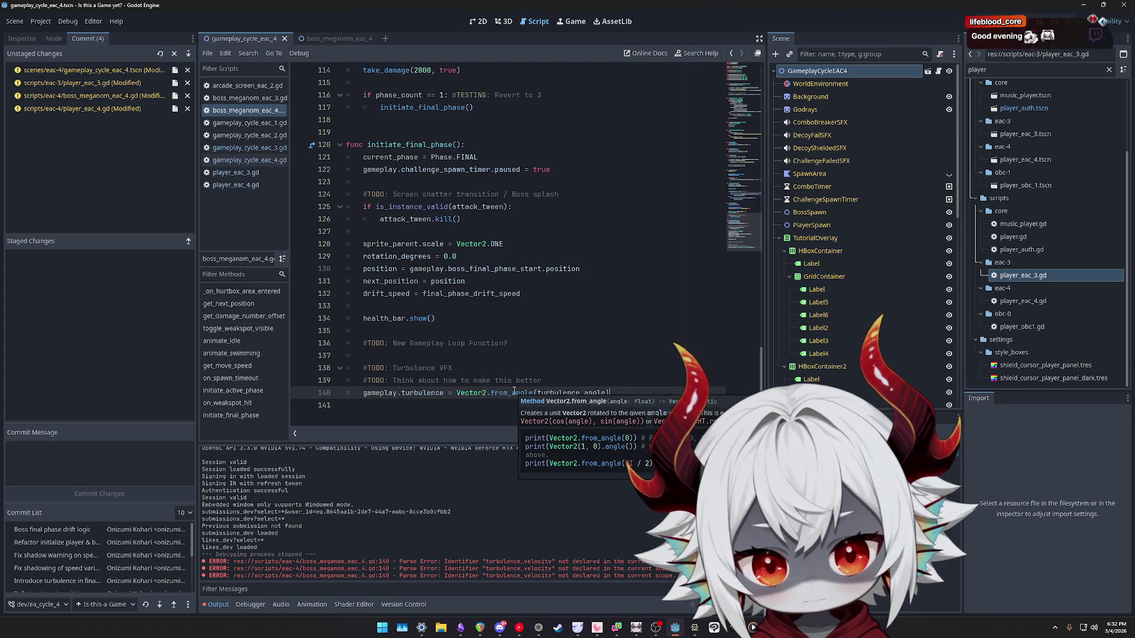
ctrl+click(509, 392)
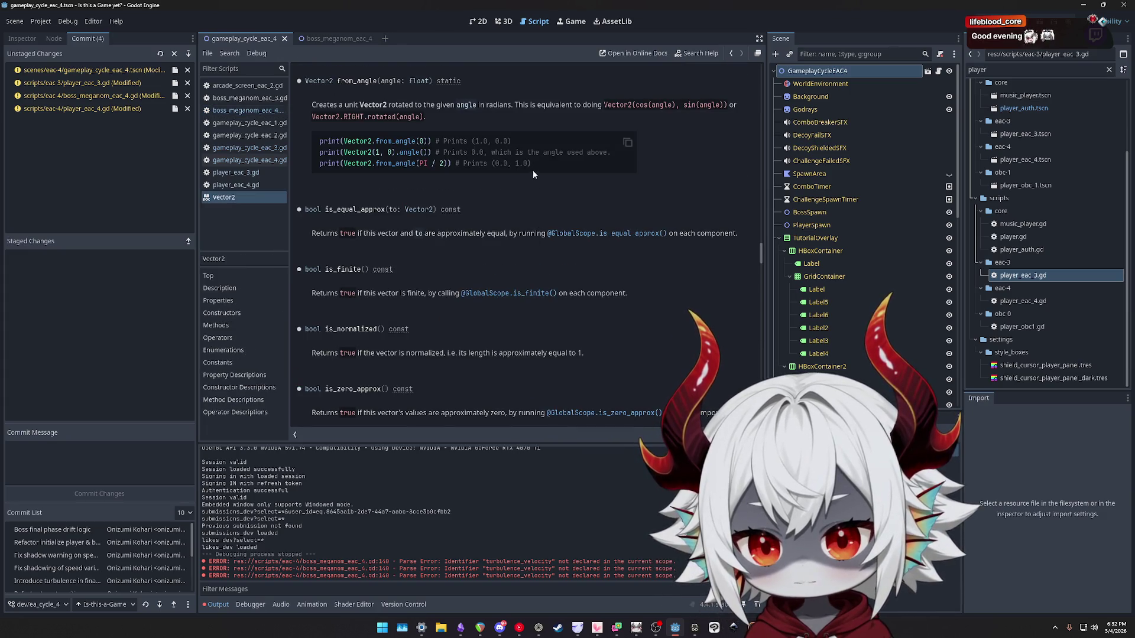
mouse_move(402, 105)
mouse_down()
mouse_move(549, 105)
mouse_move(334, 104)
mouse_up()
click(549, 106)
click(348, 106)
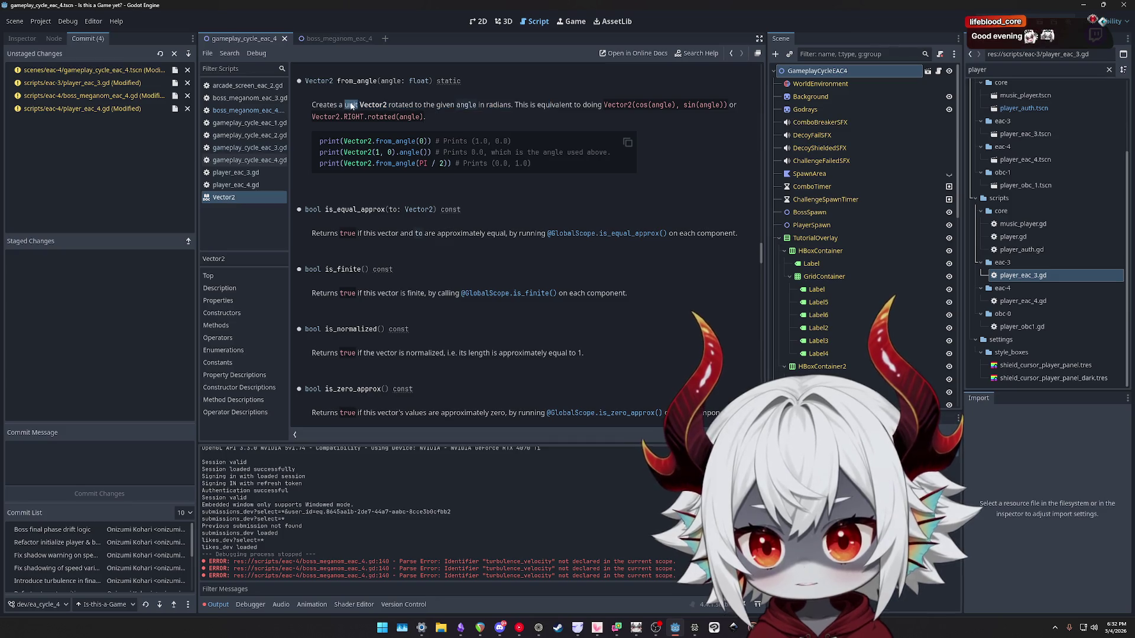
middle_click(224, 198)
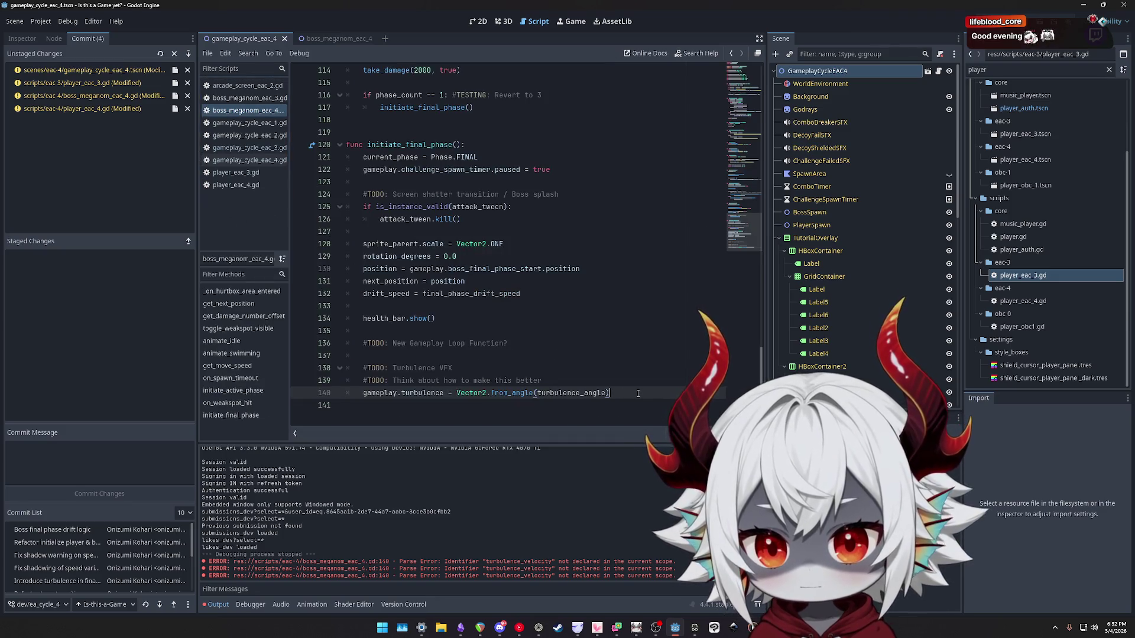
Append * turbulence_strength to the from_angle expression on line 140.
text(* )
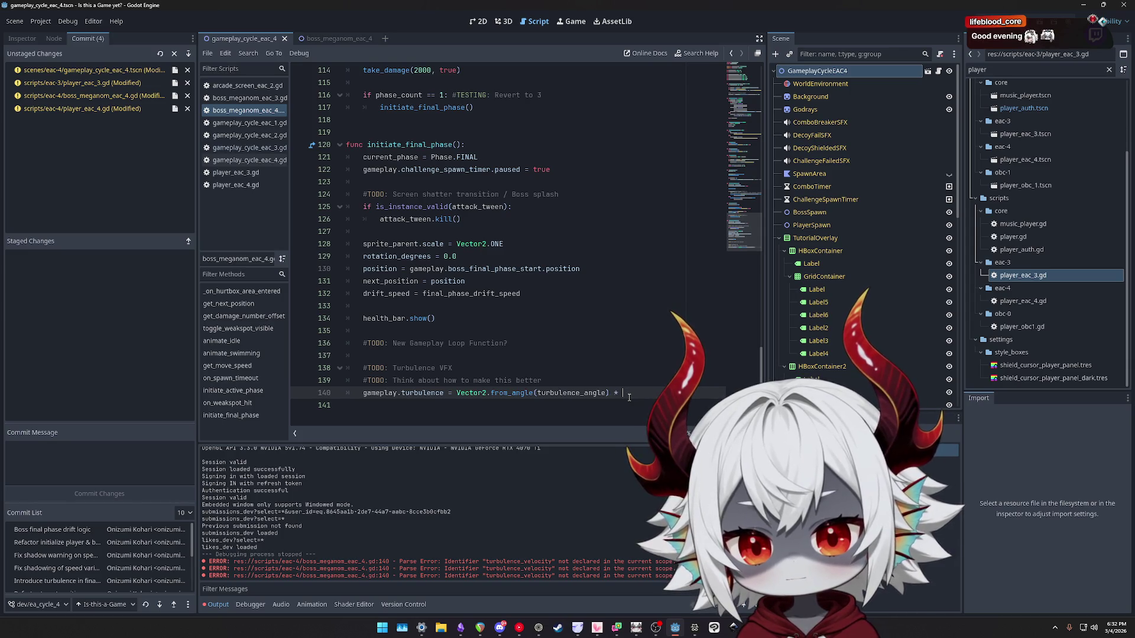
text(turb)
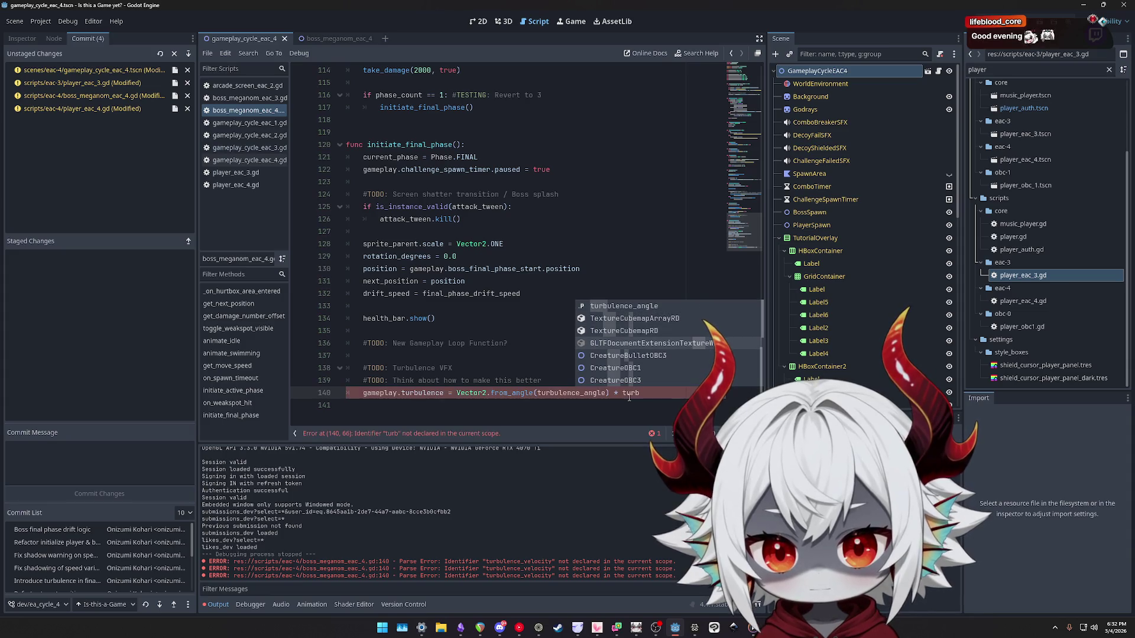
text(ul)
key(BackSpace)
key(BackSpace)
key(BackSpace)
text(stre)
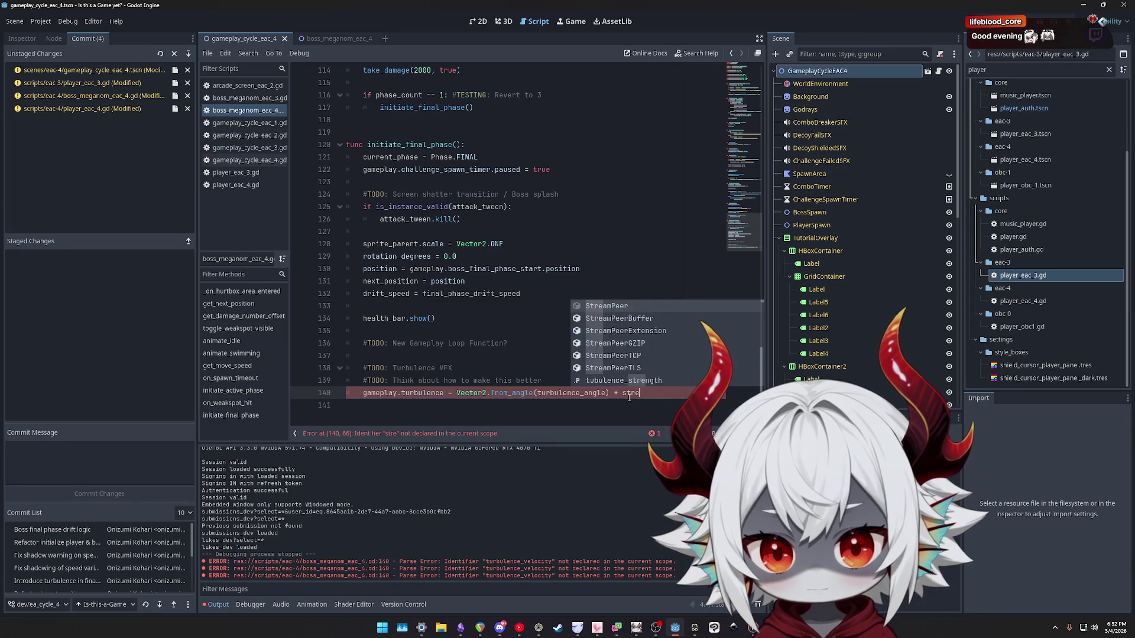
text(ng)
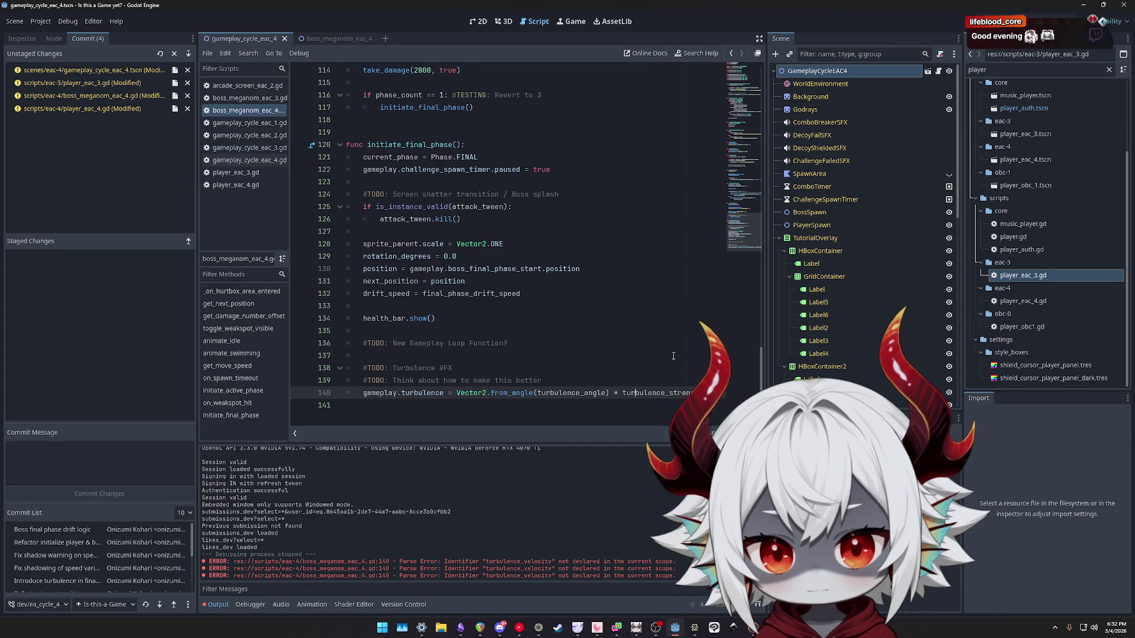
key(ctrl+space)
Correct 'tubulence_strength' to 'turbulence_strength' on line 8 and save the script.
scroll(738, 214, up, 20)
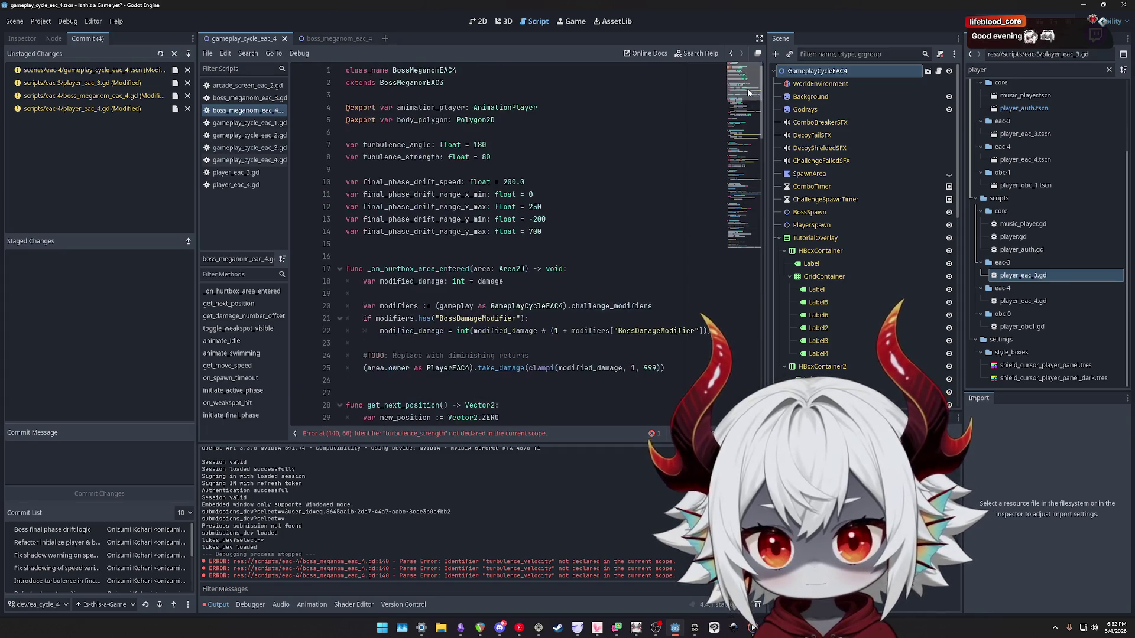
click(381, 156)
text(r)
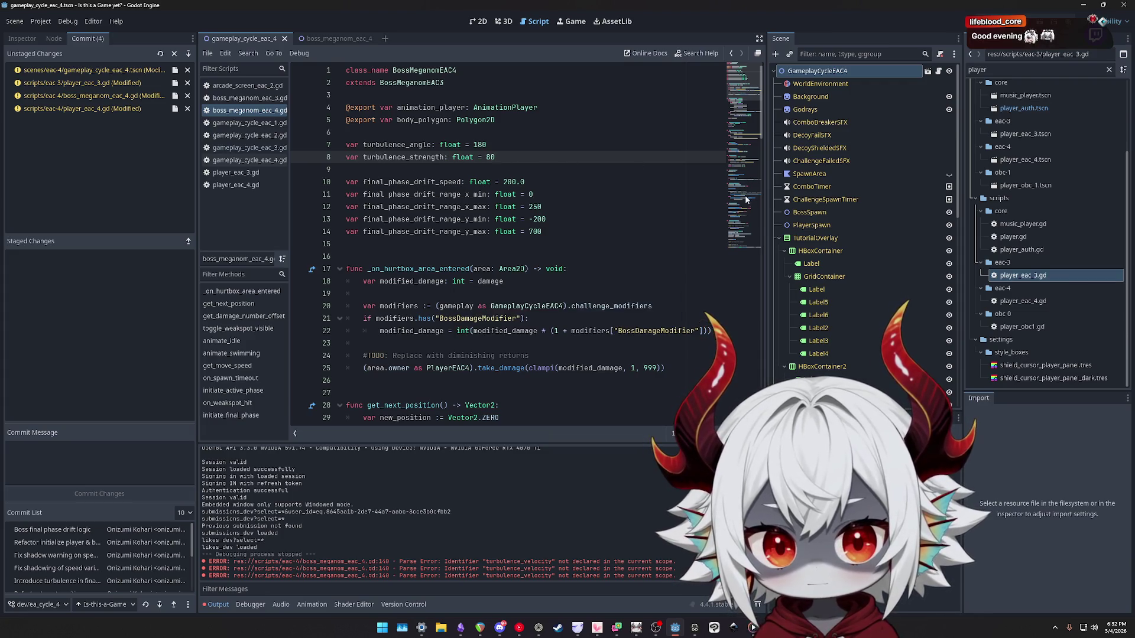
scroll(746, 199, down, 20)
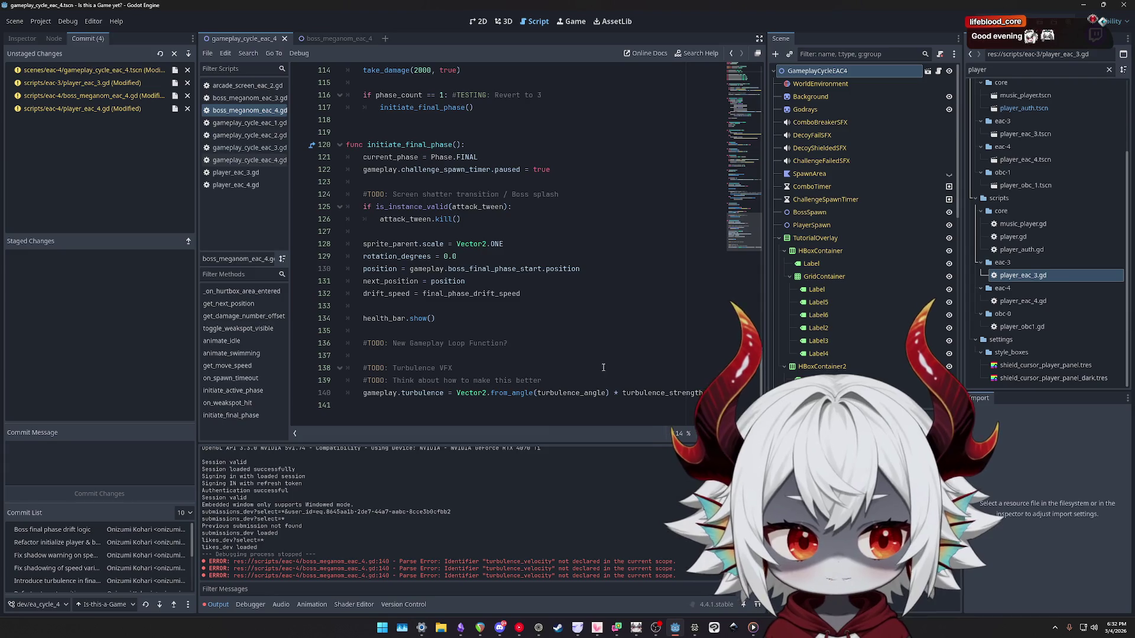
click(607, 392)
key(ctrl+s)
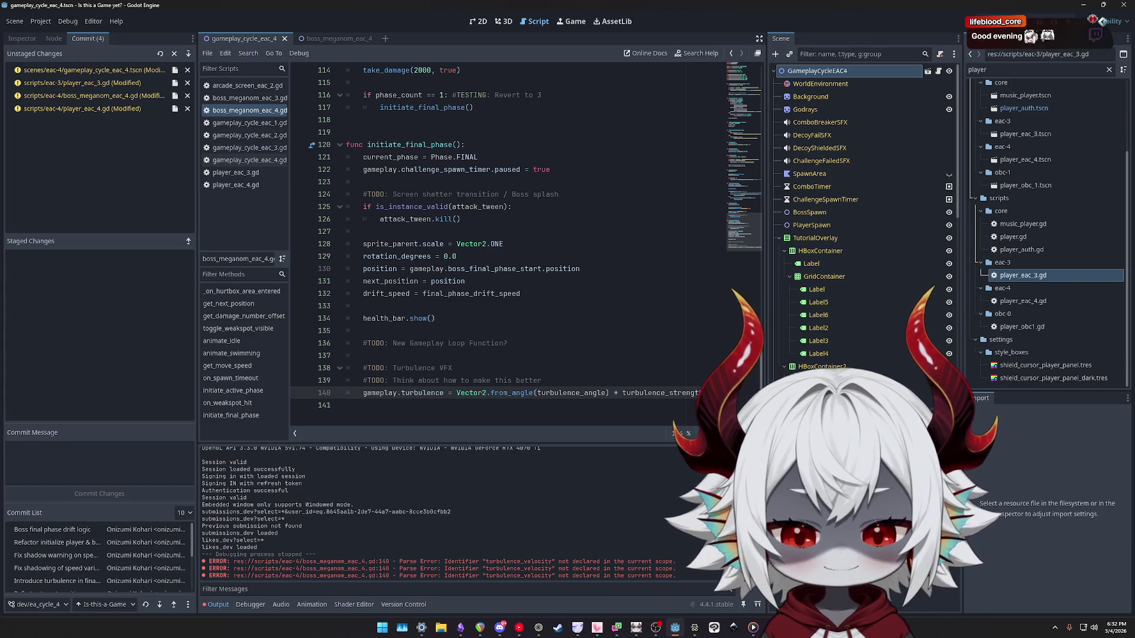
click(434, 343)
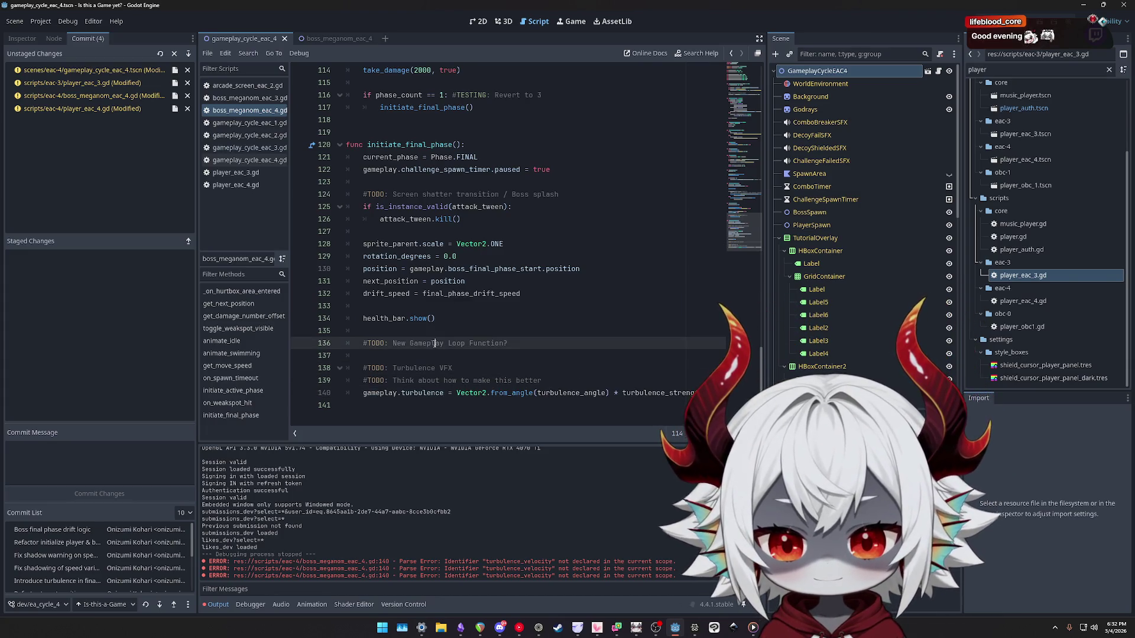
click(538, 393)
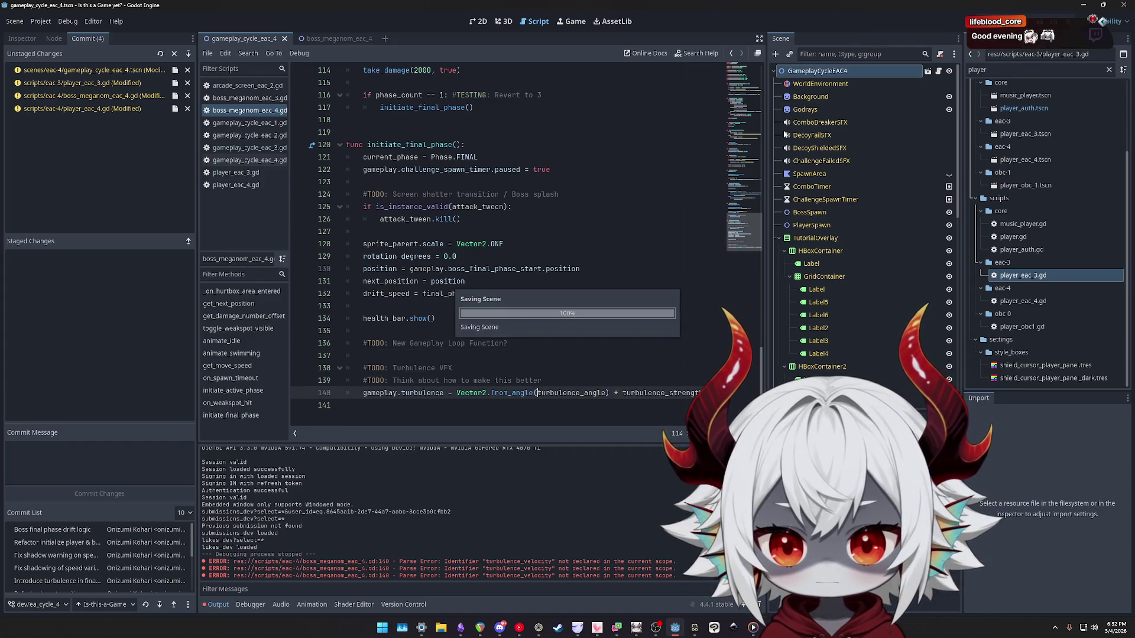
Run the project with F5, answer No, and start a round from the menu.
key(F5)
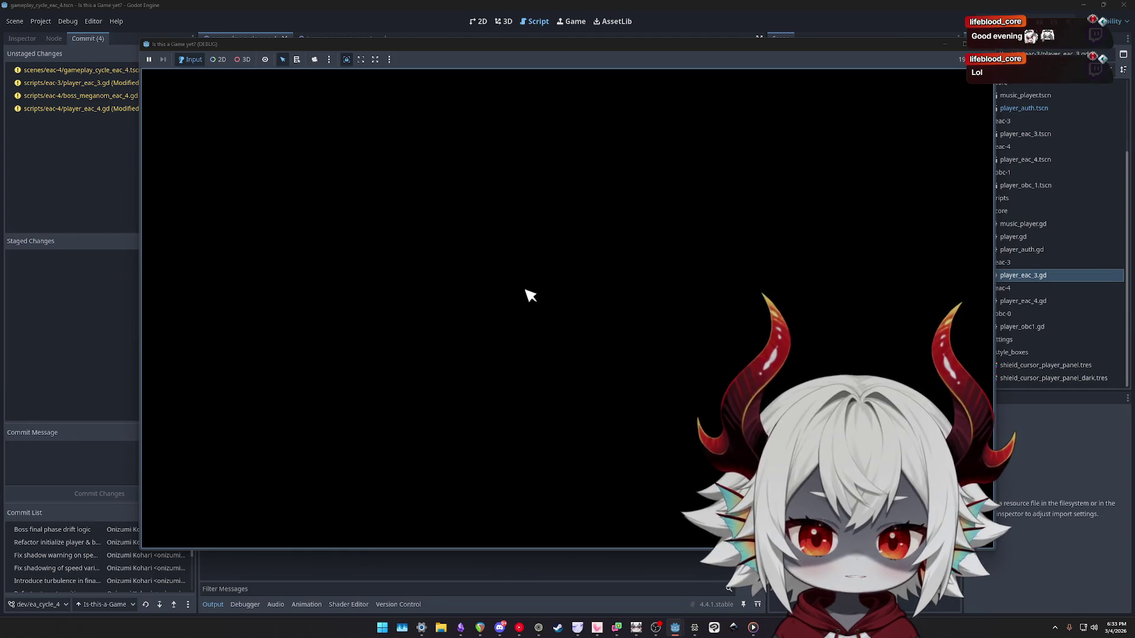
click(502, 367)
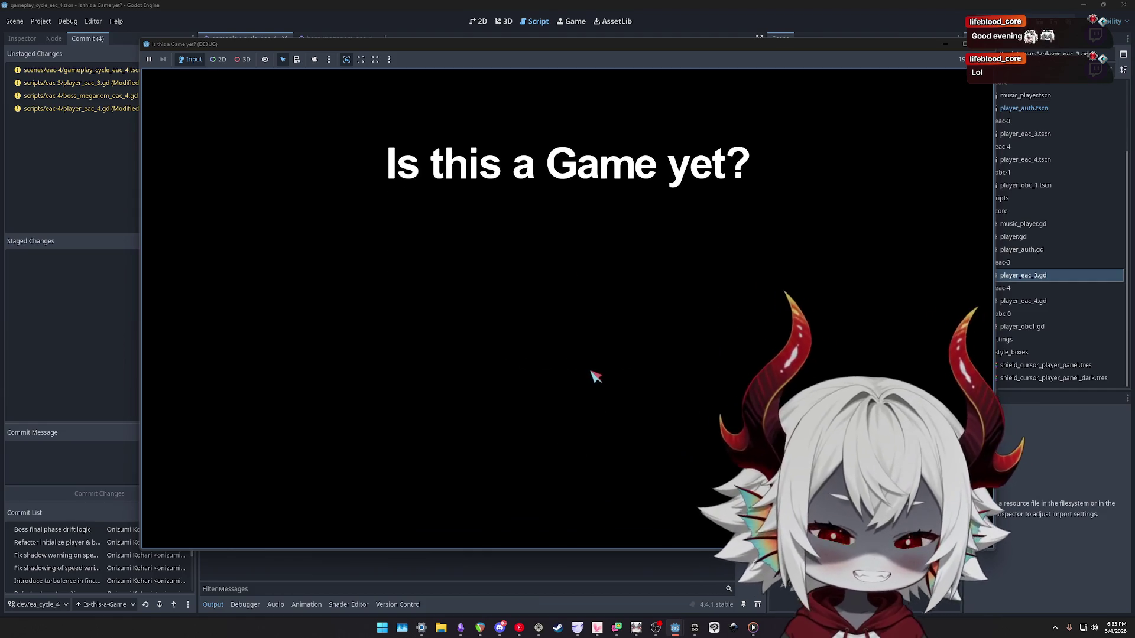
click(567, 514)
click(558, 277)
Steer the arrow with WASD to pop bubbles until the boss arrives, reaching a score of 1486.
key(d)
key(a)
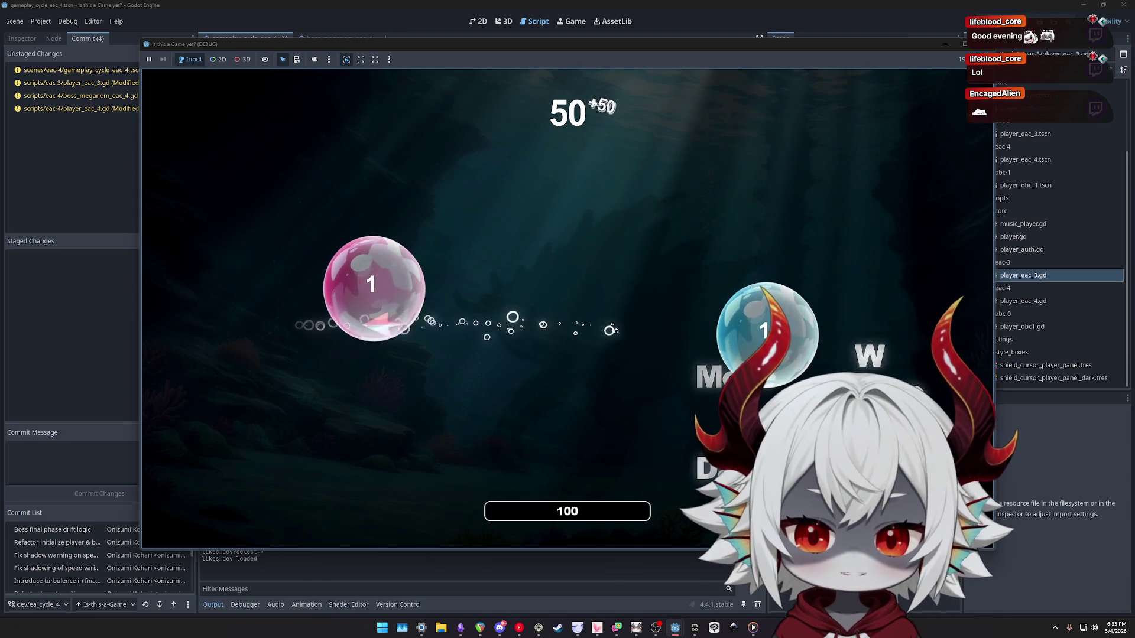
key(s)
key(a)
key(d)
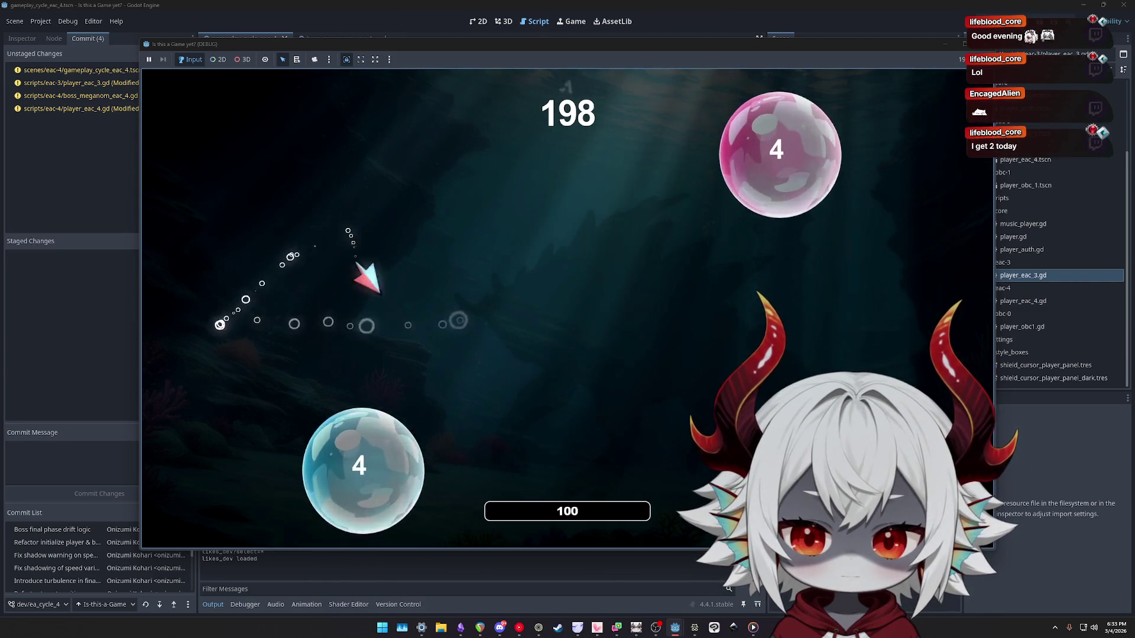
key(s)
key(w)
key(s)
key(w)
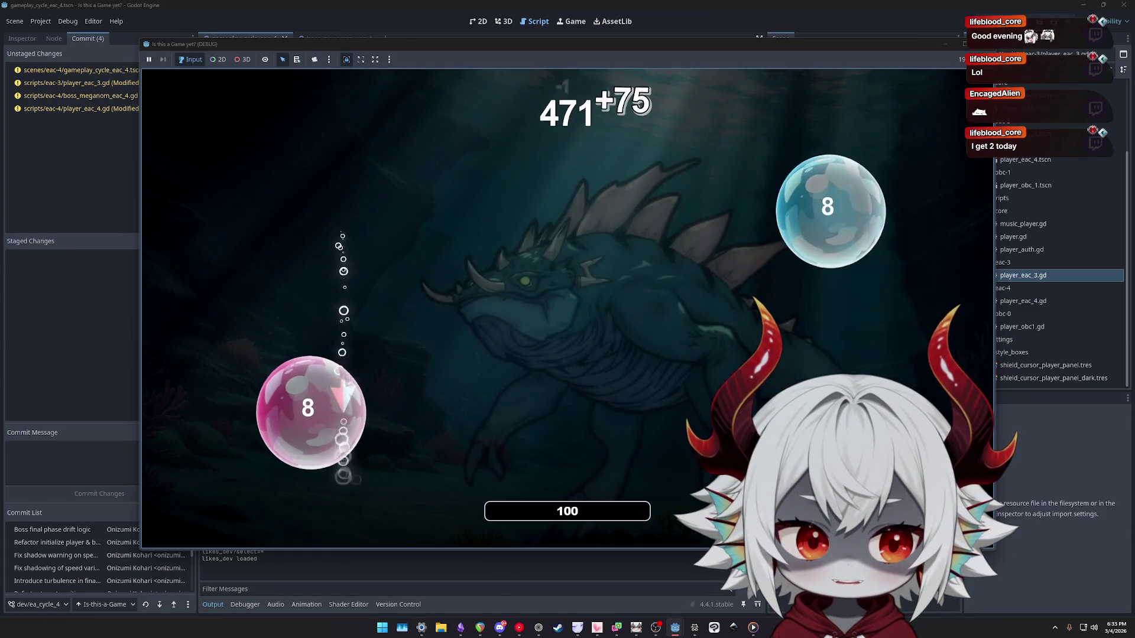
key(s)
key(w)
key(s)
key(w)
key(s)
key(w)
key(s)
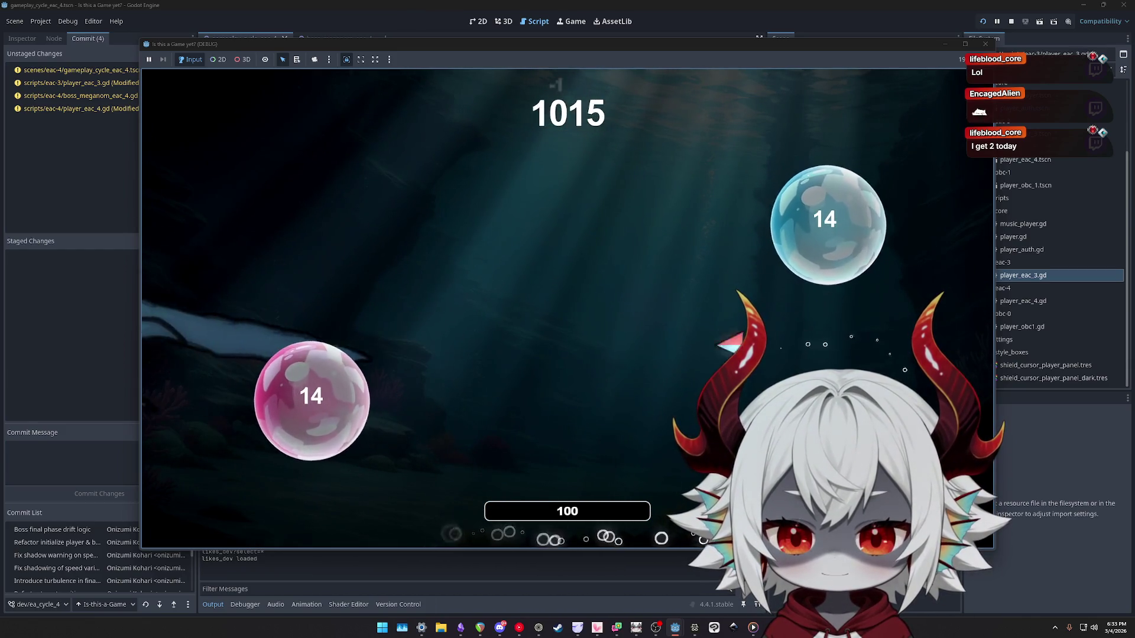
key(w)
key(w)
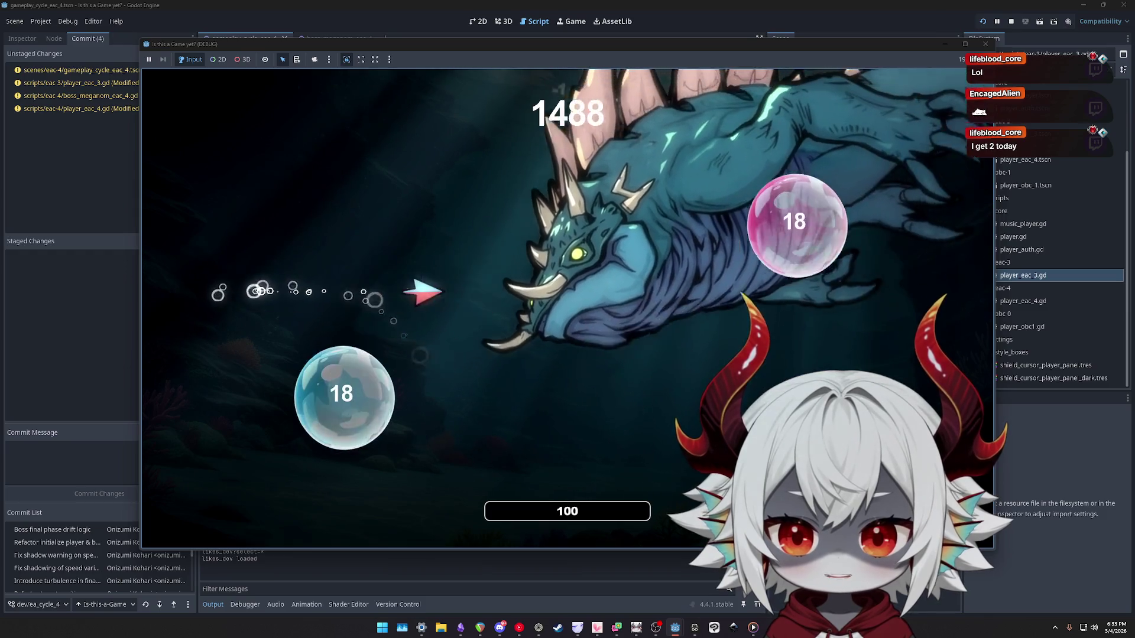
key(w)
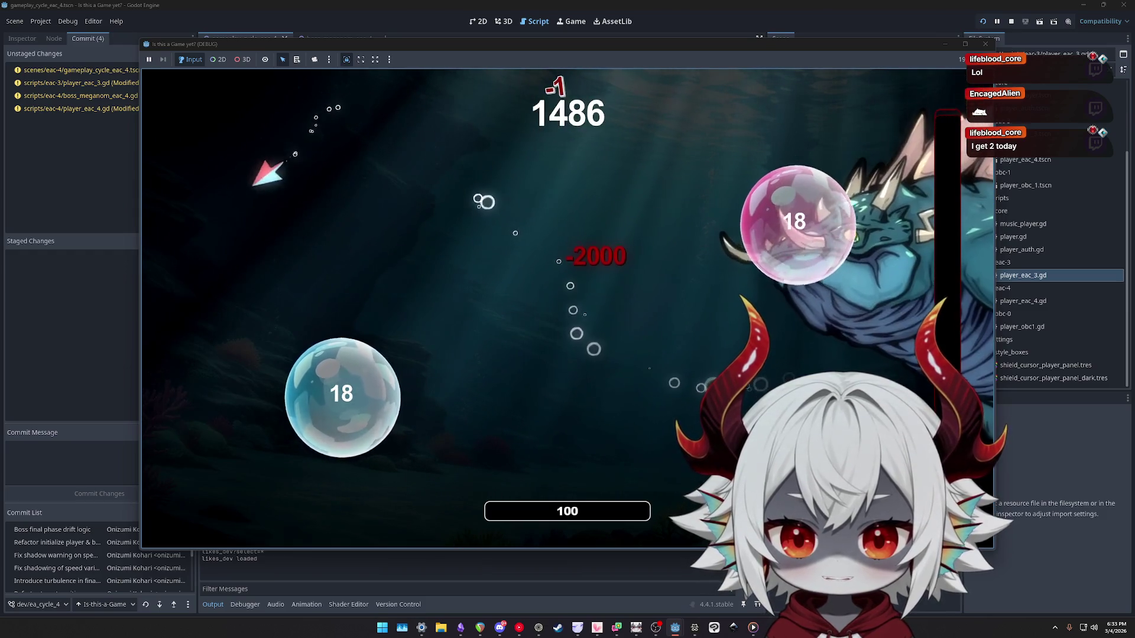
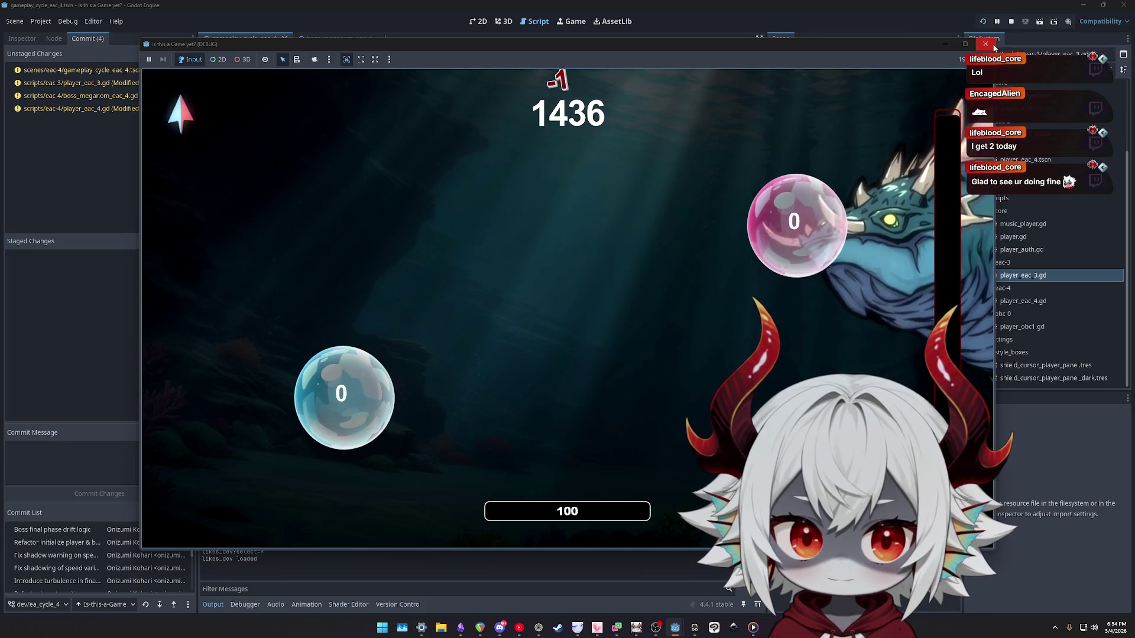
Stop the playtest and open the Vector2 from_angle documentation from line 140 of the boss script.
click(990, 45)
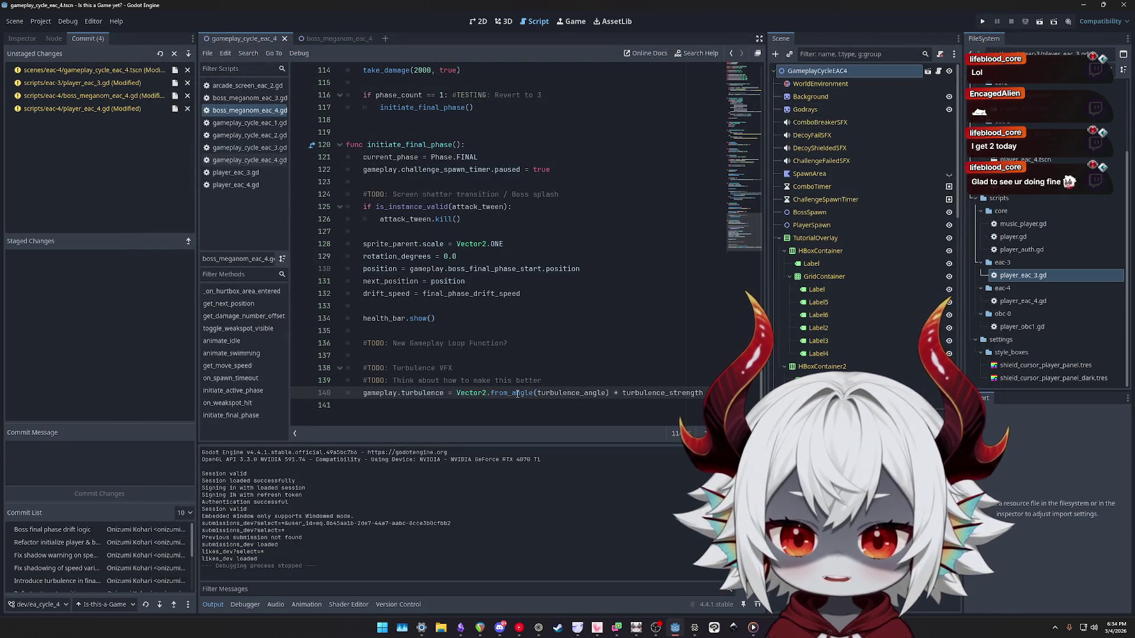
mouse_move(517, 394)
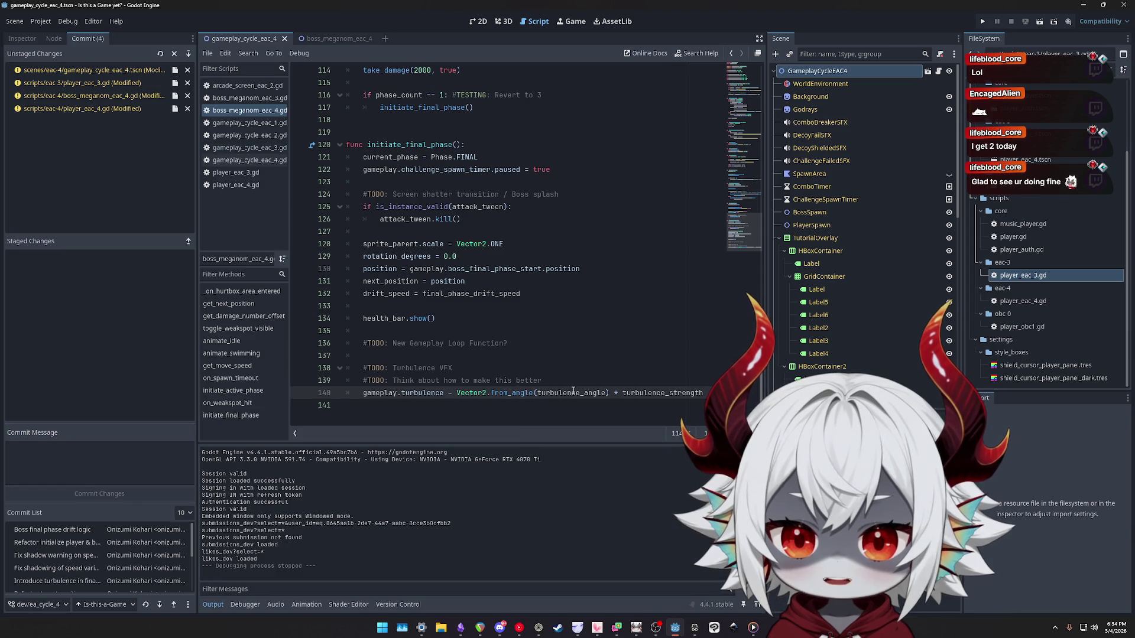
ctrl+click(510, 393)
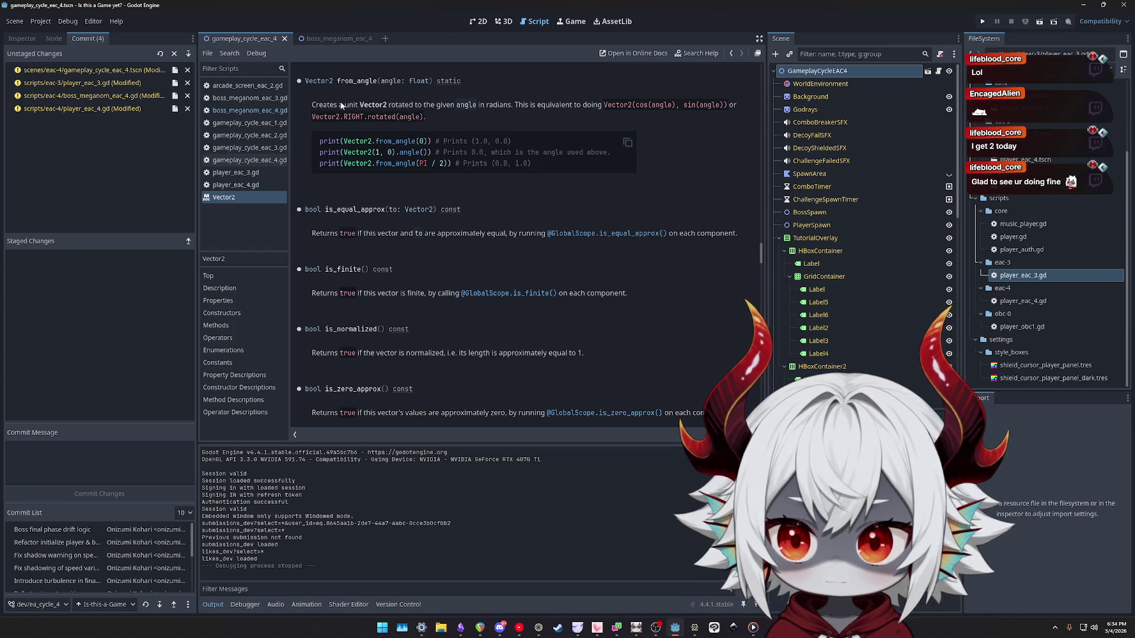
drag(338, 106, 477, 105)
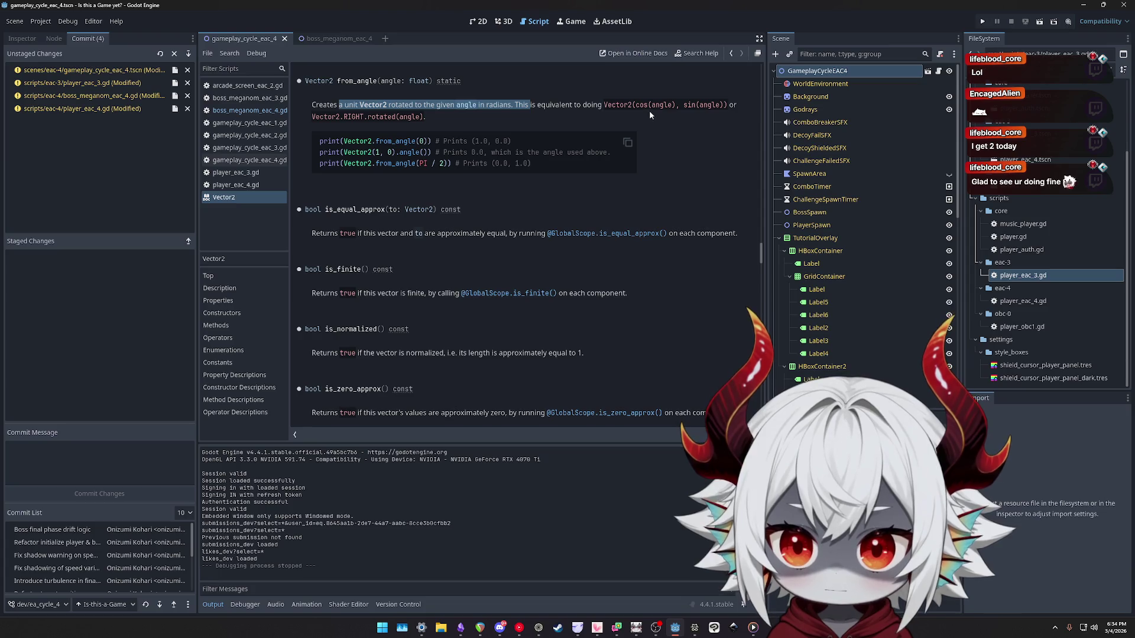
middle_click(236, 198)
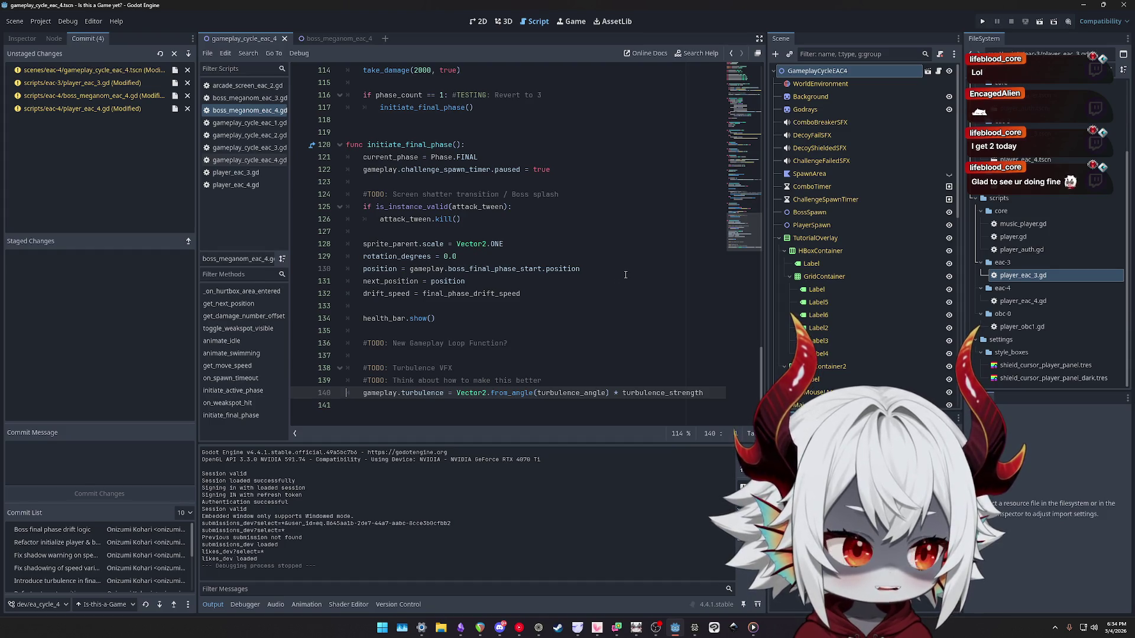
click(346, 392)
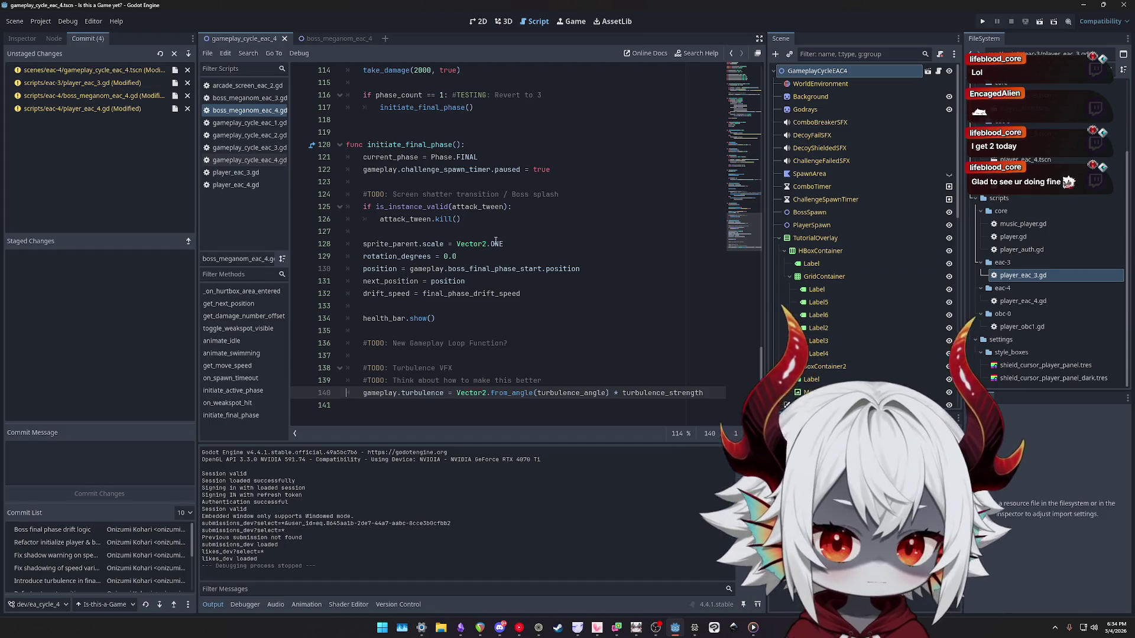
Retype the Vector2.from_angle call on line 140 using autocompletion.
scroll(551, 358, up, 3)
scroll(550, 358, down, 3)
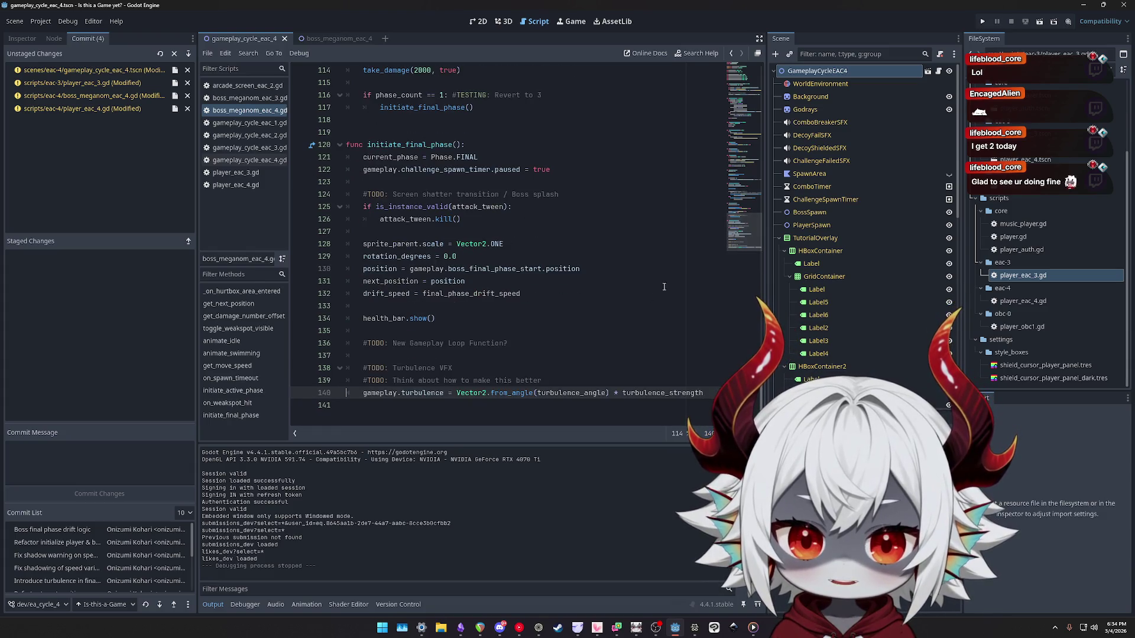
double_click(512, 392)
text(from_)
text(eu)
text(degr)
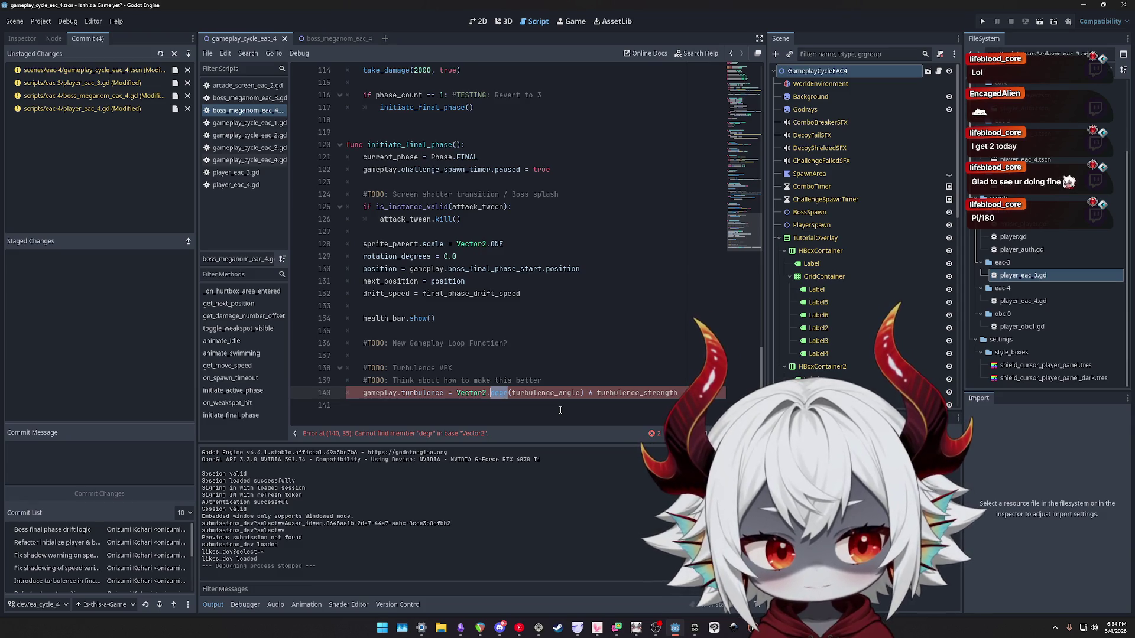
text(nagl)
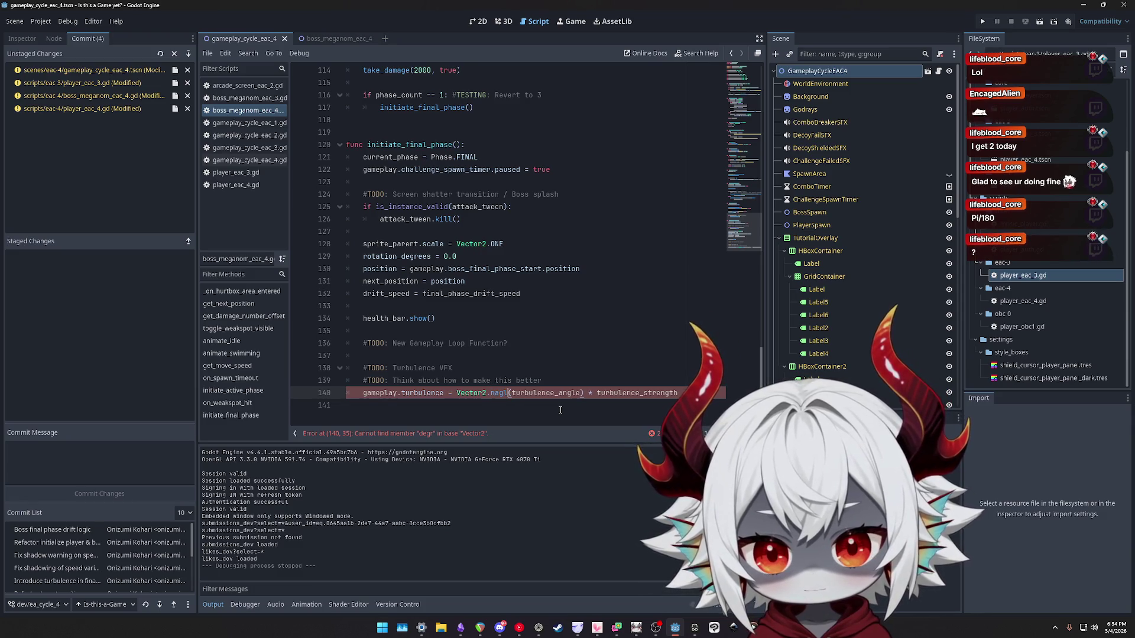
key(BackSpace)
key(BackSpace)
key(BackSpace)
text(angl)
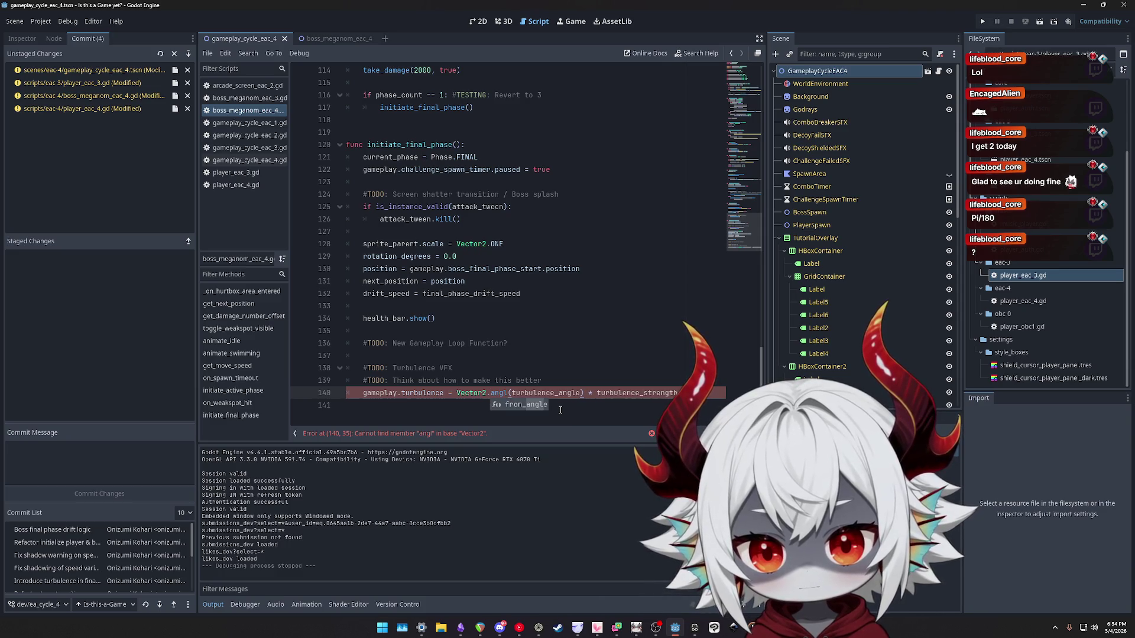
key(Return)
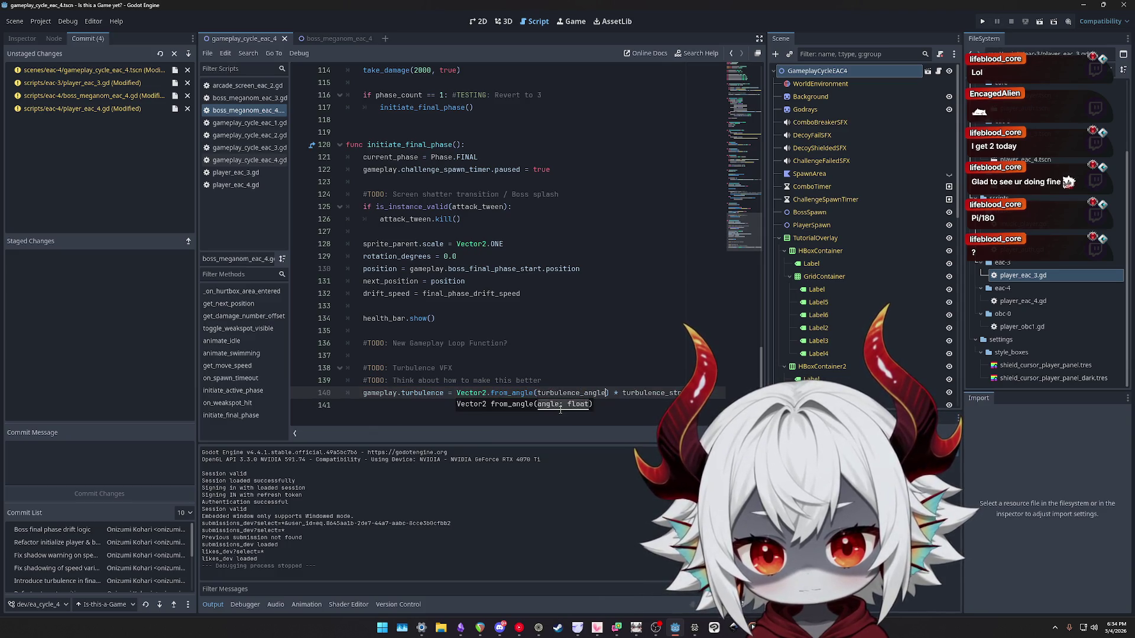
Change the from_angle argument to turbulence_angle.deg_to_rad(), which raises a float member error.
text(.)
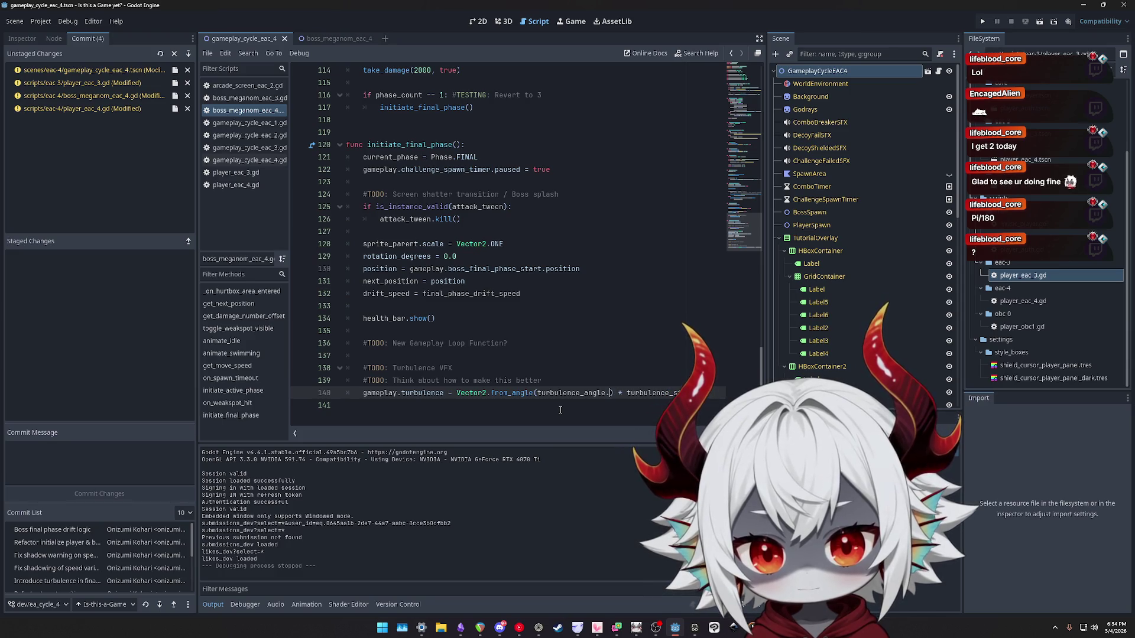
text(radi)
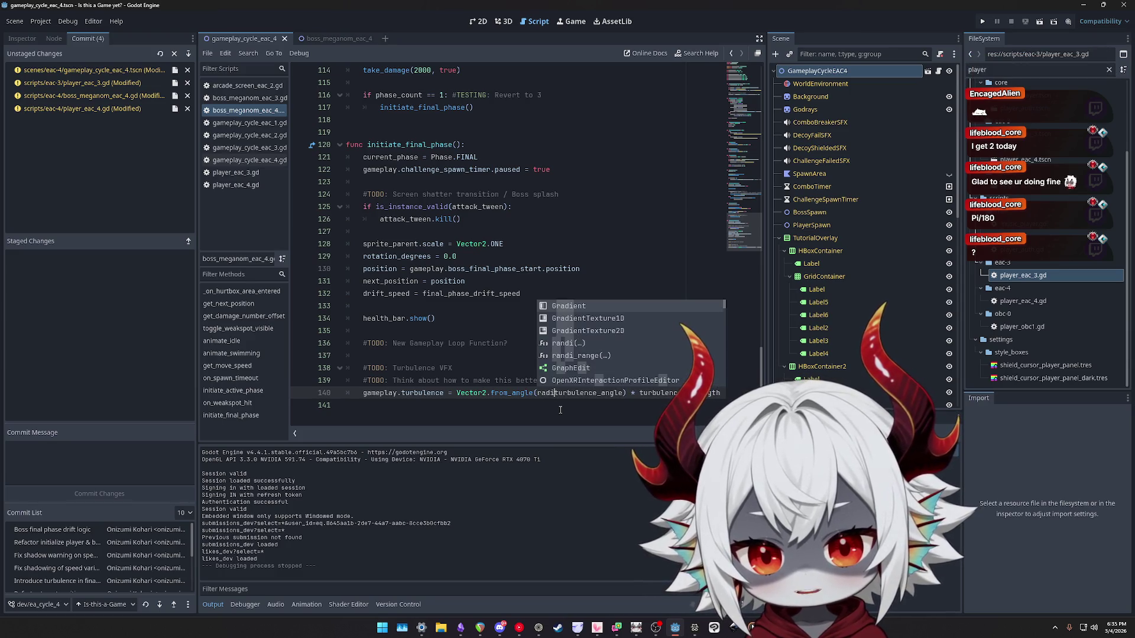
text(an)
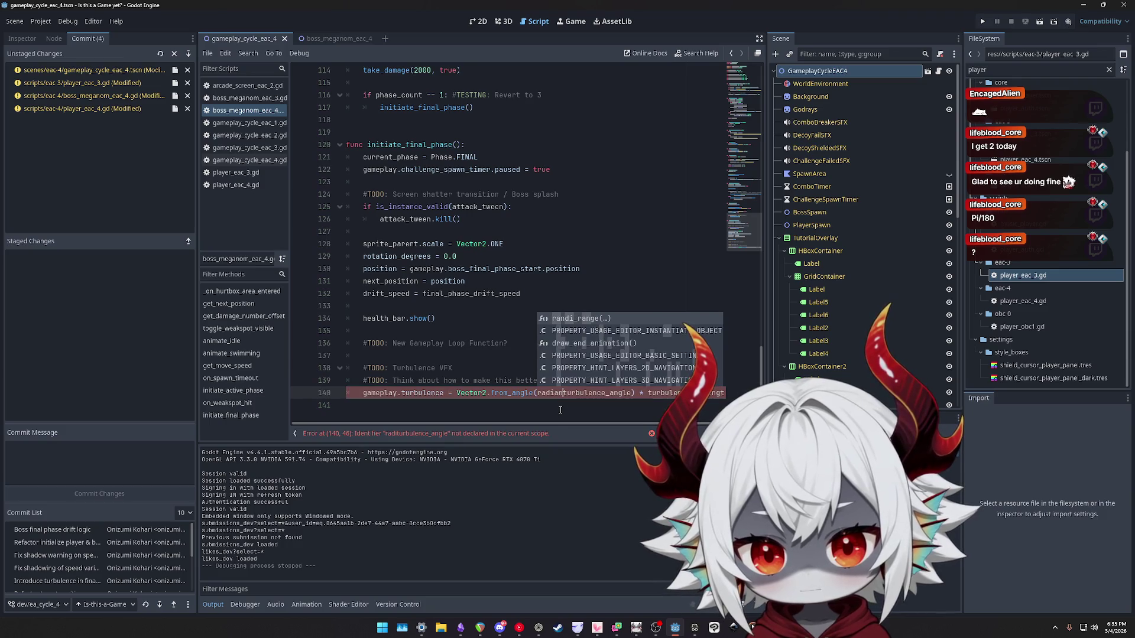
key(BackSpace)
key(BackSpace)
key(BackSpace)
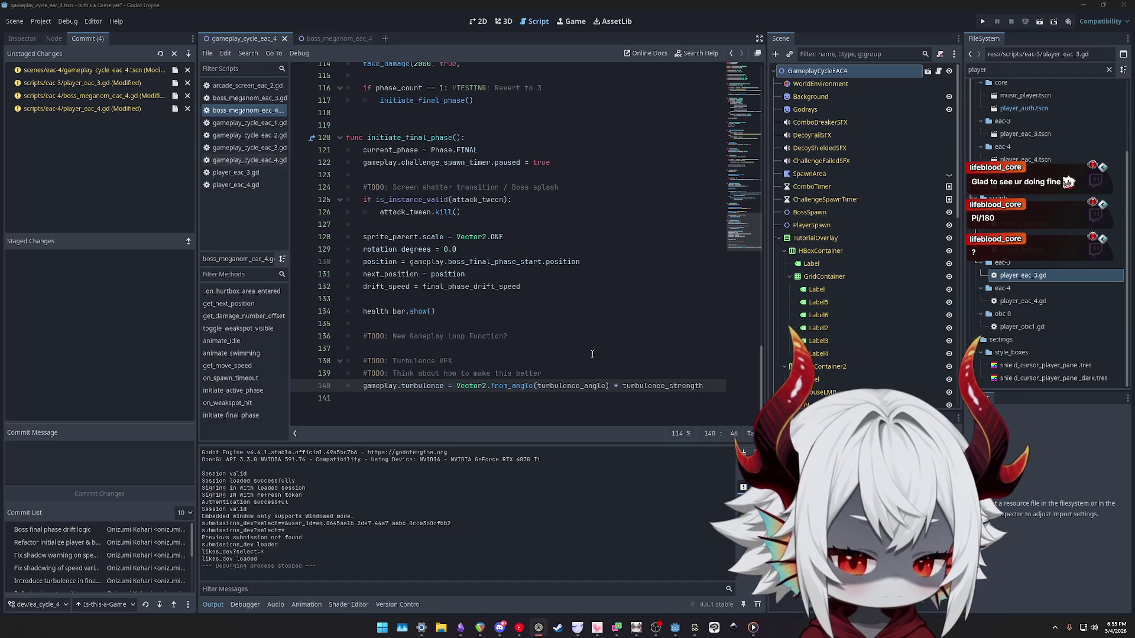
text(_de)
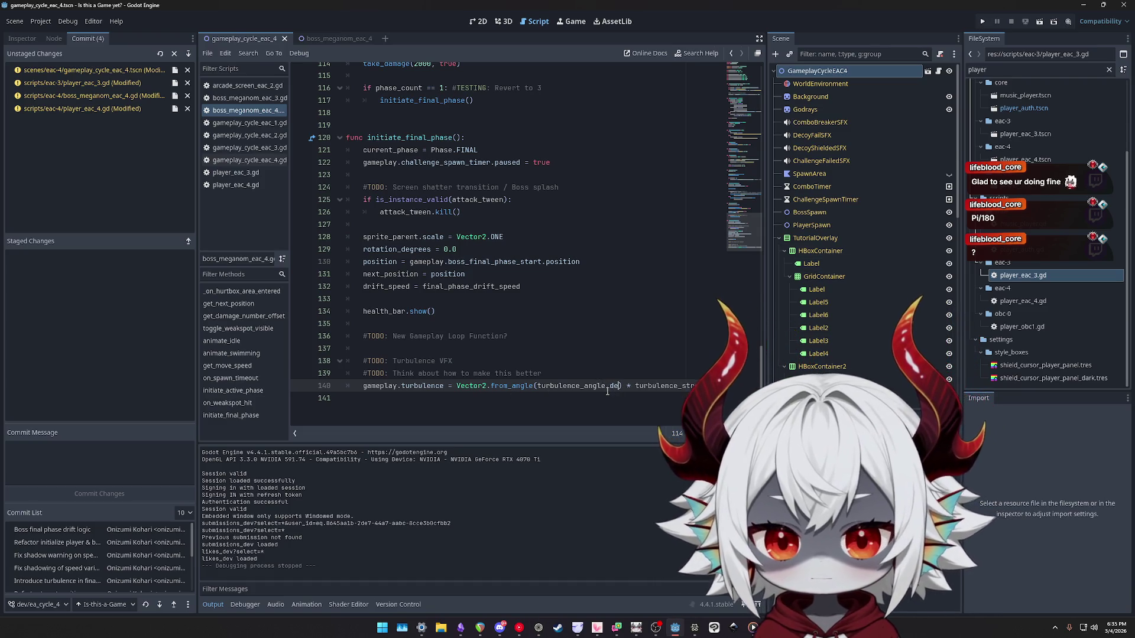
text(to_r)
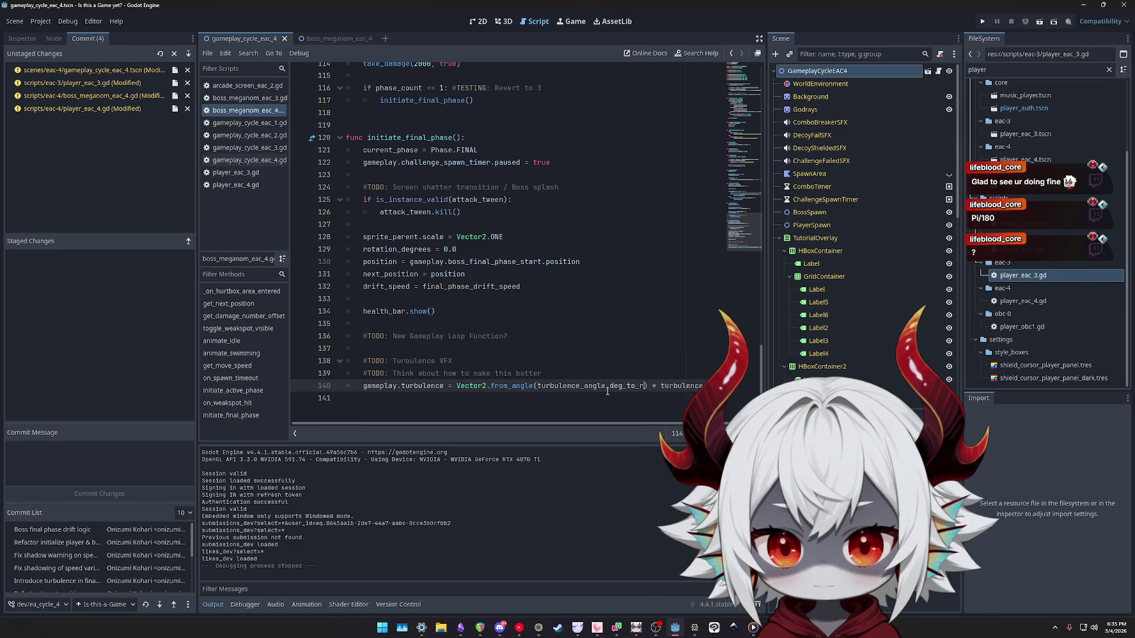
text(())
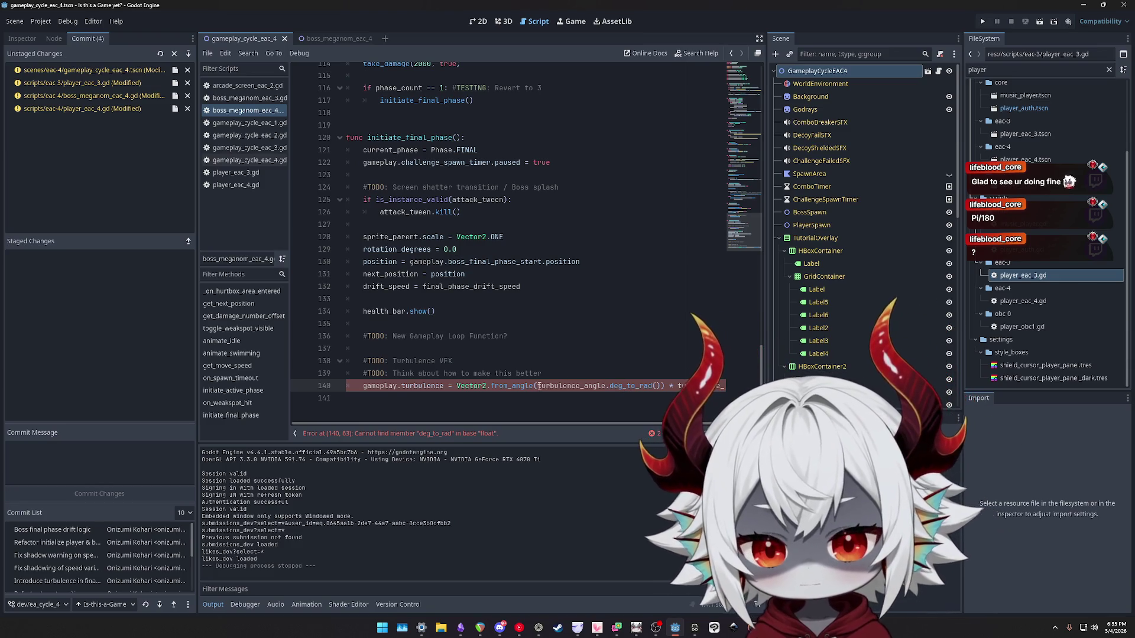
text(math)
key(BackSpace)
key(BackSpace)
key(BackSpace)
text(Math)
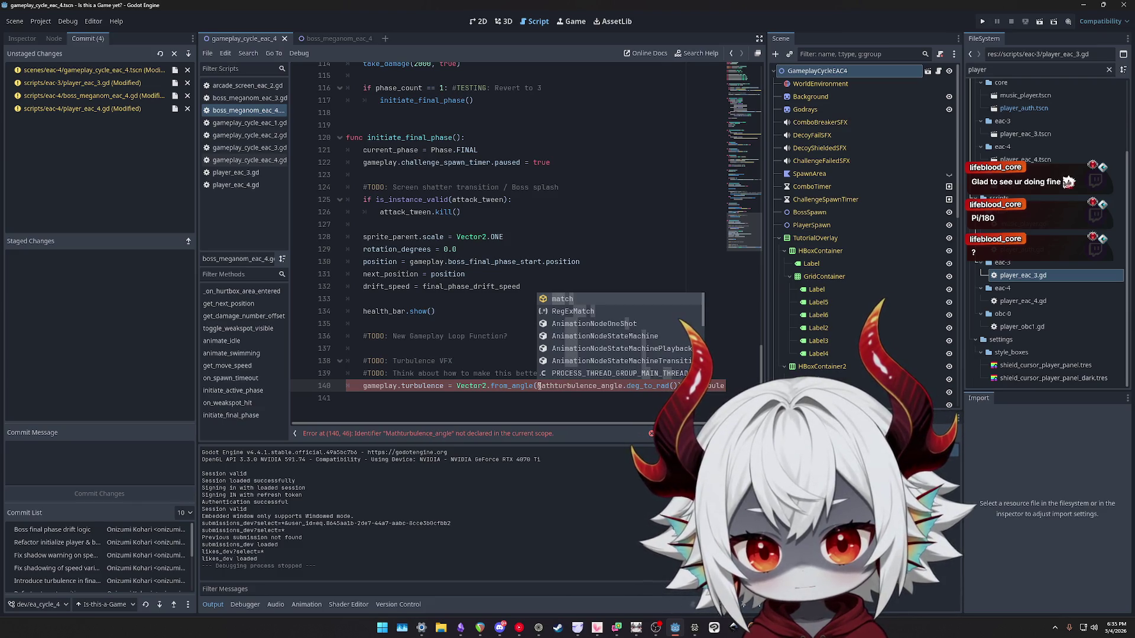
key(ctrl+BackSpace)
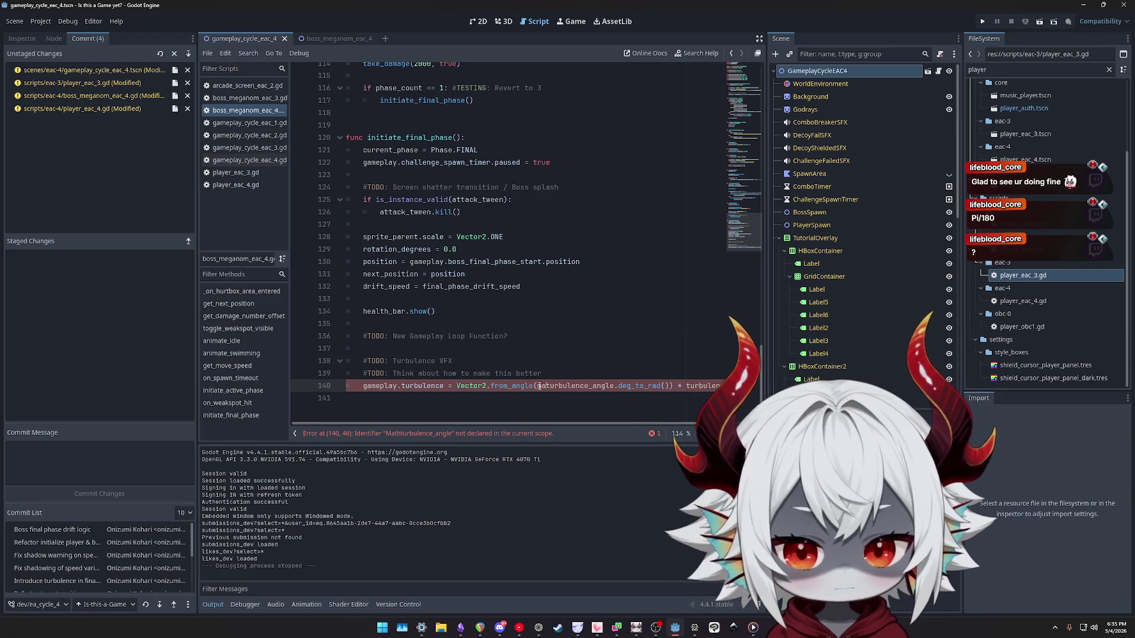
key(Delete)
key(Delete)
key(Delete)
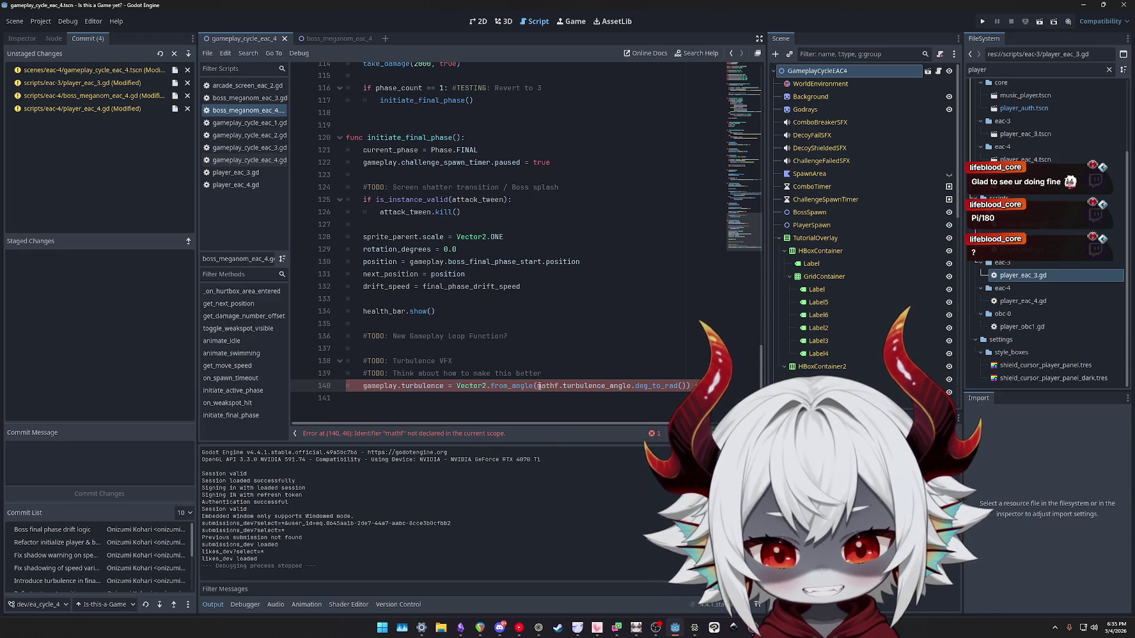
key(alt+Tab)
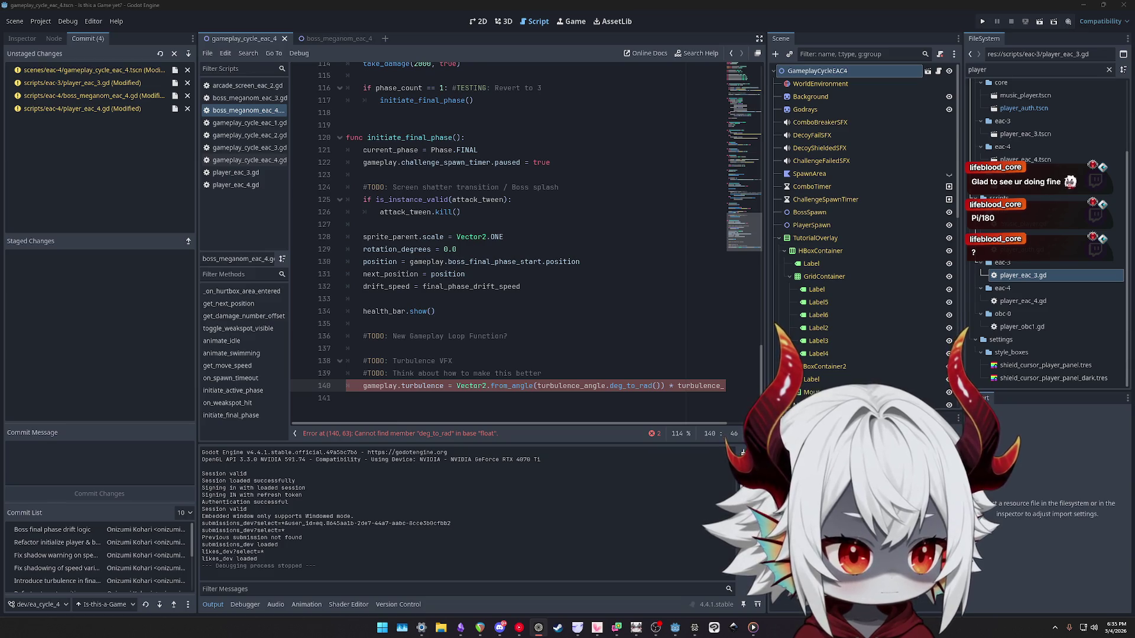
mouse_move(537, 386)
mouse_down()
mouse_move(661, 385)
mouse_move(609, 386)
mouse_up()
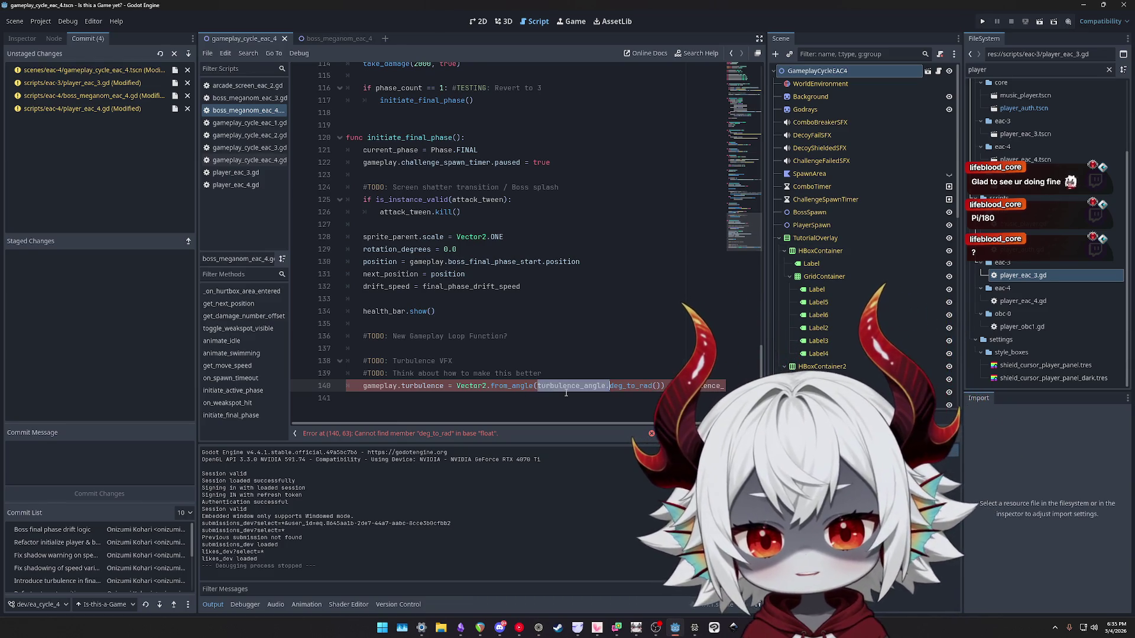
Rewrite the argument as deg_to_rad(turbulence_angle) and try a backslash line continuation.
key(BackSpace)
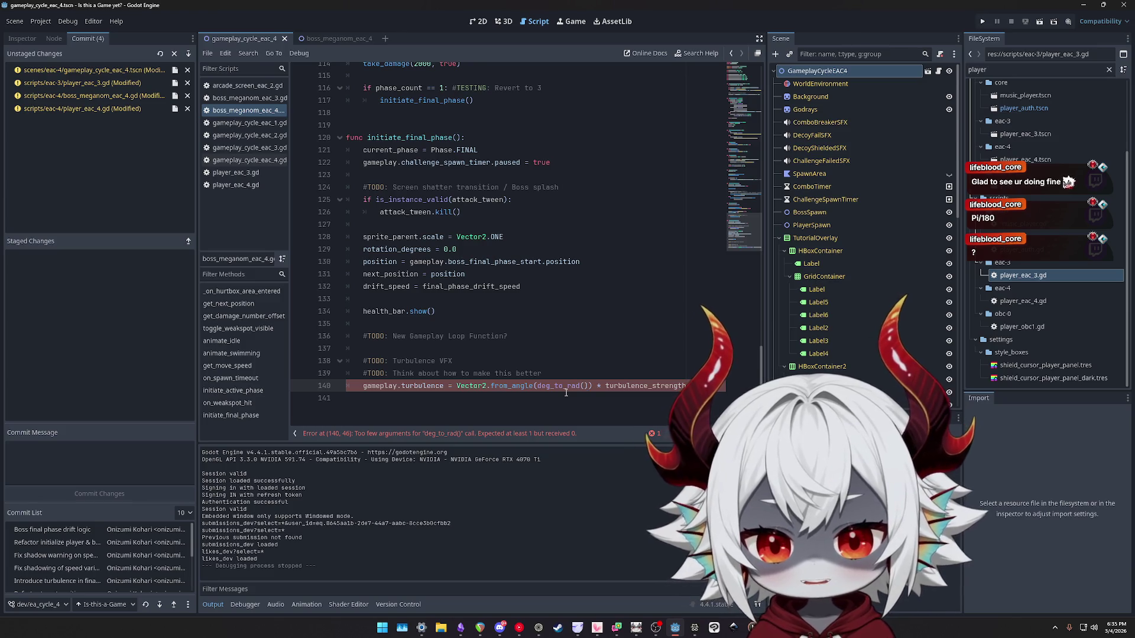
text(turb)
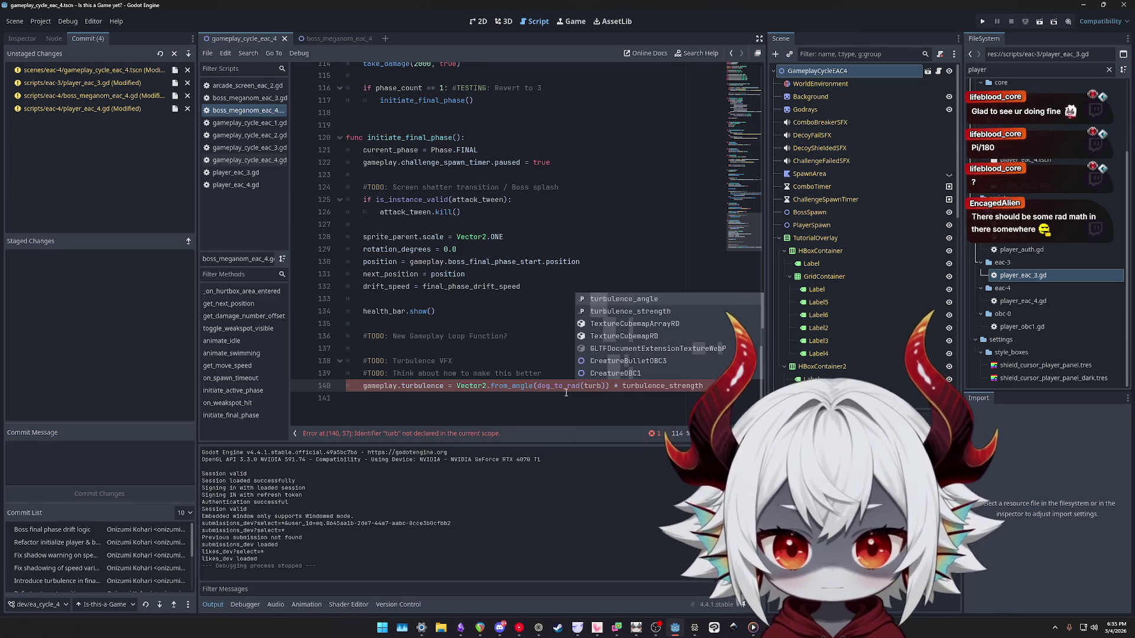
key(Return)
text(\)
key(Return)
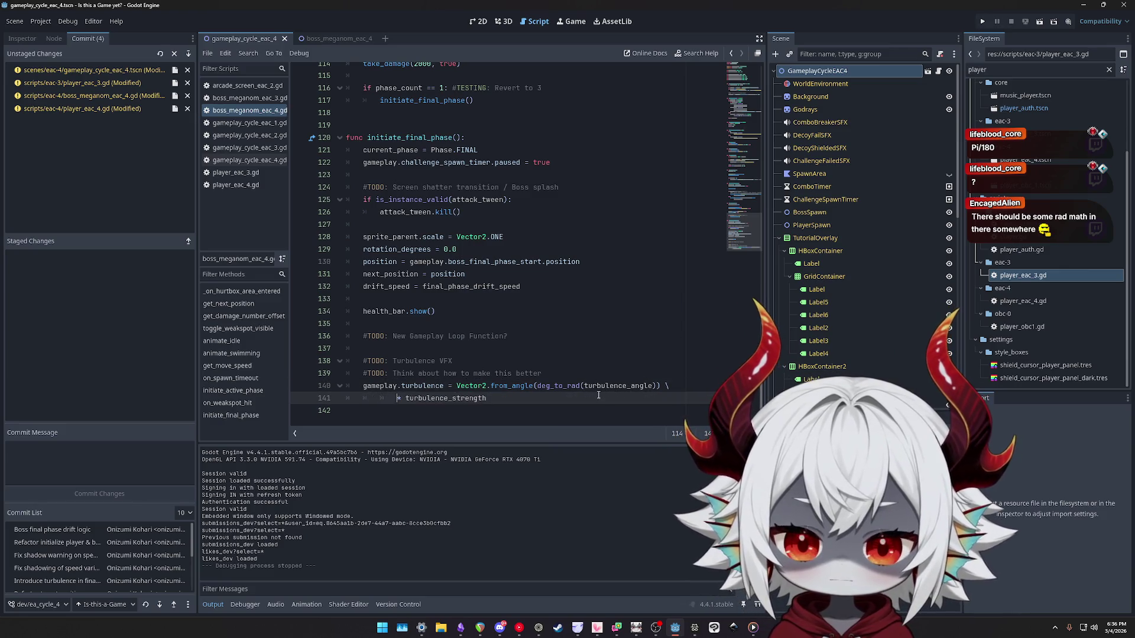
key(shift+End)
key(Delete)
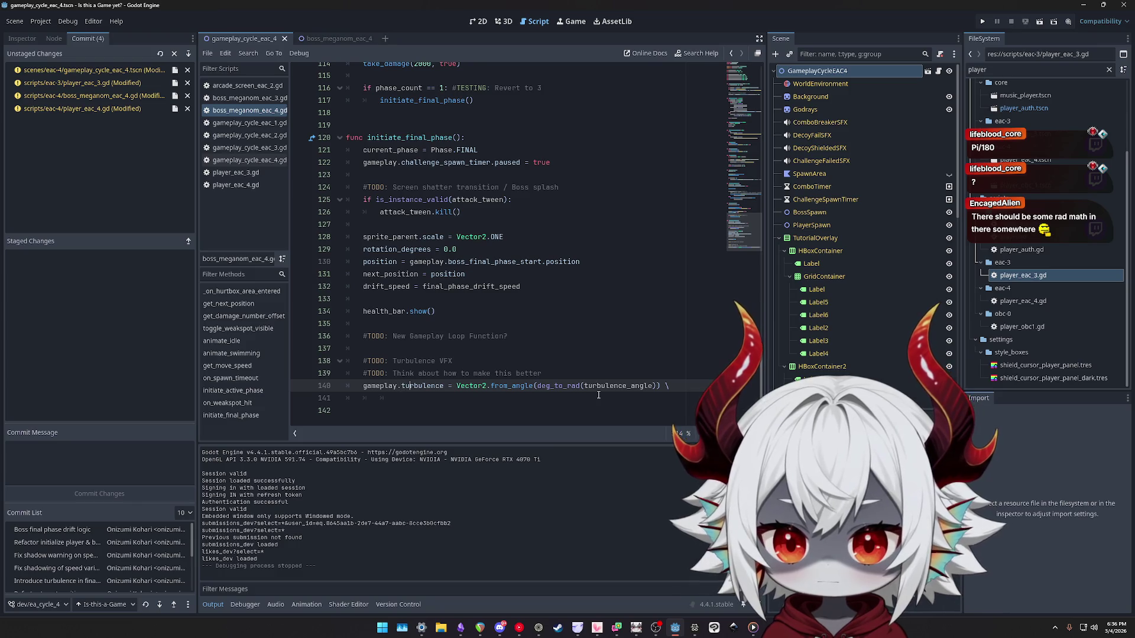
Undo the line splits, keep the turbulence statement on line 140, and add a blank line after line 139.
key(Right)
key(Right)
key(Right)
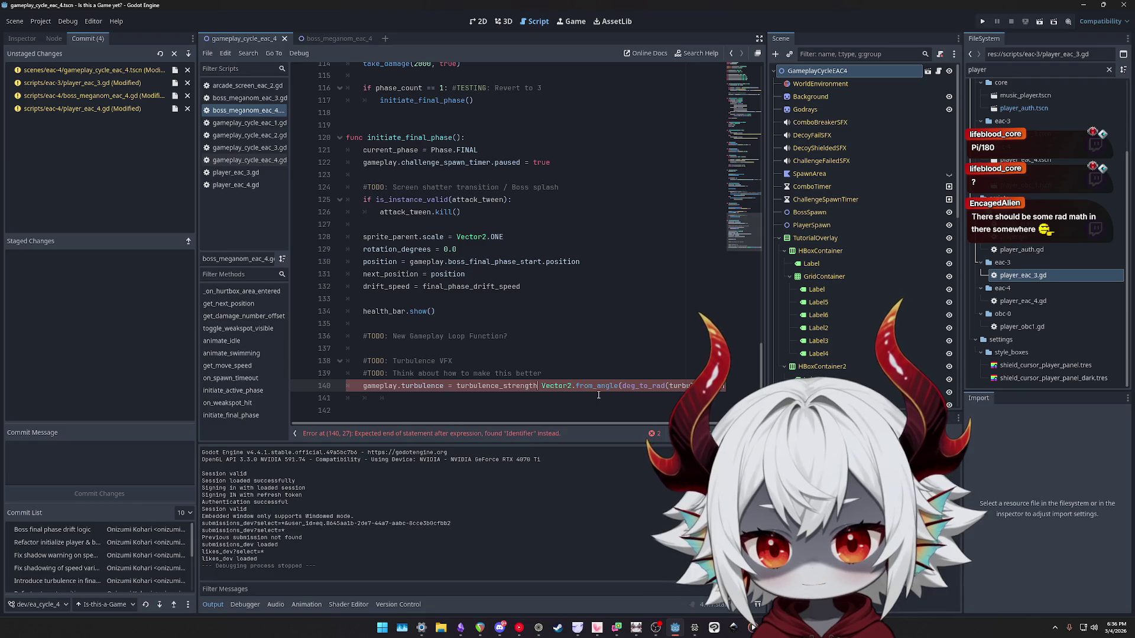
text(\)
key(Return)
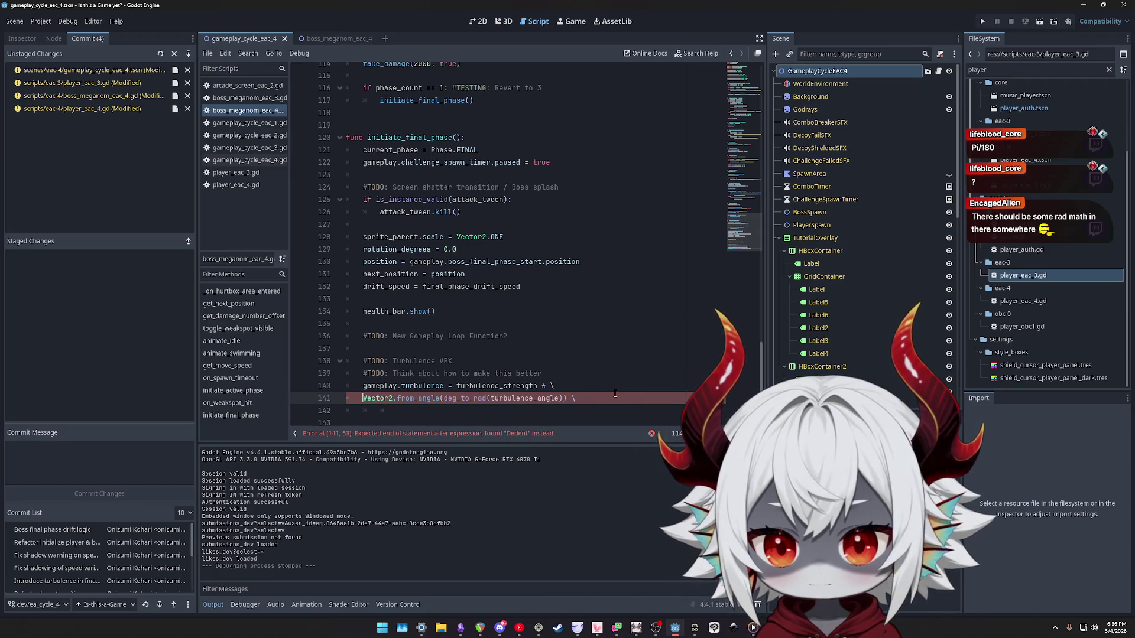
key(ctrl+z)
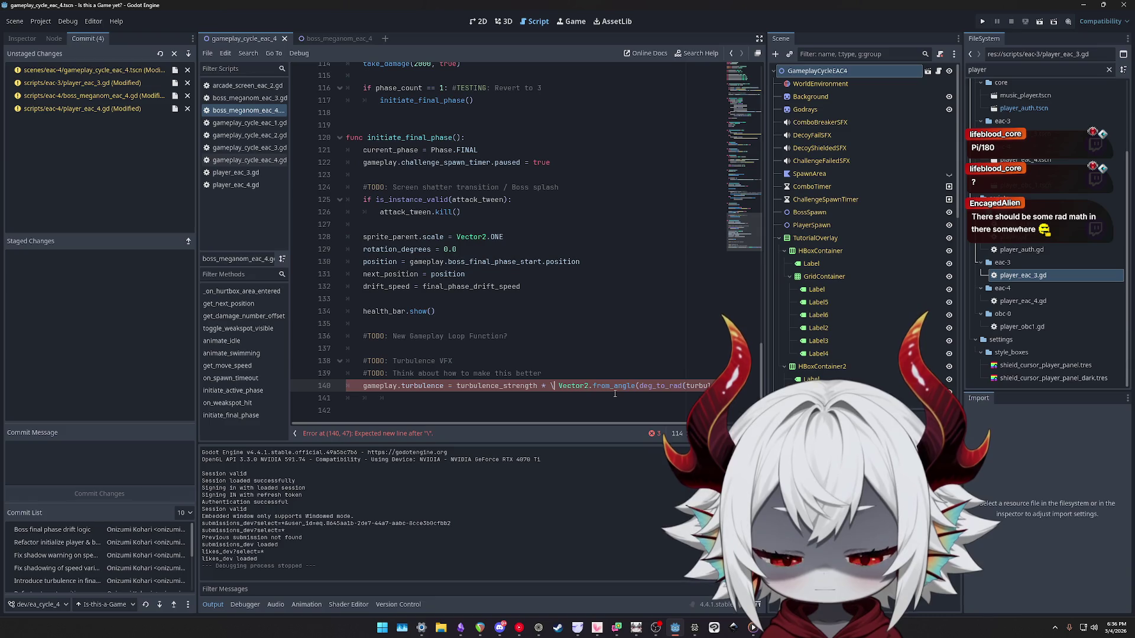
key(ctrl+z)
key(ctrl+z)
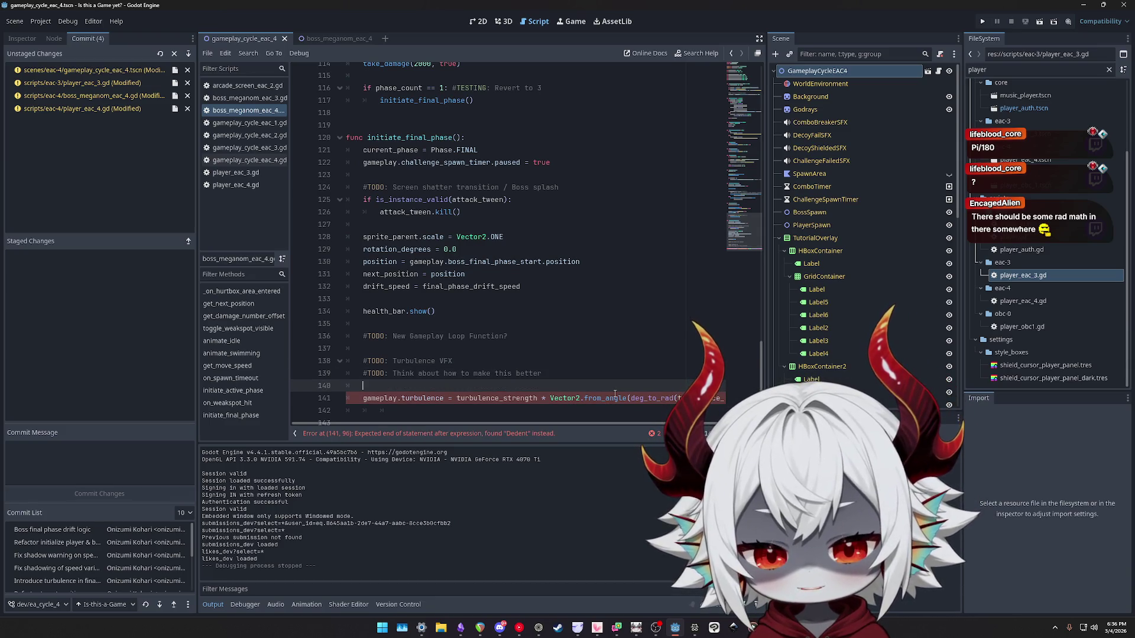
key(alt+Down)
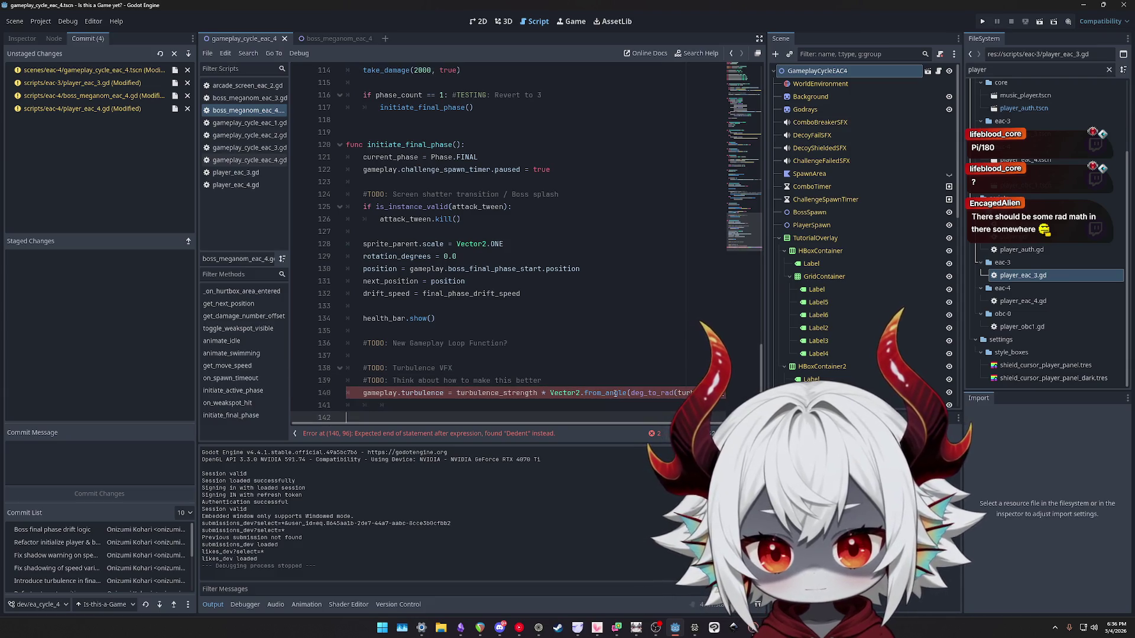
scroll(586, 418, right, 2)
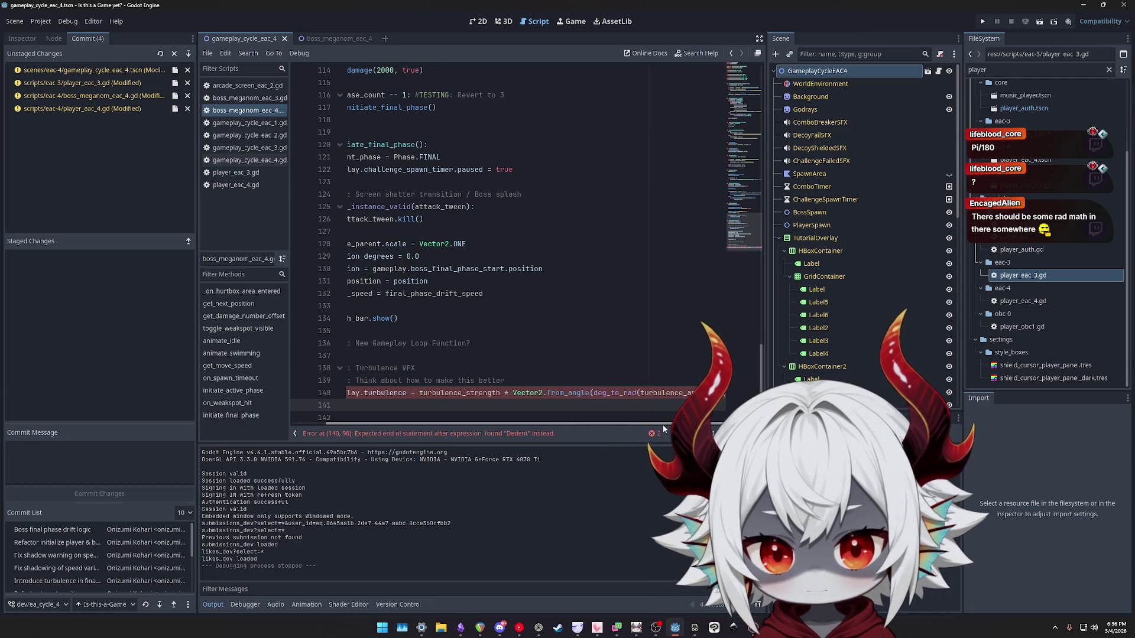
click(540, 383)
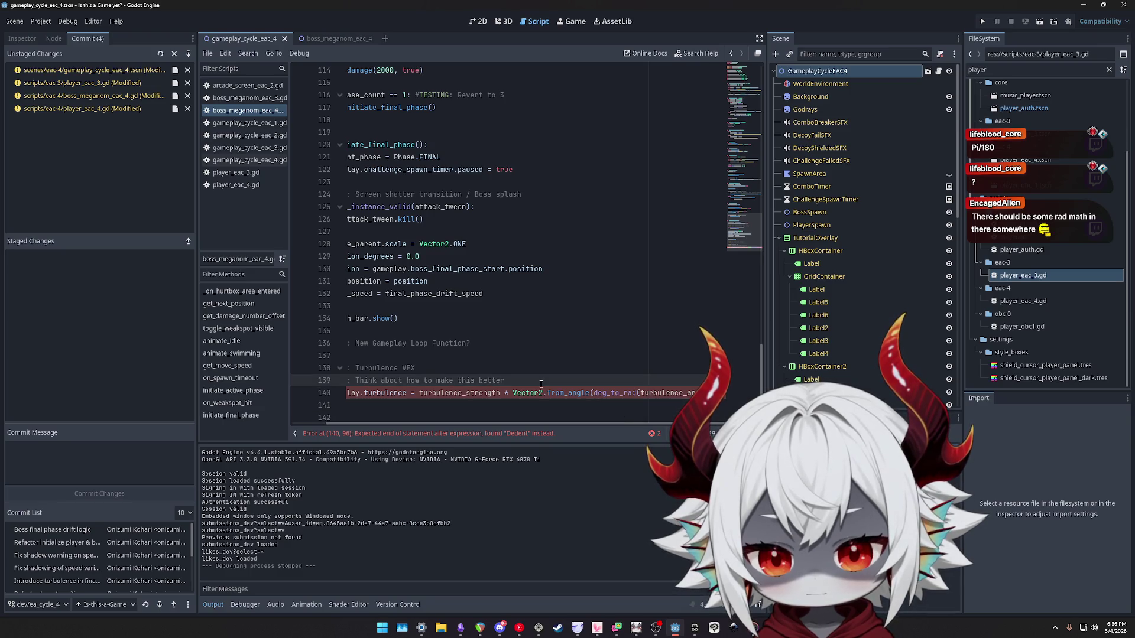
key(Return)
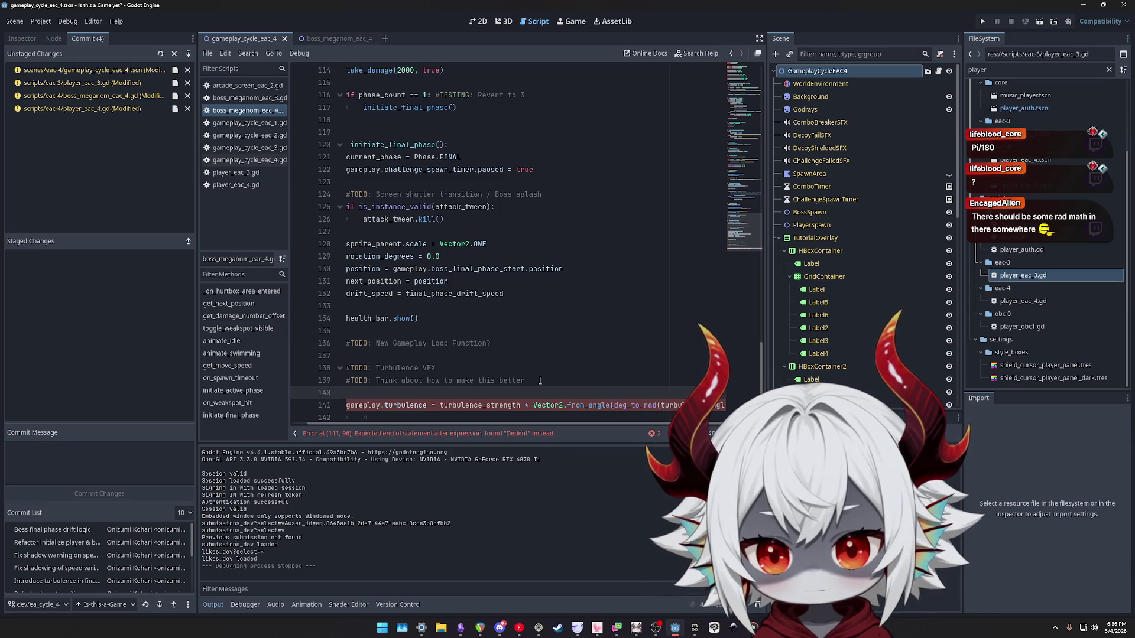
Declare turbulence_direction as Vector2.from_angle(deg_to_rad(turbulence_angle)) on the new line.
text(var ru)
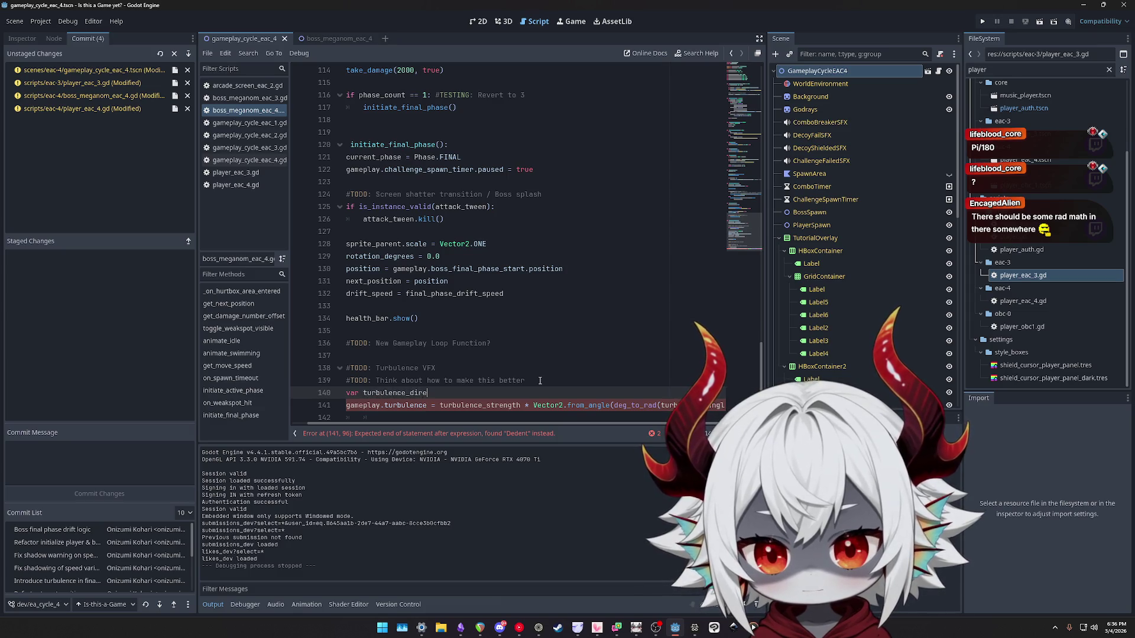
text(ction =)
key(Escape)
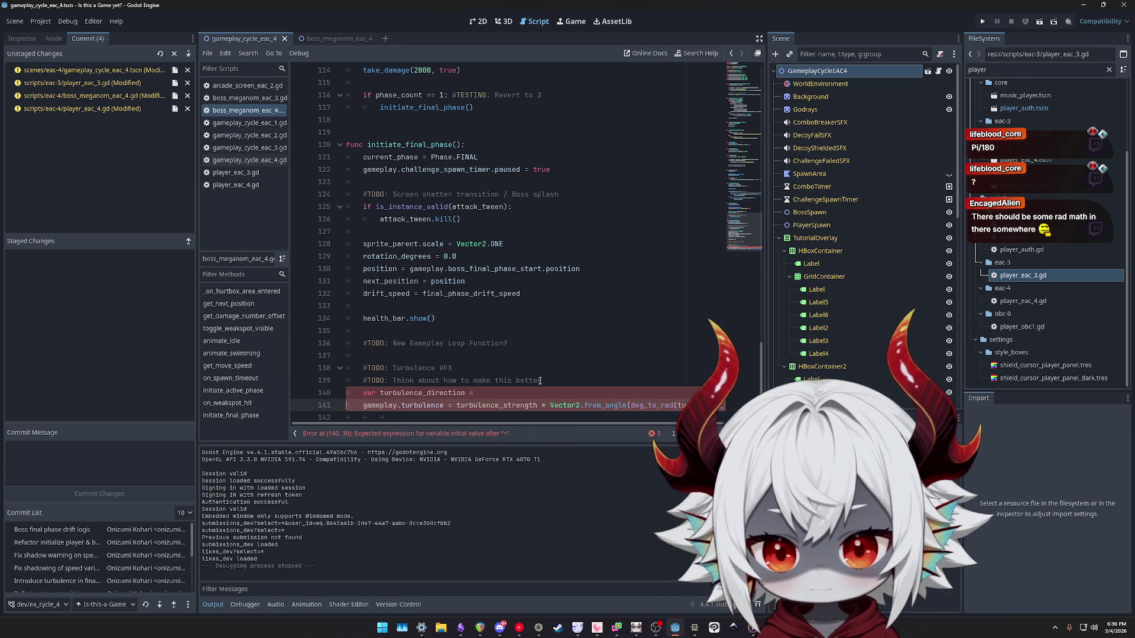
key(shift+End)
key(ctrl+x)
key(Up)
key(ctrl+v)
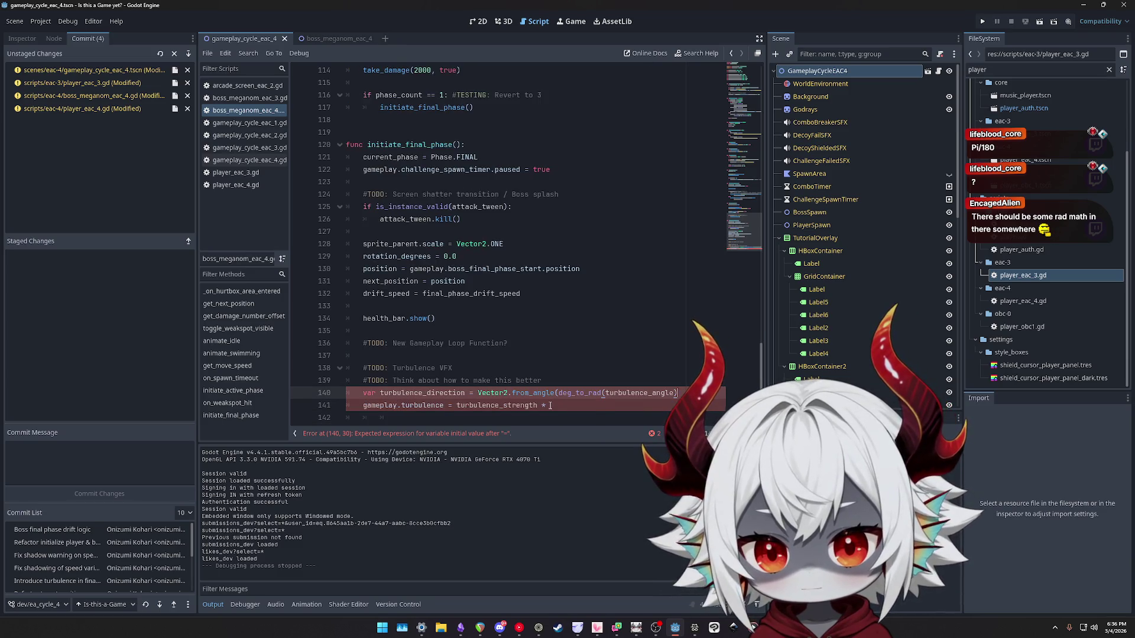
Multiply turbulence_strength by turbulence_direction on line 141, then run the game past the welcome message.
key(Down)
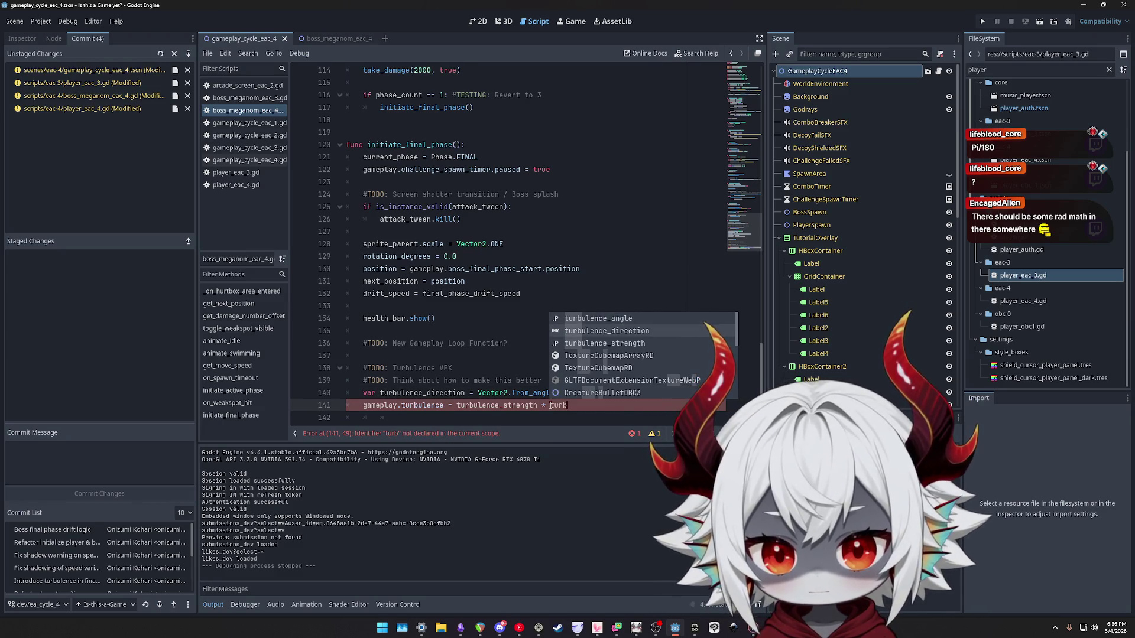
key(Return)
key(F5)
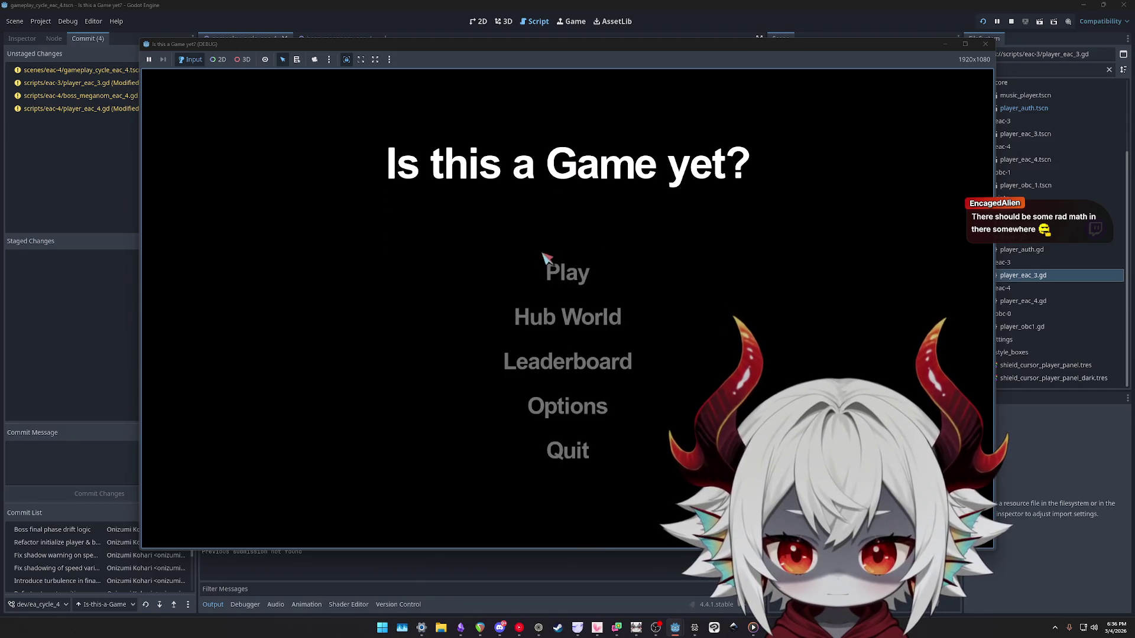
click(559, 361)
Start a run, fly the ship through the boss phase, then pause and quit back to the editor.
click(565, 440)
click(549, 271)
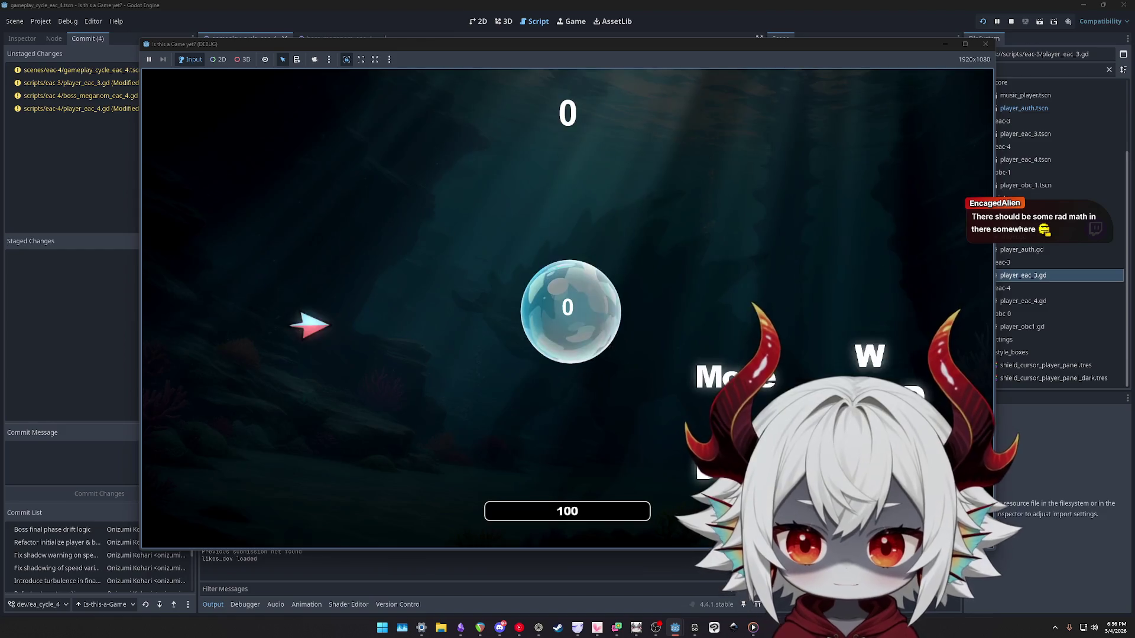
key(w)
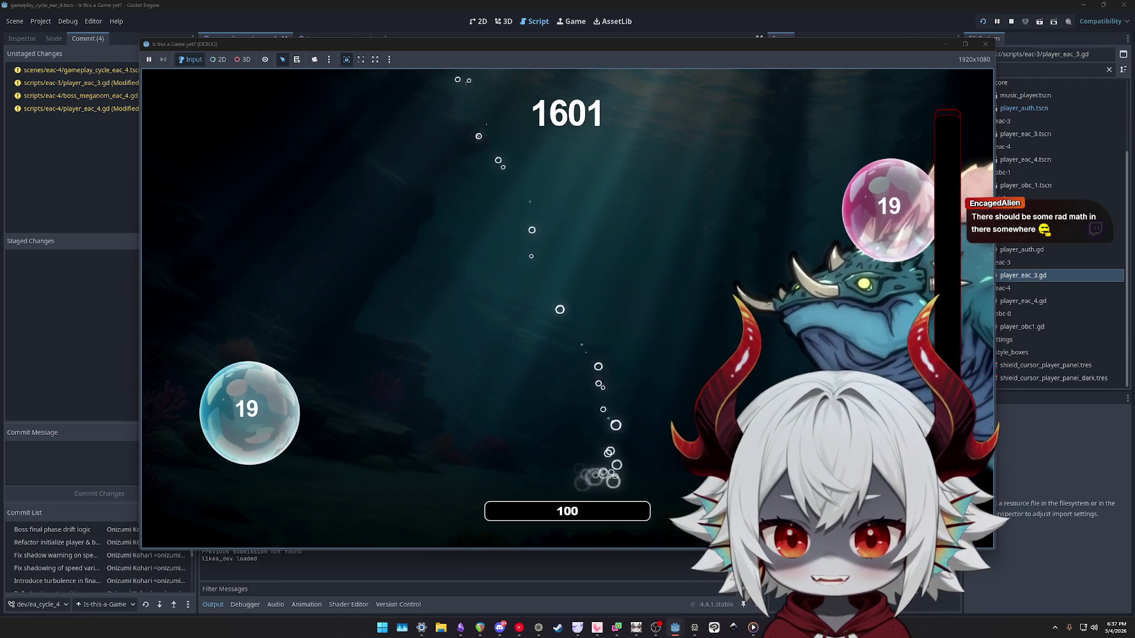
key(Escape)
click(564, 389)
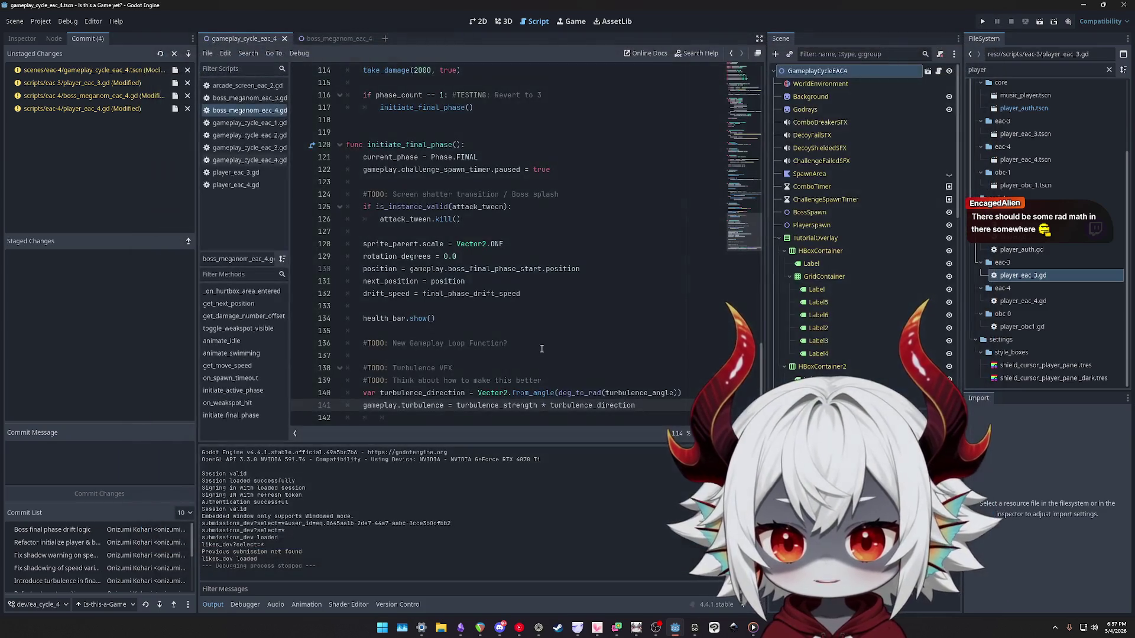
Go to the turbulence_angle declaration on line 7 and relaunch the game.
click(737, 78)
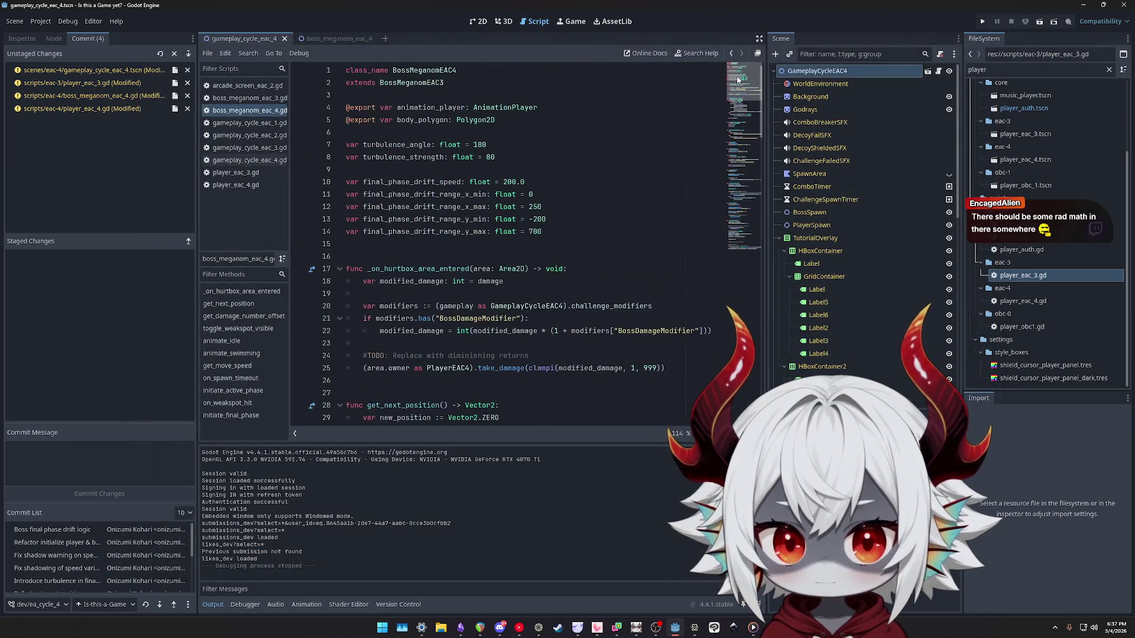
click(520, 148)
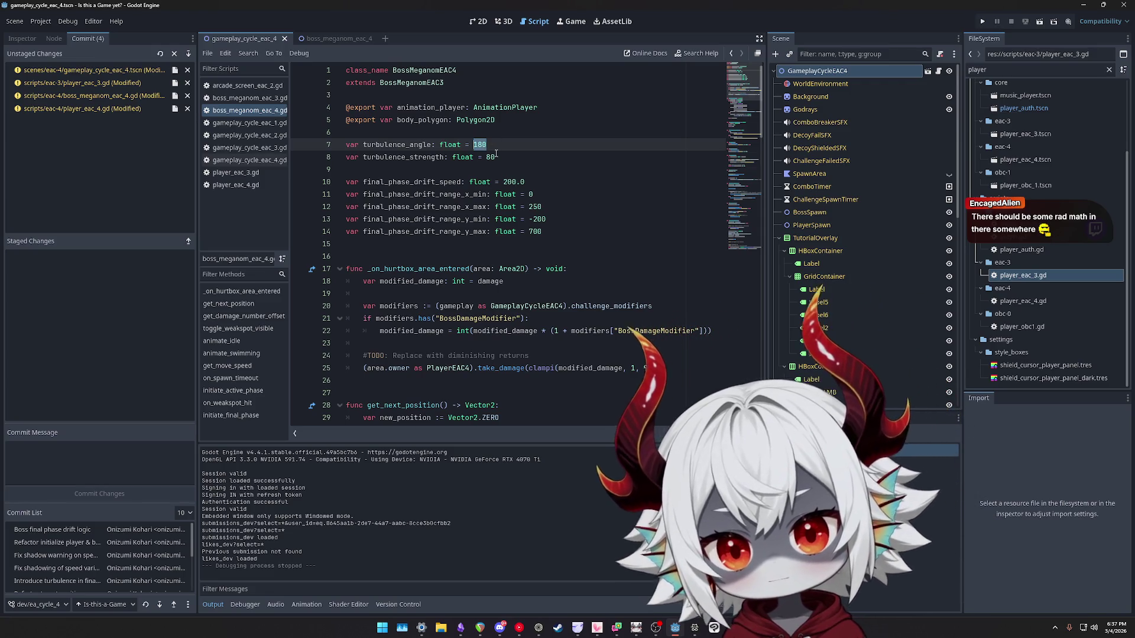
click(981, 23)
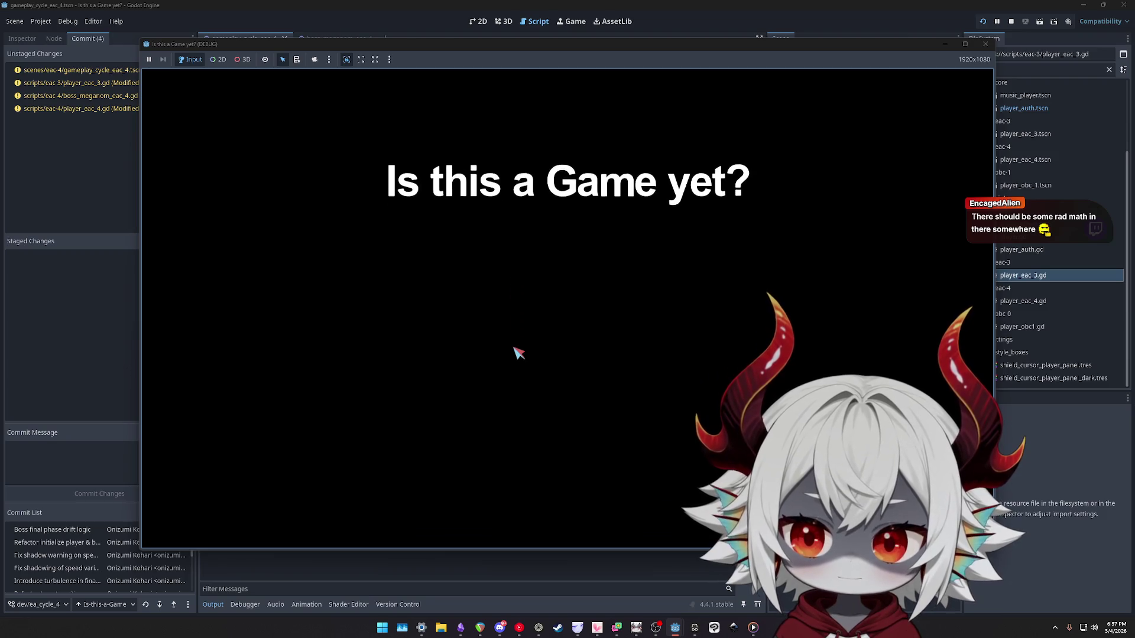
Play a run with turbulence_angle at 90, then stop the game.
click(553, 449)
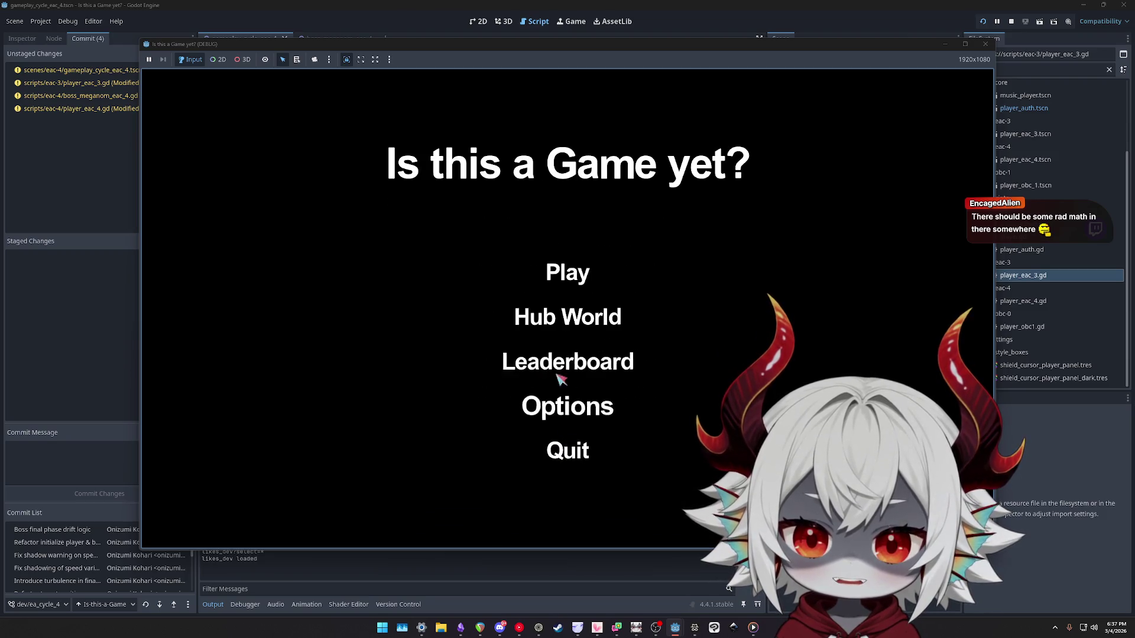
click(572, 282)
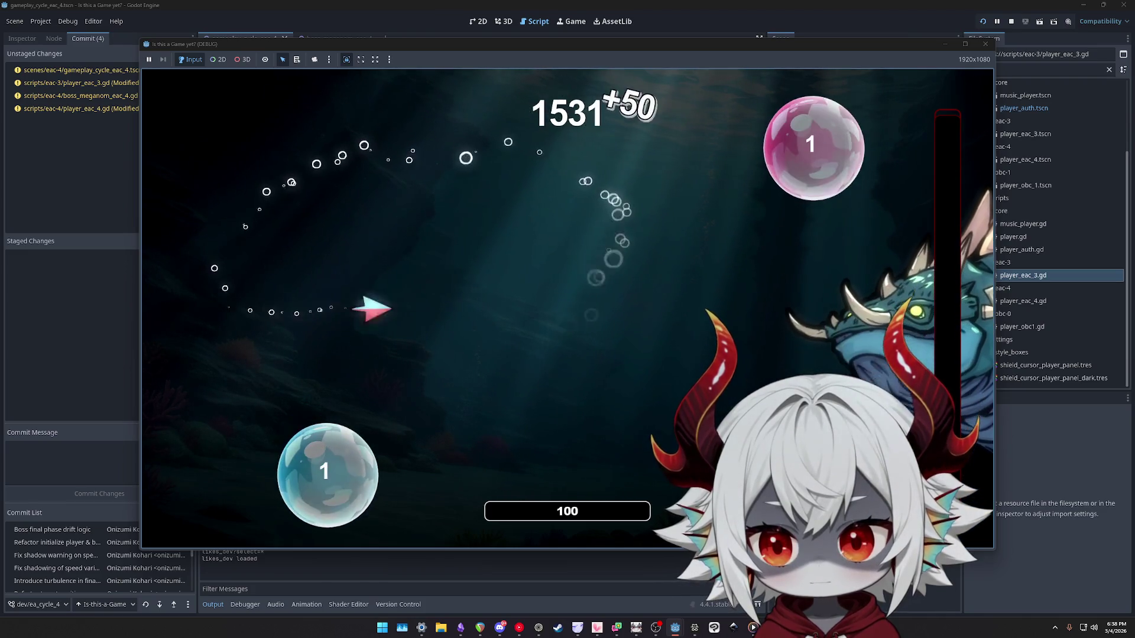
click(985, 44)
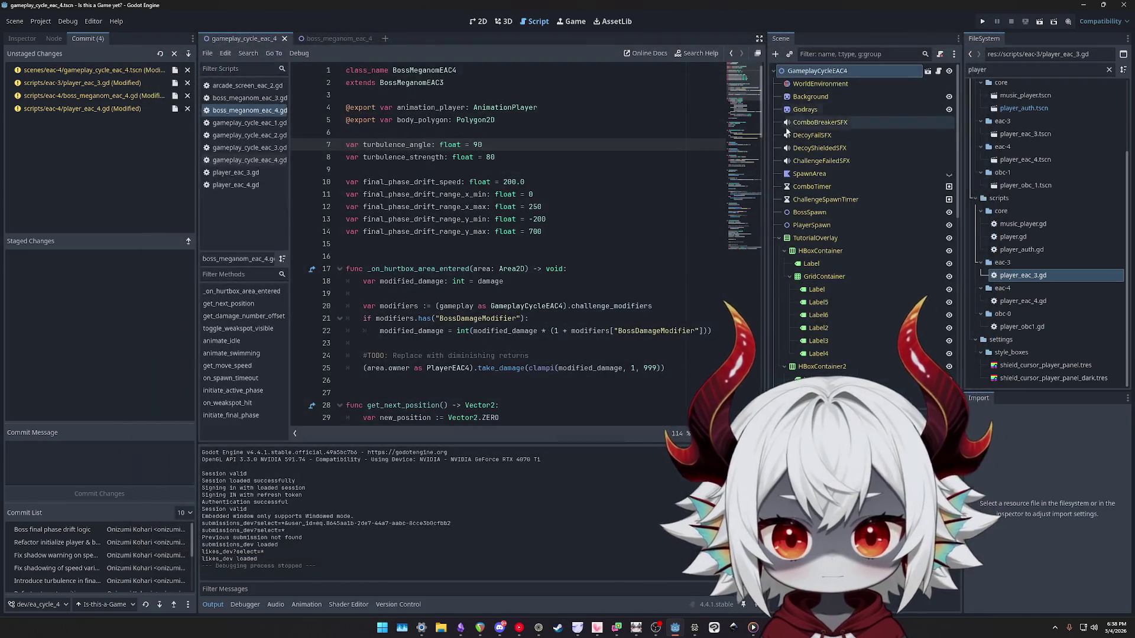
Return to turbulence_angle = 90 on line 7, rerun the project, and dismiss the welcome message.
mouse_move(747, 88)
mouse_down()
mouse_move(735, 248)
mouse_move(740, 89)
mouse_up()
click(606, 167)
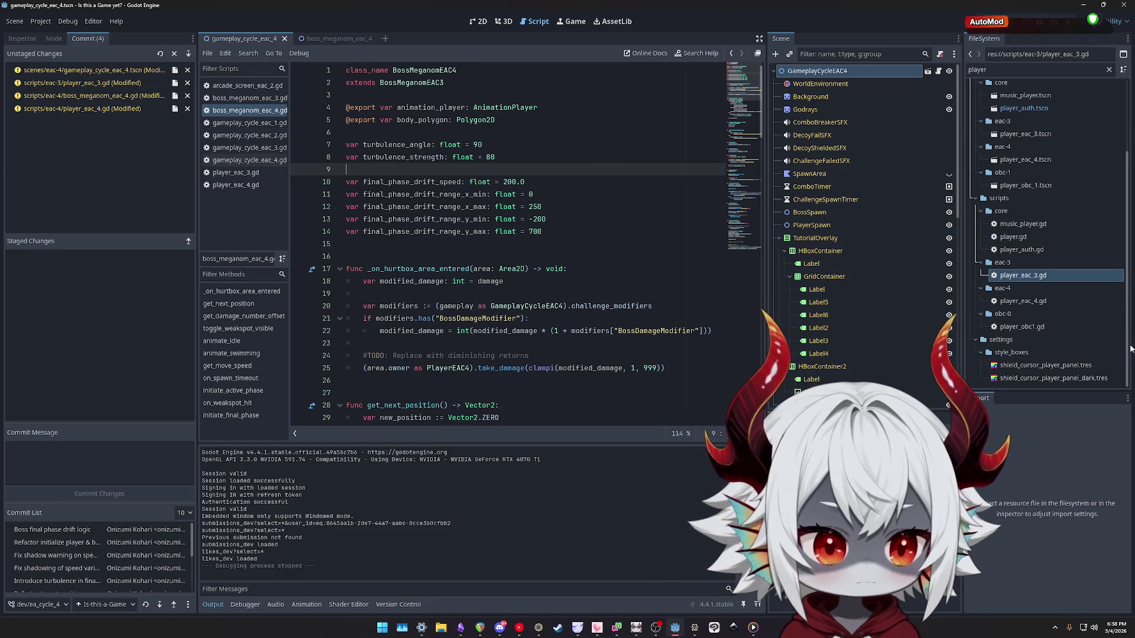
click(507, 144)
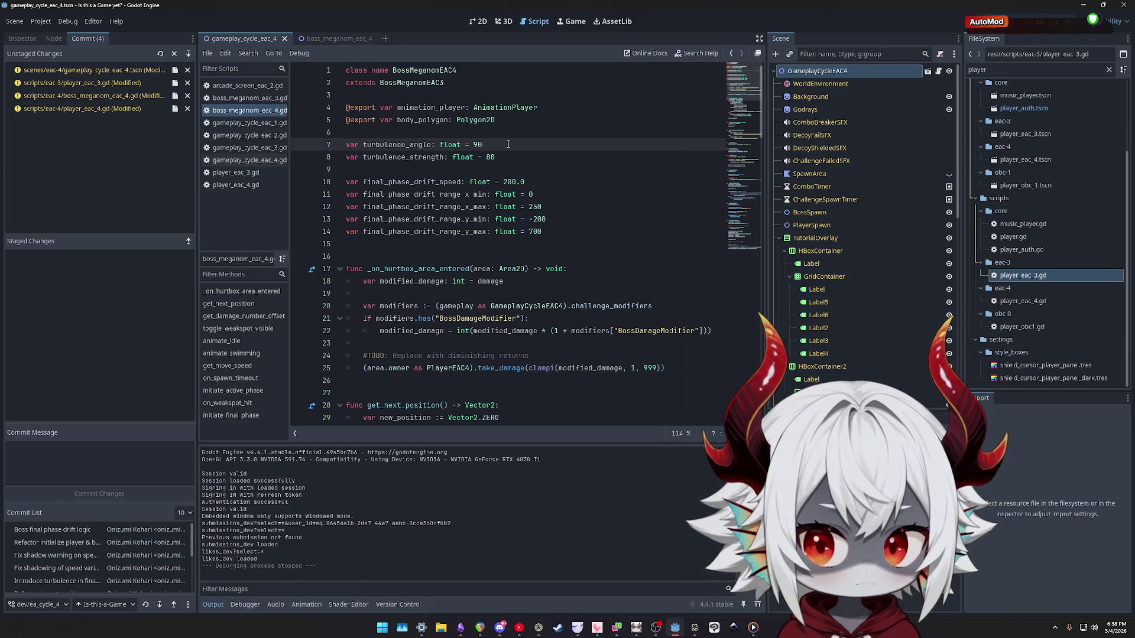
key(F5)
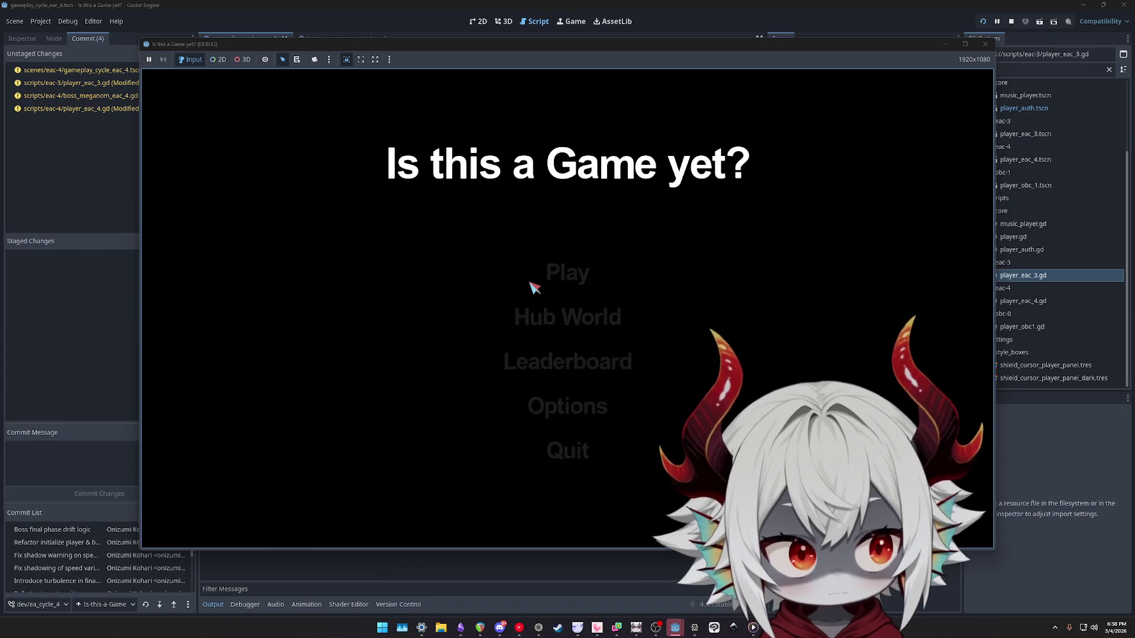
click(567, 273)
Start a run and steer the ship with WASD to pop bubbles as the boss appears.
click(567, 498)
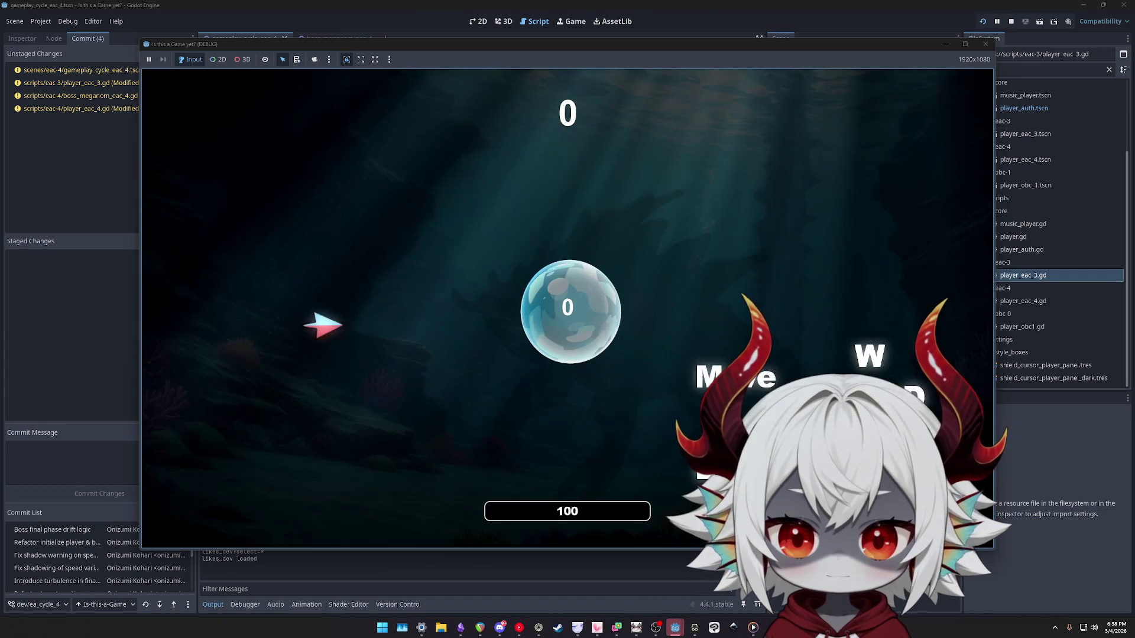
key(a)
key(w)
key(s)
key(d)
key(a)
key(w)
key(d)
key(a)
key(w)
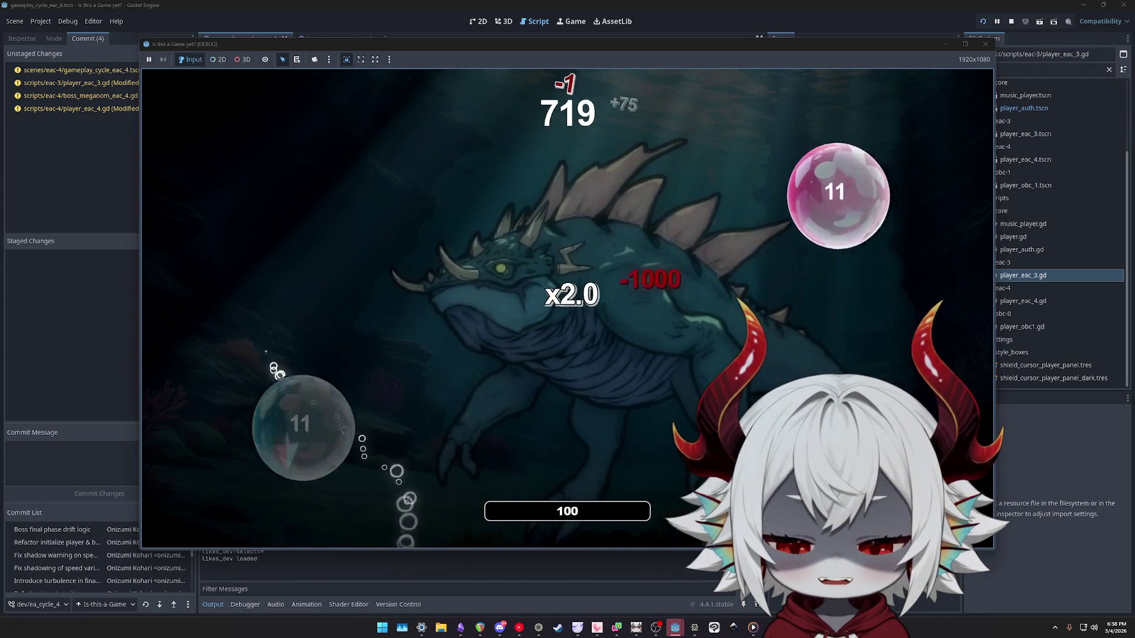
key(s)
key(a)
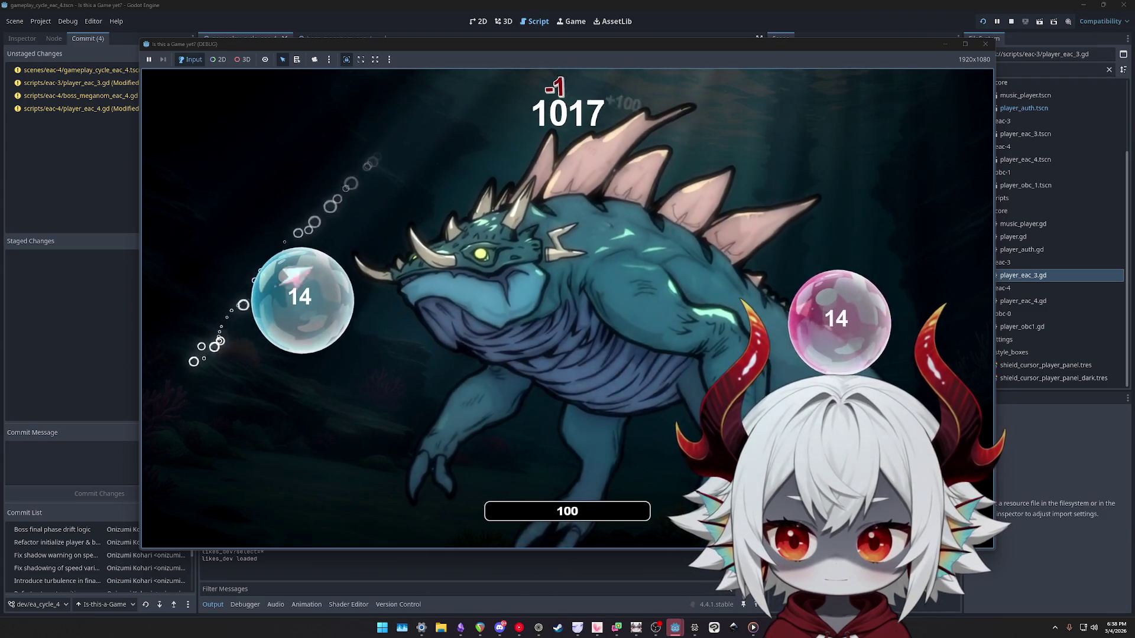
key(d)
key(s)
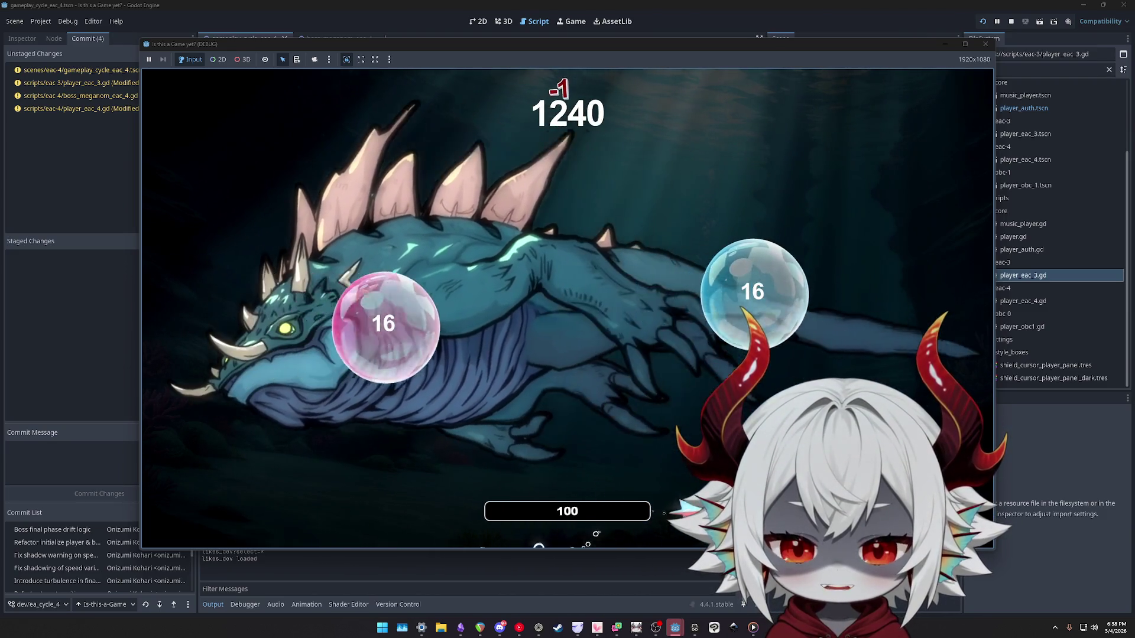
key(w)
key(a)
key(w)
key(s)
key(a)
key(d)
key(a)
key(s)
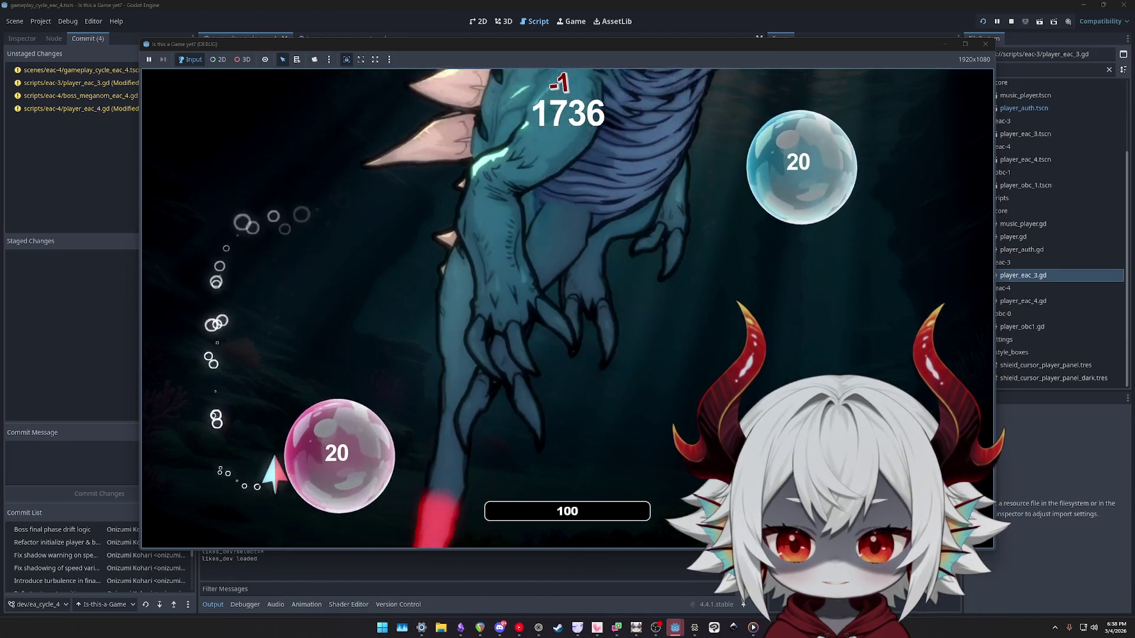
key(d)
Fly through the boss's final phase to a score of 2502, then stop the game.
key(w)
key(s)
key(a)
key(d)
key(w)
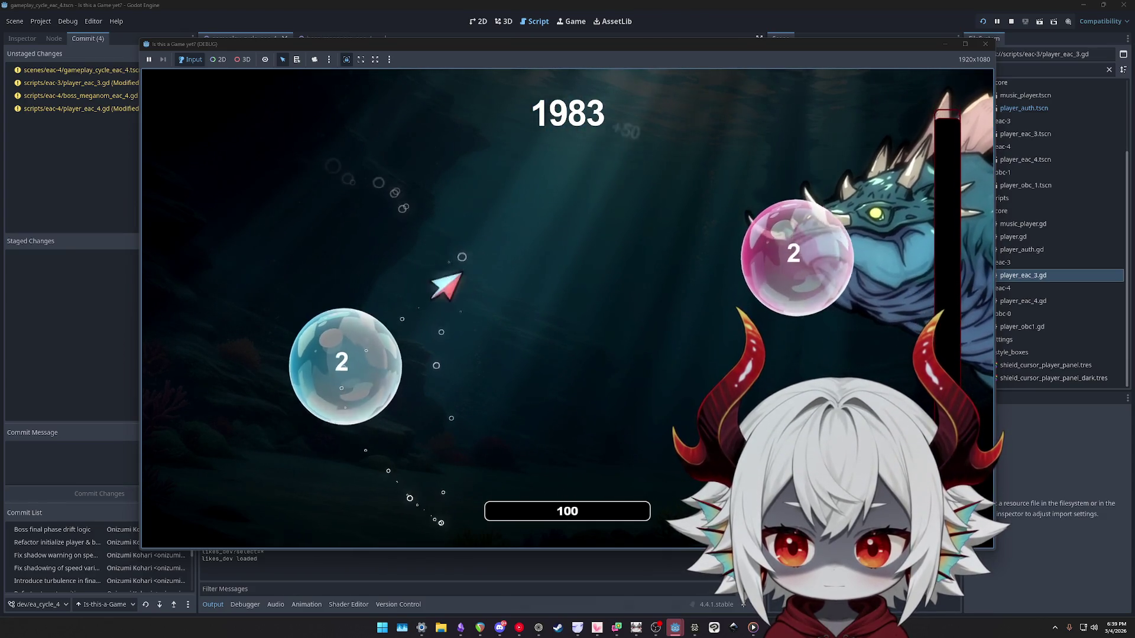
key(a)
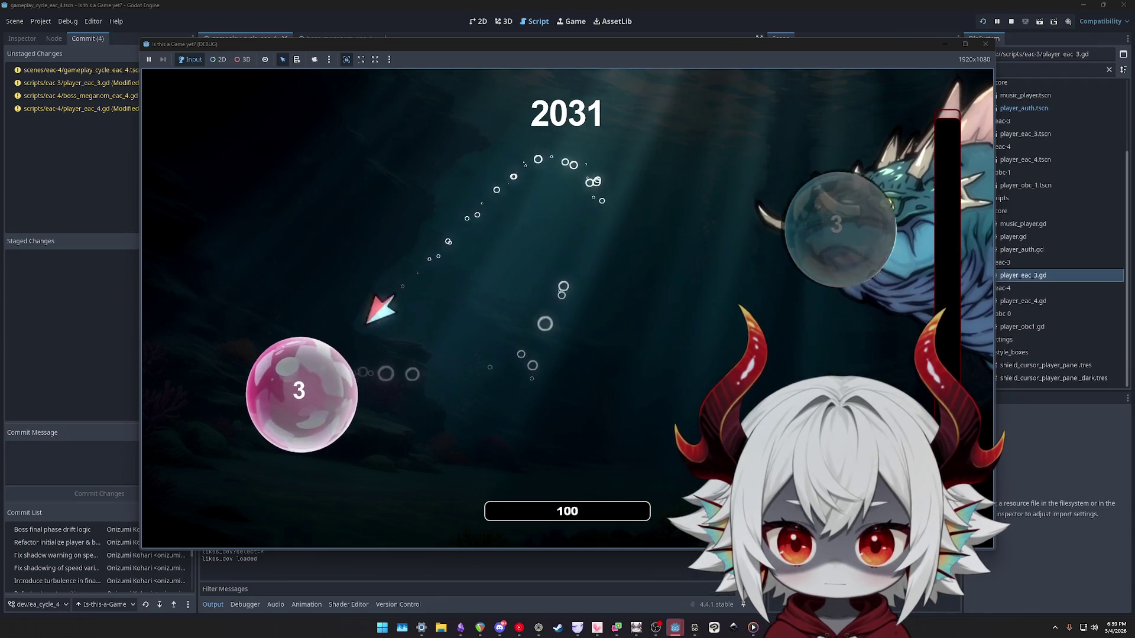
key(w)
key(a)
key(w)
key(s)
key(a)
key(w)
key(s)
key(a)
click(985, 43)
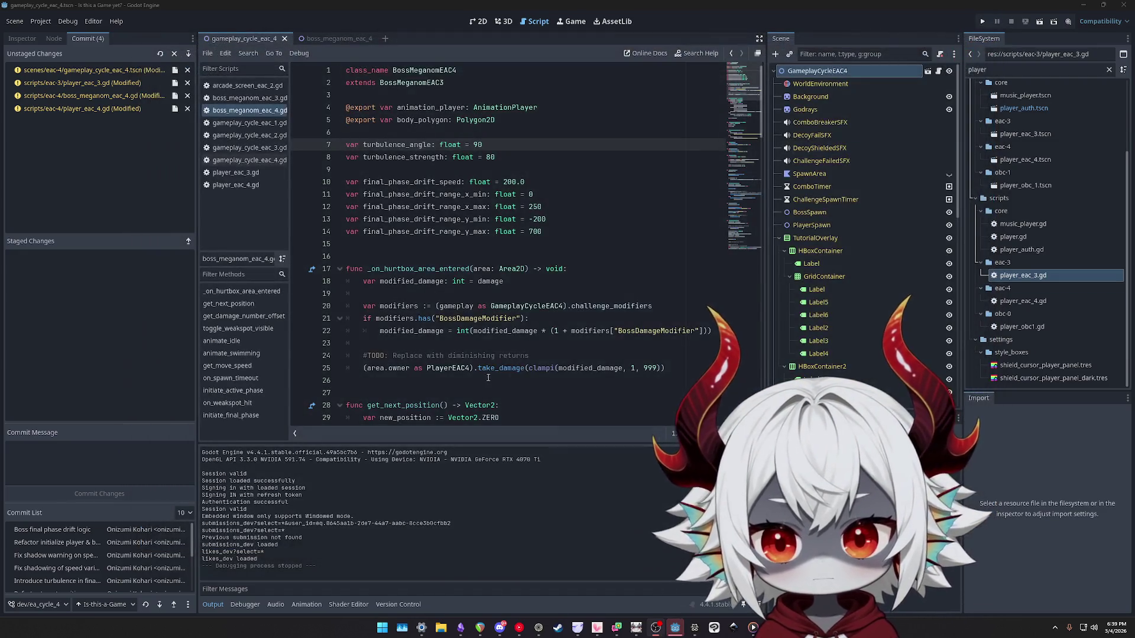
scroll(738, 266, down, 20)
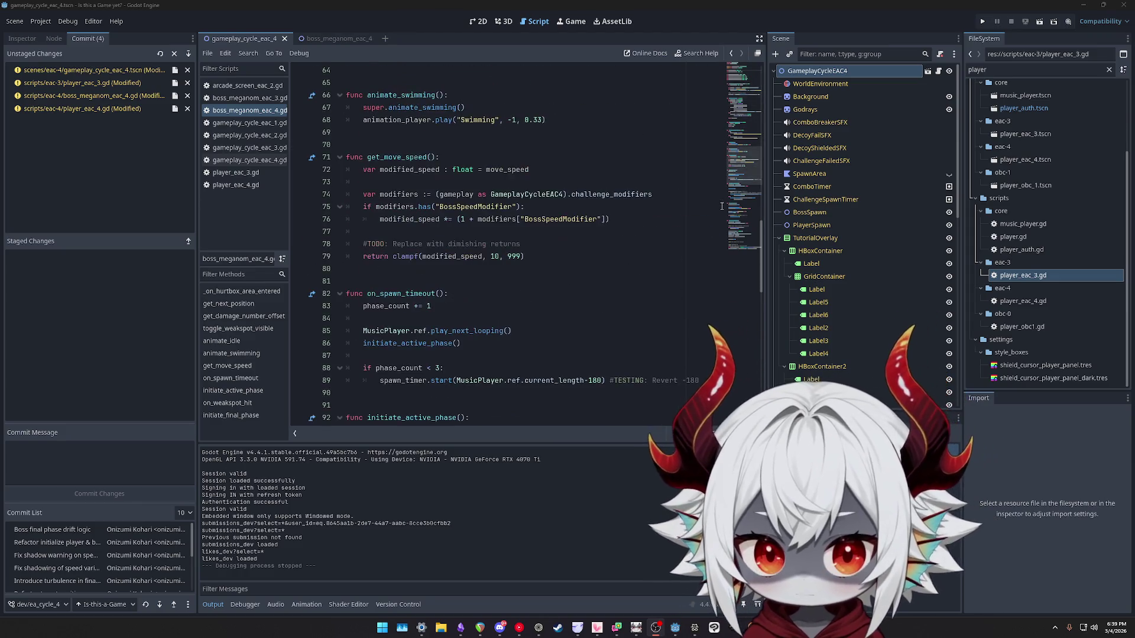
scroll(739, 249, down, 6)
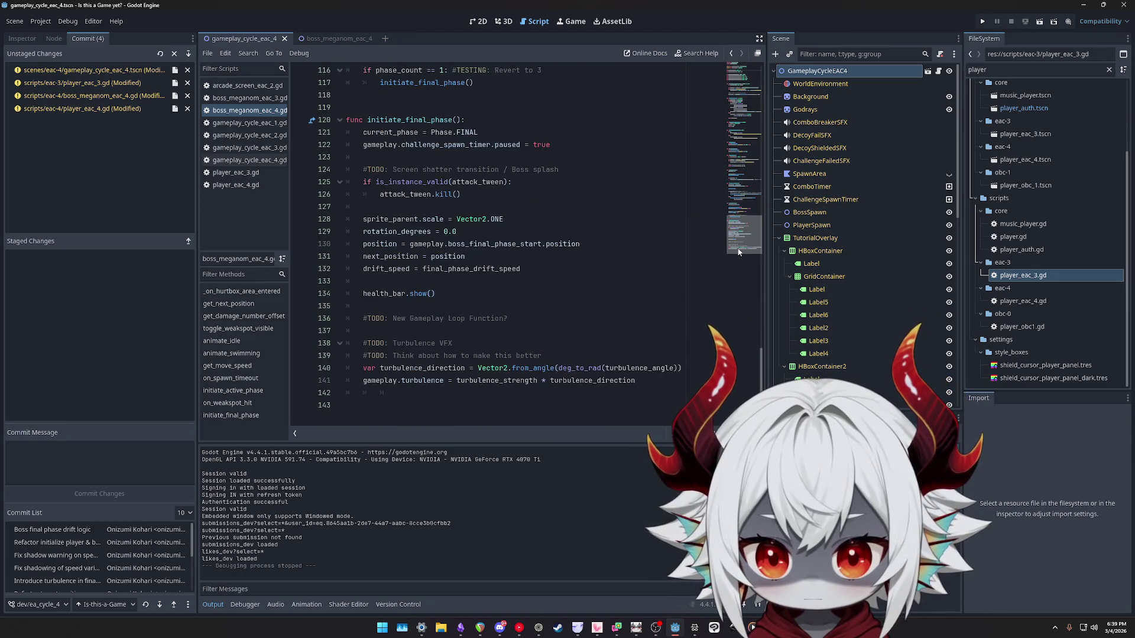
double_click(422, 368)
click(588, 368)
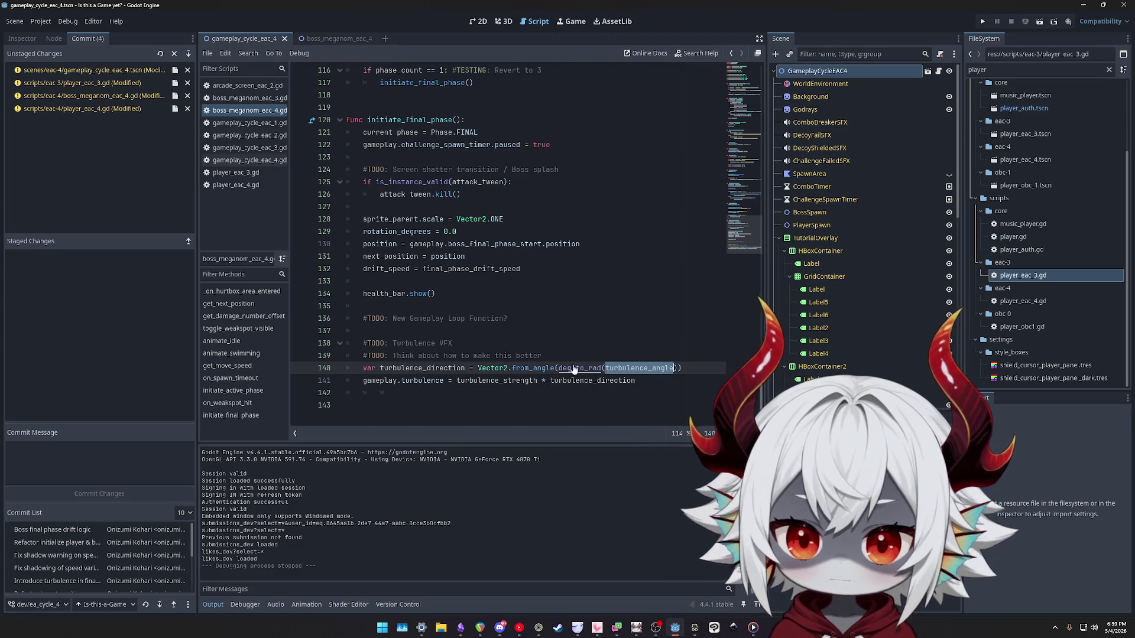
ctrl+click(570, 367)
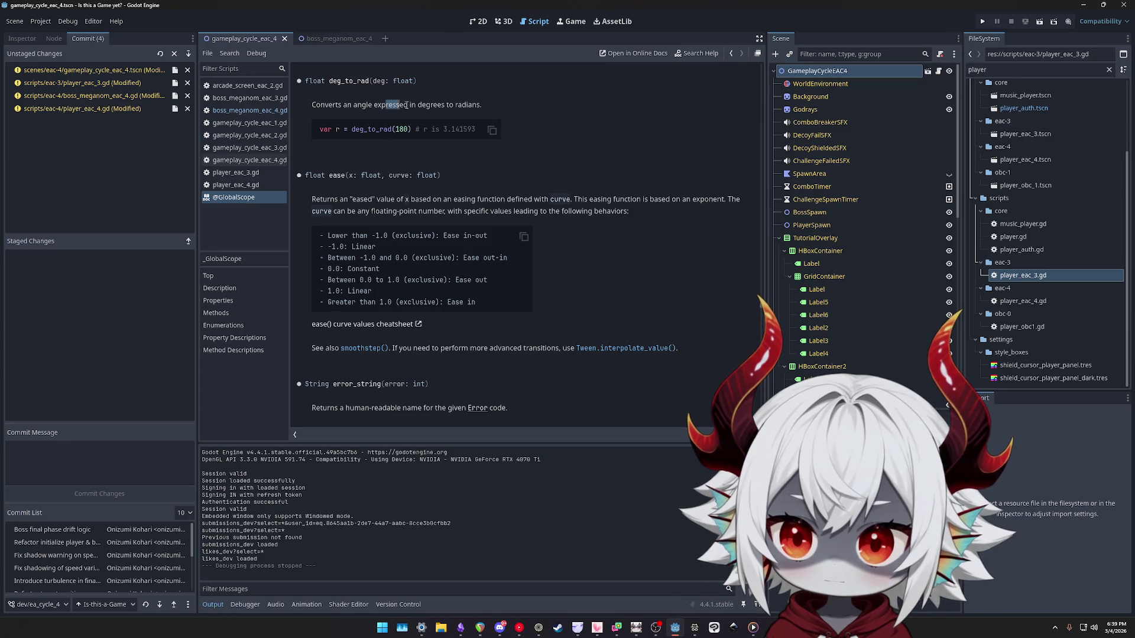
drag(407, 105, 481, 109)
mouse_move(338, 201)
mouse_down()
mouse_move(659, 199)
mouse_move(629, 211)
mouse_up()
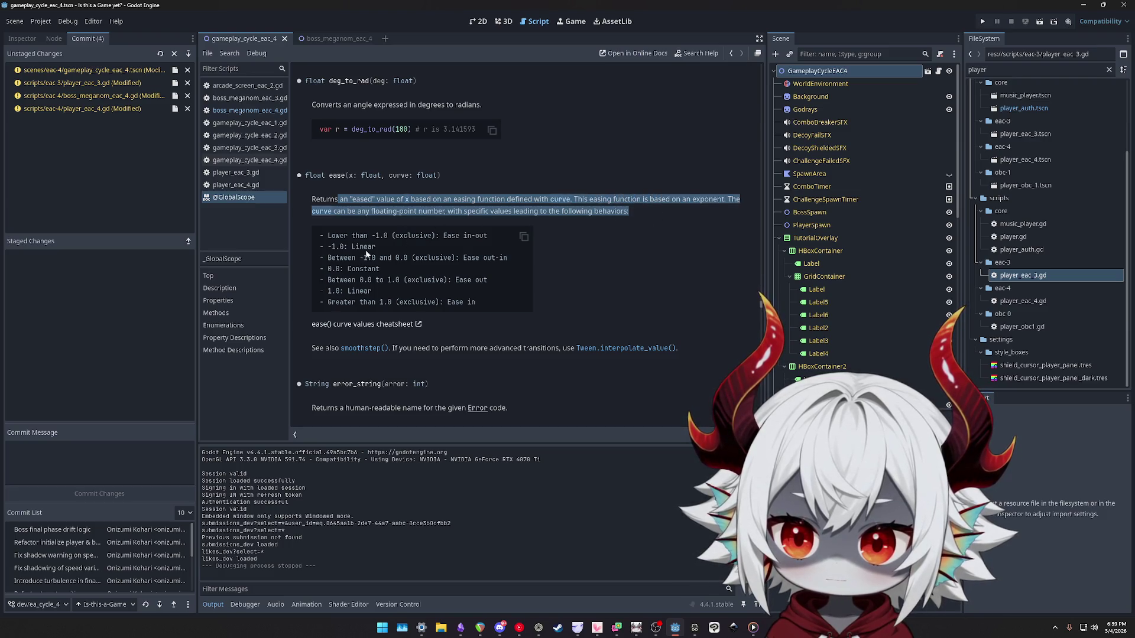
drag(348, 237, 460, 237)
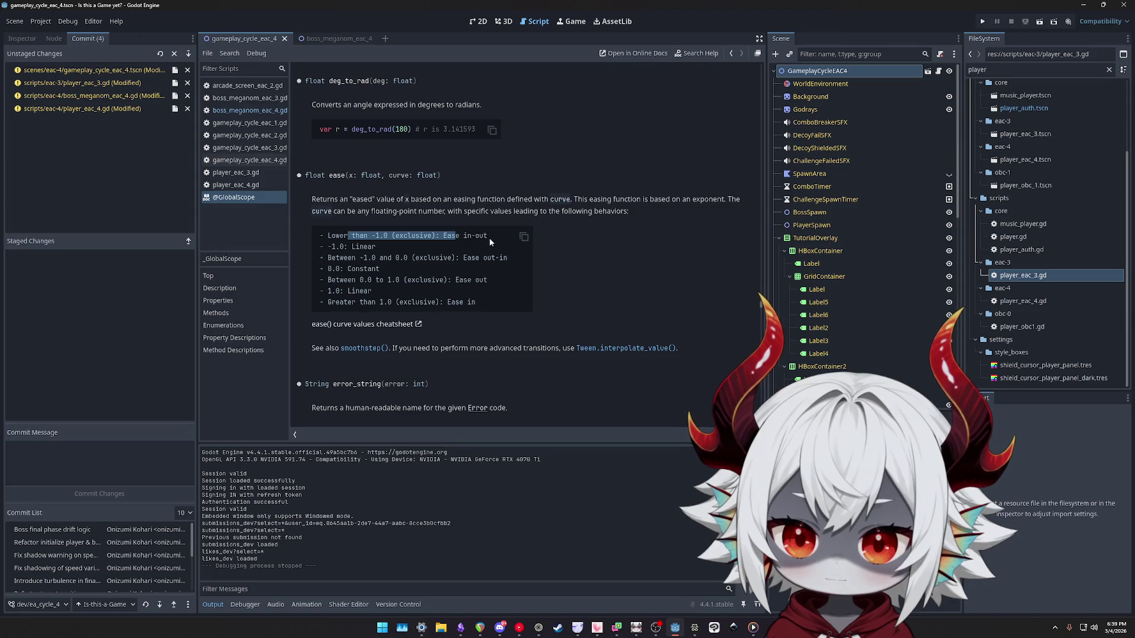
mouse_move(385, 247)
mouse_down()
mouse_move(332, 236)
mouse_move(372, 261)
mouse_move(478, 265)
mouse_up()
click(406, 267)
drag(388, 279, 410, 273)
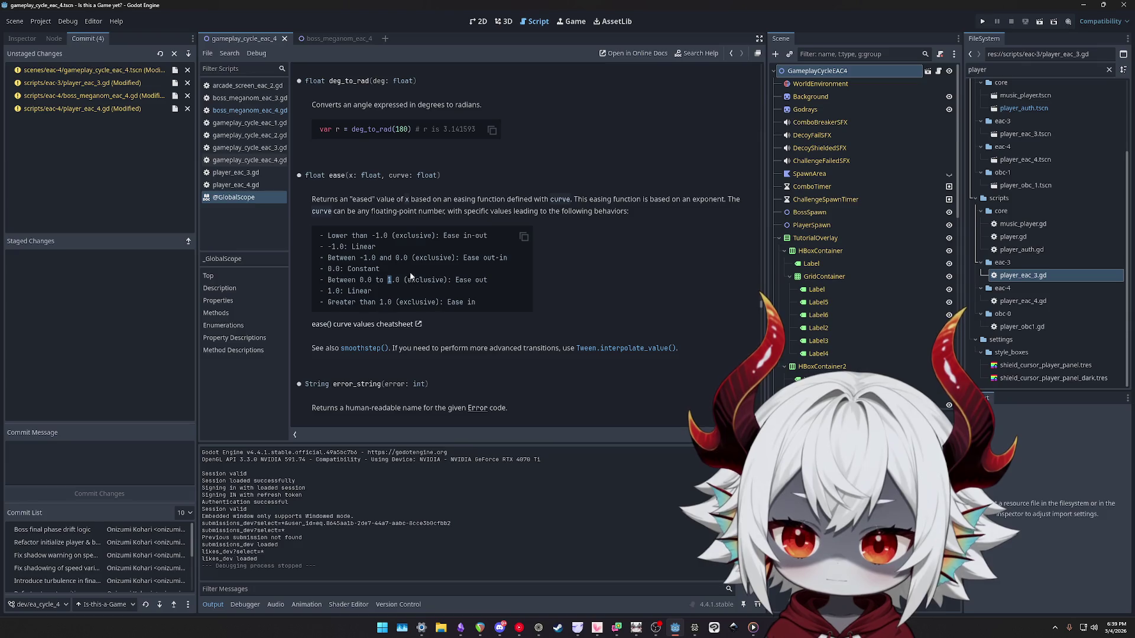
click(248, 110)
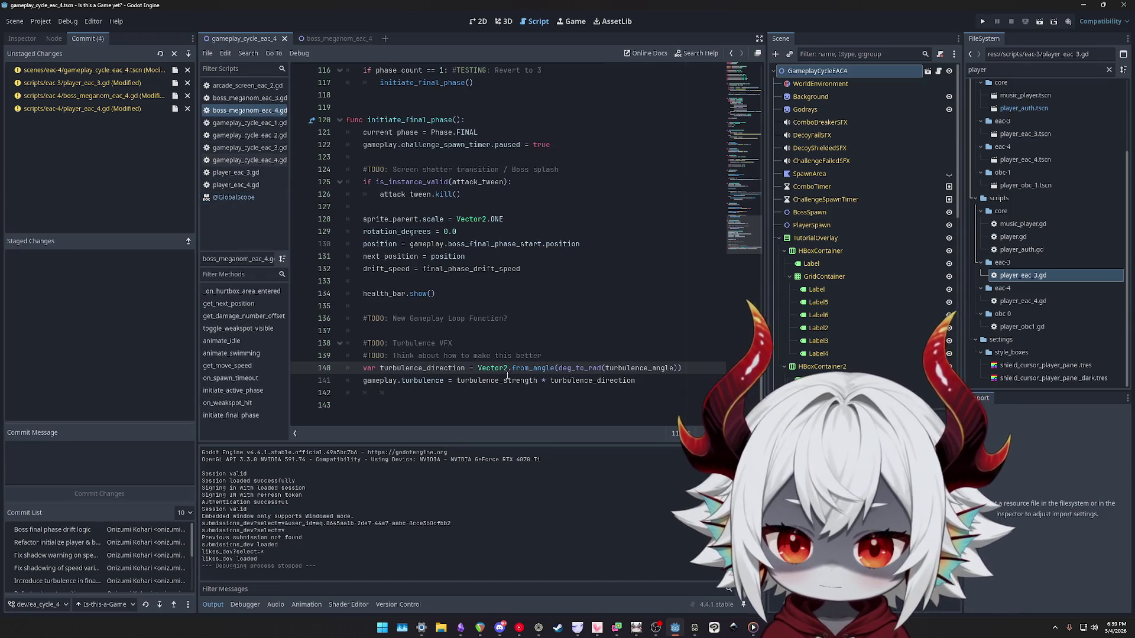
Review the turbulence code on lines 140-141, set a breakpoint on line 141, and launch the game.
double_click(534, 369)
double_click(584, 368)
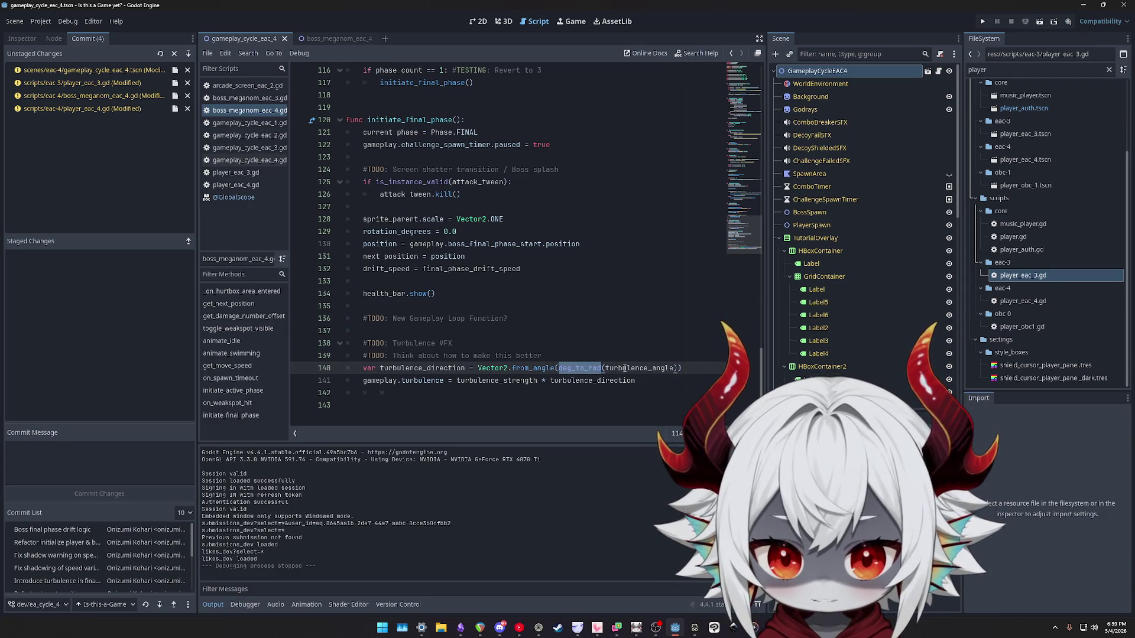
click(480, 369)
double_click(482, 369)
double_click(532, 369)
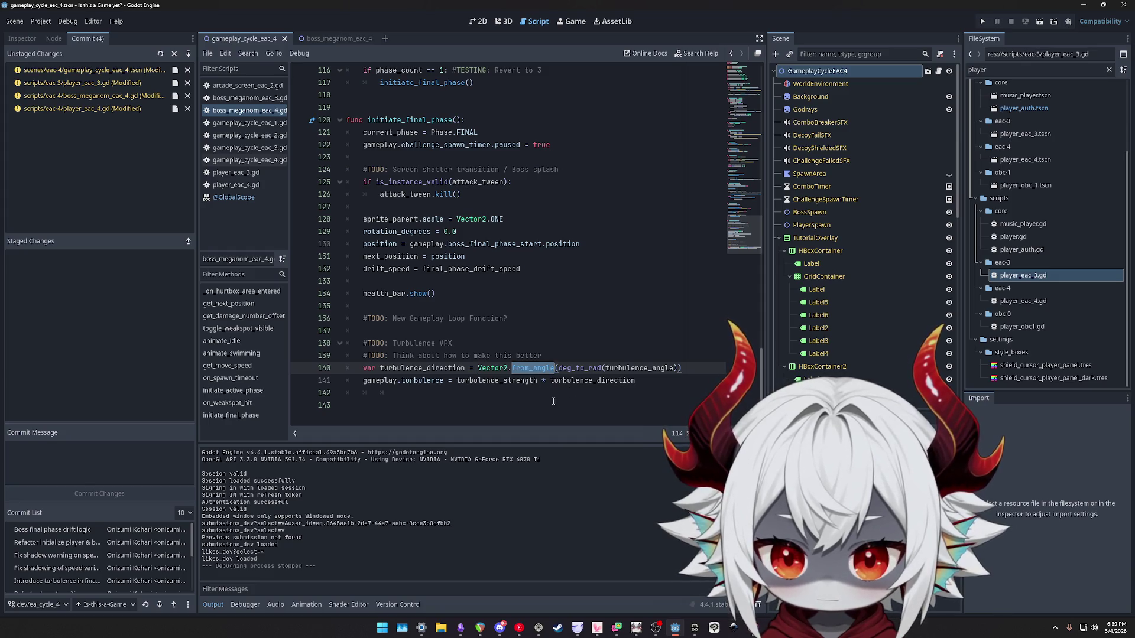
double_click(501, 381)
double_click(575, 382)
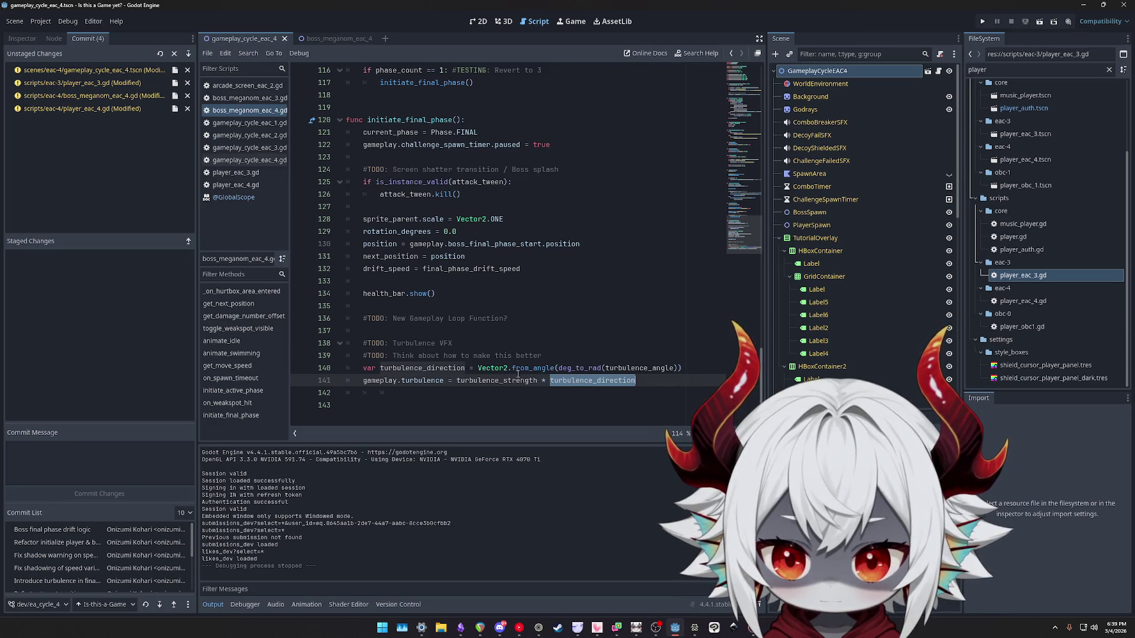
click(299, 380)
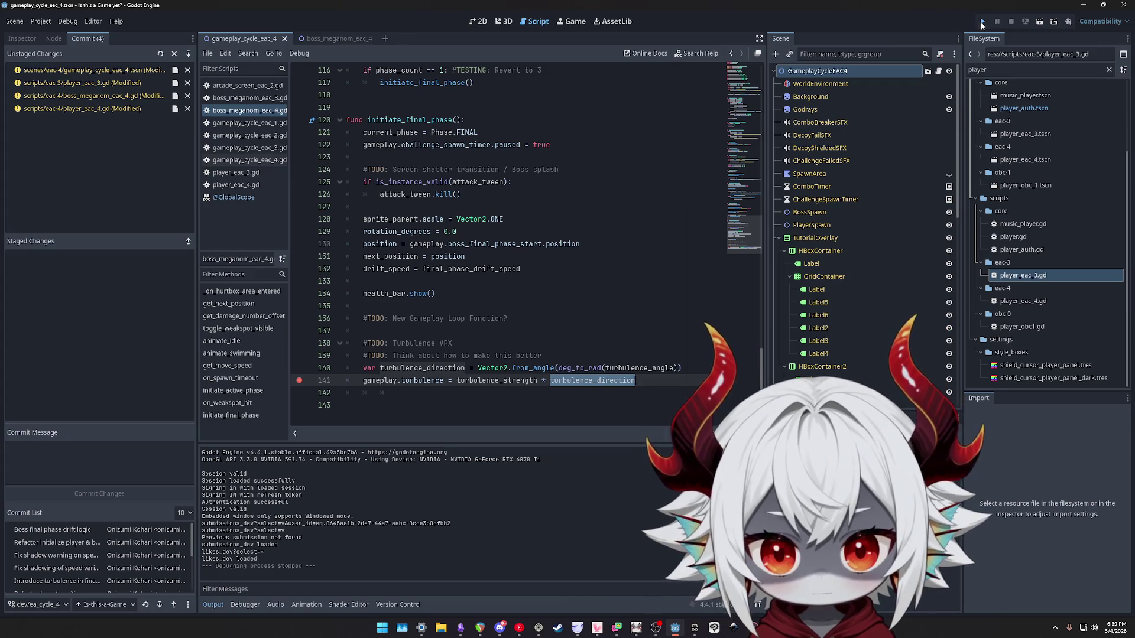
click(982, 22)
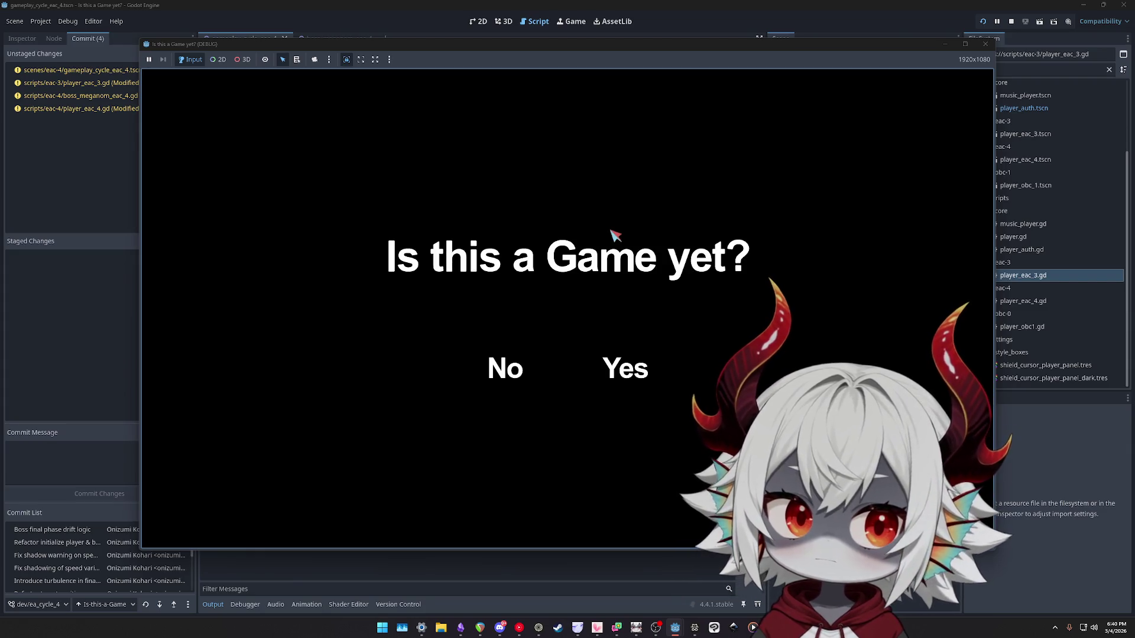
Decline the welcome prompt and start a game, playing until the line 141 breakpoint halts execution.
click(509, 369)
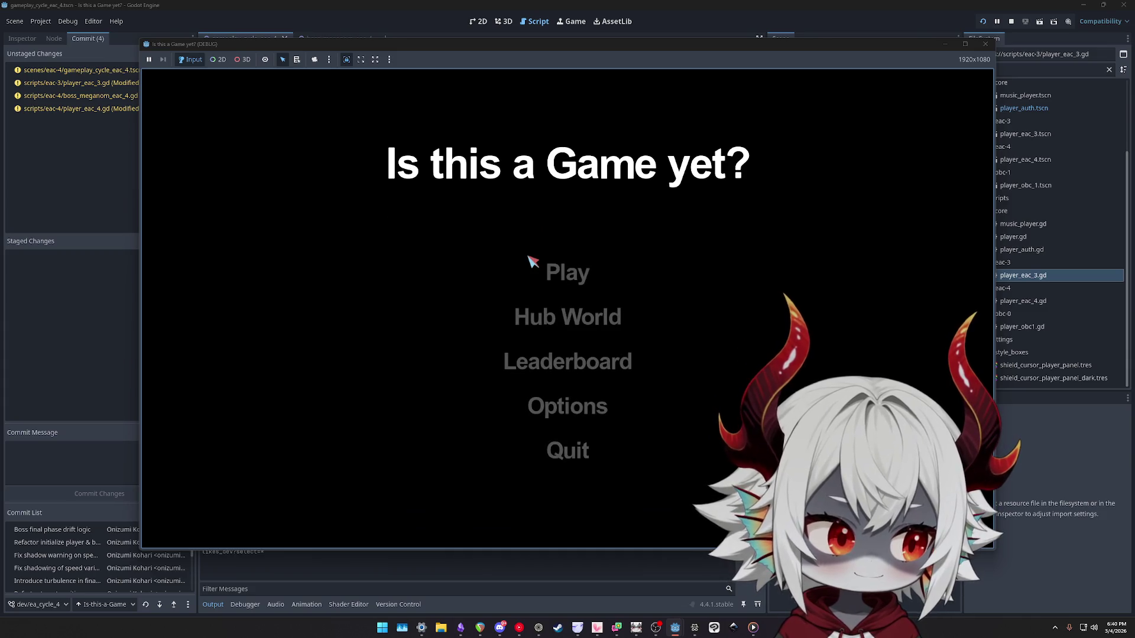
click(566, 441)
click(565, 271)
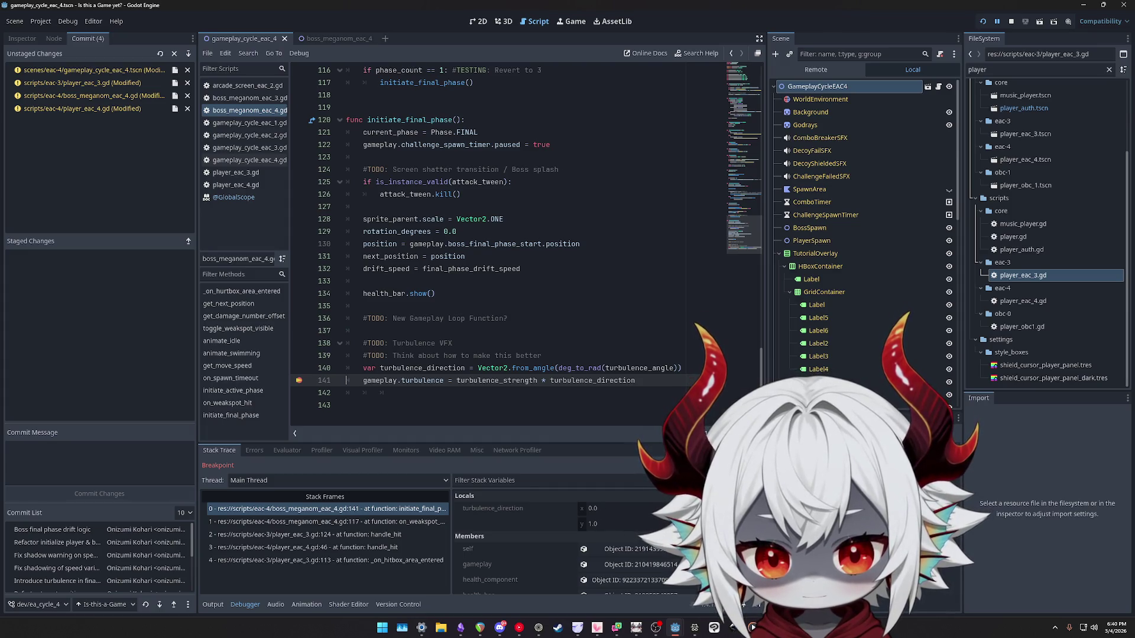
Confirm turbulence_direction reads (0.0, 1.0), resume the game with F12, then stop it with F8.
scroll(605, 524, down, 5)
scroll(605, 524, down, 8)
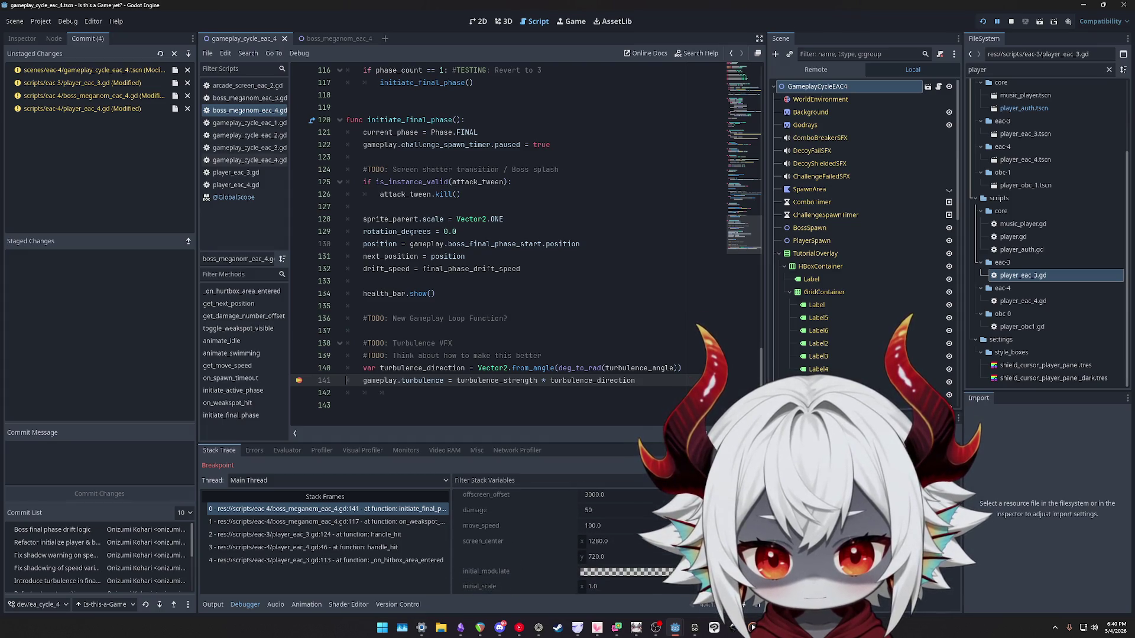
scroll(568, 532, up, 15)
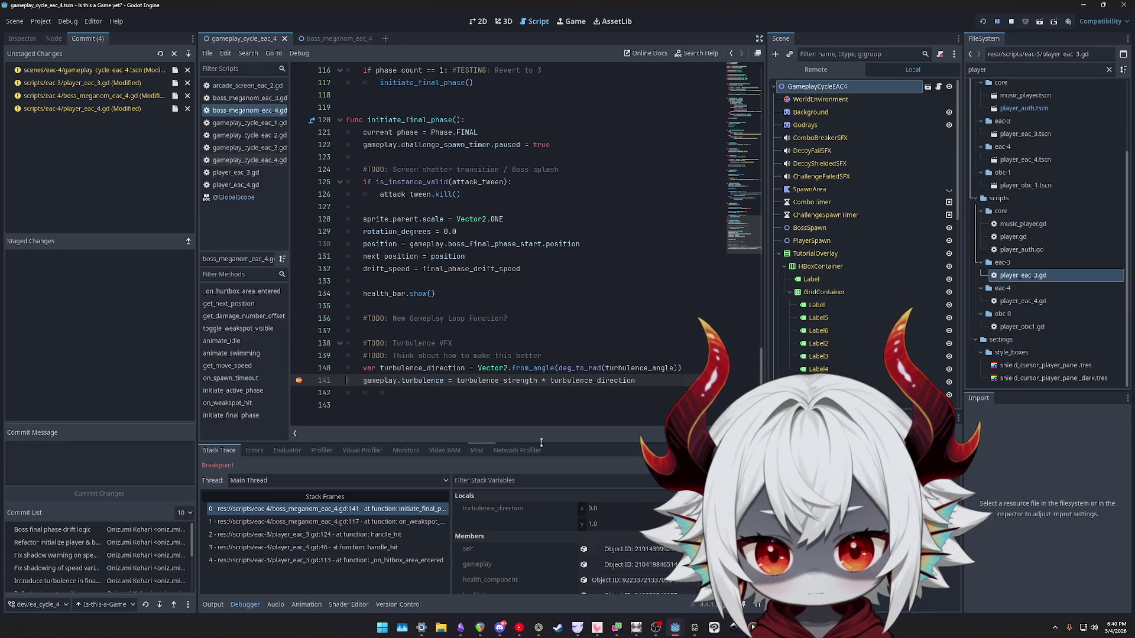
key(F12)
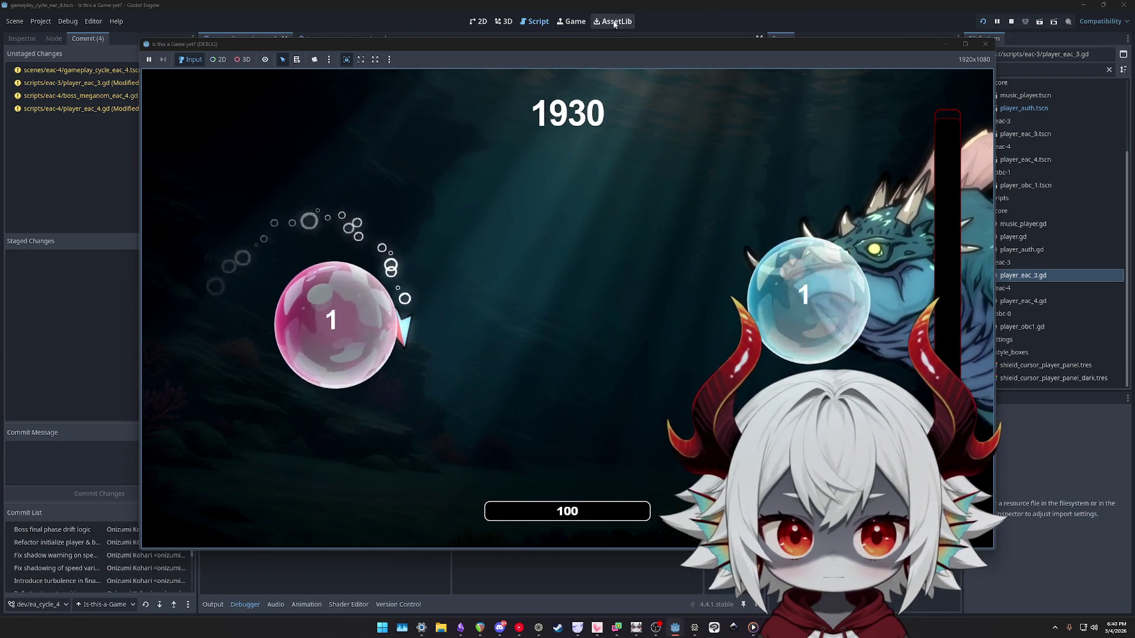
key(F8)
double_click(505, 380)
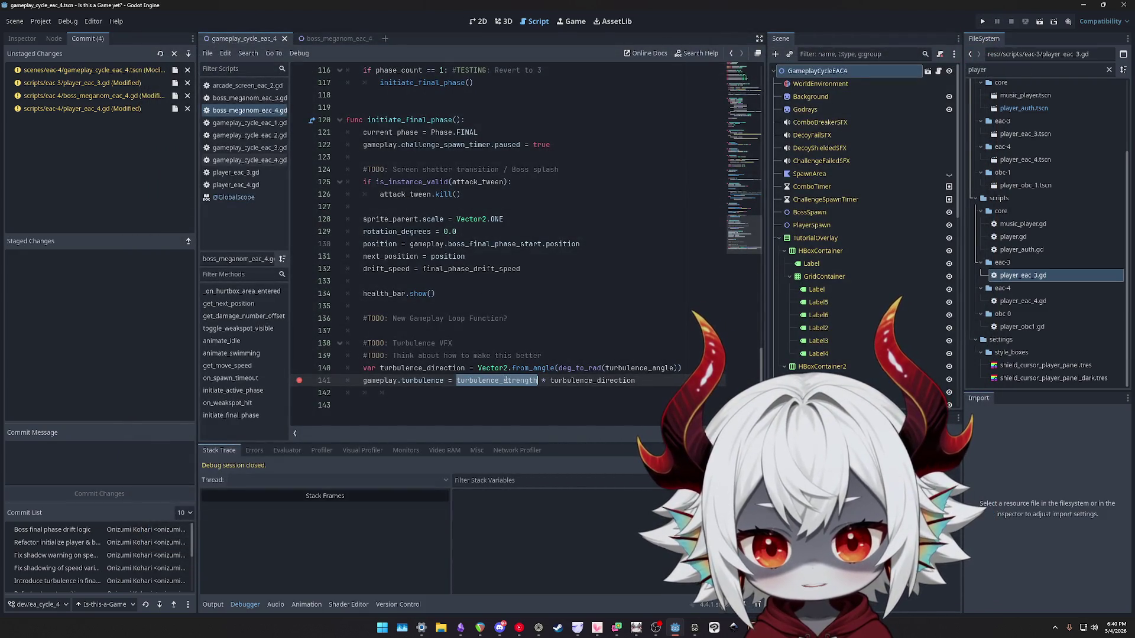
Review the turbulence terms on line 141 of the boss script and remove its breakpoint.
double_click(565, 380)
double_click(501, 381)
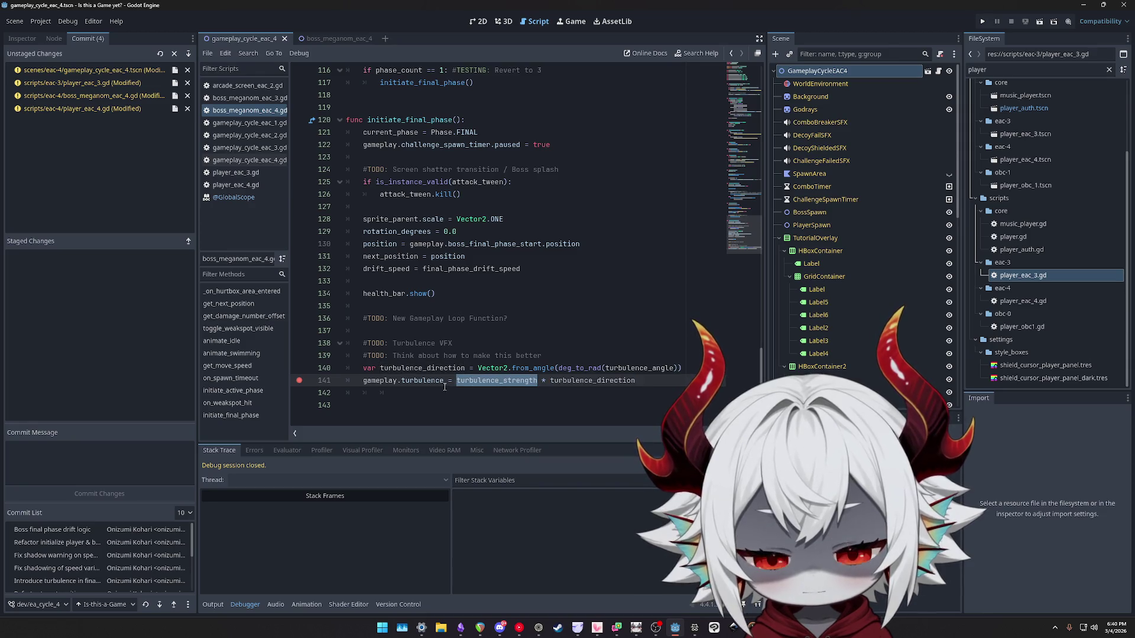
double_click(422, 381)
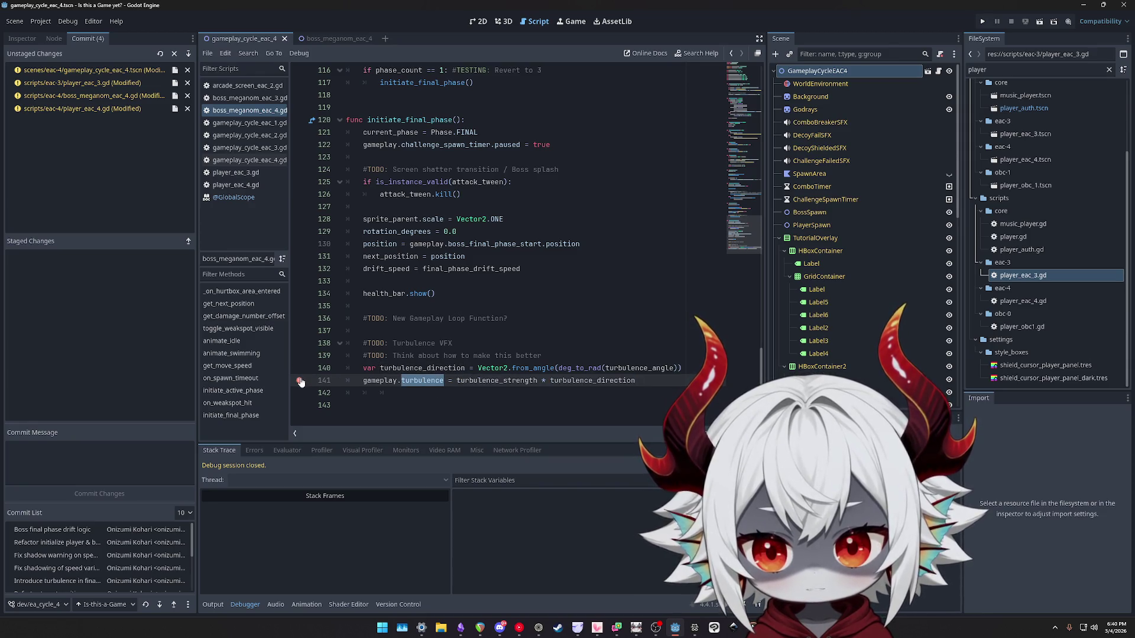
click(590, 355)
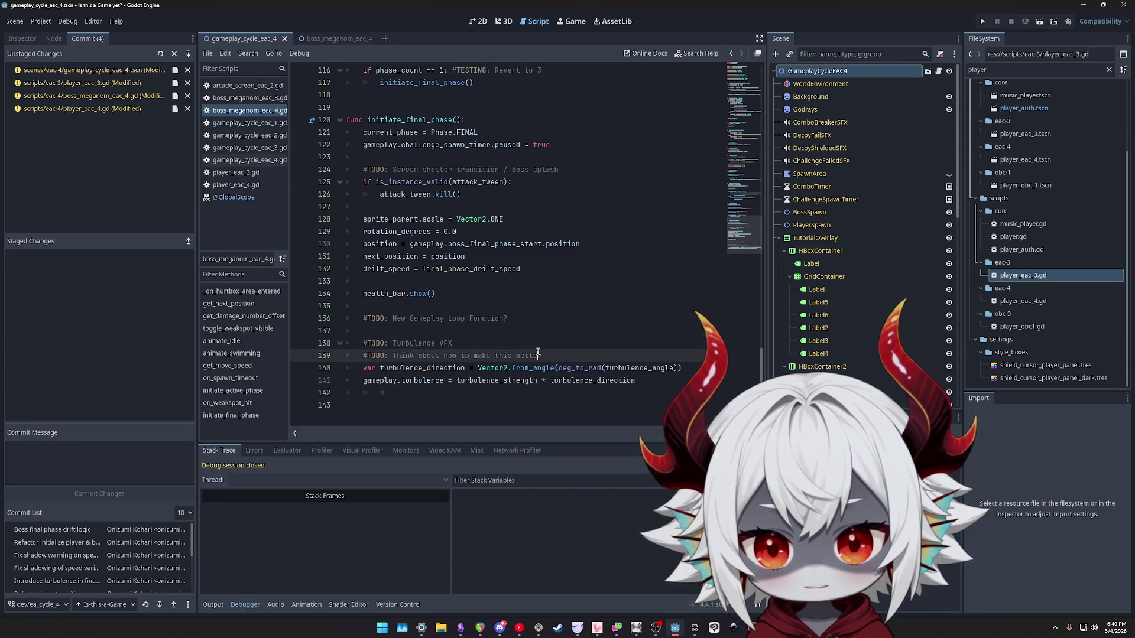
In player_eac_4.gd, examine effective_turbulence and the x boundary check on lines 17–18.
click(235, 185)
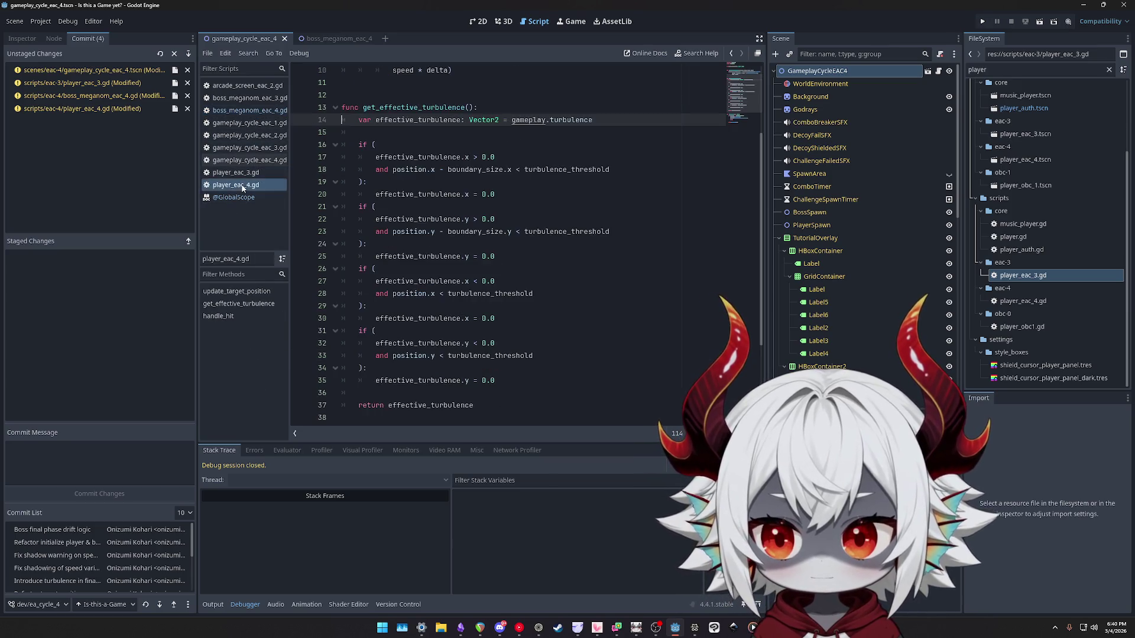
click(495, 157)
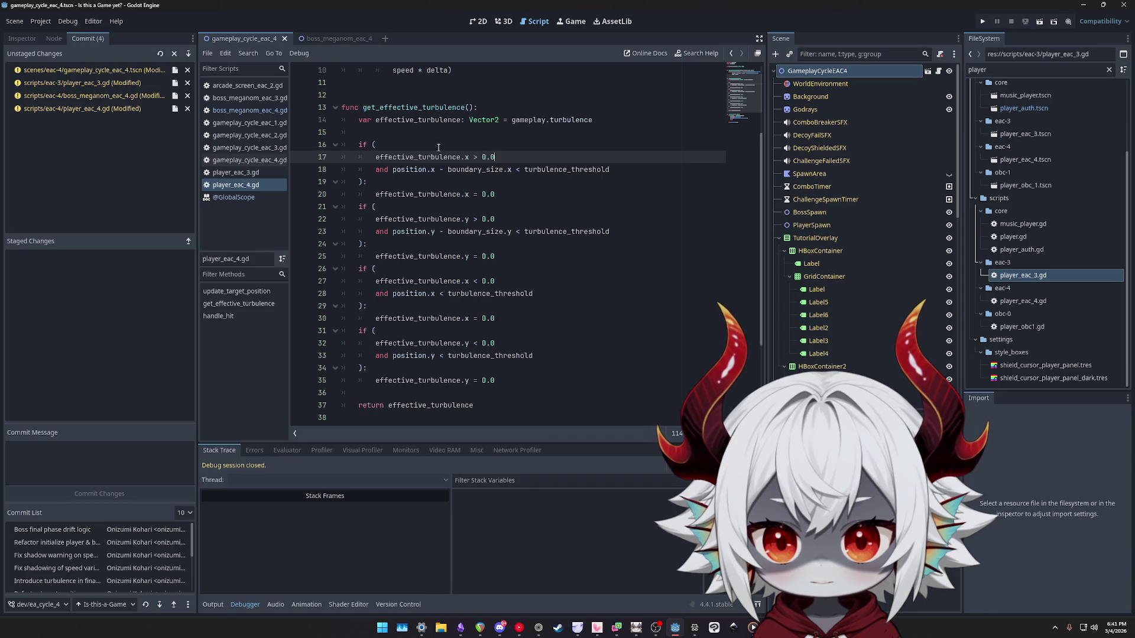
double_click(416, 121)
double_click(551, 121)
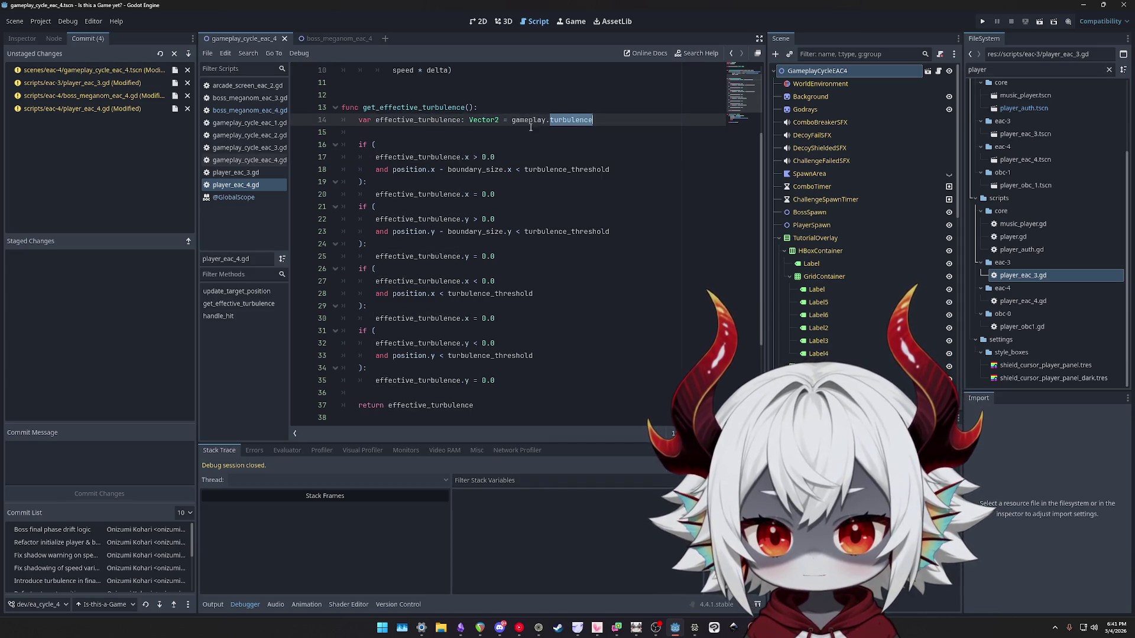
double_click(402, 158)
drag(497, 158, 377, 158)
double_click(408, 170)
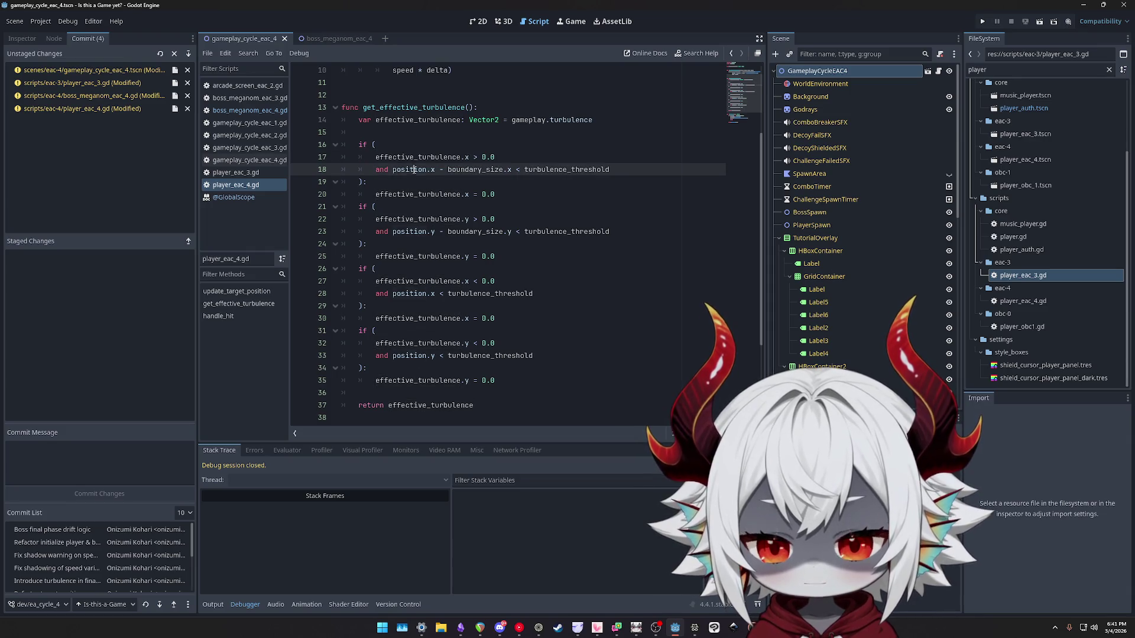
double_click(471, 170)
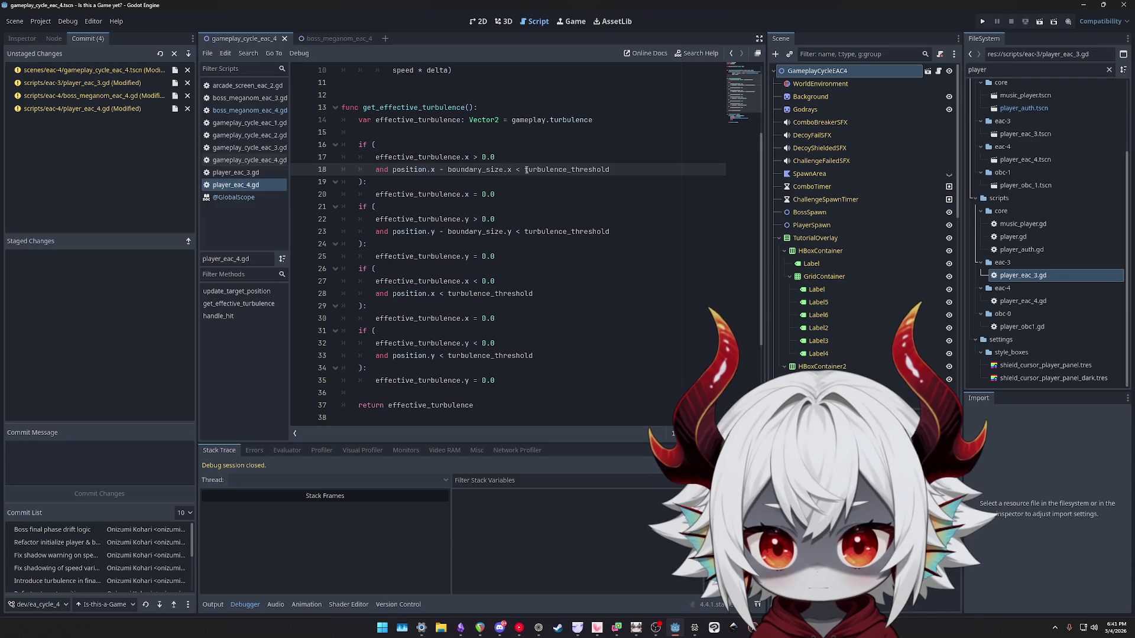
double_click(555, 171)
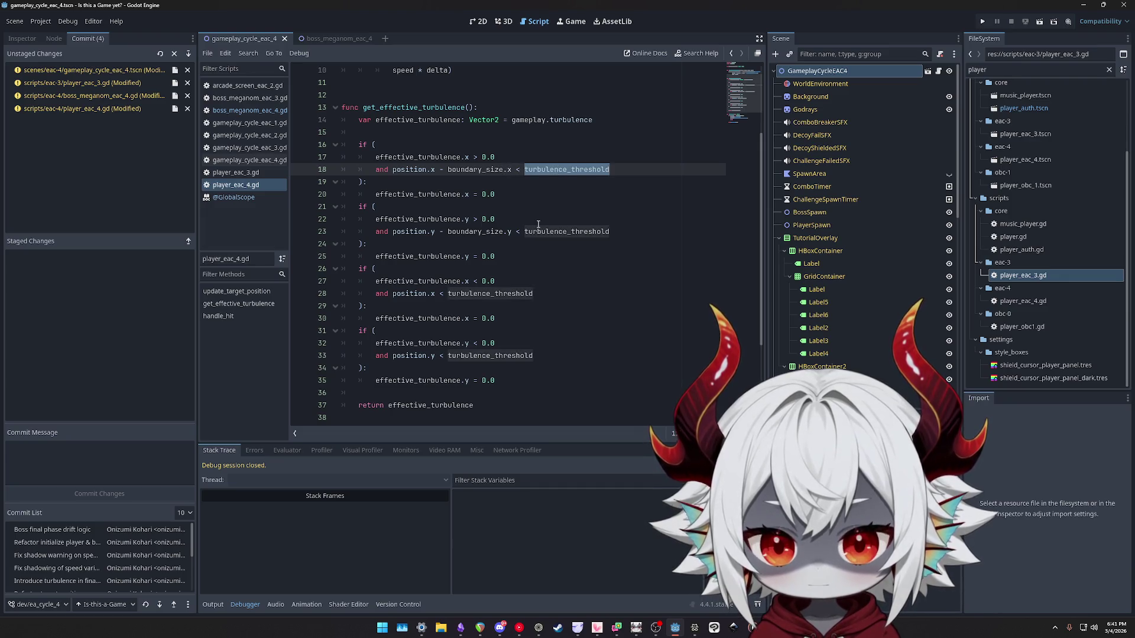
Examine the y boundary check on lines 22–23 and compare it with the x check.
double_click(408, 232)
double_click(473, 231)
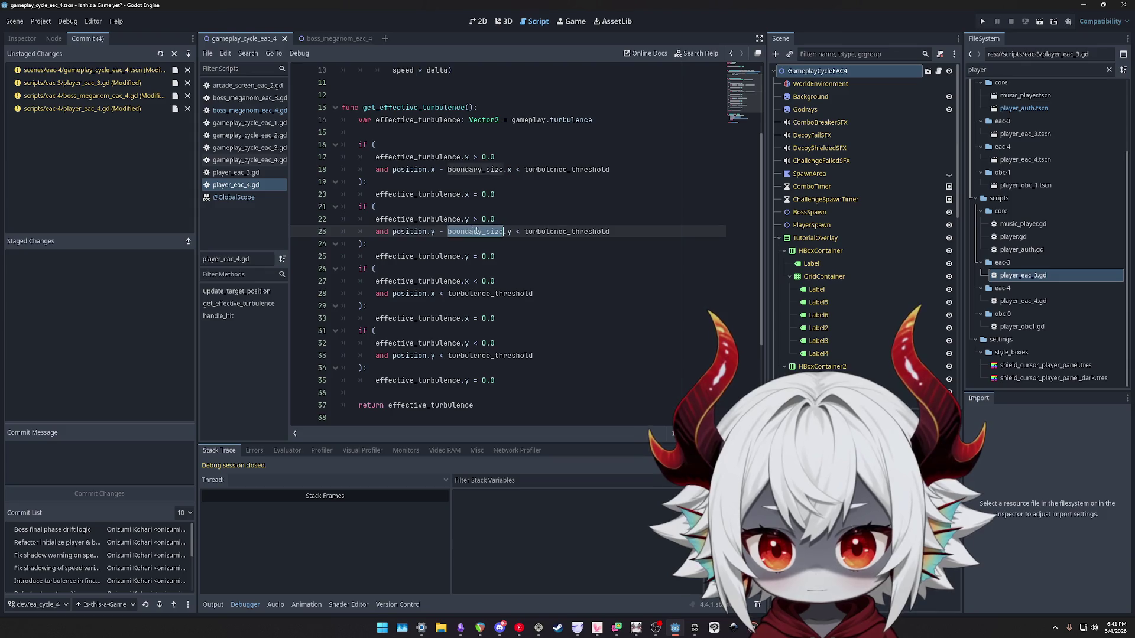
double_click(567, 232)
double_click(424, 219)
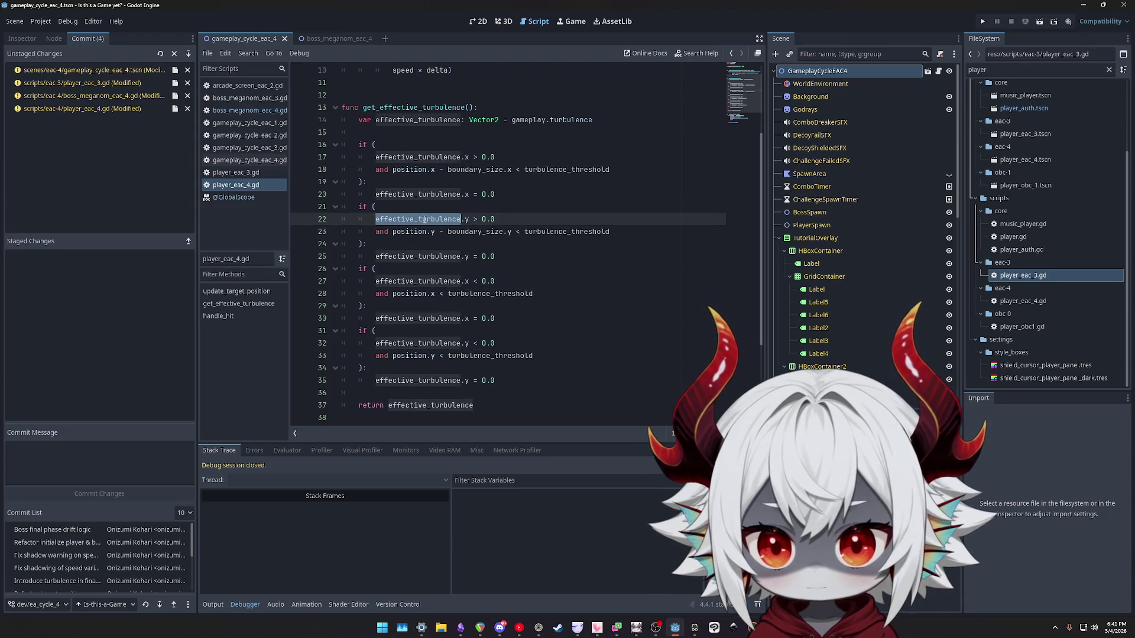
drag(491, 219, 397, 220)
drag(500, 157, 376, 158)
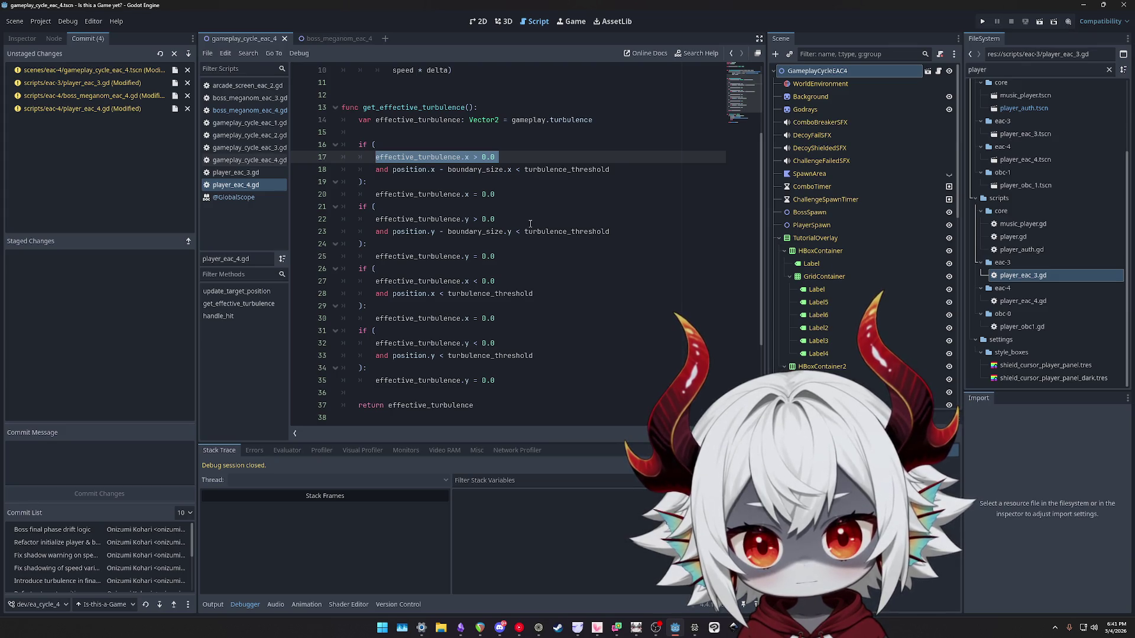
drag(505, 217, 374, 219)
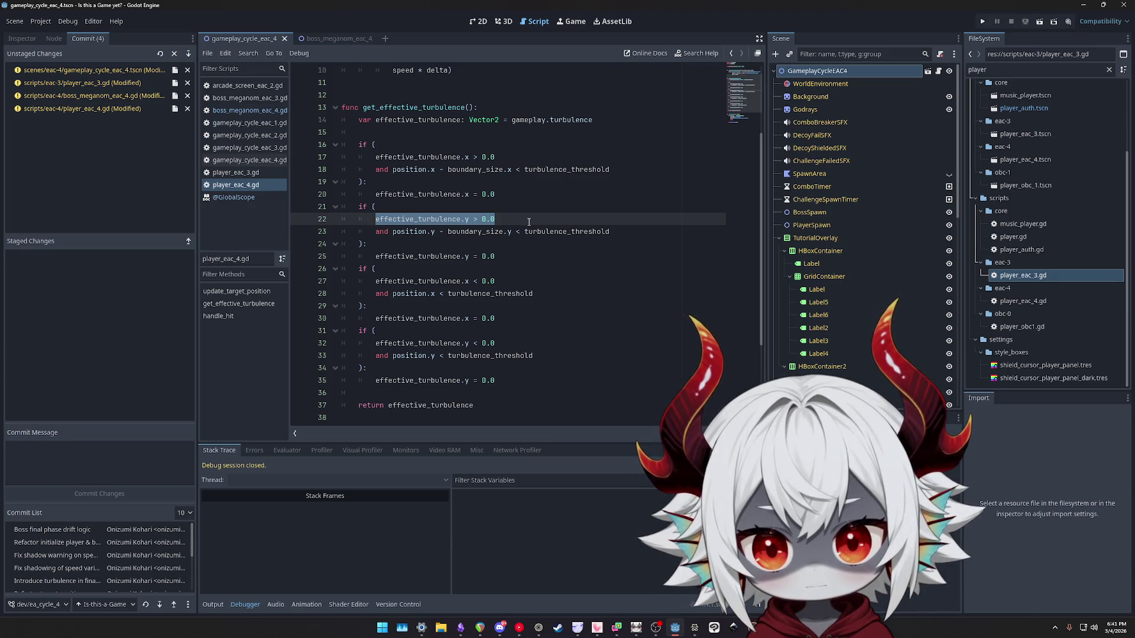
Pick out position.y and boundary_size.y in line 23's condition, then view the gameplay scene in 2D.
double_click(621, 231)
click(397, 231)
drag(392, 231, 434, 232)
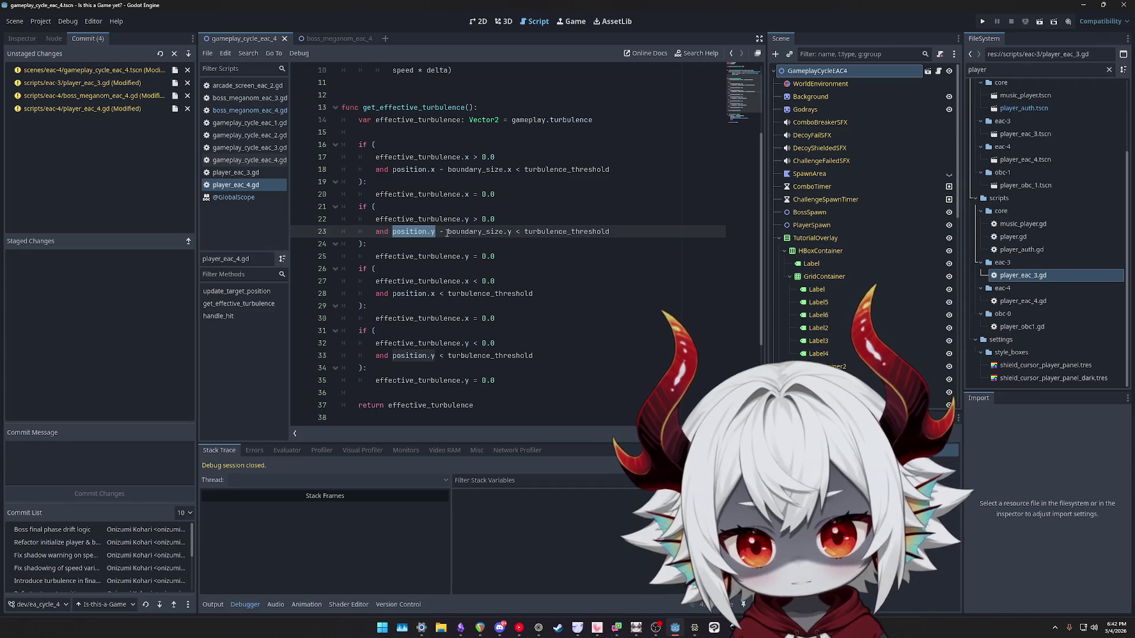
drag(448, 231, 512, 234)
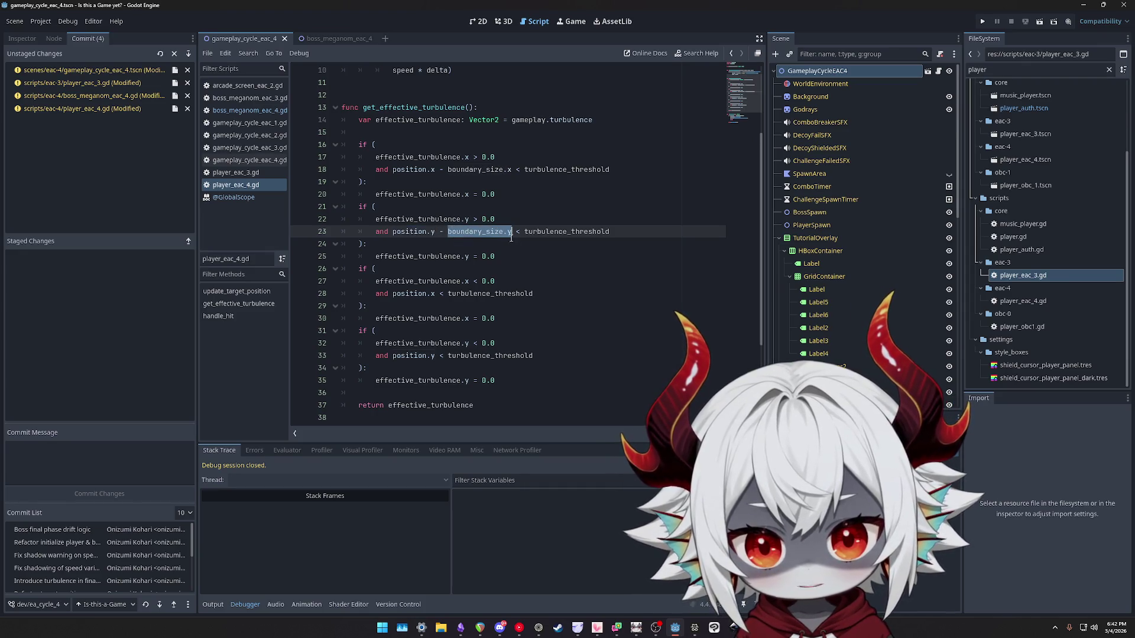
double_click(569, 235)
drag(512, 231, 447, 231)
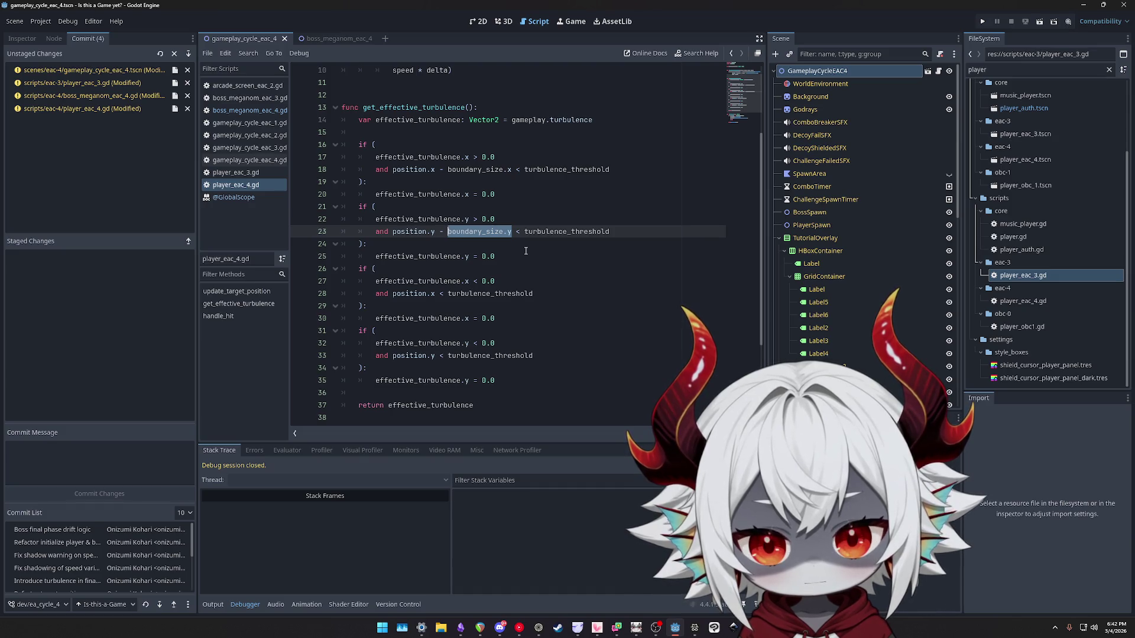
click(478, 21)
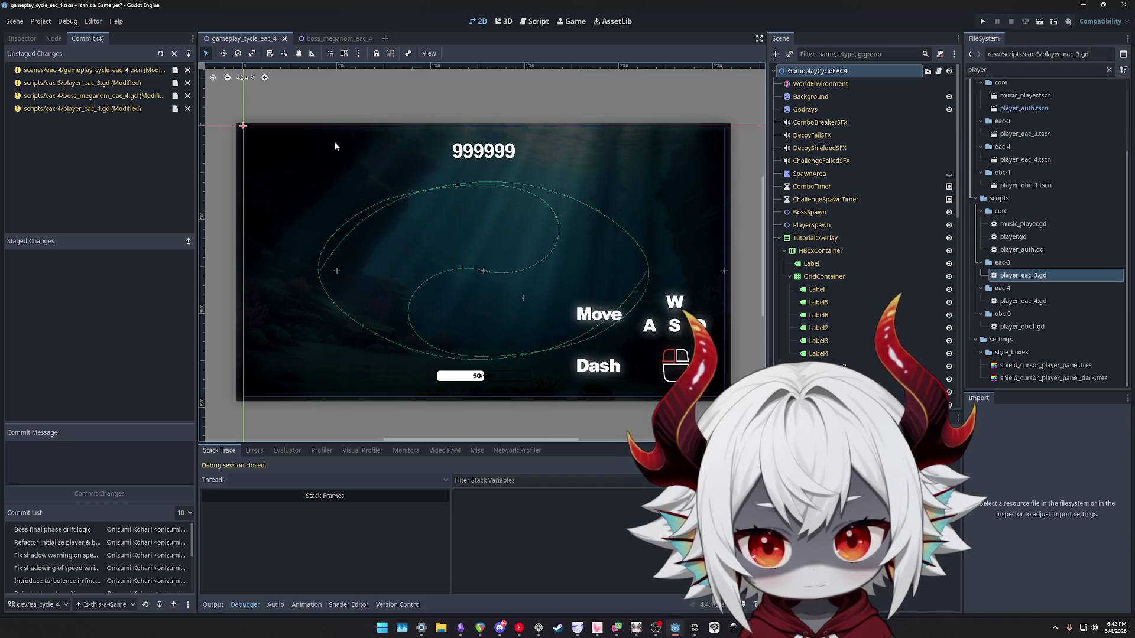
Flip between the boss_meganom_eac_4 and gameplay_cycle_eac_4 scene tabs, ending in player_eac_4.gd.
click(294, 40)
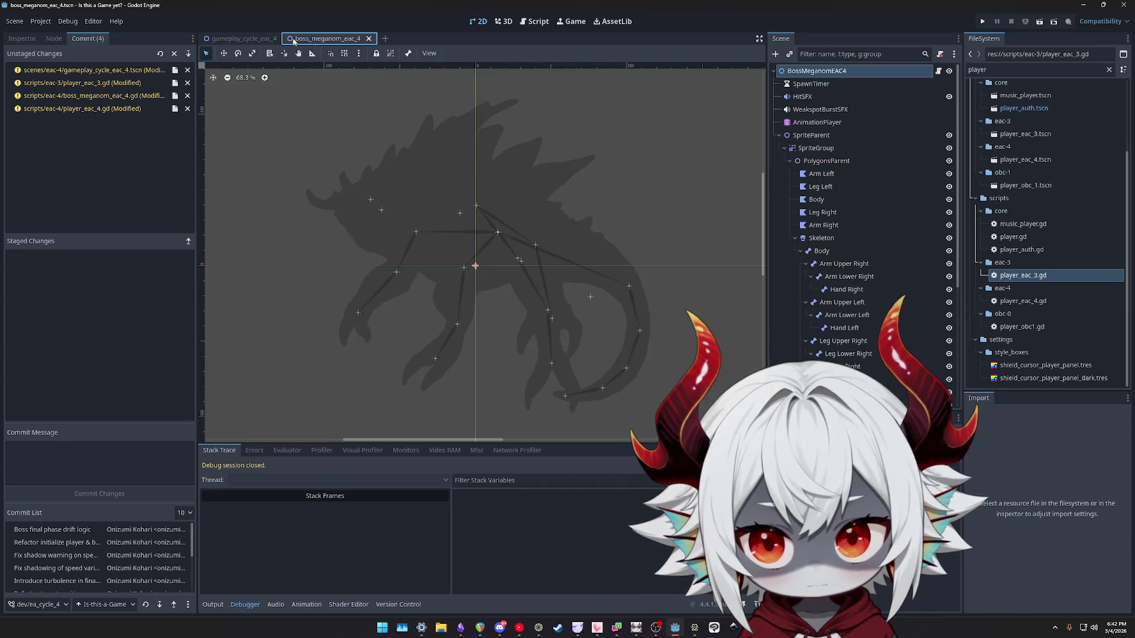
click(244, 39)
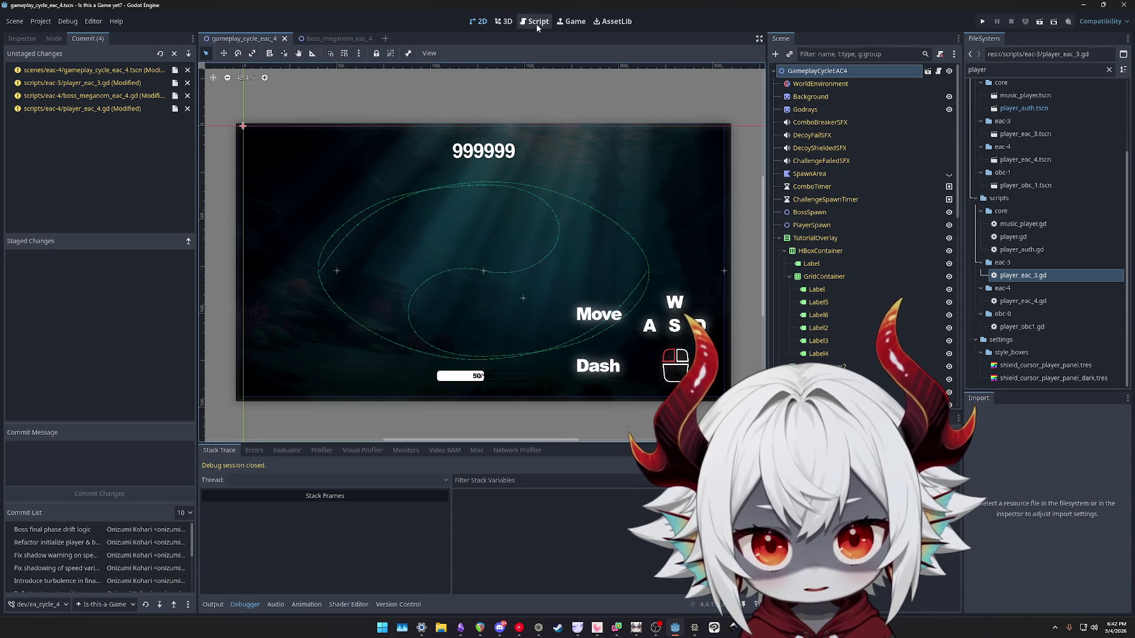
click(537, 24)
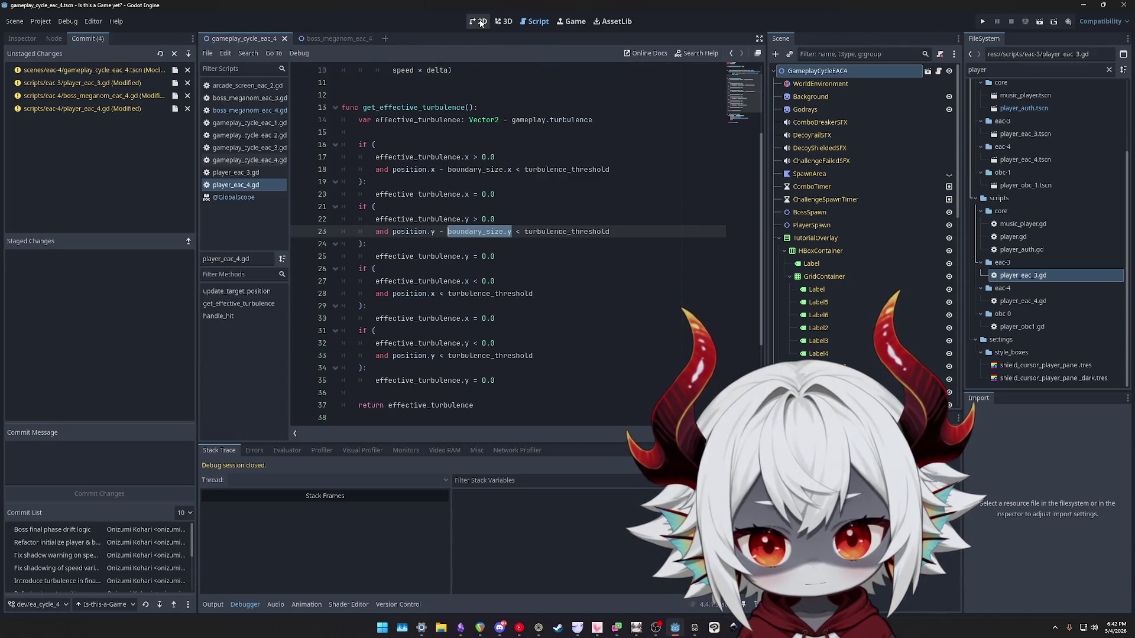
click(480, 23)
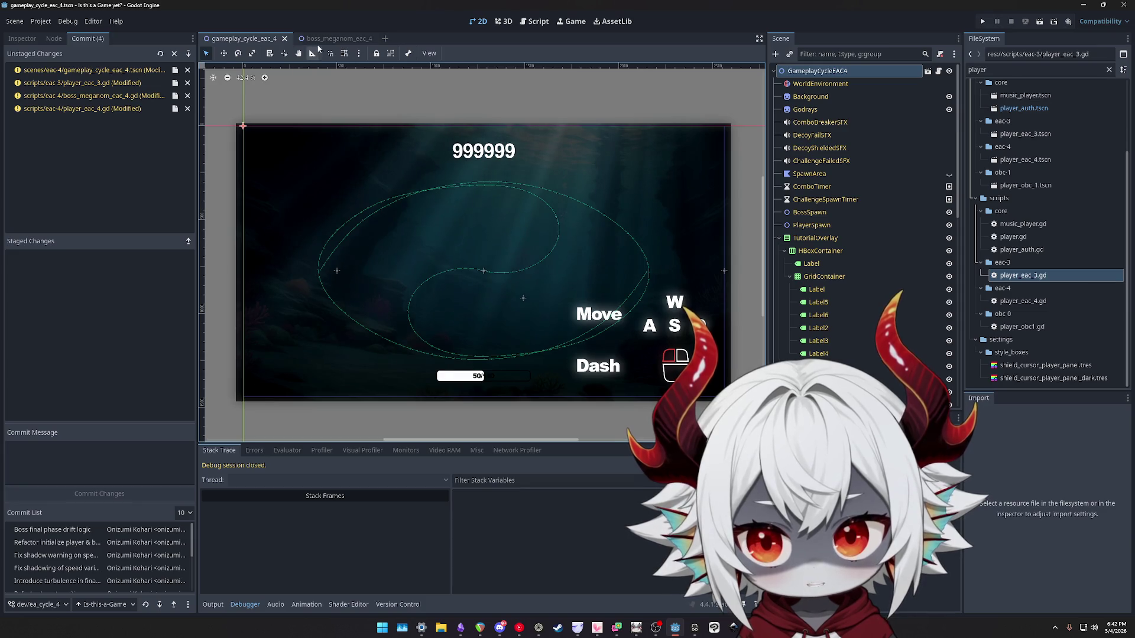
click(336, 39)
click(242, 38)
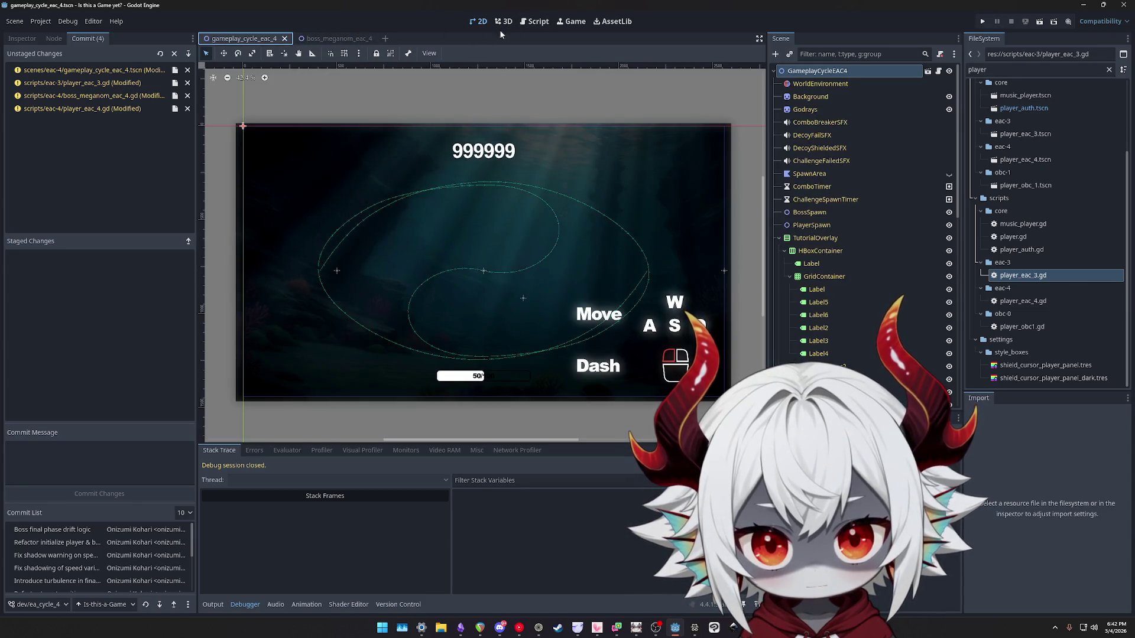
click(522, 22)
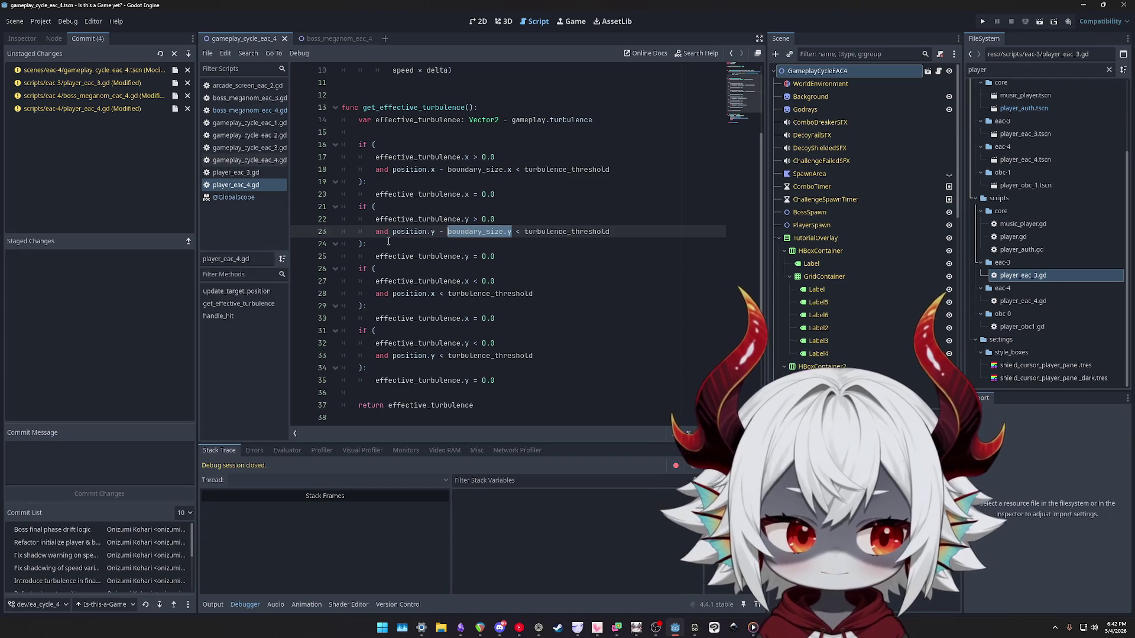
Rewrite line 23's bottom-edge check as boundary_size.y - position.y.
double_click(400, 232)
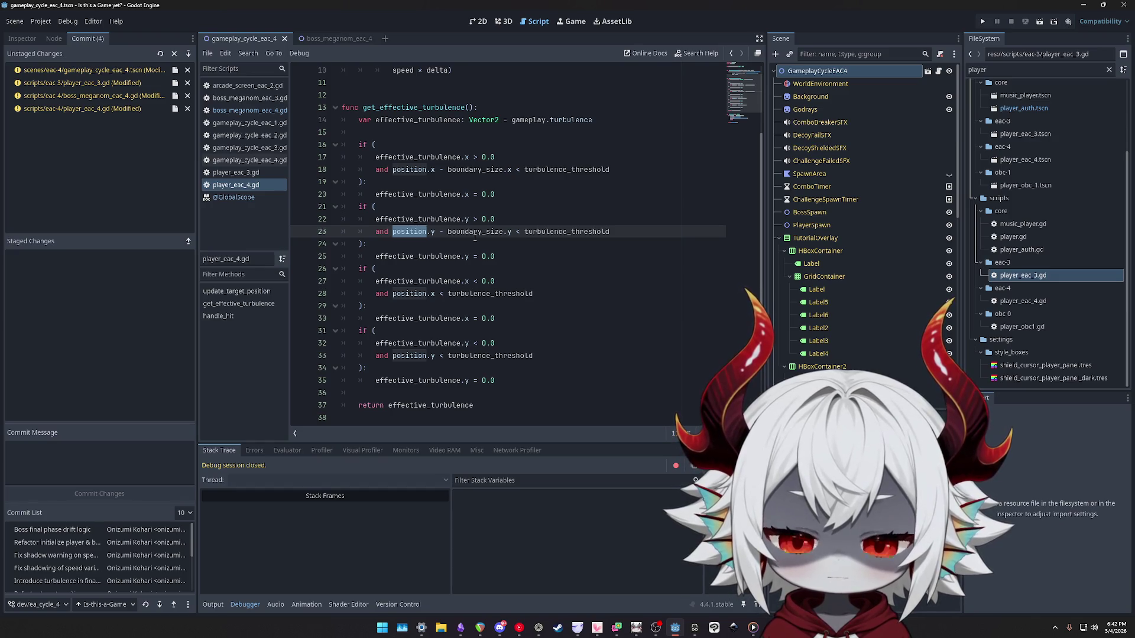
click(511, 232)
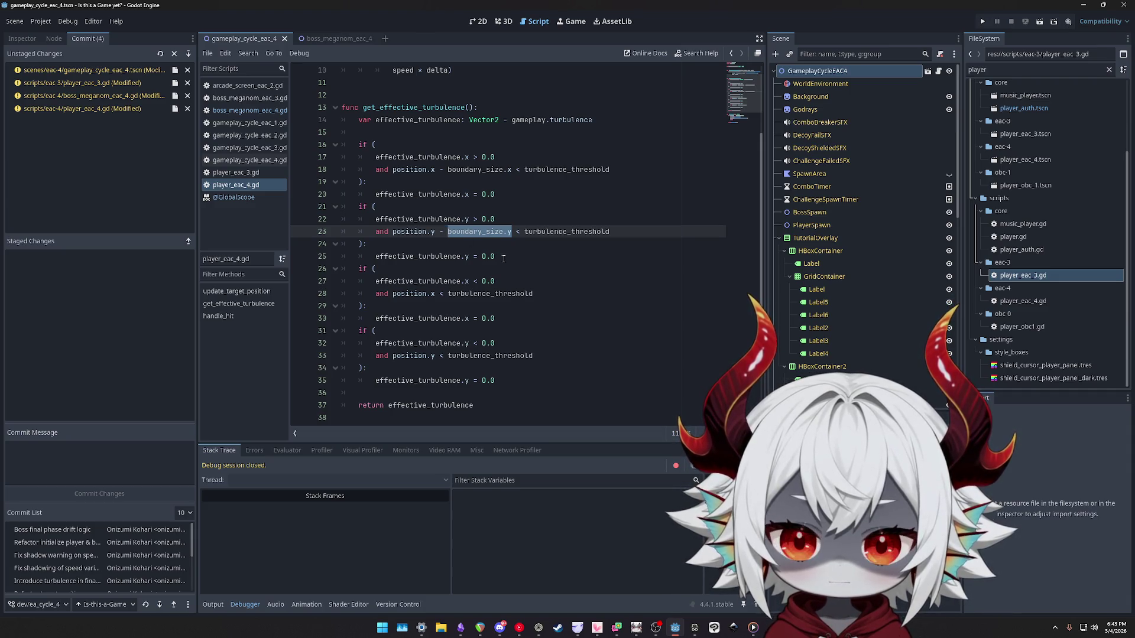
key(BackSpace)
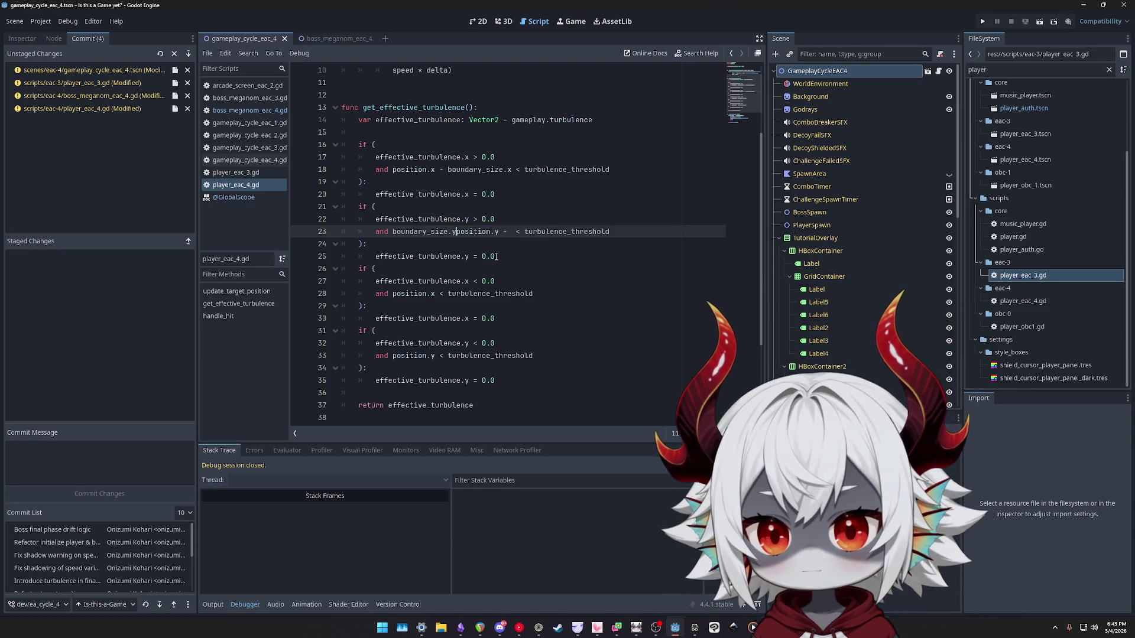
key(shift+End)
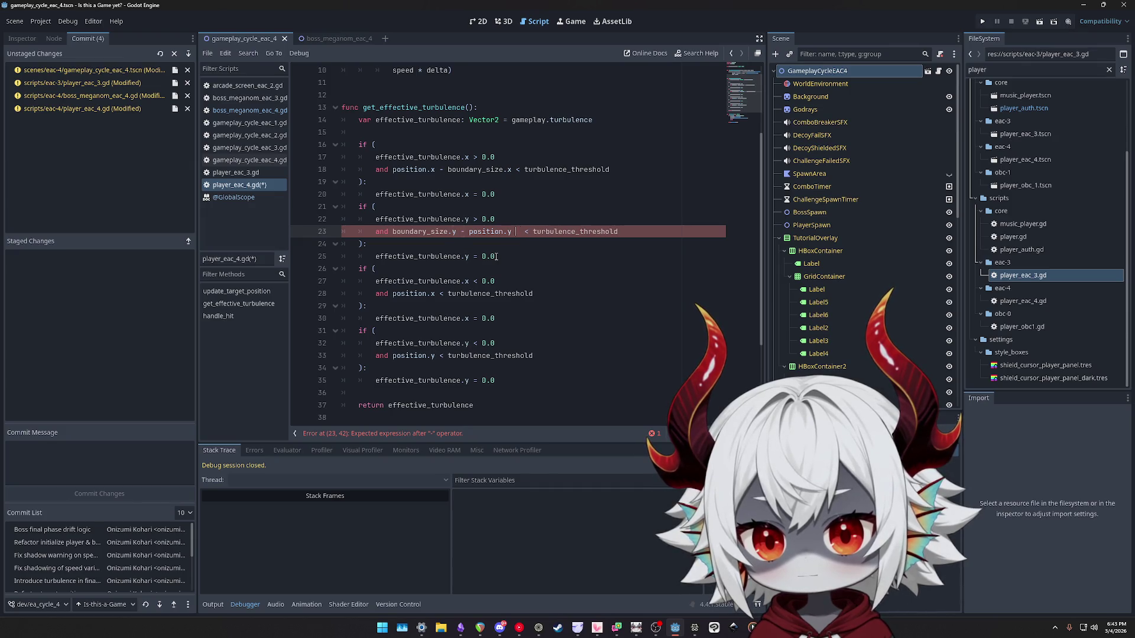
key(Delete)
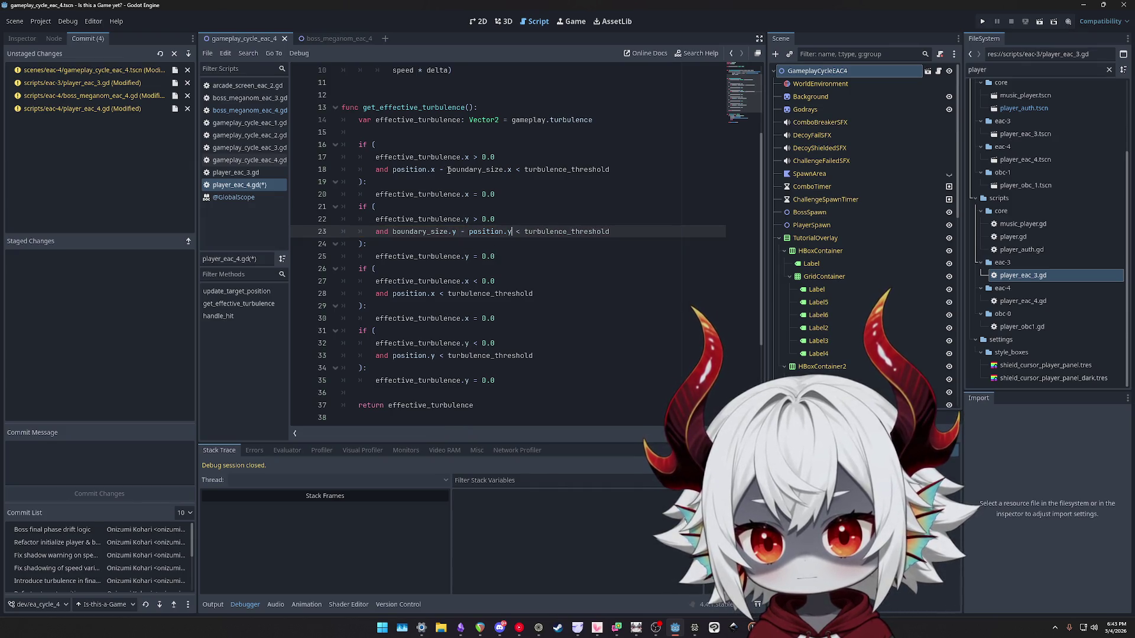
Rewrite line 18's right-edge check as boundary_size.x - position.x, then view the gameplay scene in 2D.
drag(449, 170, 502, 169)
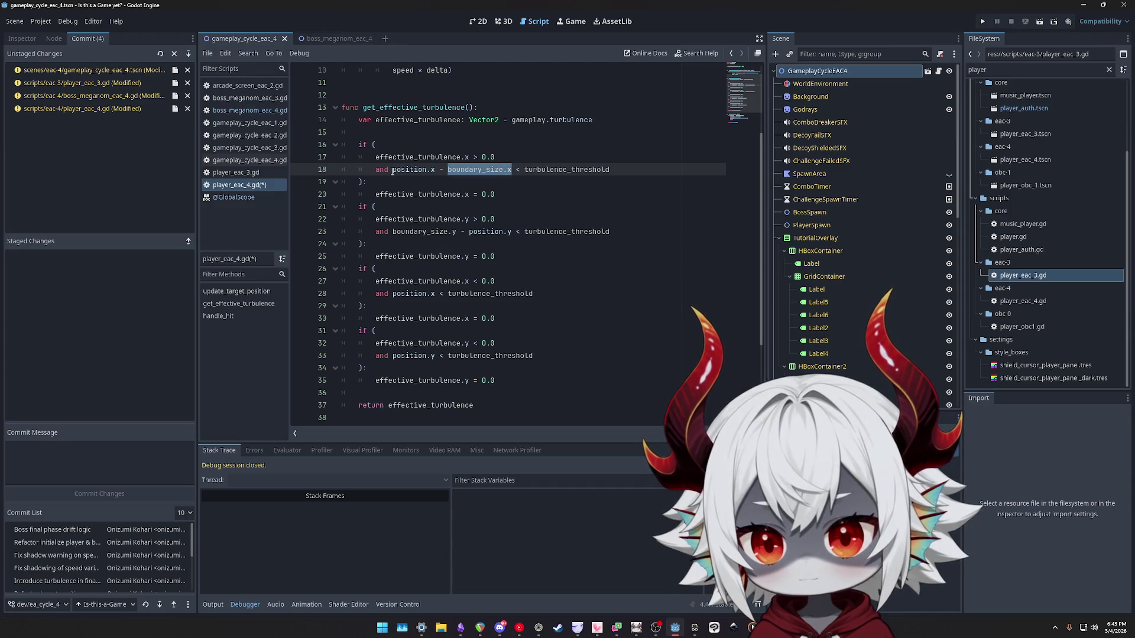
text(boundary_size.x)
text(-)
key(ctrl+Right)
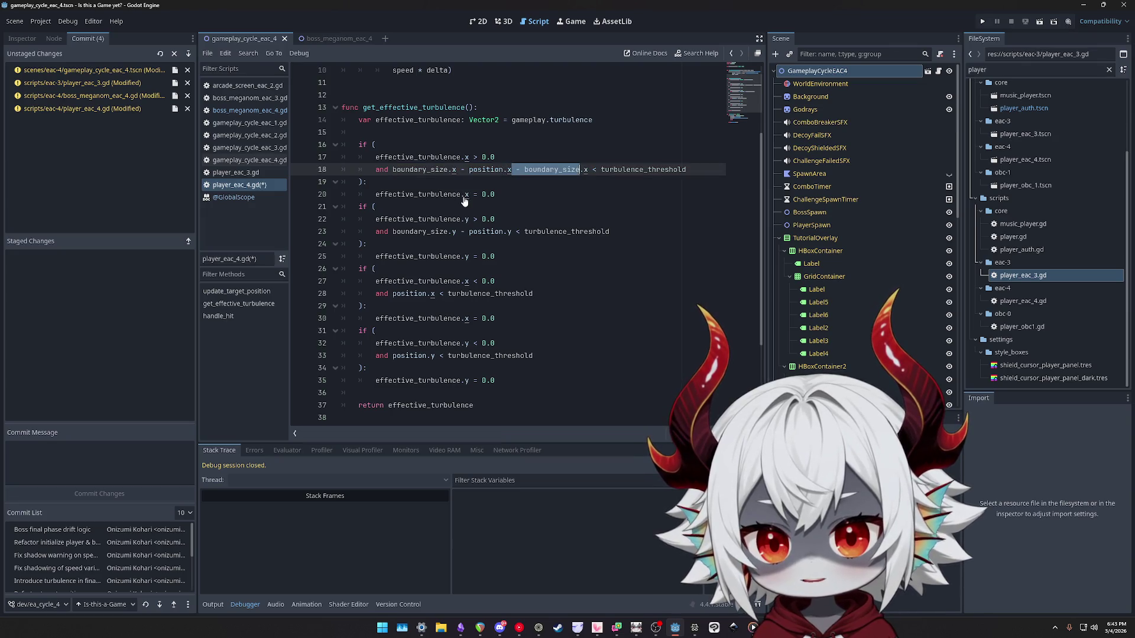
key(BackSpace)
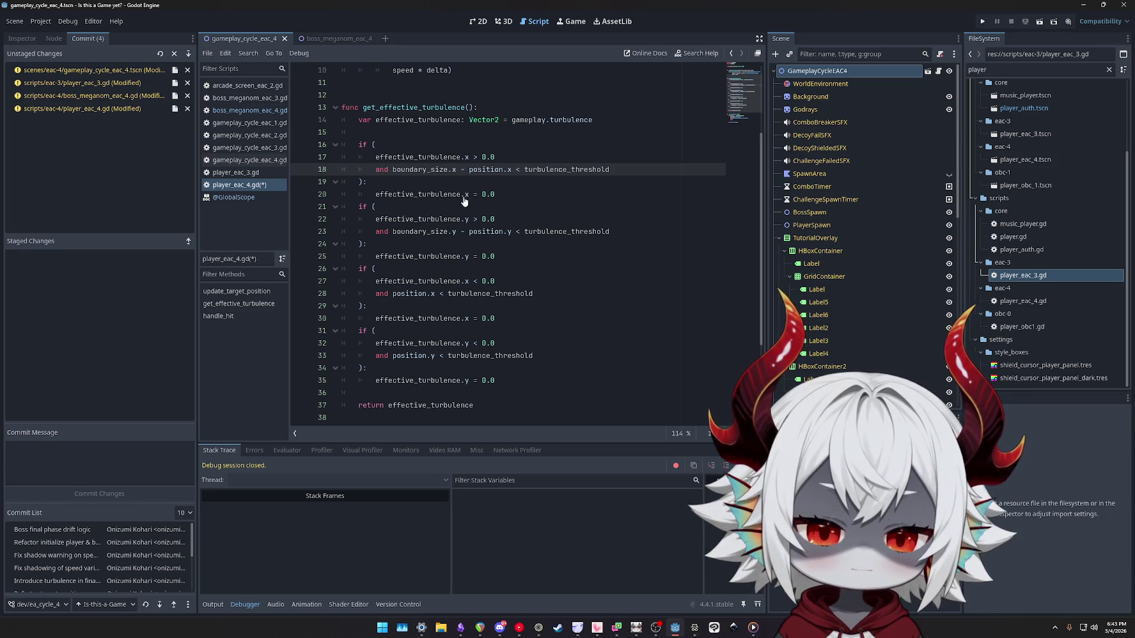
click(480, 22)
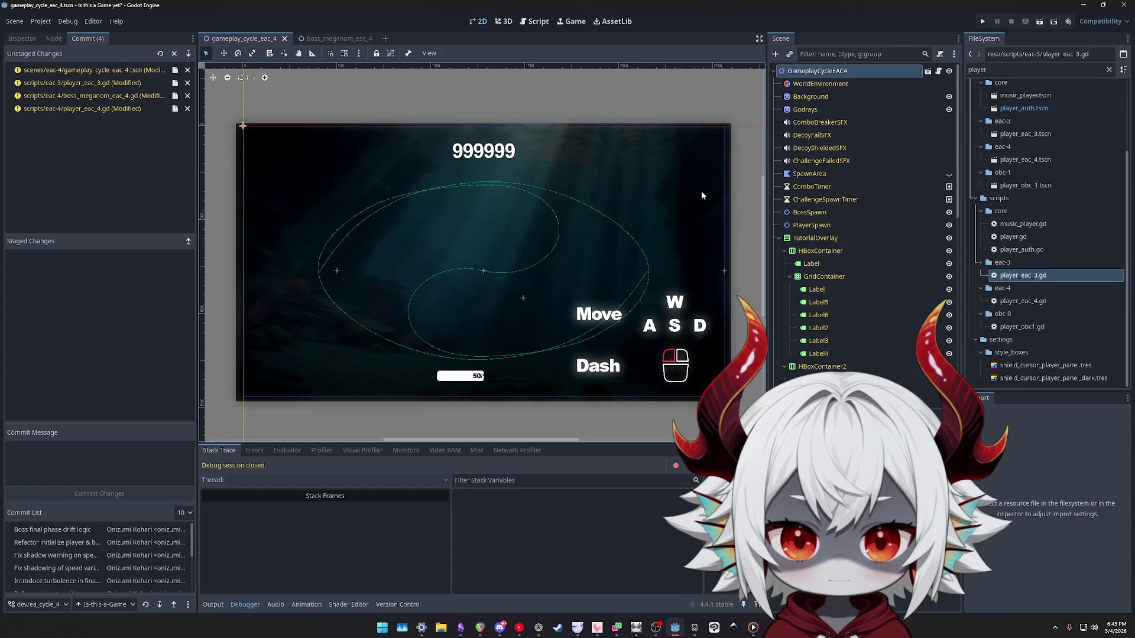
Save player_eac_4.gd and run the project for a playtest.
click(319, 38)
key(ctrl+shift+Tab)
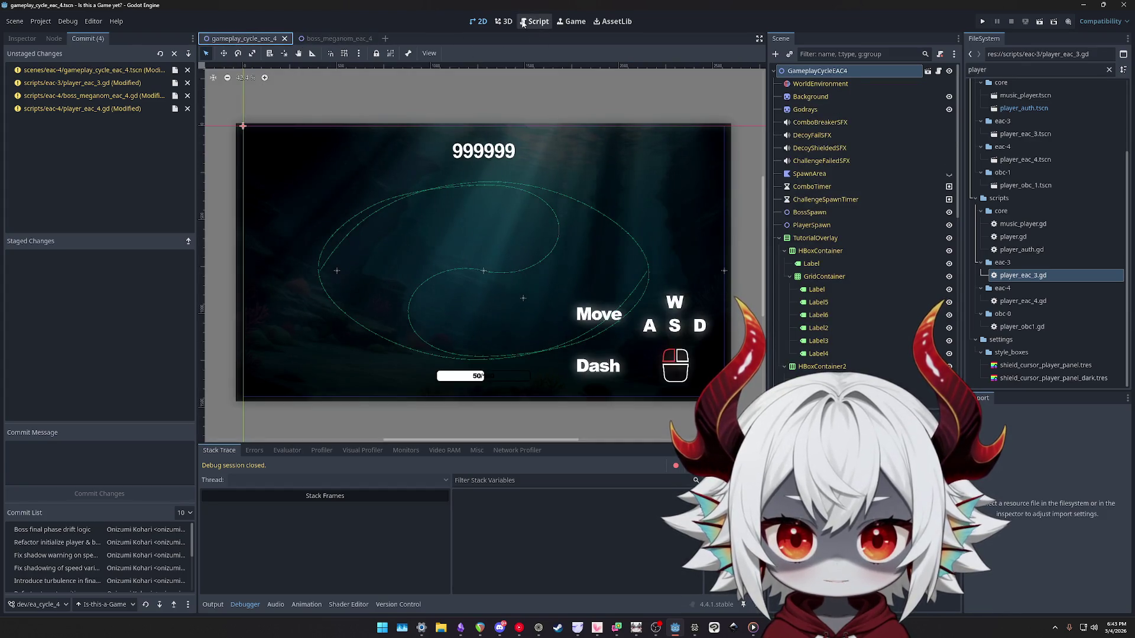
click(523, 23)
drag(469, 170, 508, 170)
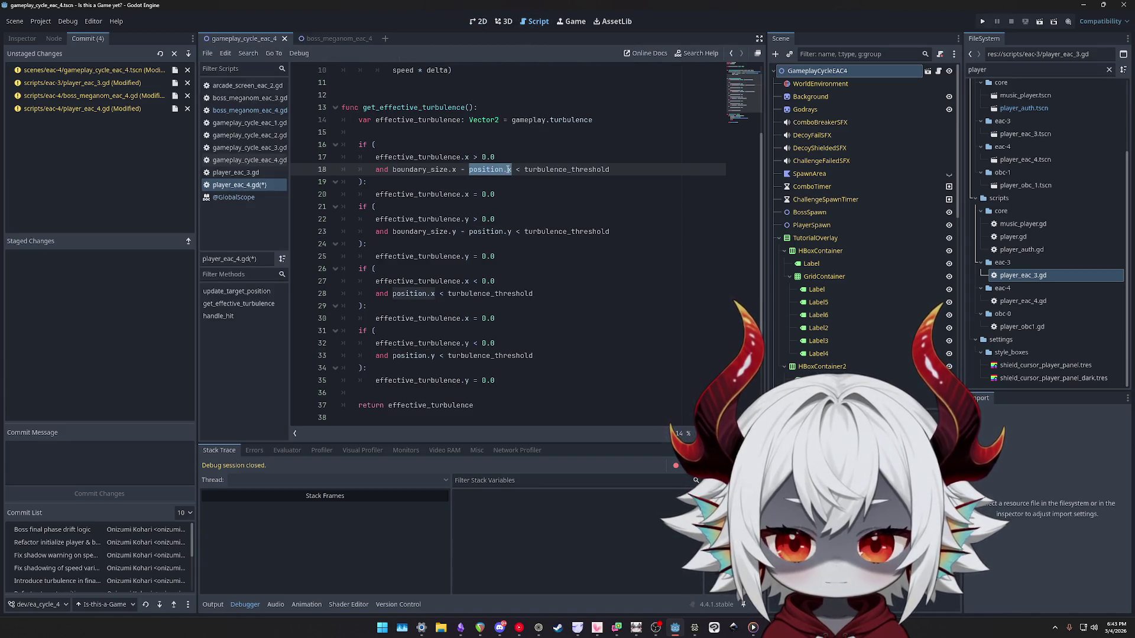
key(ctrl+s)
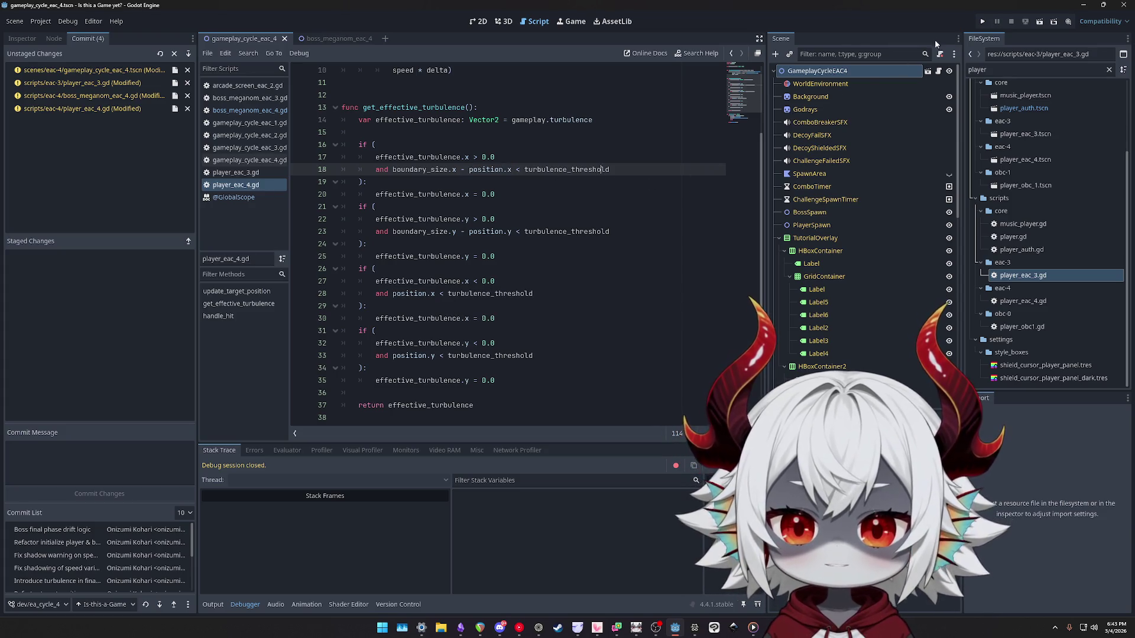
click(982, 21)
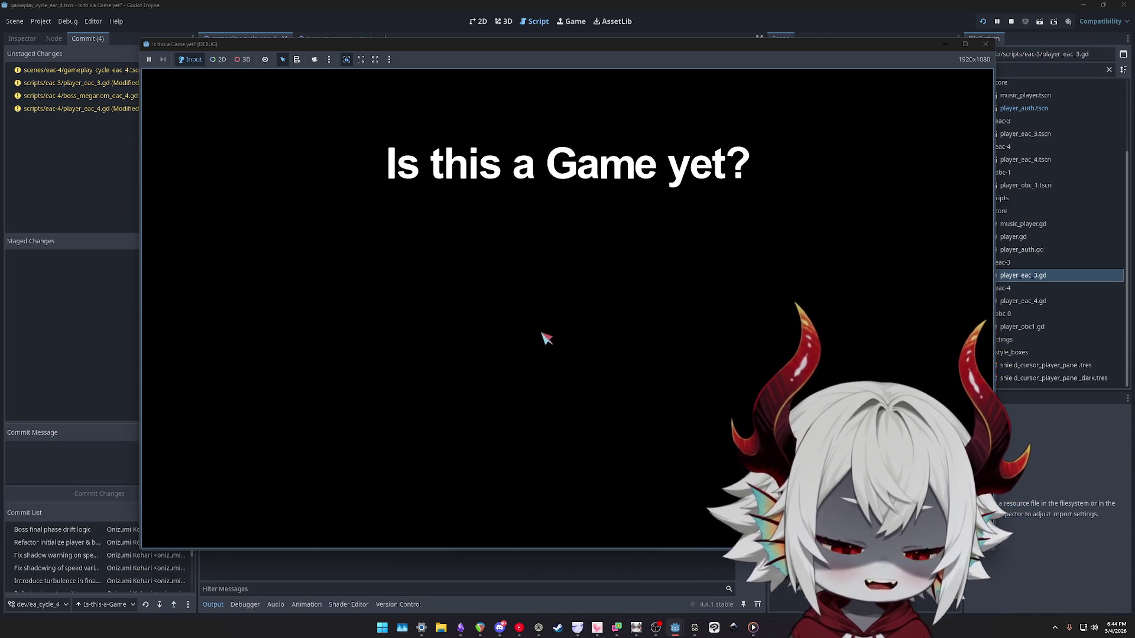
Playtest the boss fight to a score of 1269 at full health, then stop the game.
click(498, 436)
click(571, 275)
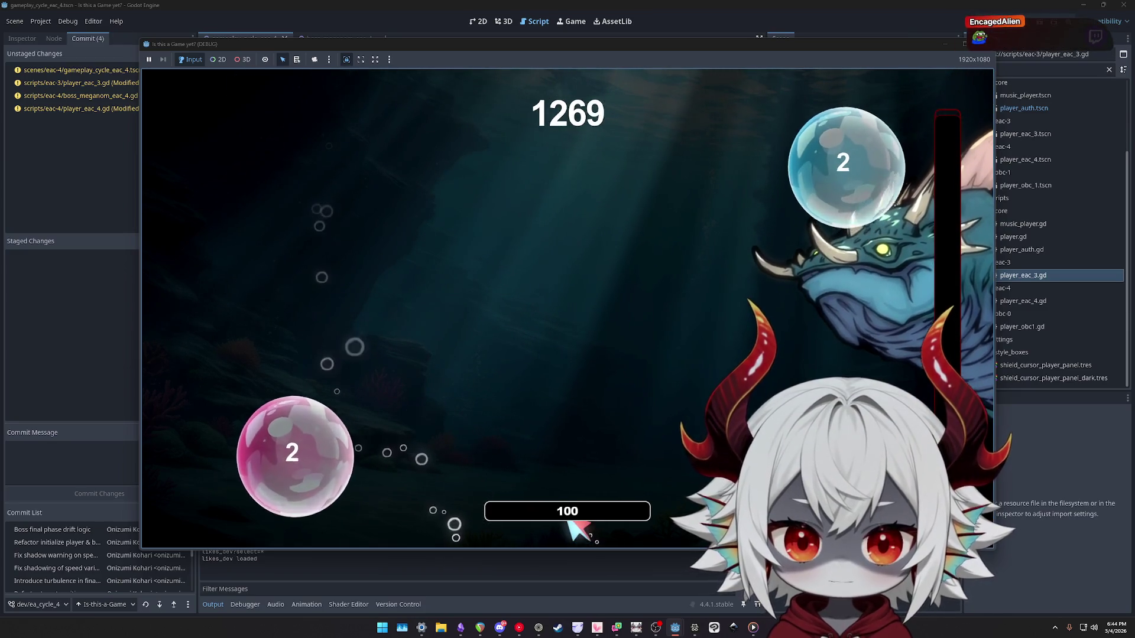
key(F8)
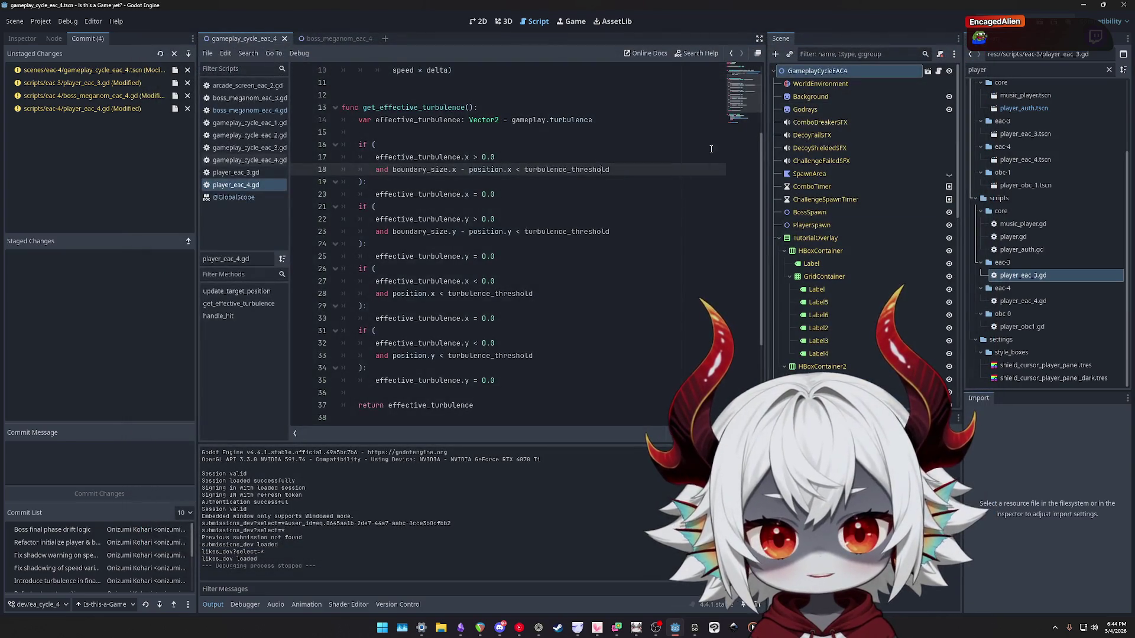
Go to the turbulence_angle setting (now 45) in boss_meganom_eac_4.gd and relaunch the game.
click(524, 111)
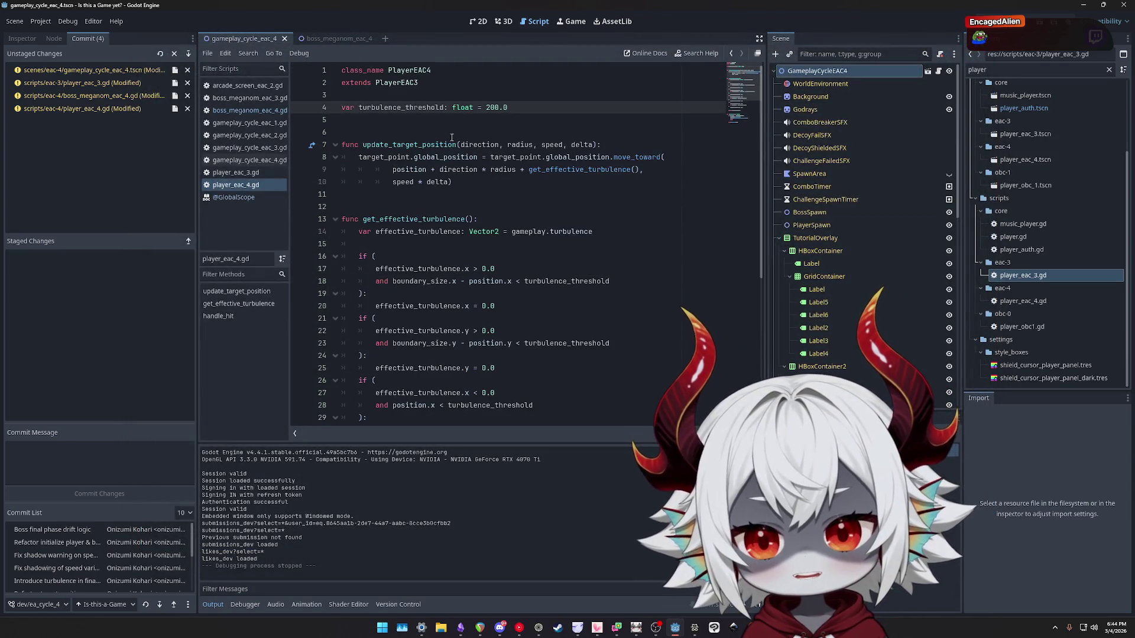
click(250, 111)
scroll(737, 141, up, 5)
click(741, 74)
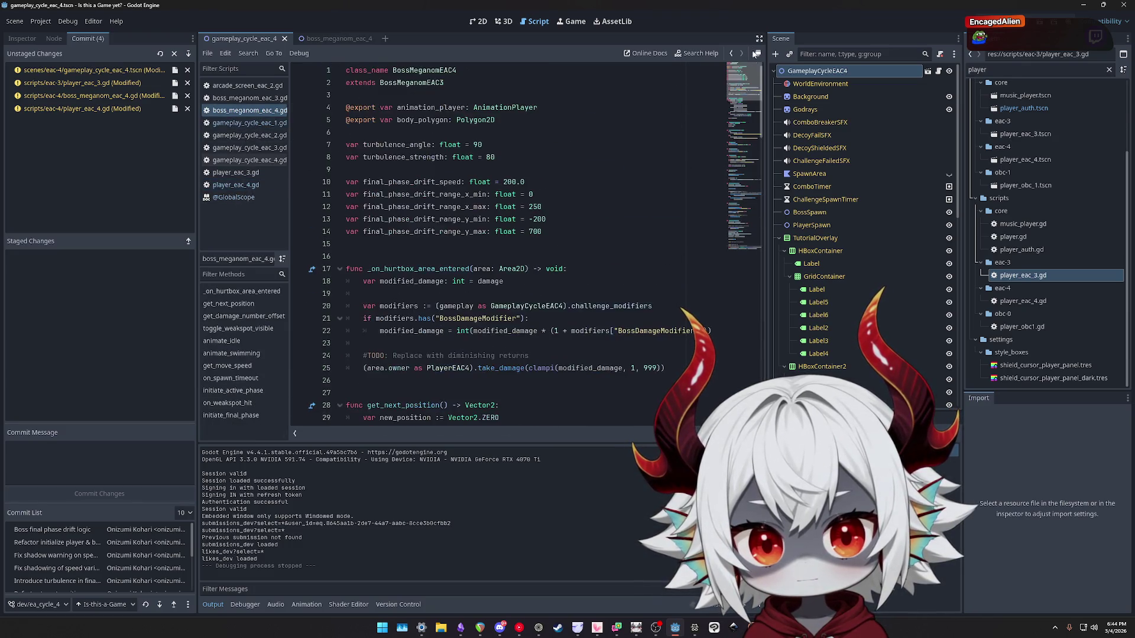
click(562, 149)
text(45)
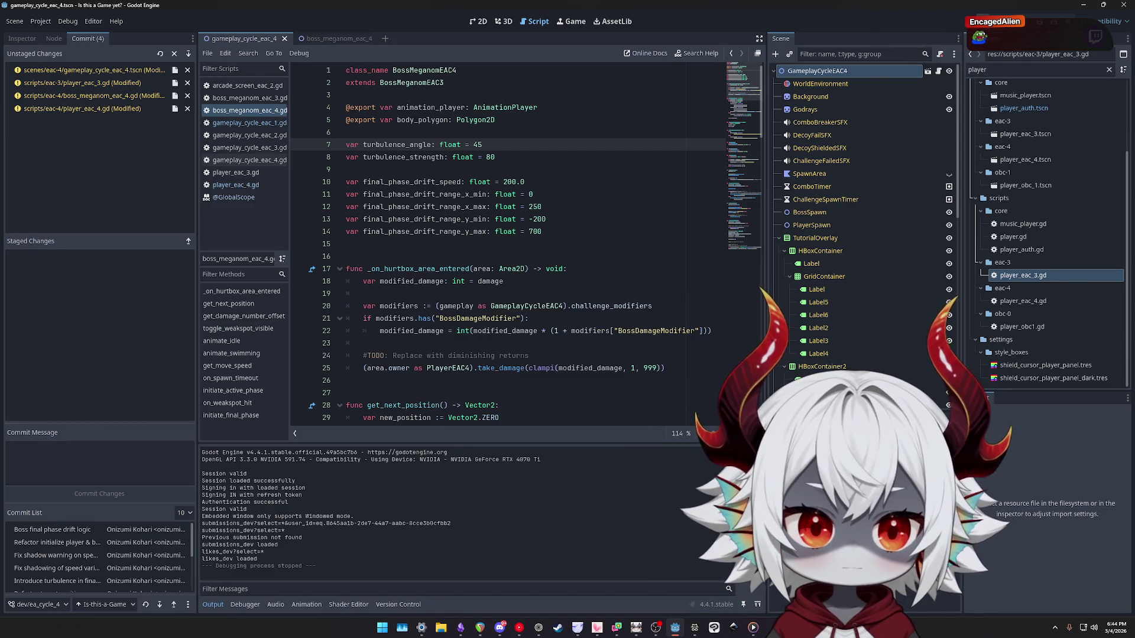
key(F5)
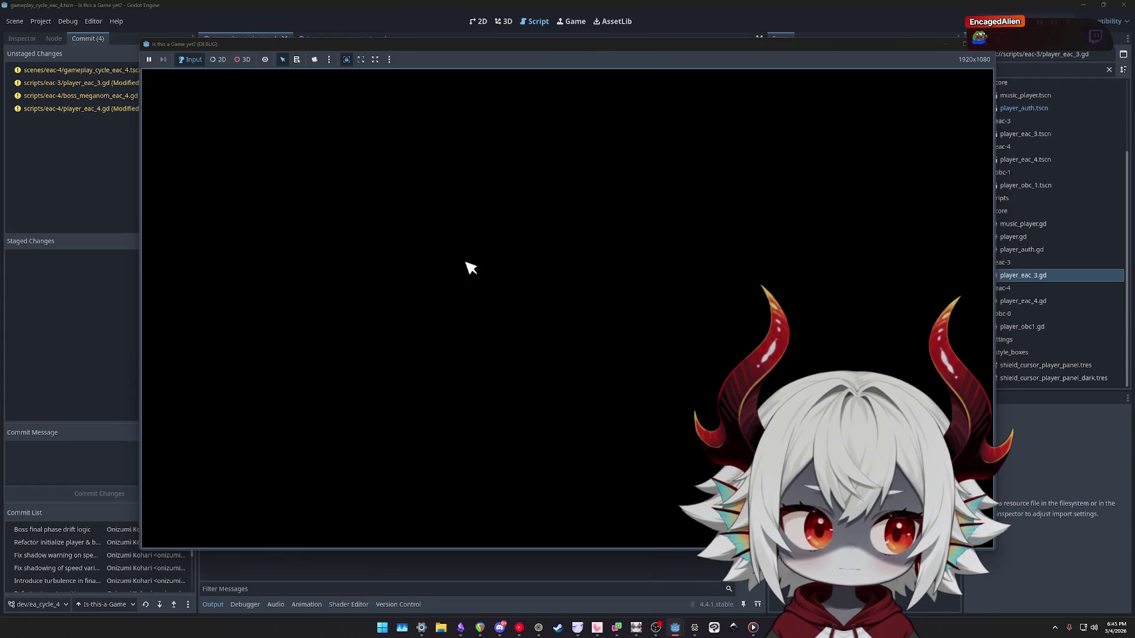
Start a new game and dash into bubbles around the boss to build the score.
click(498, 362)
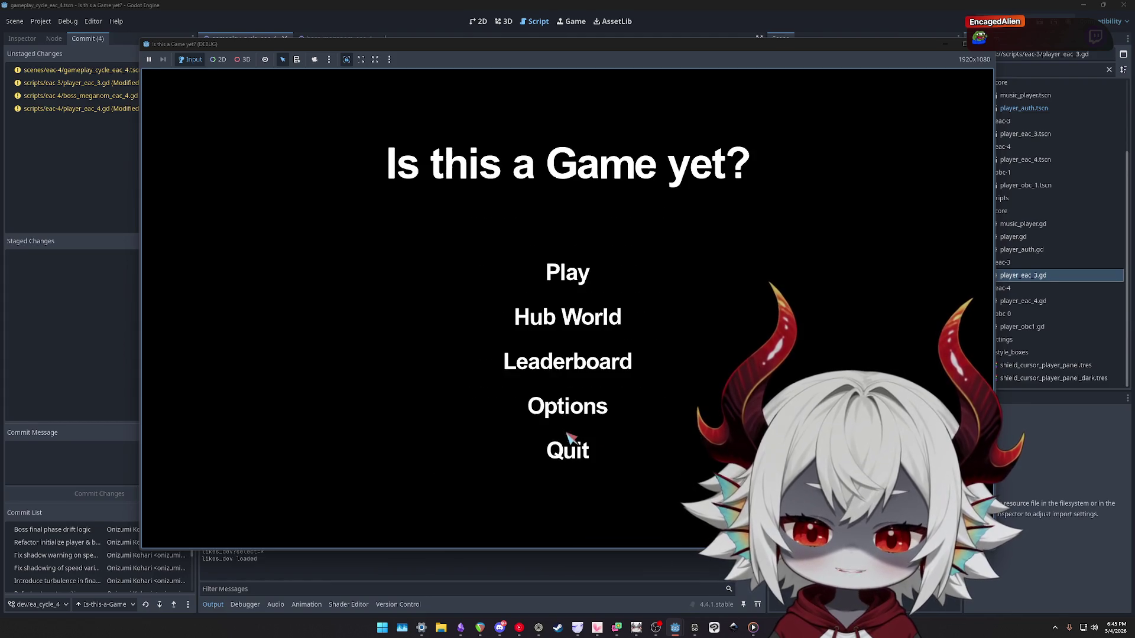
click(578, 282)
click(437, 281)
click(444, 281)
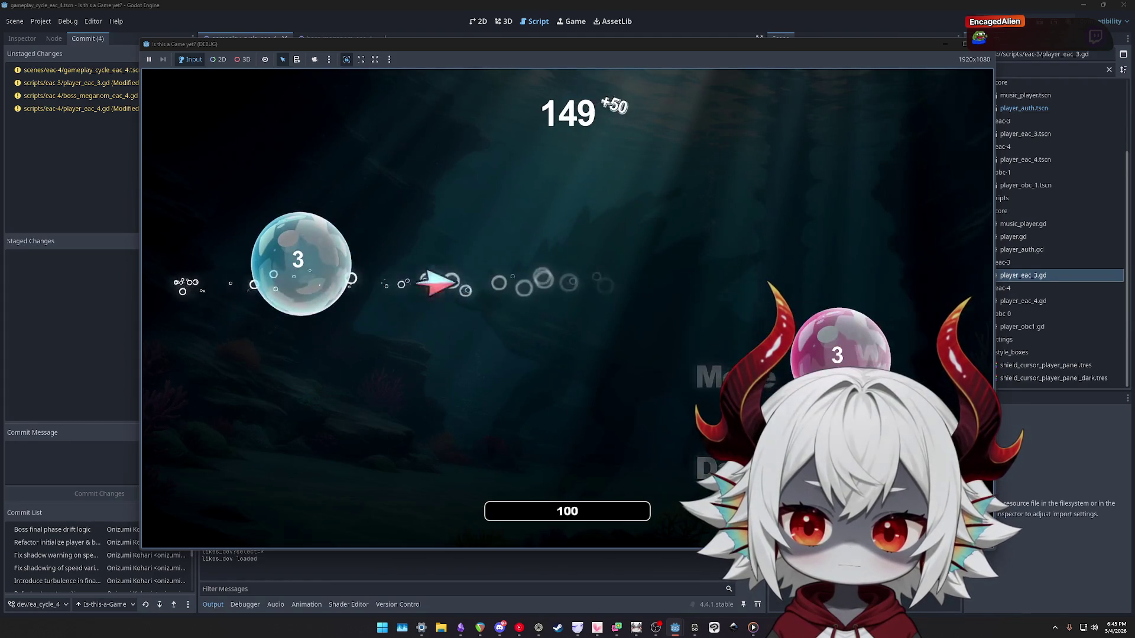
click(360, 281)
click(354, 405)
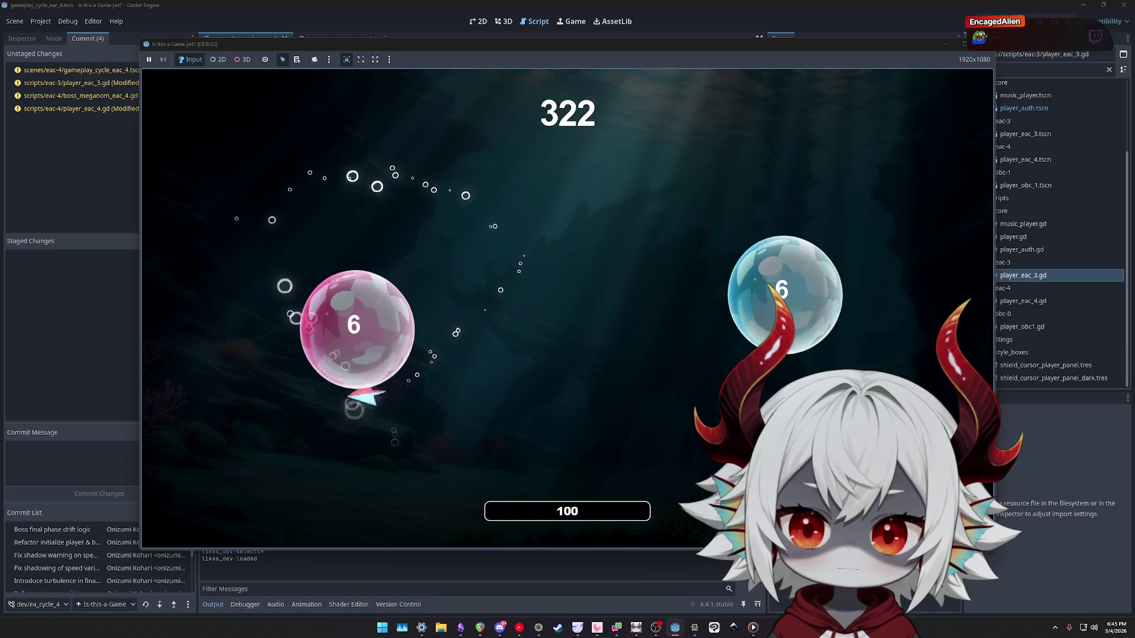
click(180, 83)
click(203, 236)
click(177, 227)
click(257, 332)
click(398, 222)
click(443, 451)
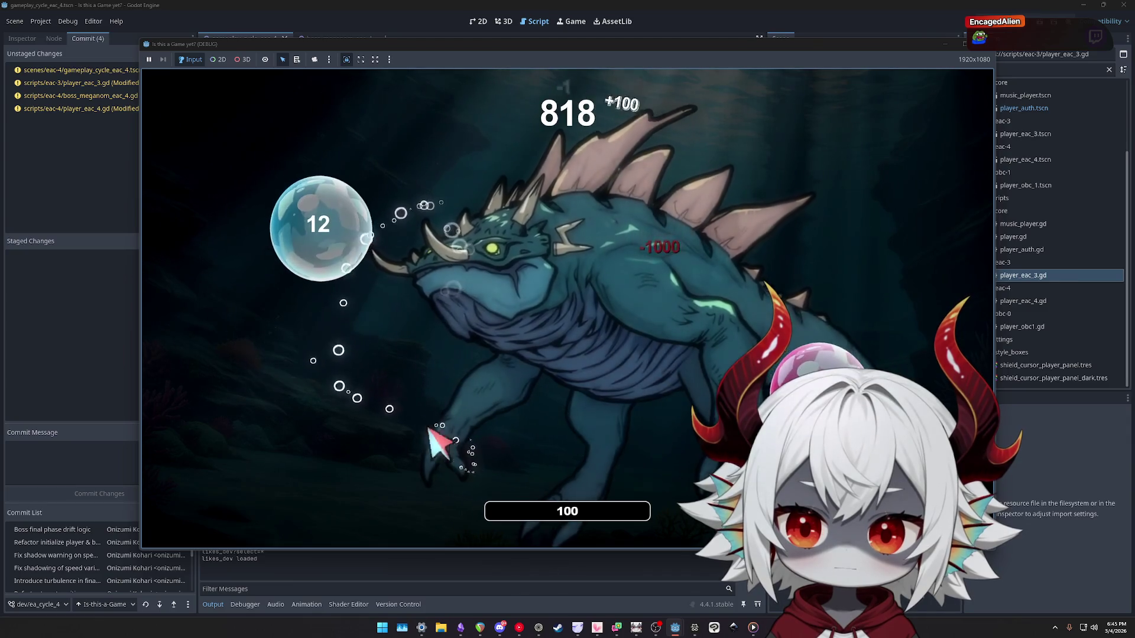
click(220, 299)
click(364, 474)
click(278, 254)
click(304, 132)
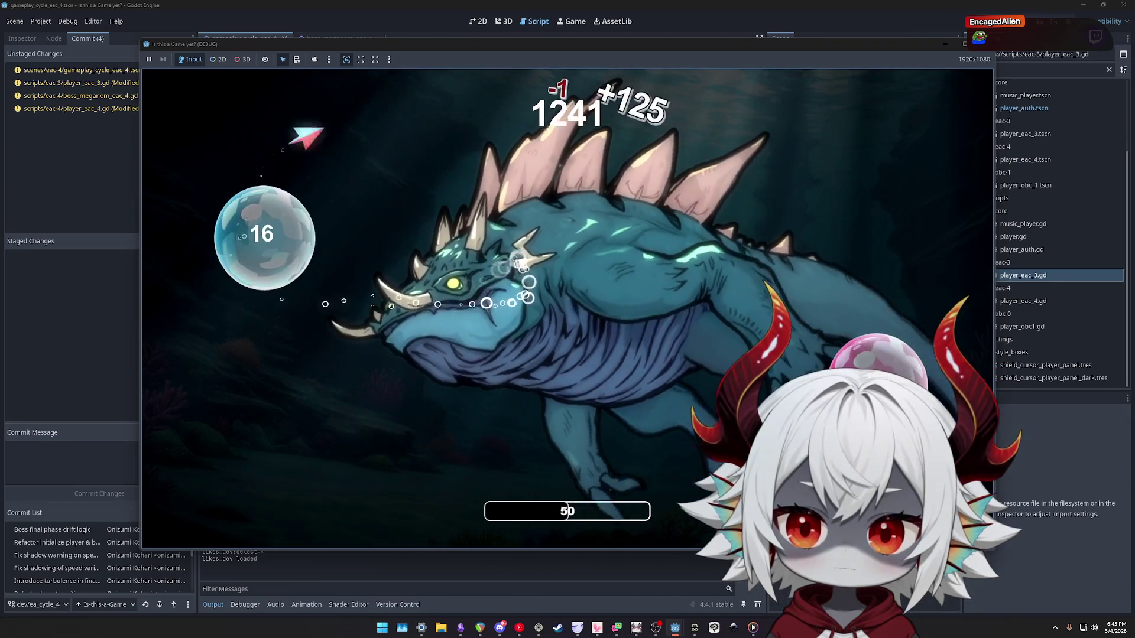
click(190, 127)
click(891, 263)
click(921, 230)
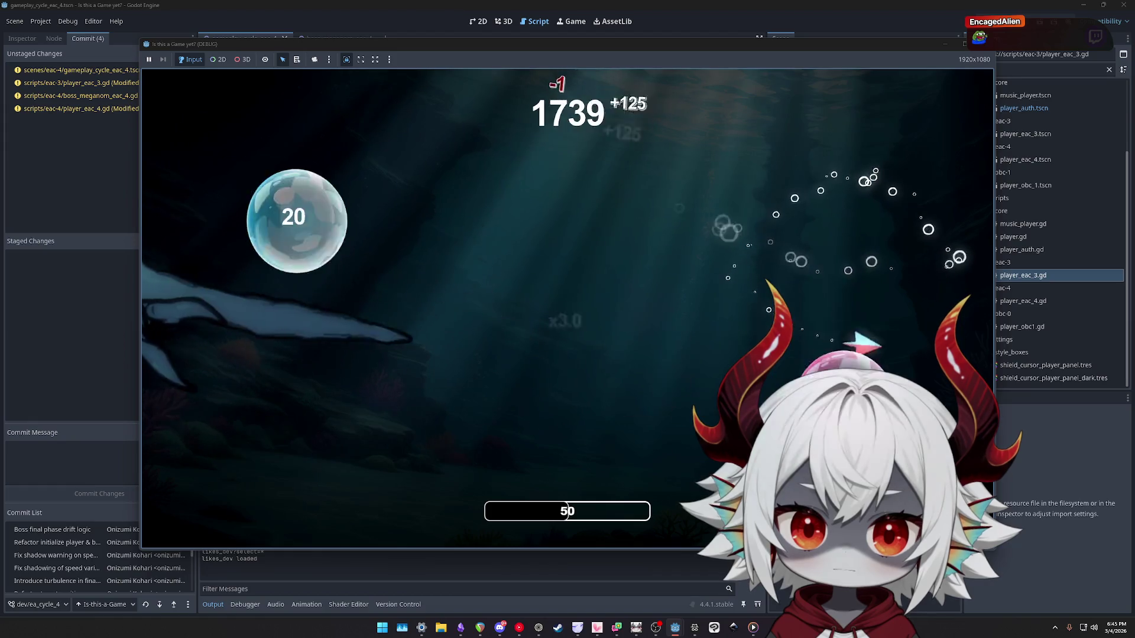
click(827, 331)
click(652, 529)
Push the boss into its final phase and test how the turbulence drifts the ship.
click(413, 242)
click(241, 356)
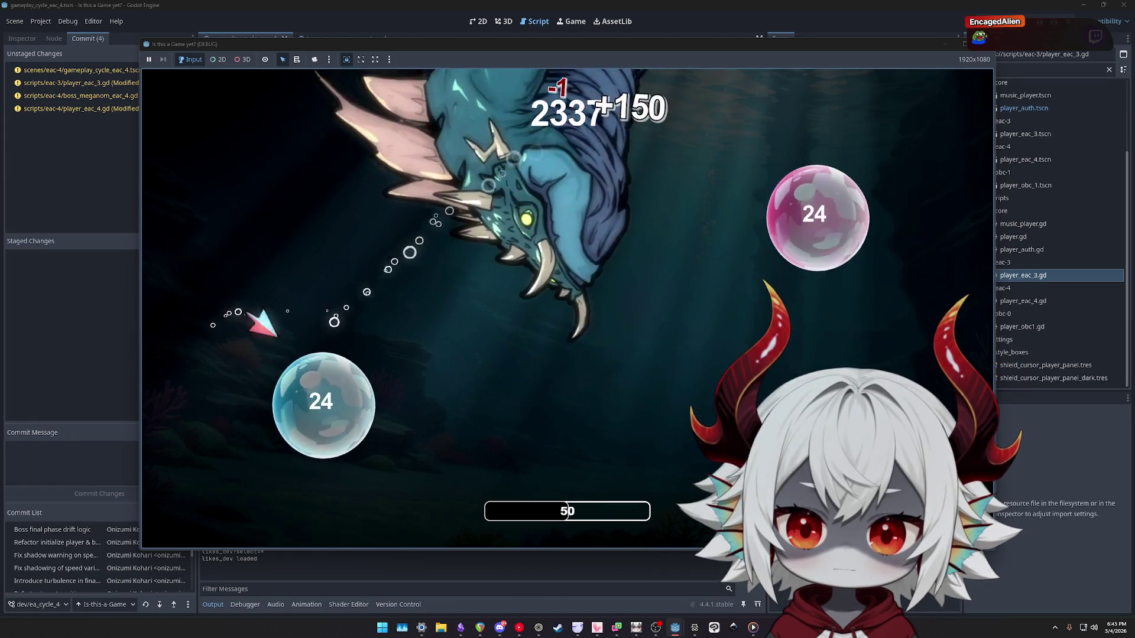
click(195, 343)
click(278, 225)
click(684, 278)
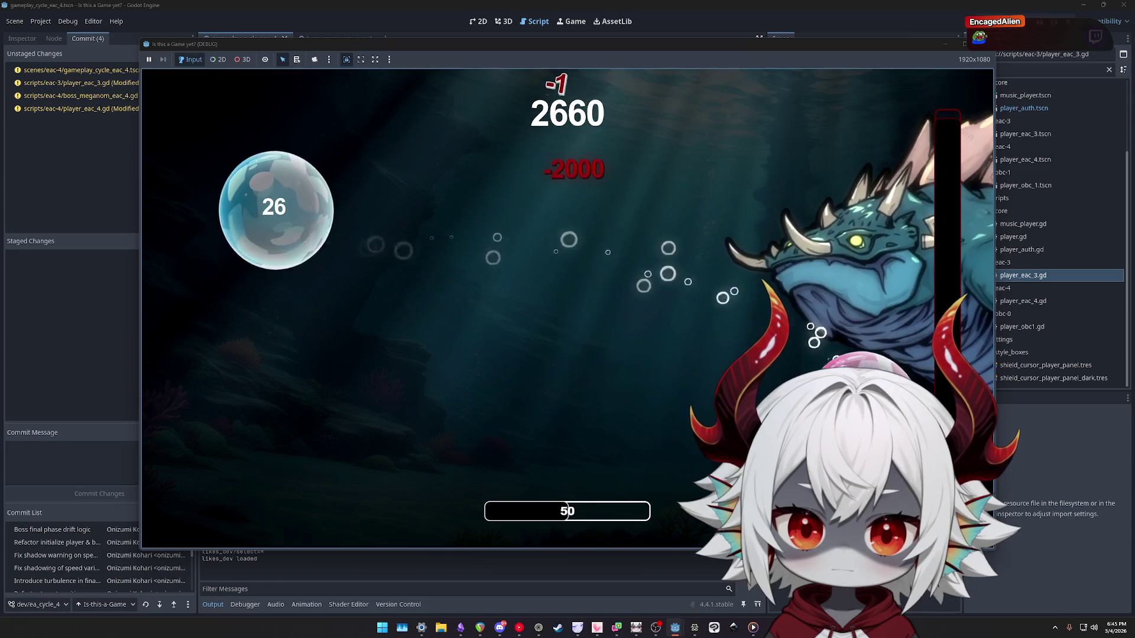
click(476, 218)
click(350, 334)
click(469, 431)
click(299, 461)
click(701, 290)
click(435, 474)
click(218, 253)
click(572, 292)
click(668, 257)
click(406, 460)
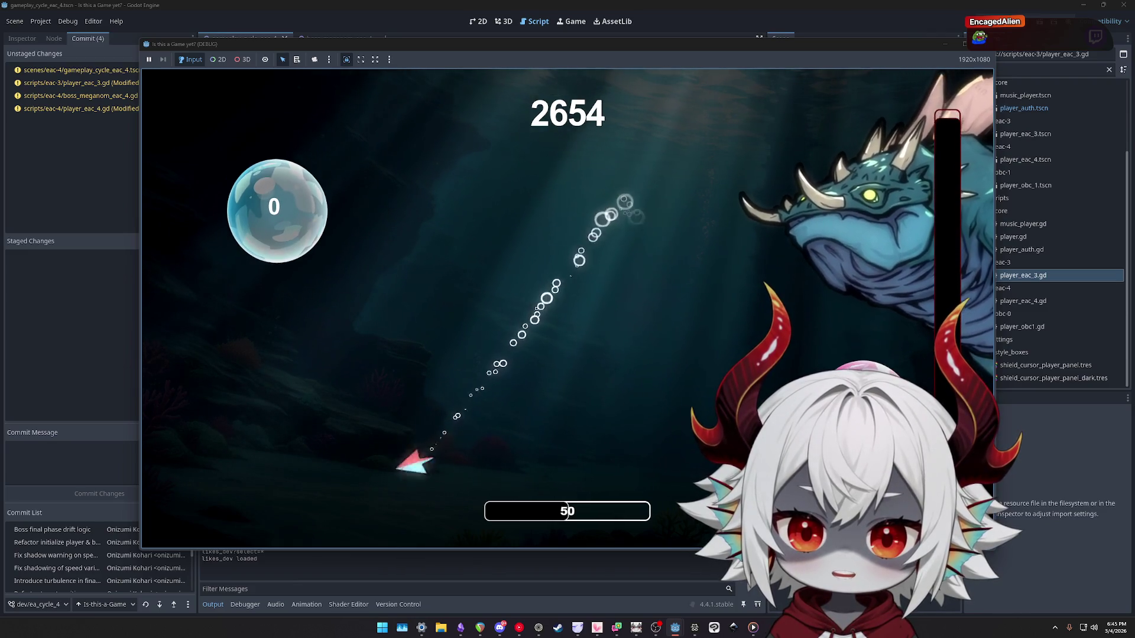
click(566, 237)
click(380, 462)
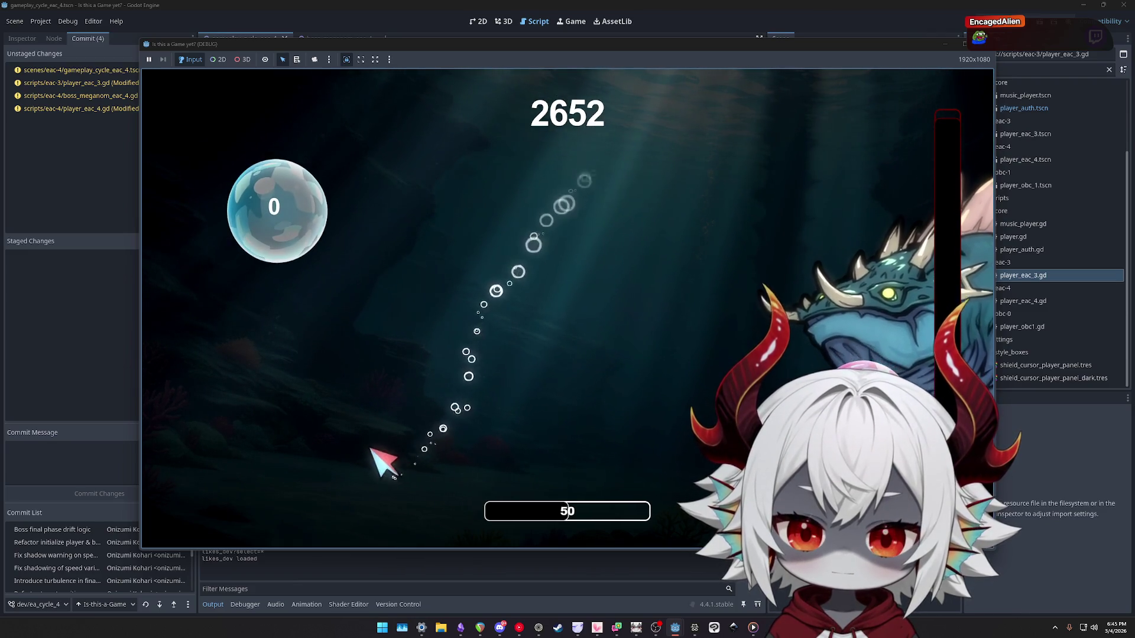
click(266, 342)
Keep dashing into final-phase bubbles across the arena, pushing the score past 3000.
click(463, 101)
click(469, 486)
click(528, 395)
click(222, 520)
click(223, 397)
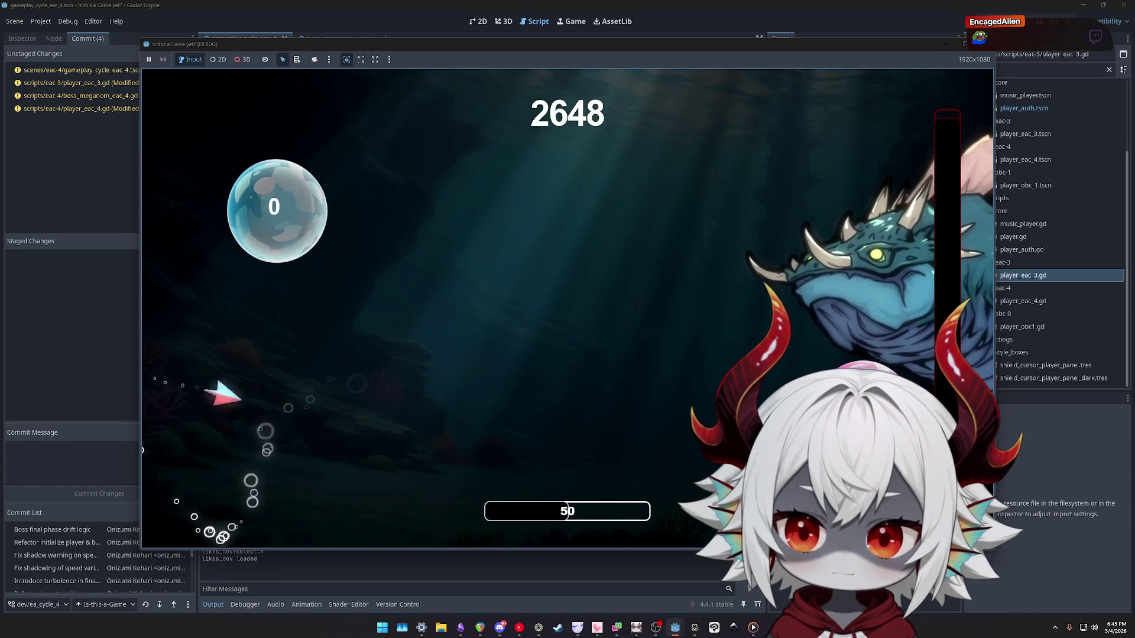
click(585, 520)
click(523, 420)
click(587, 405)
click(473, 539)
click(367, 338)
click(537, 325)
click(278, 468)
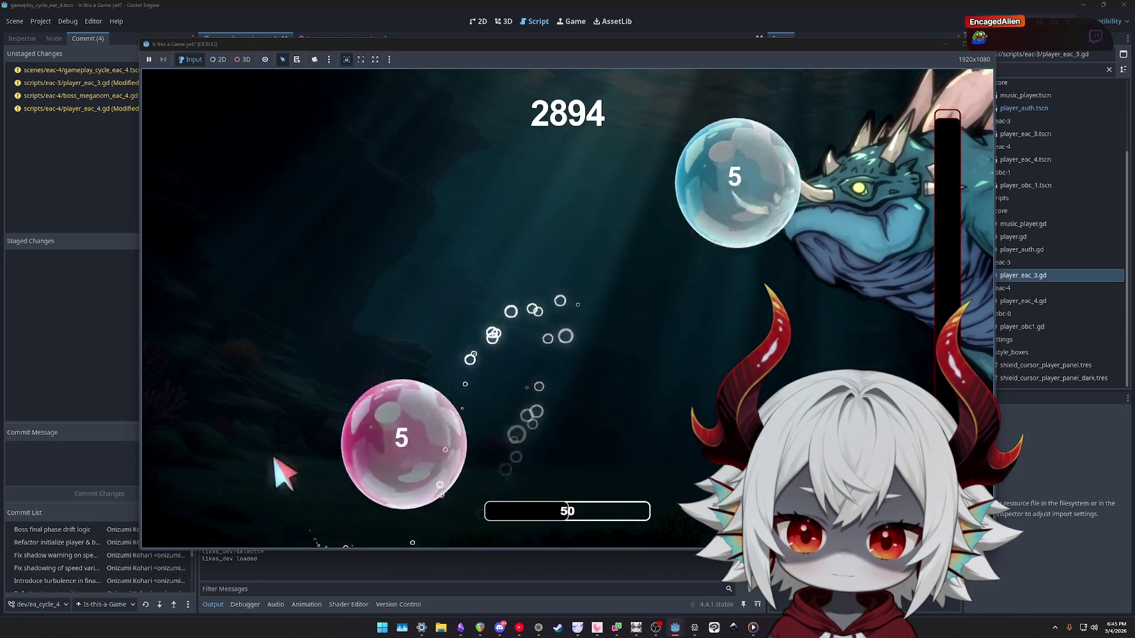
click(224, 216)
click(481, 524)
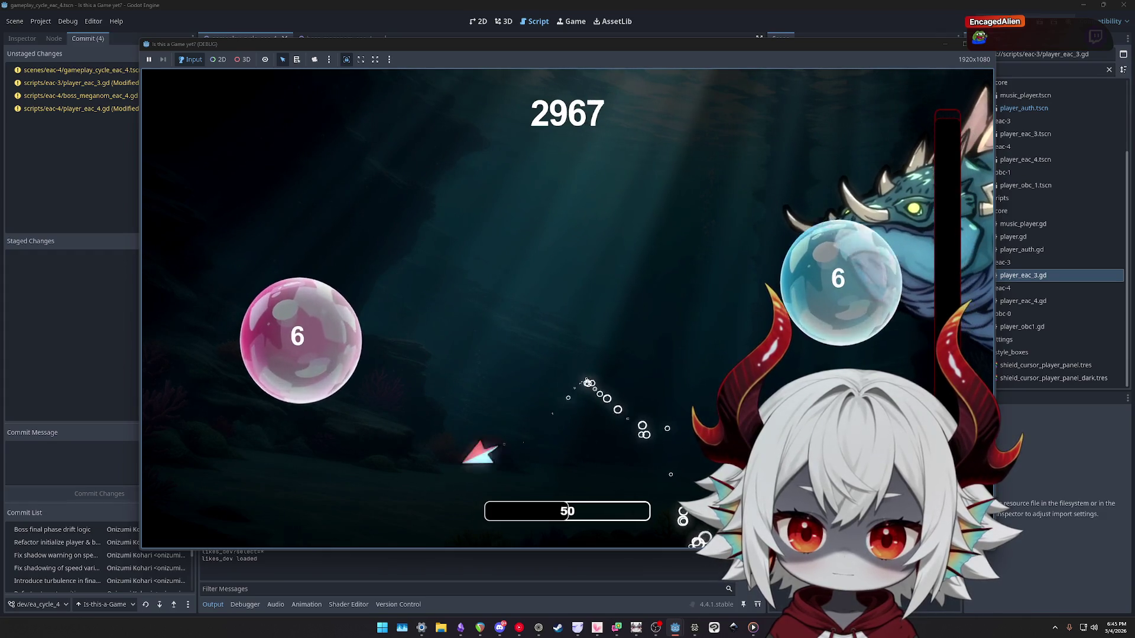
click(236, 354)
click(585, 436)
click(512, 446)
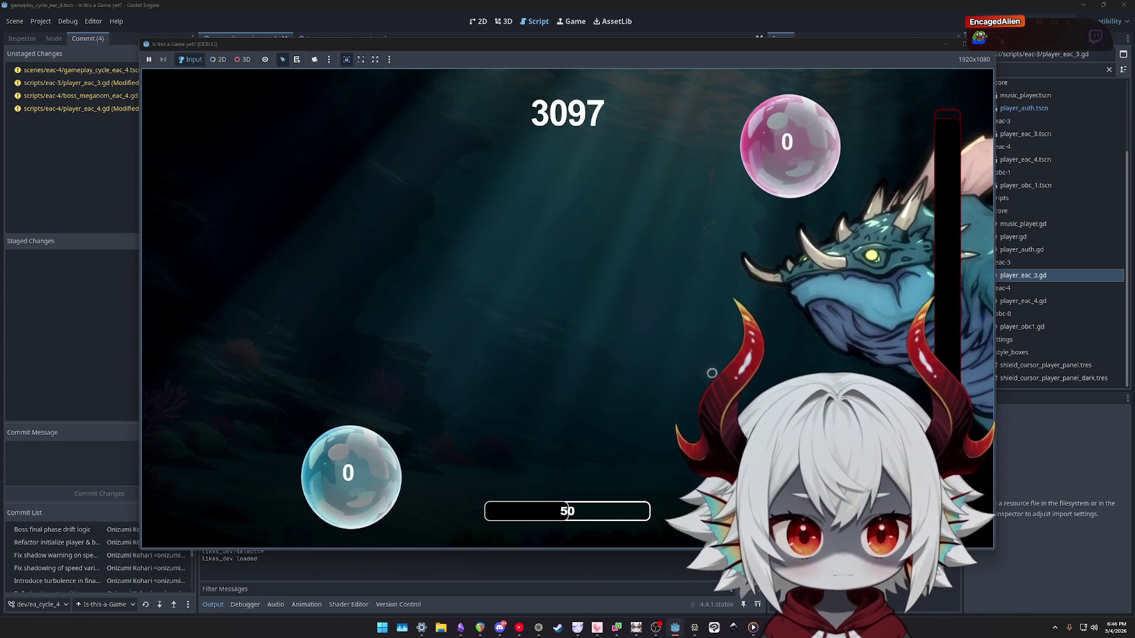
Stop the game and change turbulence_angle from 45 to 180.
key(F8)
key(BackSpace)
key(BackSpace)
text(180)
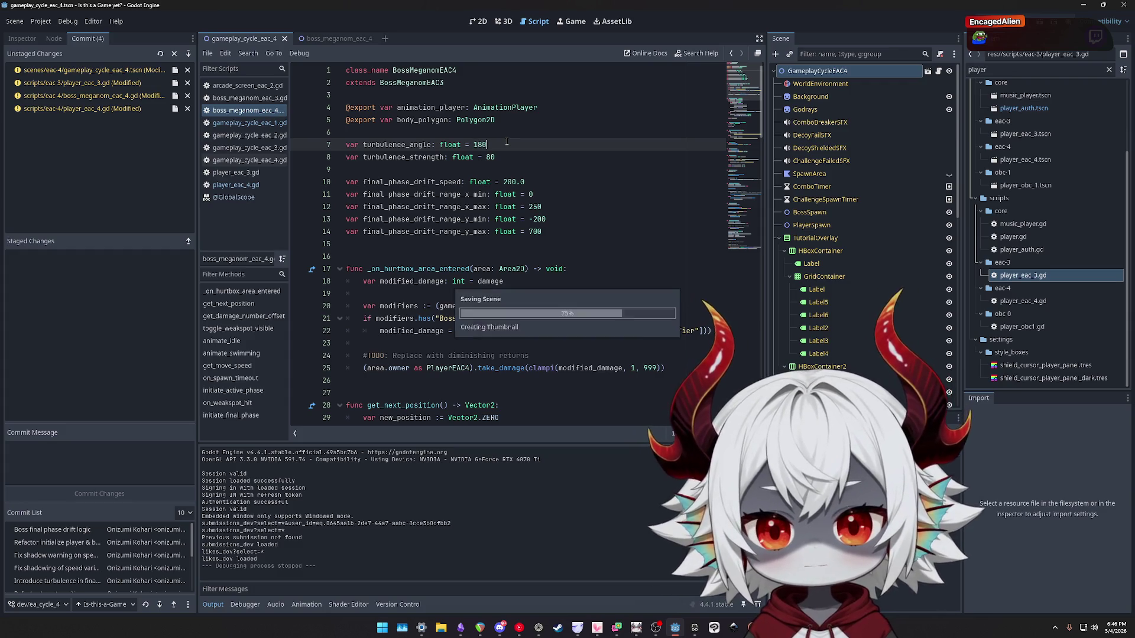
Look up deg_to_rad, compare the gameplay_cycle_eac_4.tscn and player_eac_3.gd diffs, then show the scene in 2D.
scroll(582, 201, down, 20)
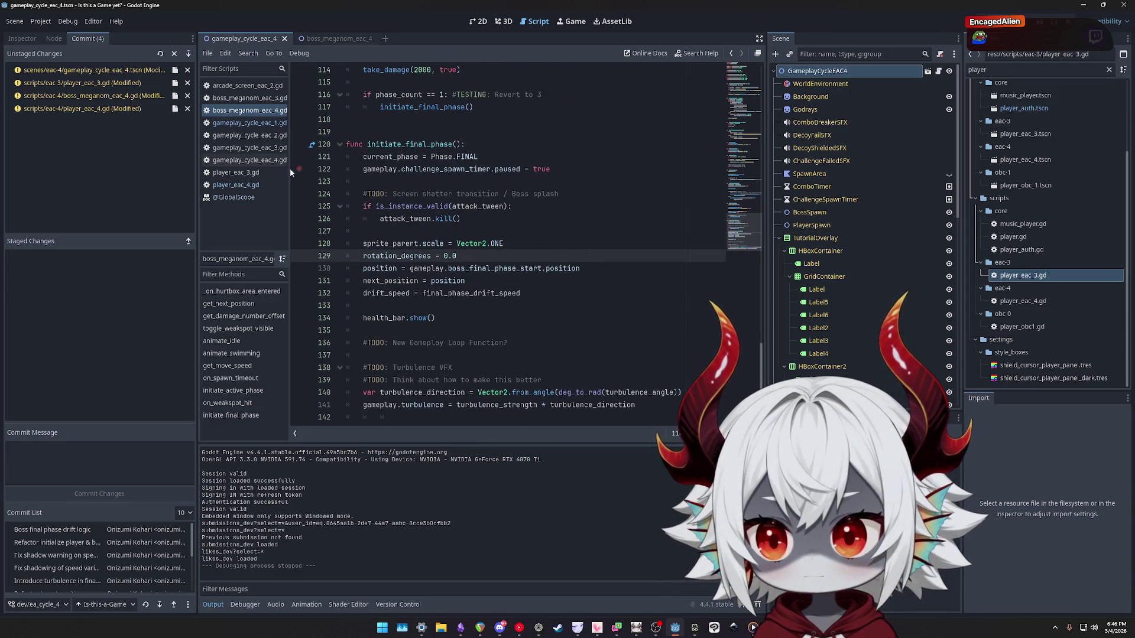
click(227, 197)
click(95, 71)
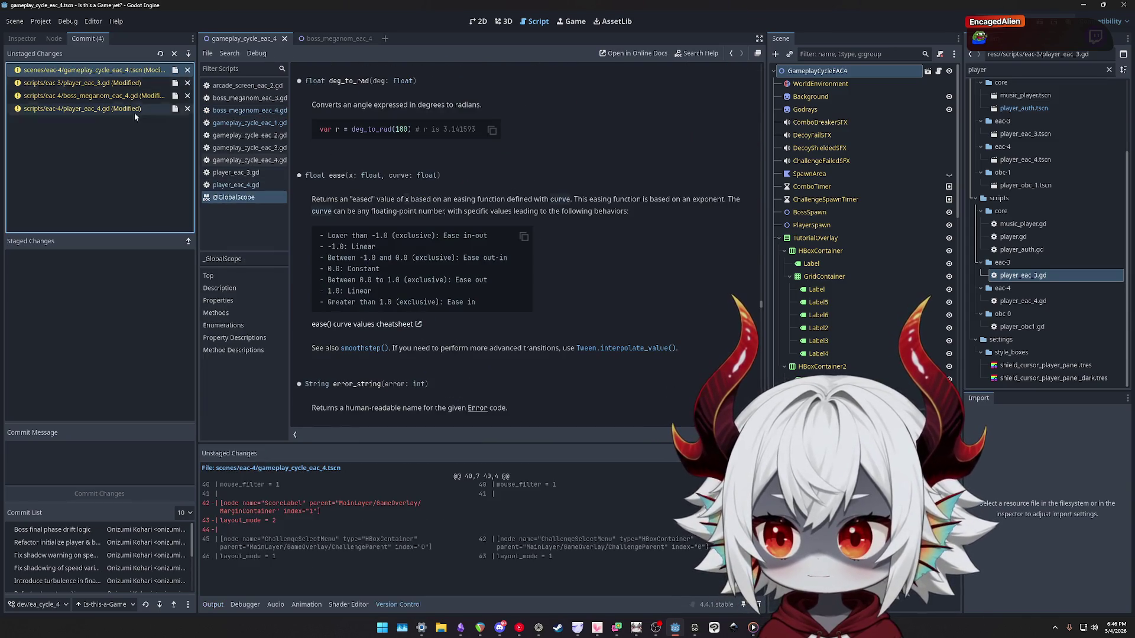
click(109, 83)
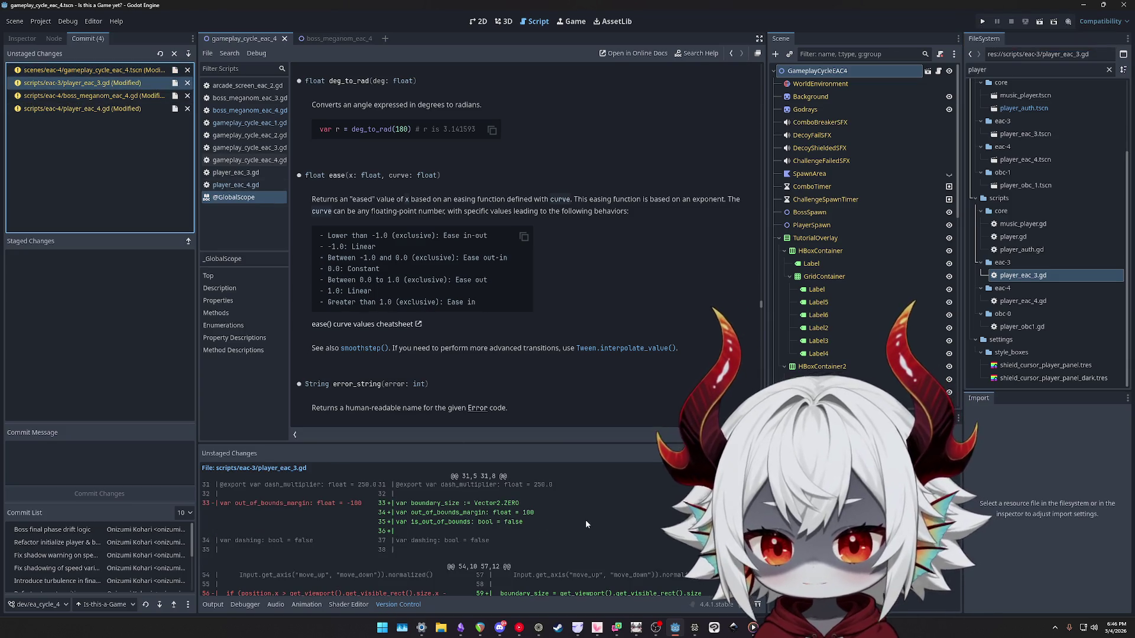
click(114, 73)
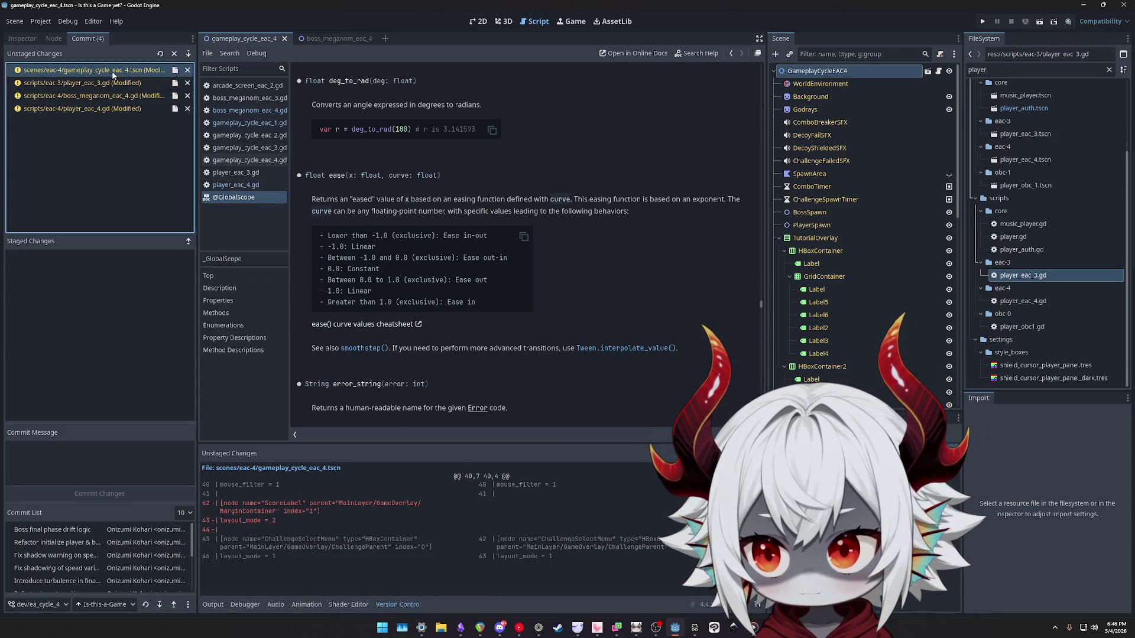
key(ctrl+F1)
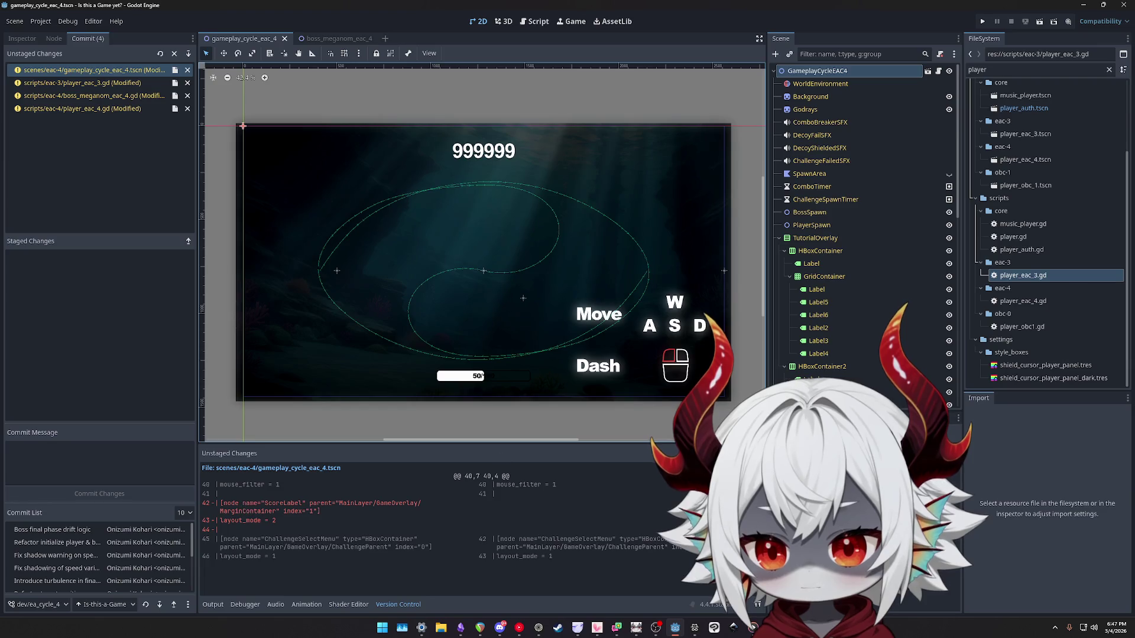
Review the ScoreLabel and MainLayer diff lines, then inspect the MainLayer, SpiralTransitionEAC3 and GameOverlay nodes.
scroll(877, 283, down, 10)
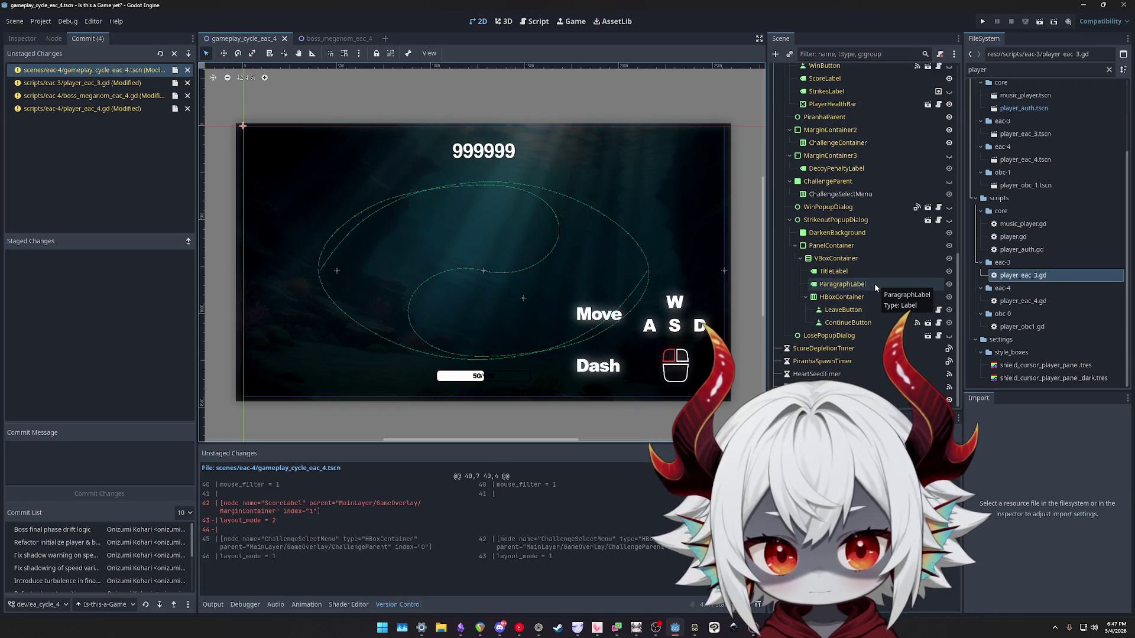
scroll(873, 285, up, 10)
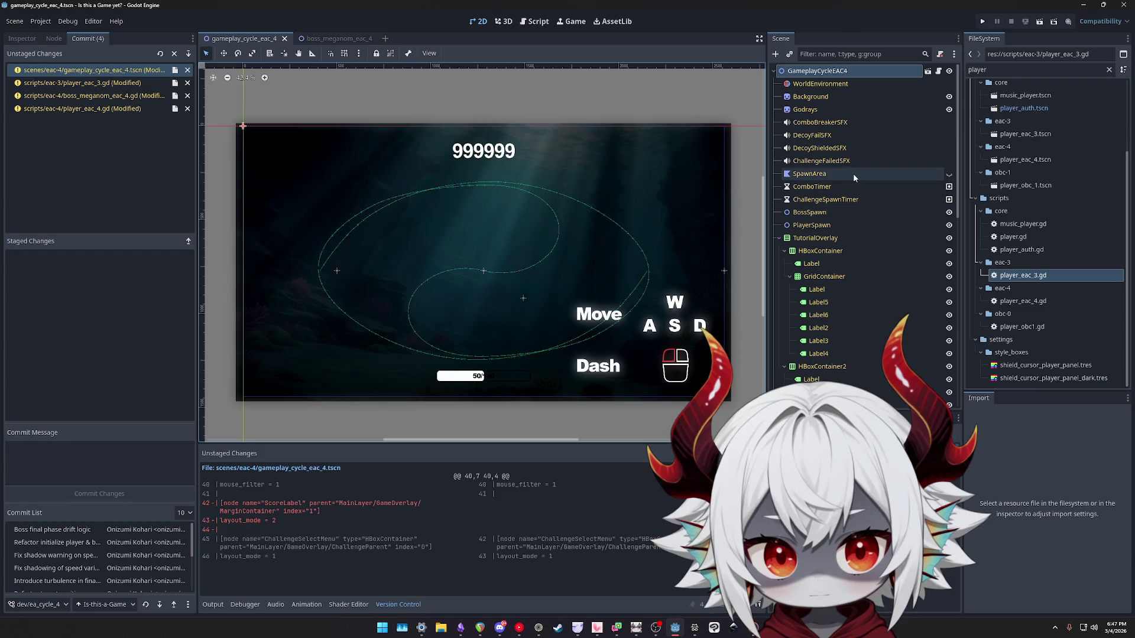
scroll(851, 153, down, 5)
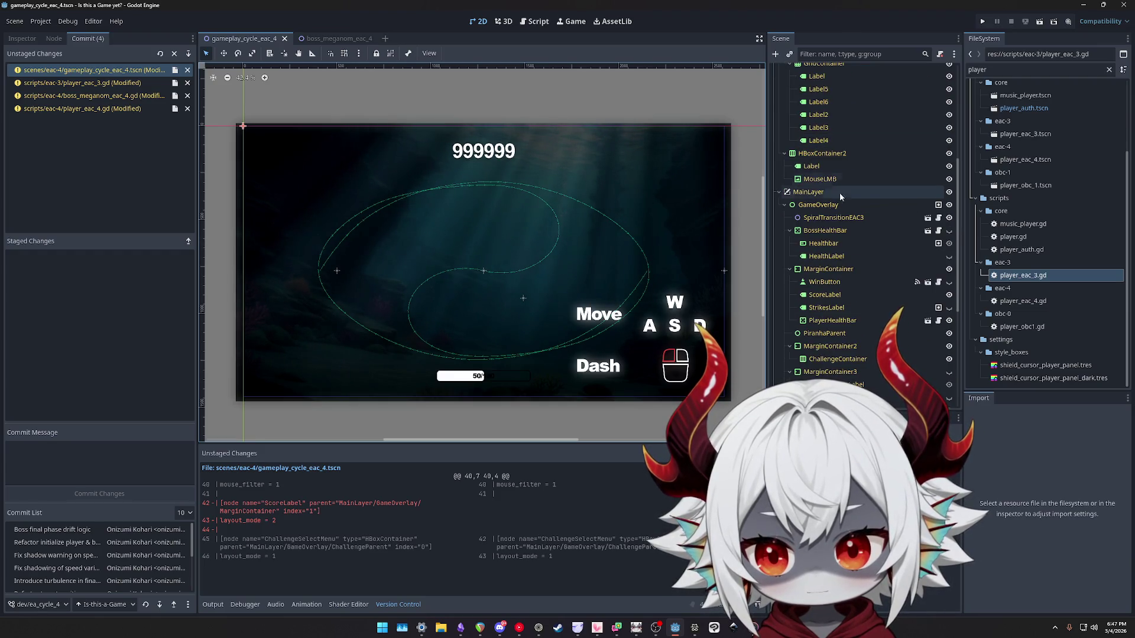
mouse_move(276, 520)
mouse_down()
mouse_move(220, 520)
mouse_move(218, 506)
mouse_up()
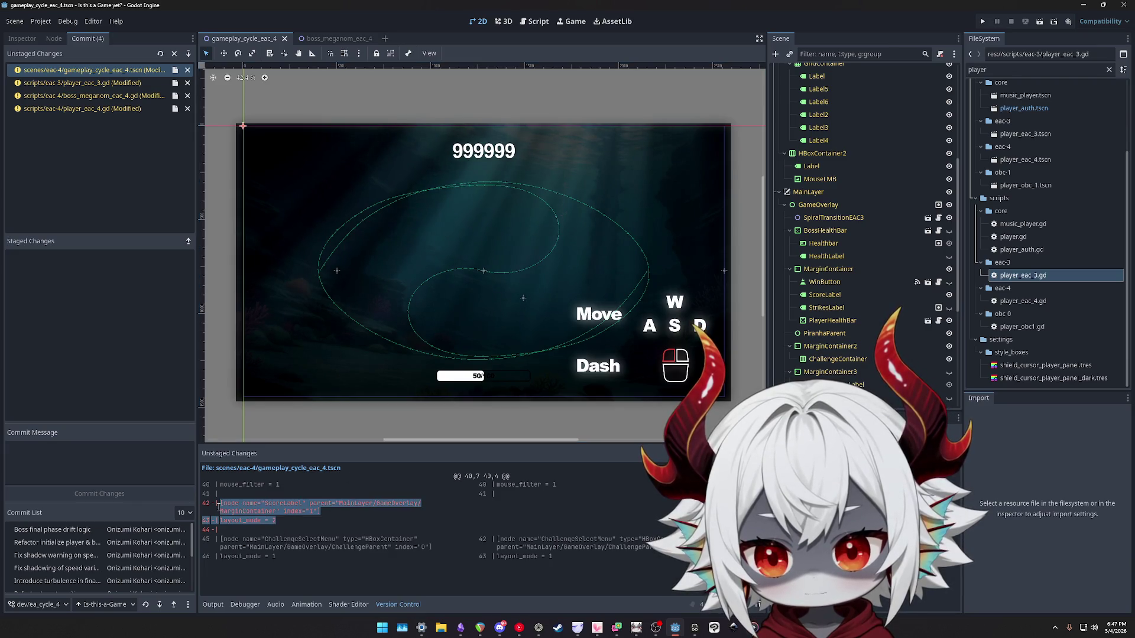
double_click(355, 503)
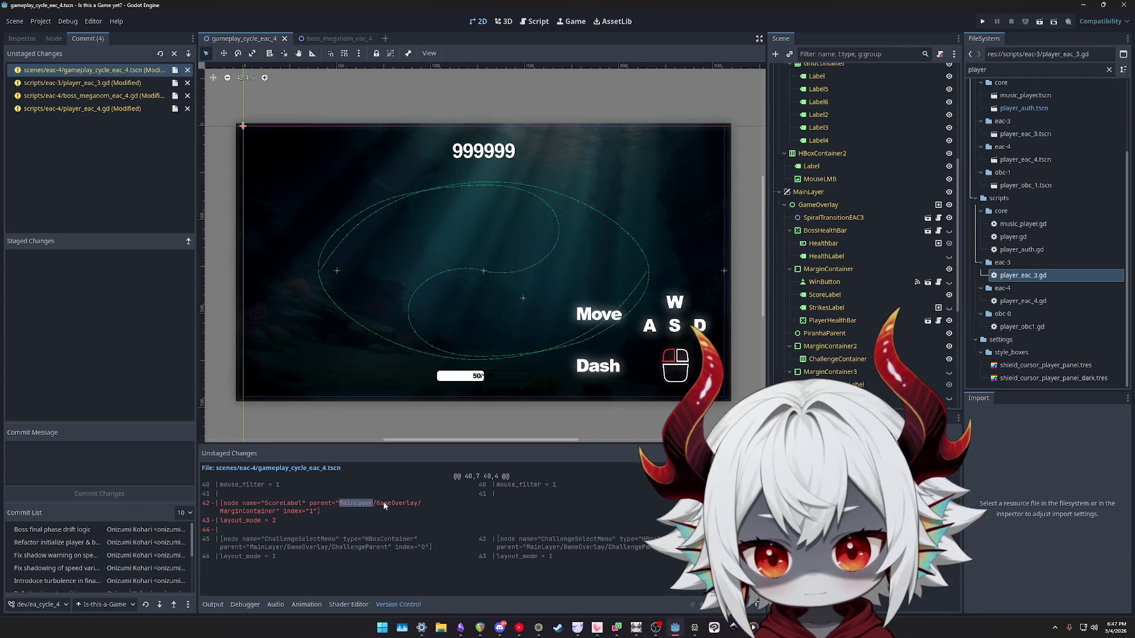
click(819, 194)
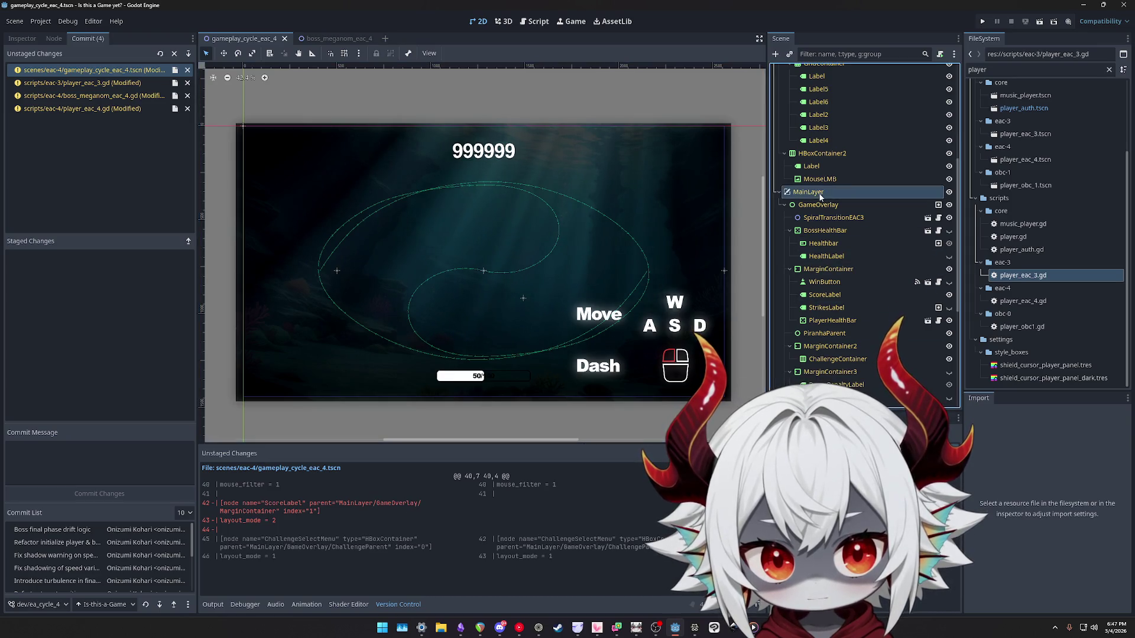
click(821, 218)
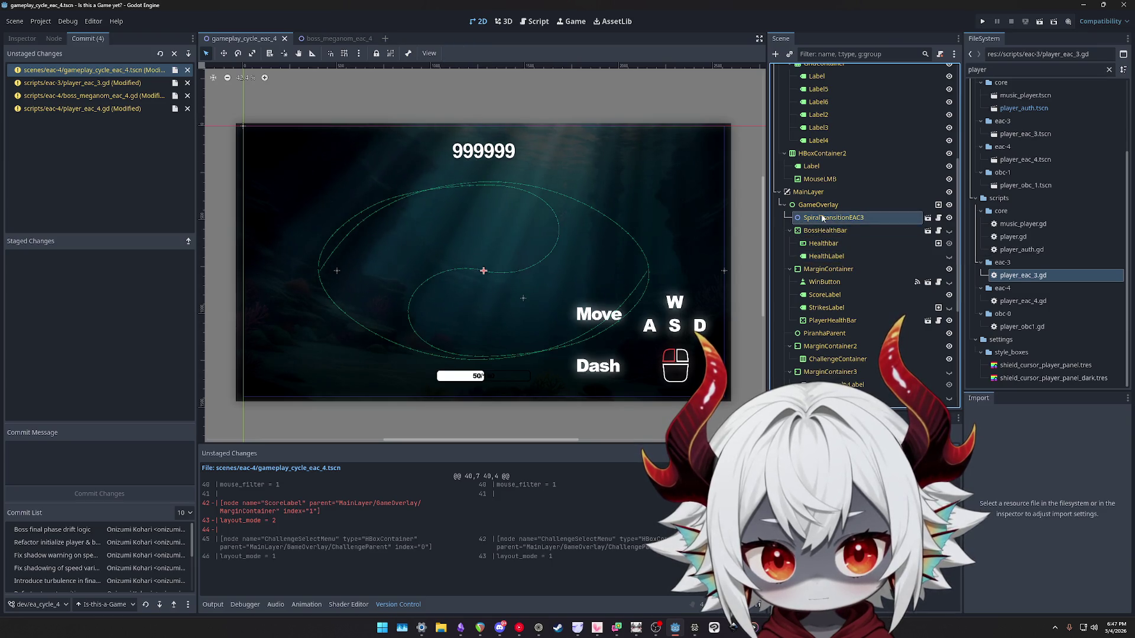
click(818, 205)
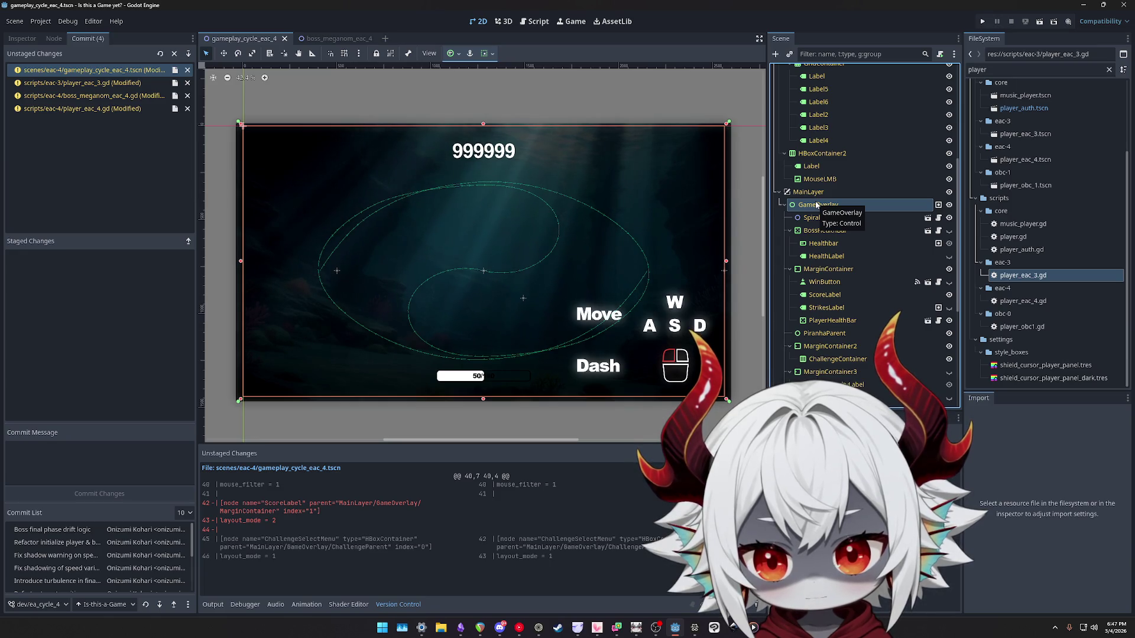
click(807, 192)
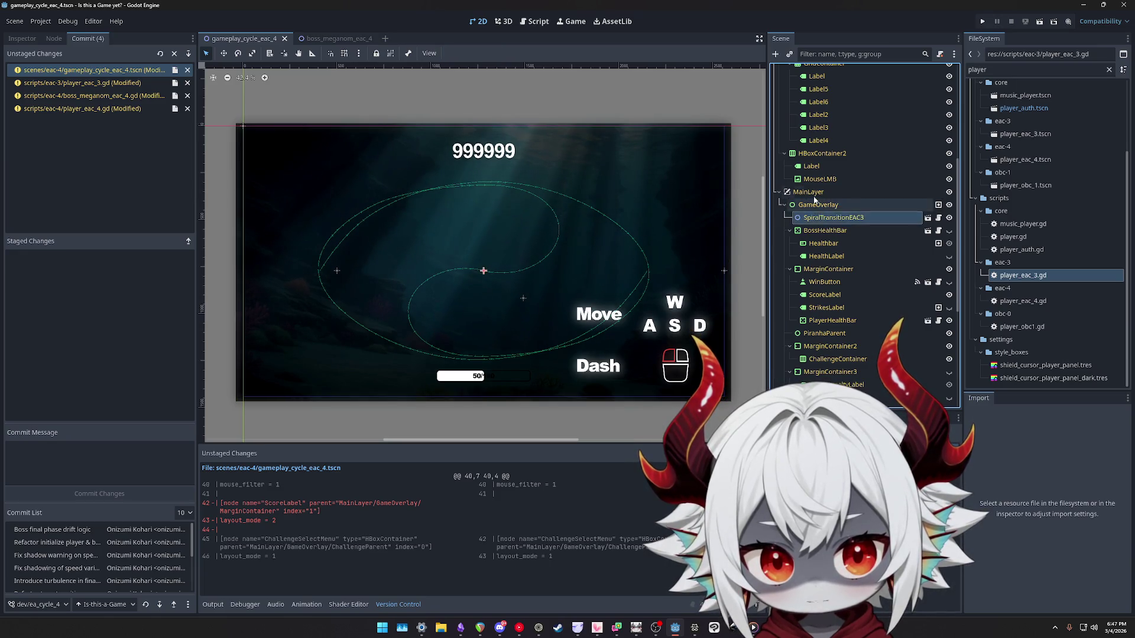
Filter FileSystem by 'cycle', open gameplay_cycle_eac_3.tscn, and compare it with the eac_4 scene.
scroll(1041, 282, up, 4)
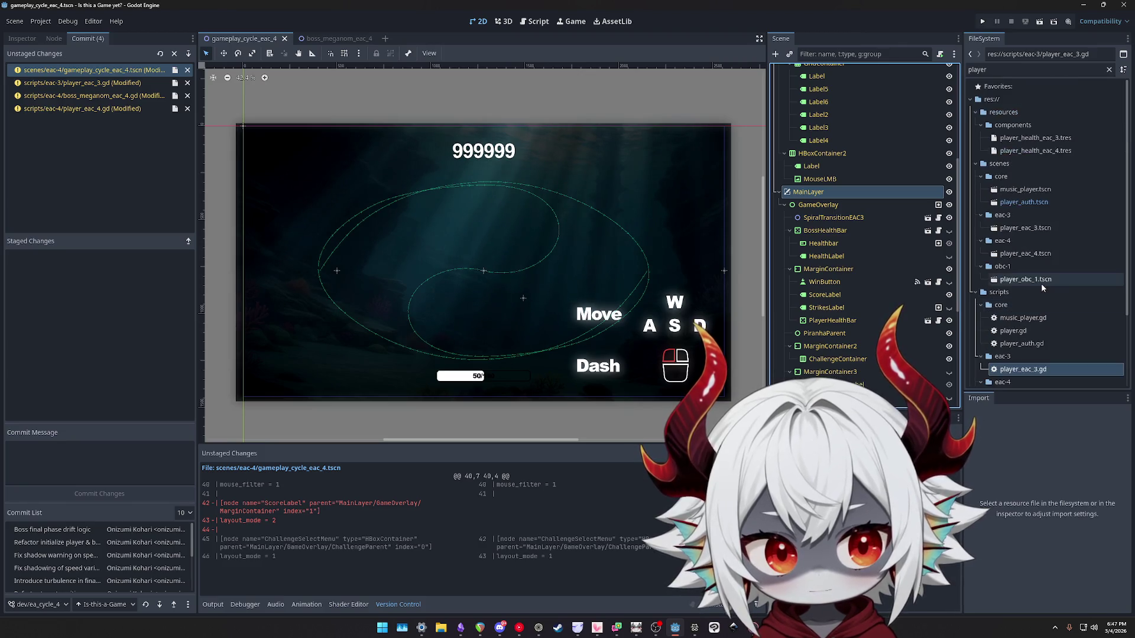
scroll(1067, 264, down, 3)
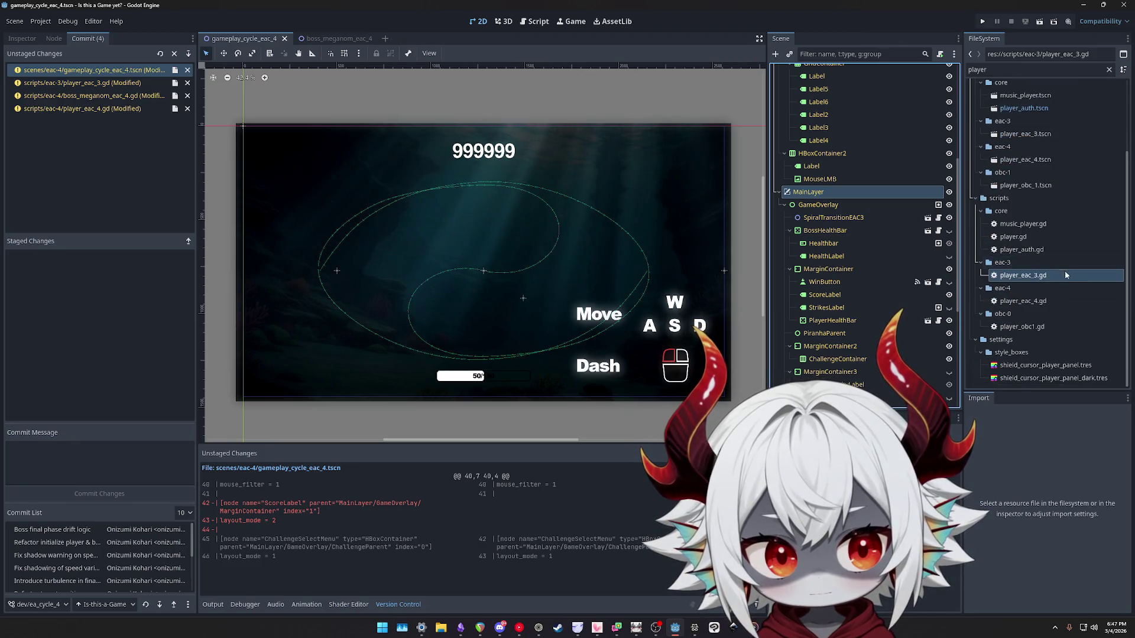
click(1005, 70)
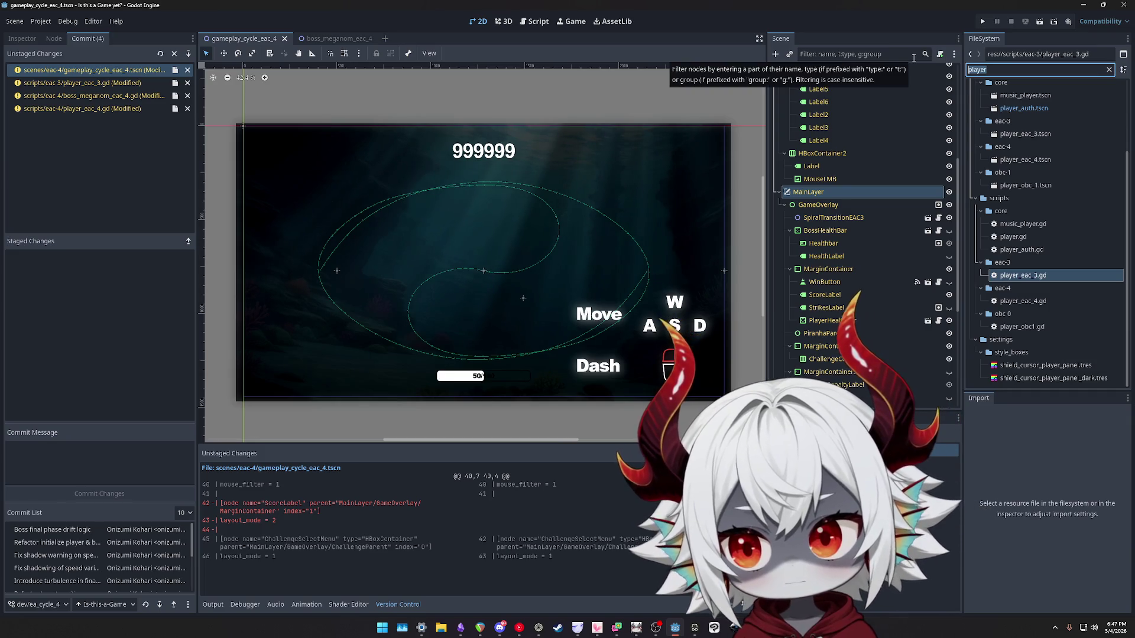
text(cycle)
double_click(1040, 147)
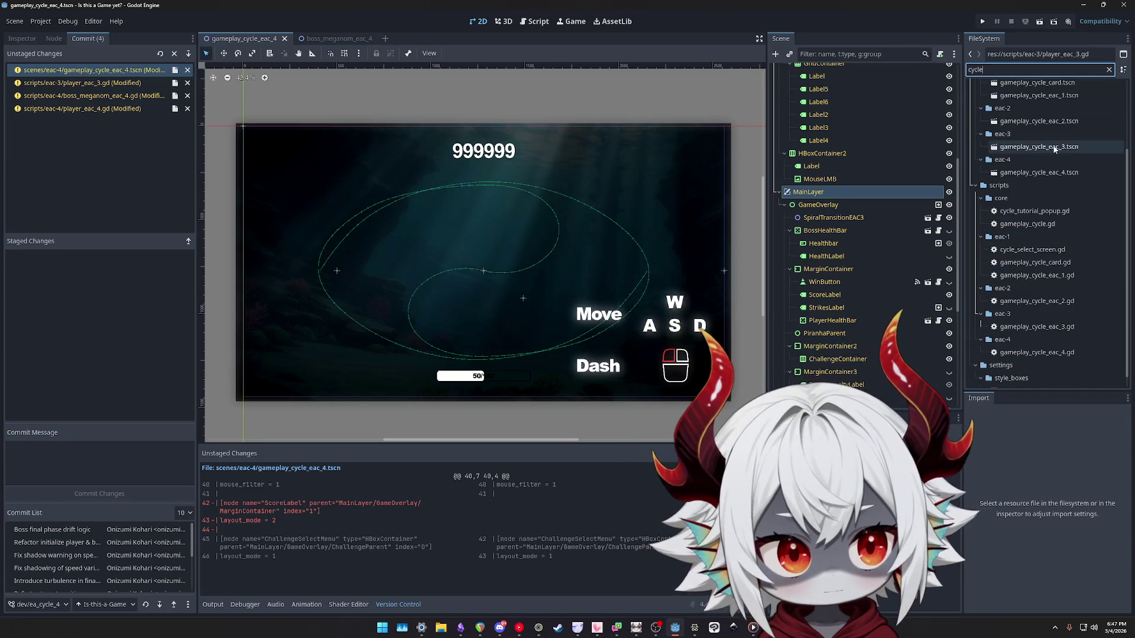
double_click(1037, 174)
double_click(1040, 151)
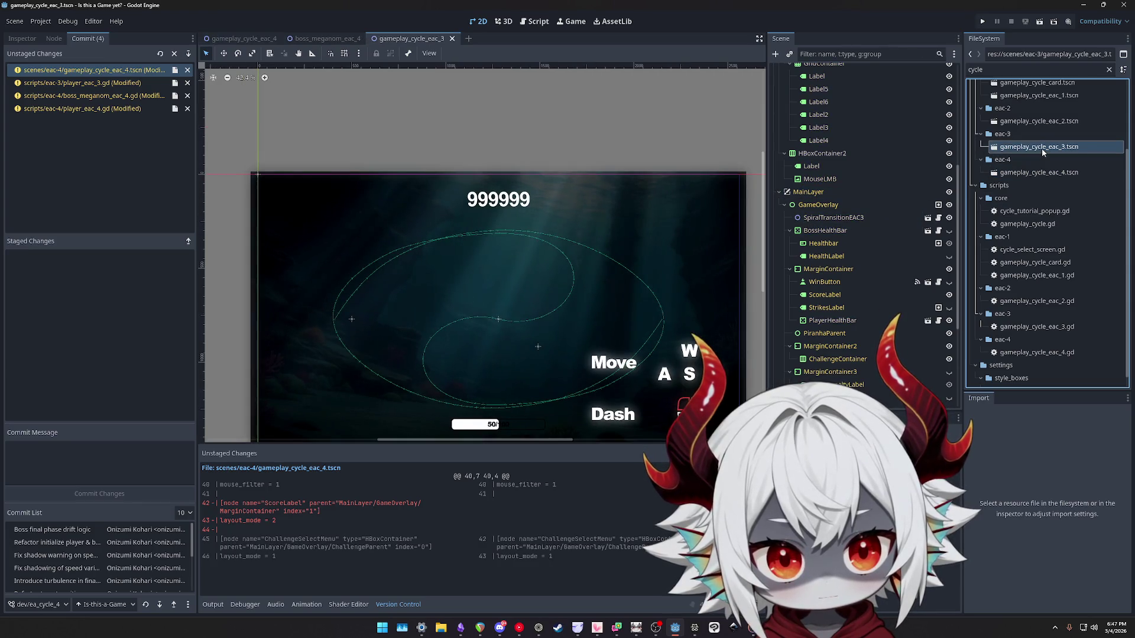
double_click(1038, 172)
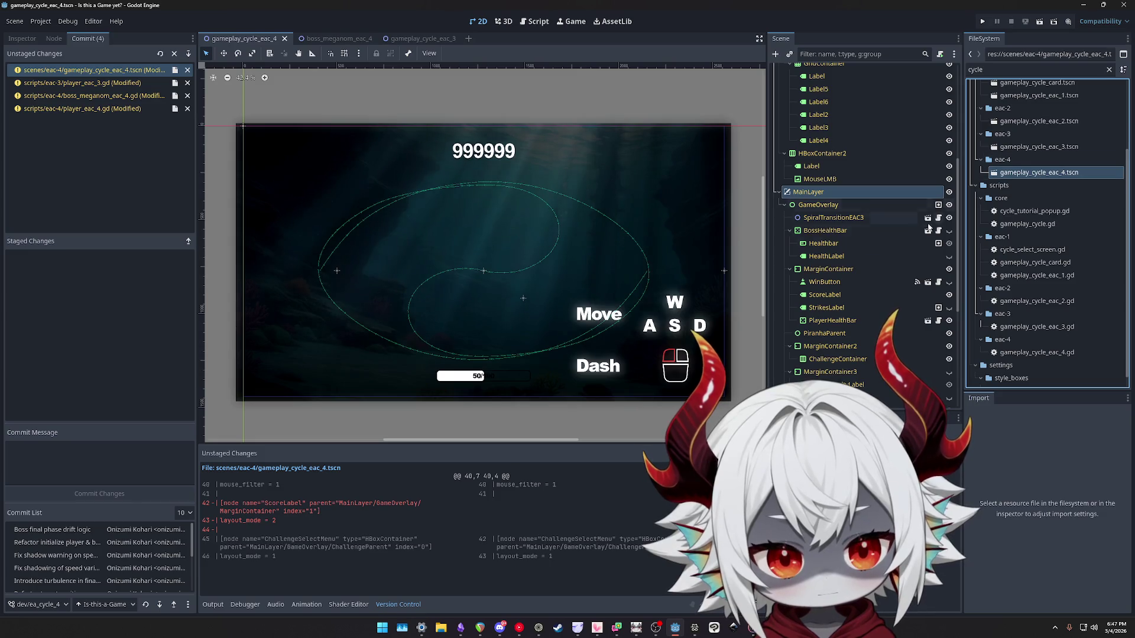
Toggle the ScoreLabel visibility off and on, then save gameplay_cycle_eac_4.tscn.
click(820, 296)
double_click(949, 294)
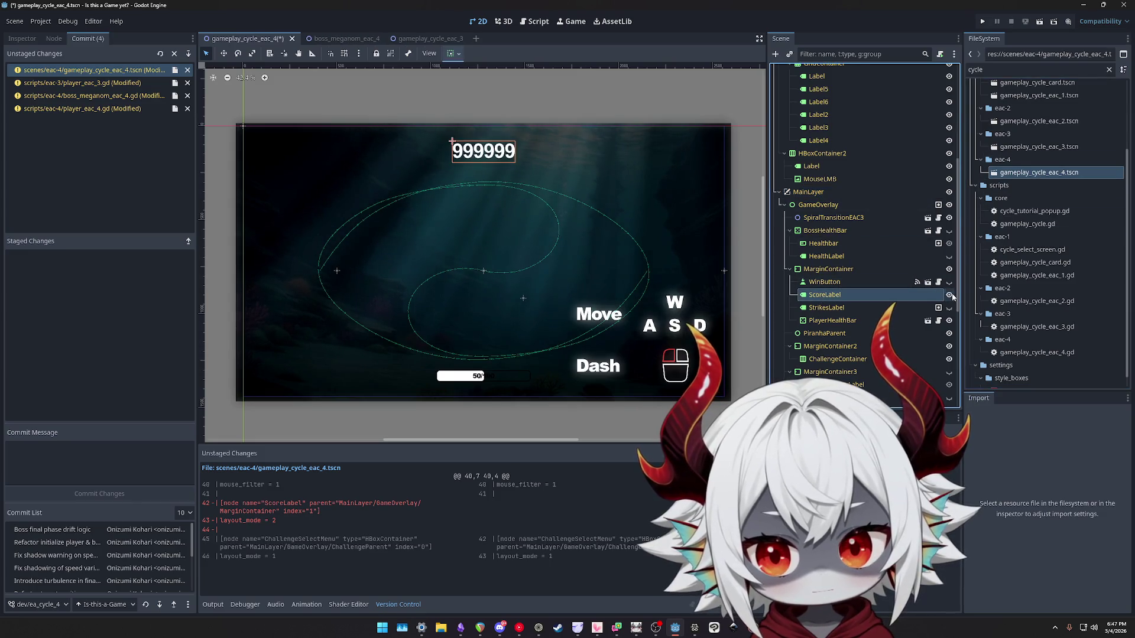
double_click(949, 294)
key(ctrl+s)
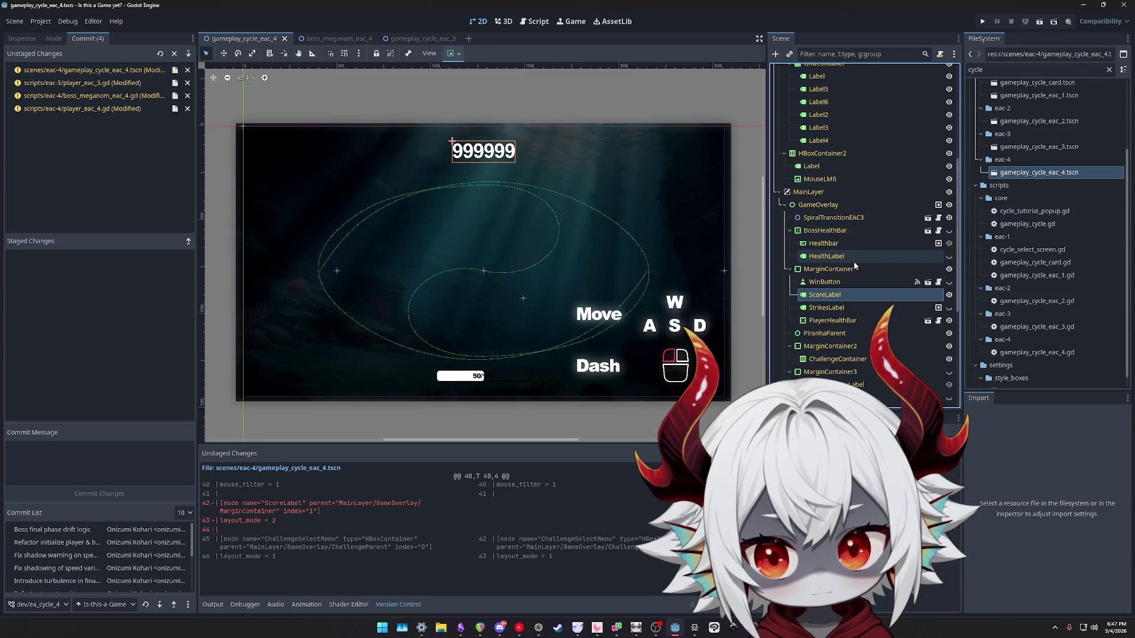
Check the ScoreLabel node's properties, then return to the version control changes.
click(818, 283)
click(822, 295)
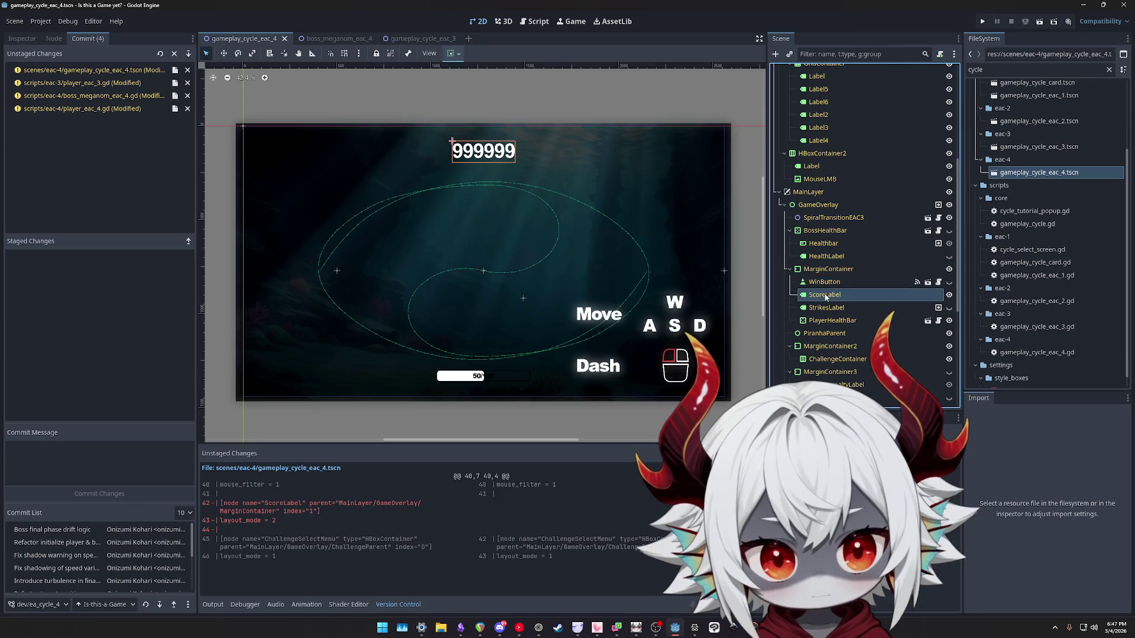
click(23, 38)
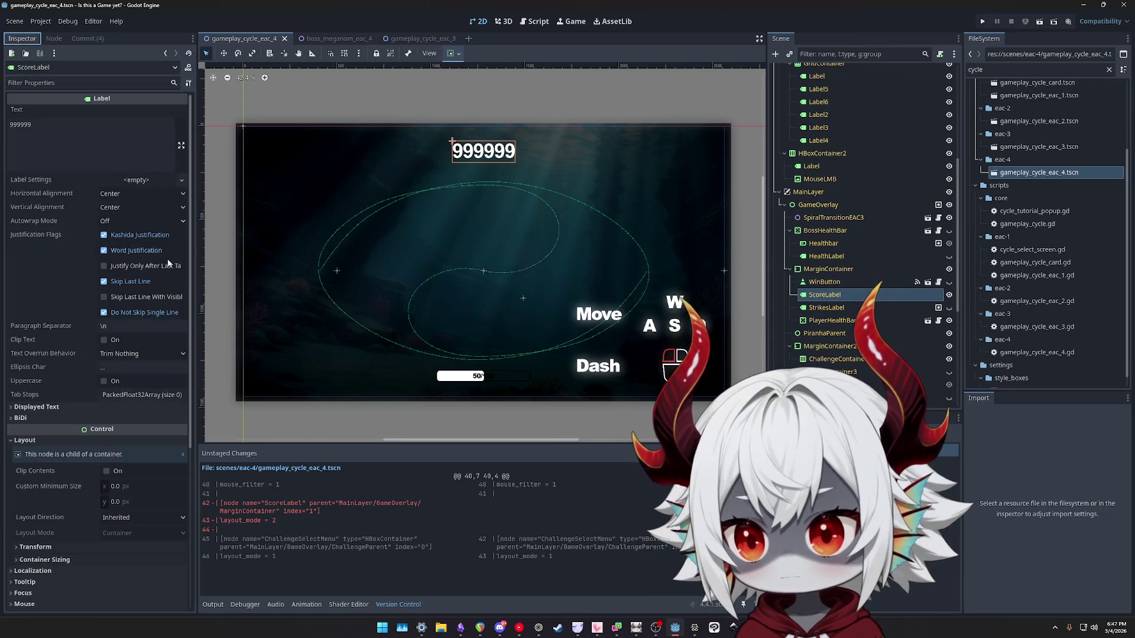
drag(190, 232, 197, 280)
scroll(192, 364, up, 3)
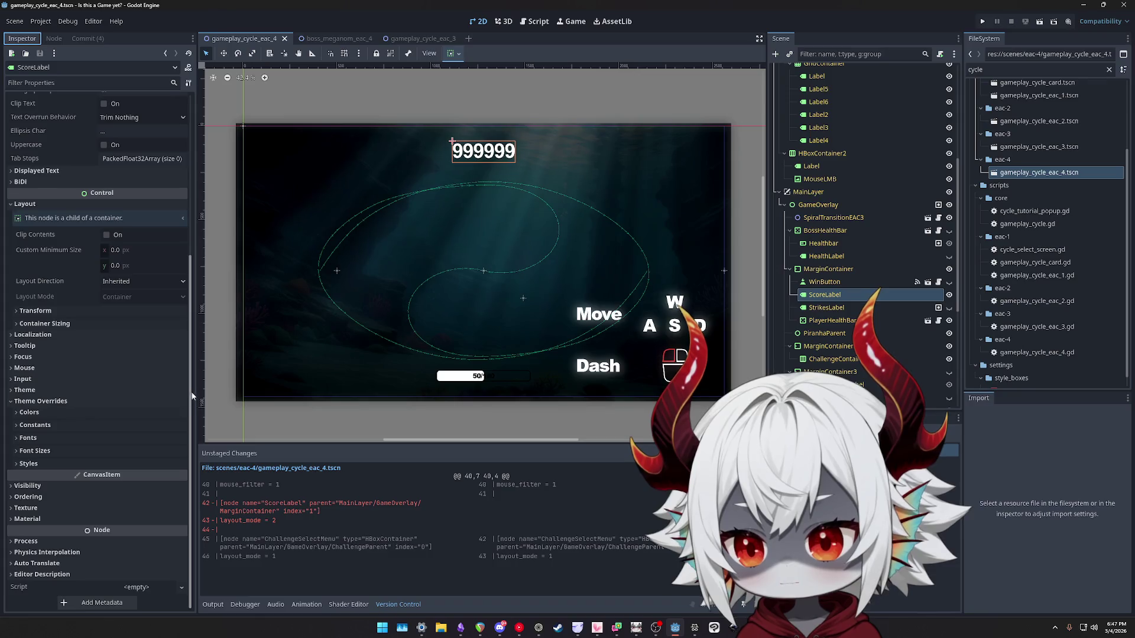
click(87, 39)
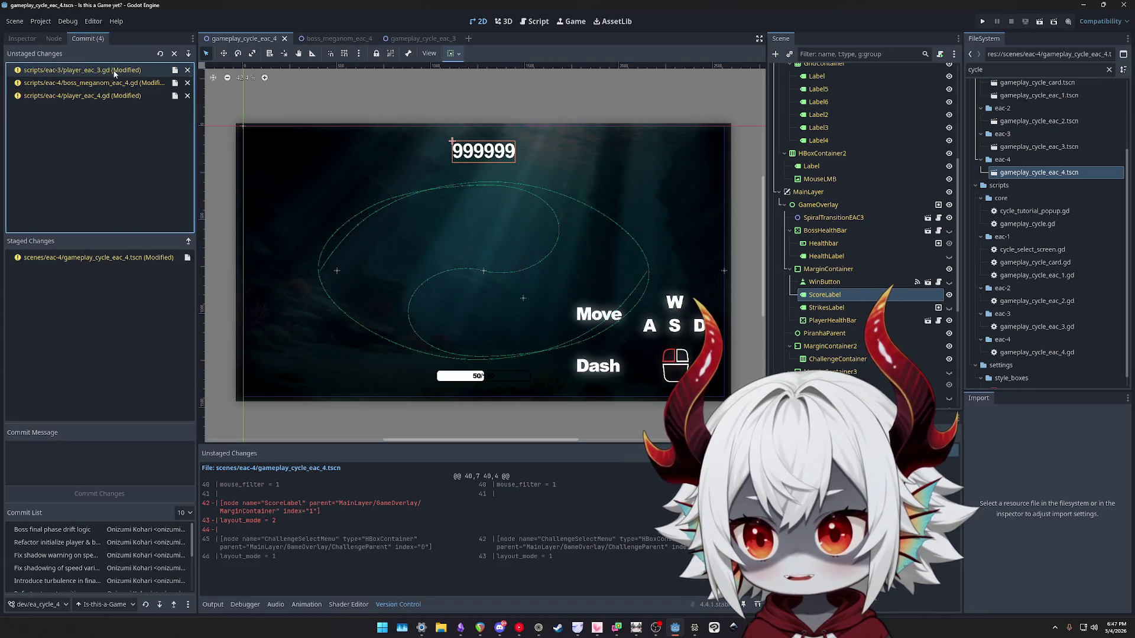
Read through the player_eac_3.gd boundary-size diff and stage the script for commit.
click(82, 70)
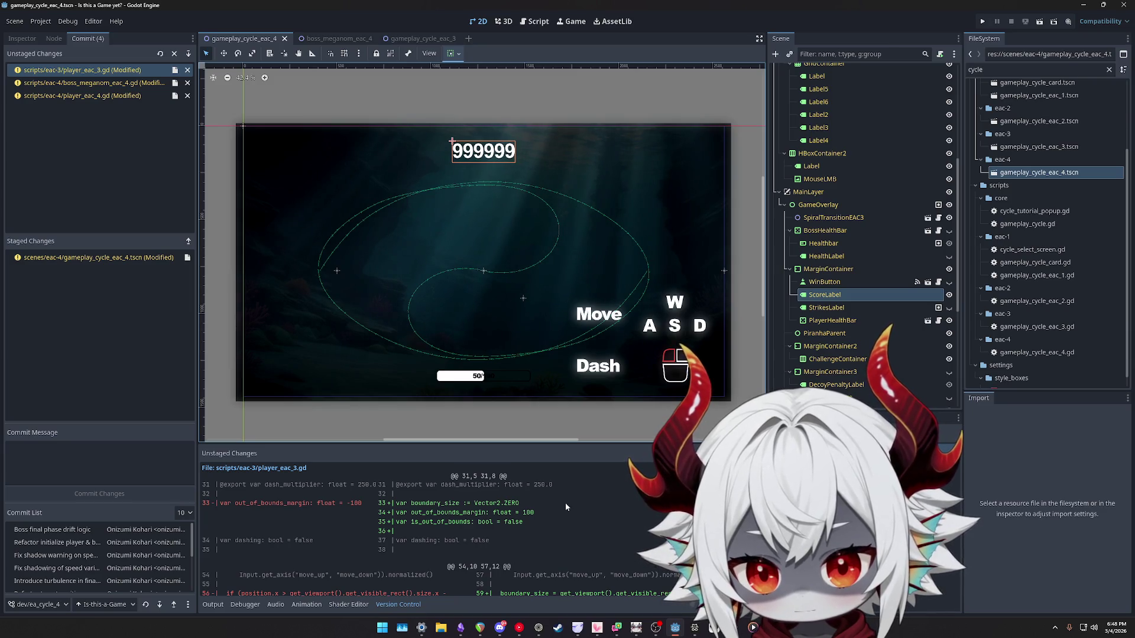
scroll(565, 507, down, 1)
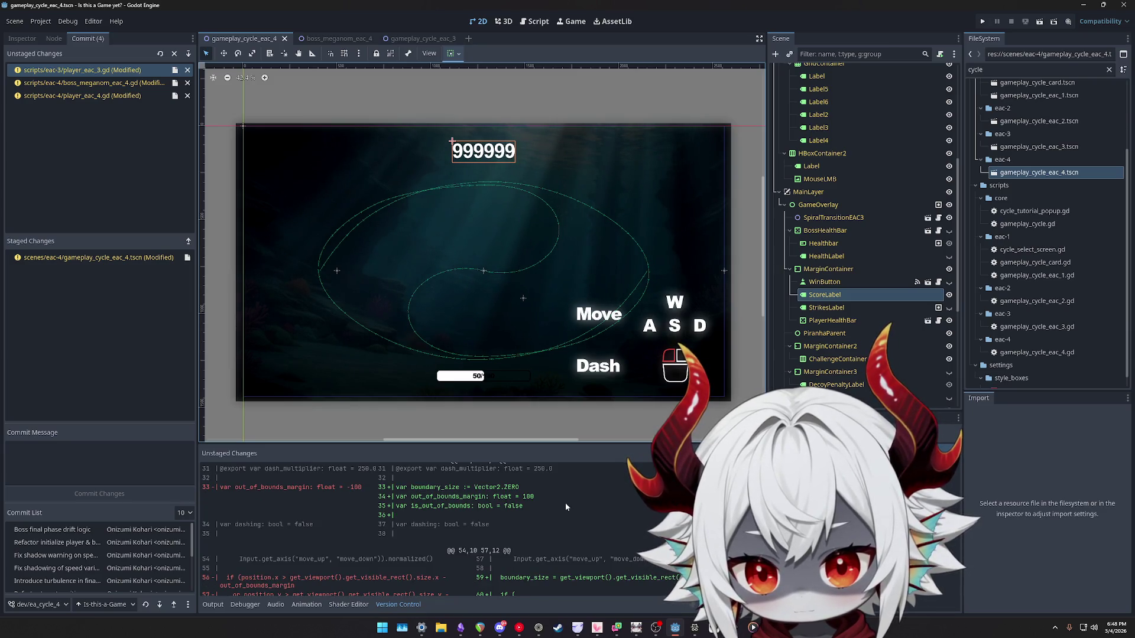
scroll(565, 502, down, 3)
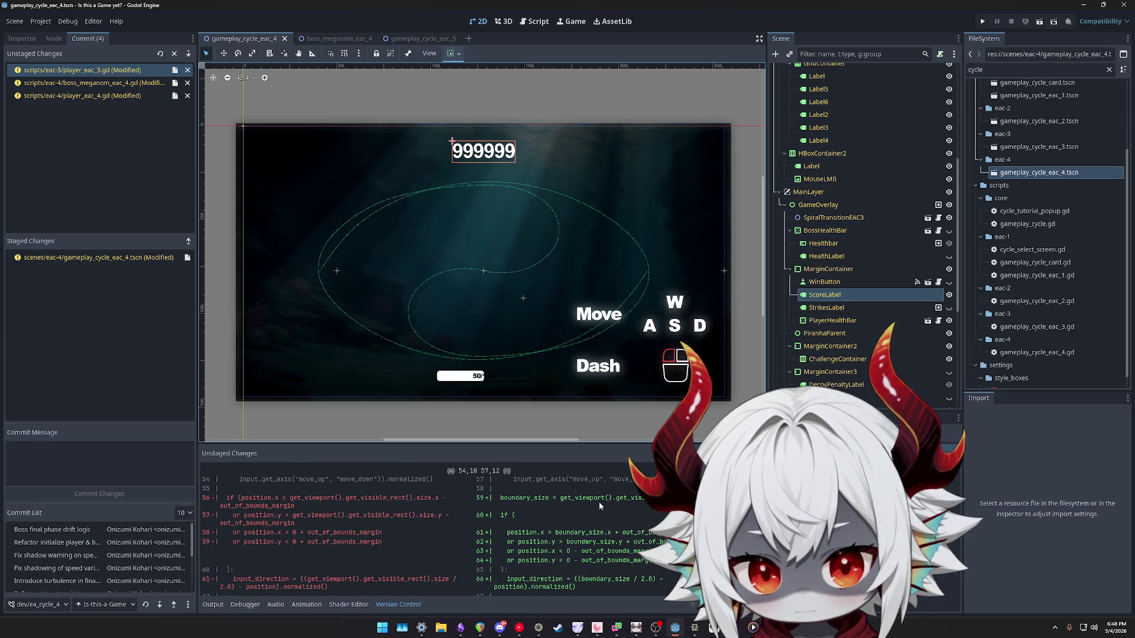
scroll(548, 498, down, 1)
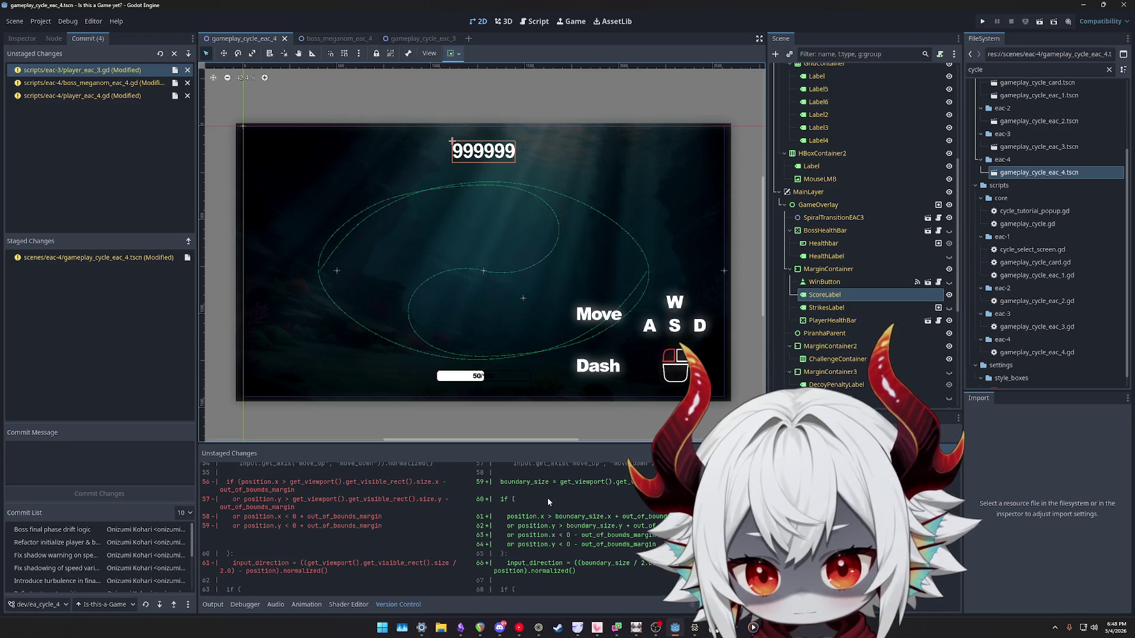
scroll(548, 502, down, 1)
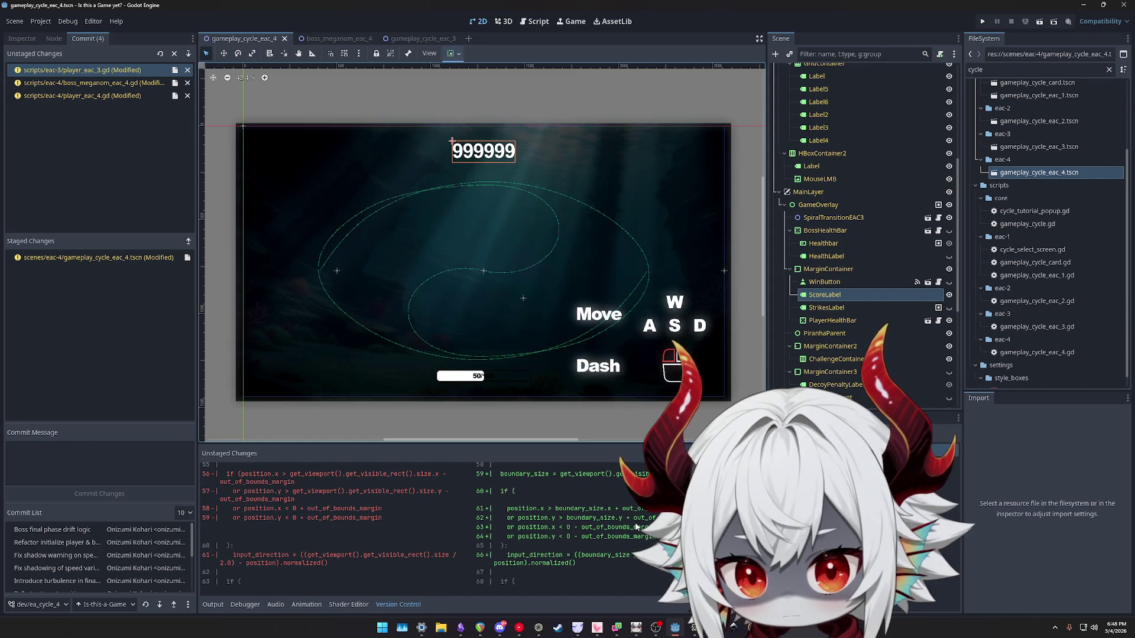
click(175, 70)
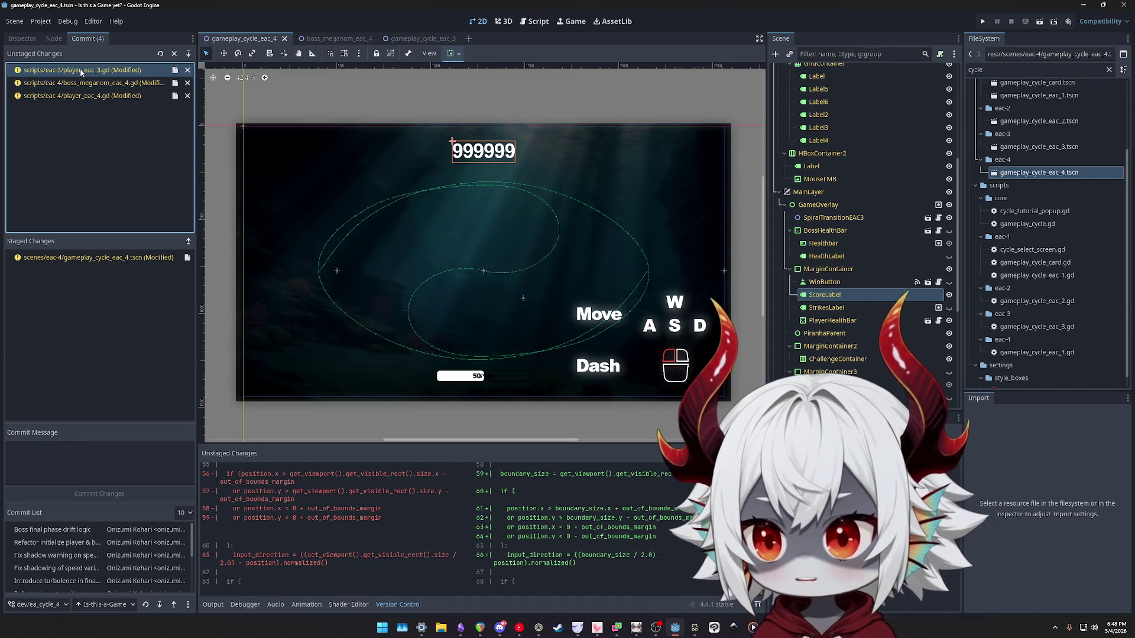
click(93, 456)
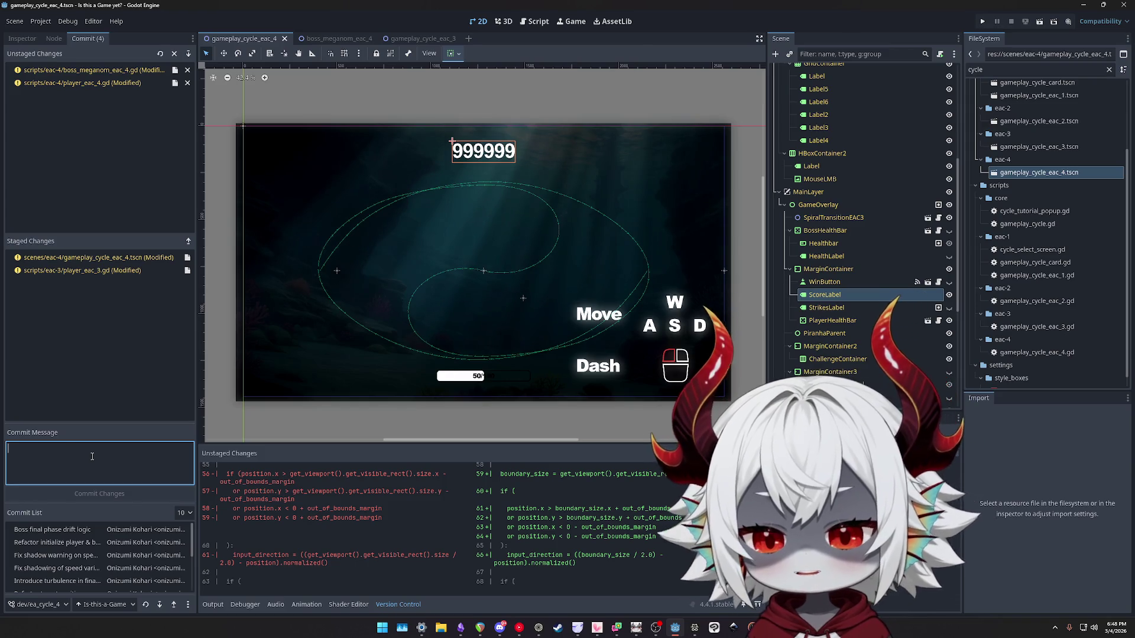
Commit the staged changes with the message 'Refactor boundary size for turbulence mechanic'.
text(Refactor boundary size)
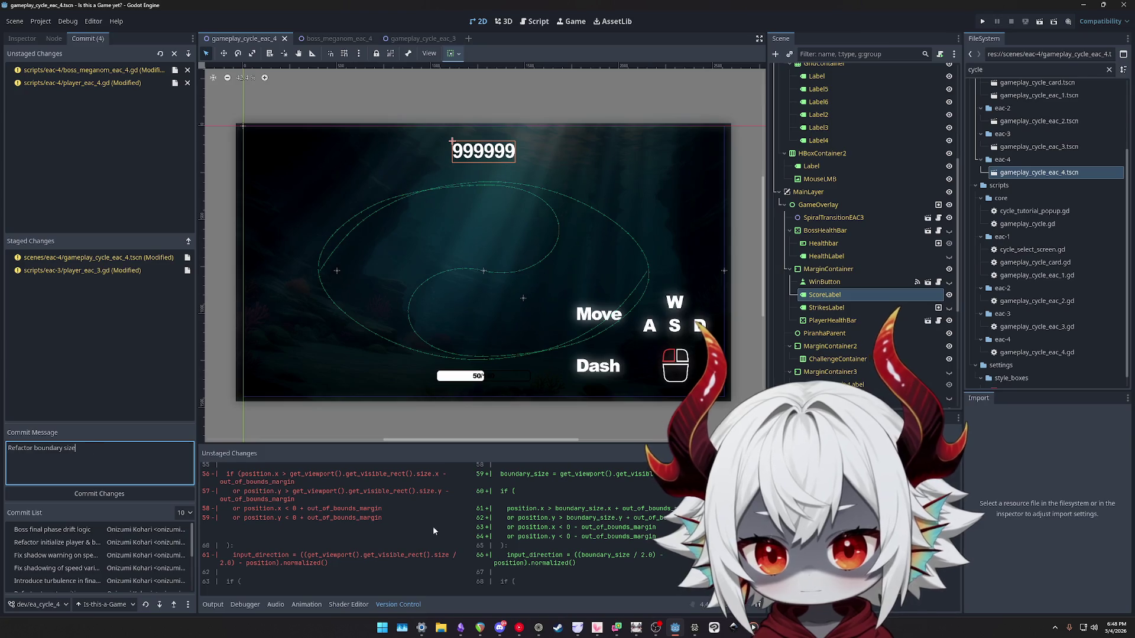
scroll(437, 532, up, 1)
scroll(437, 530, up, 5)
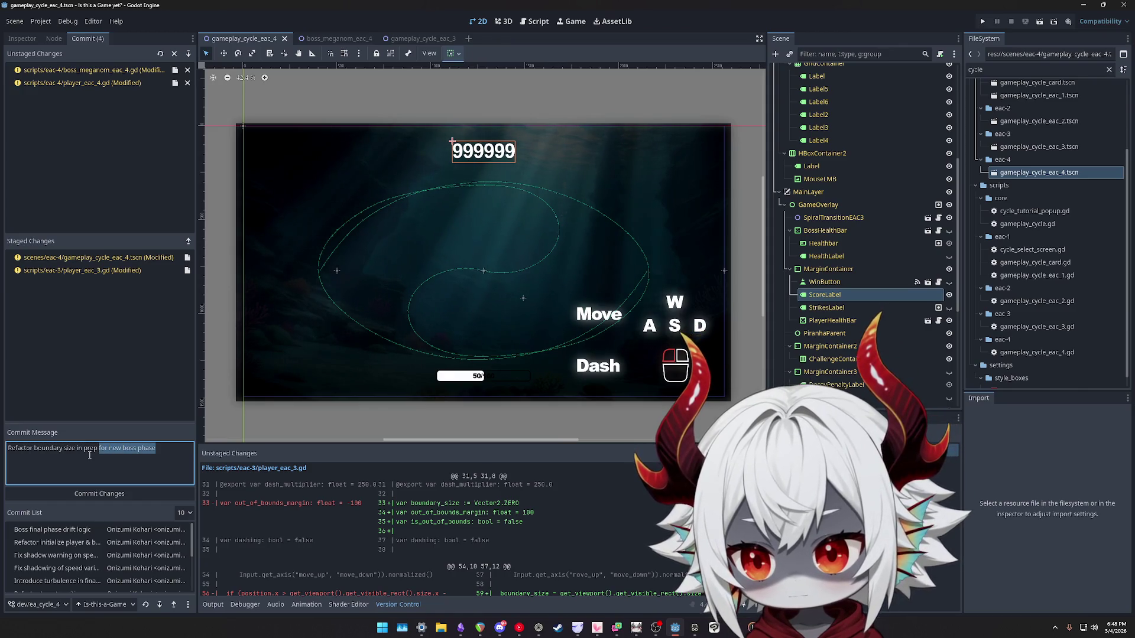
text(for)
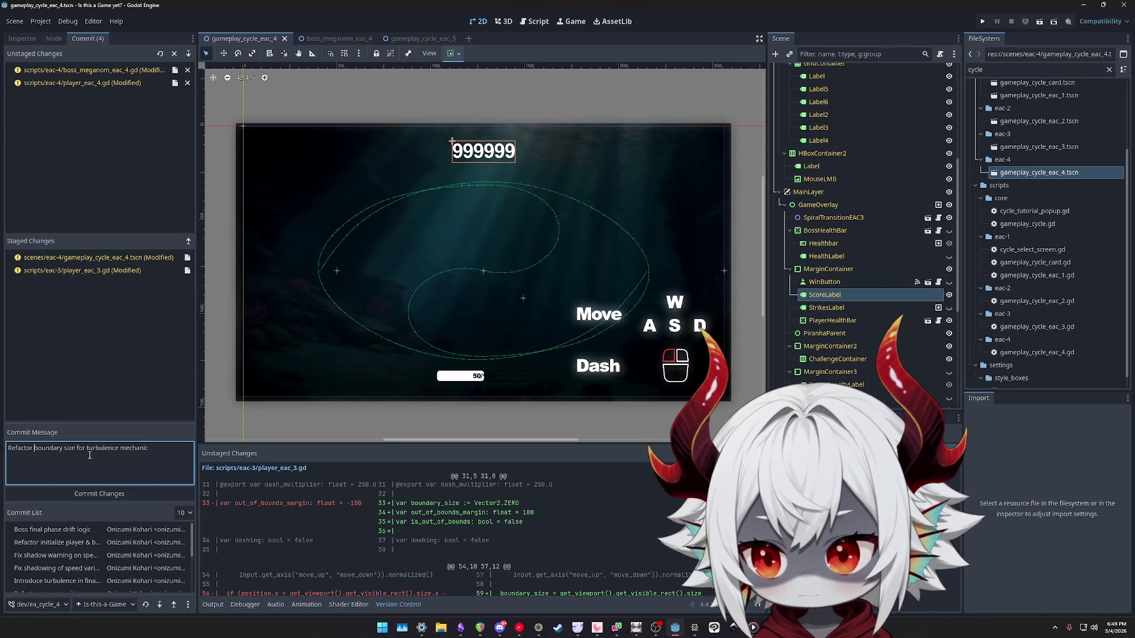
text(Make)
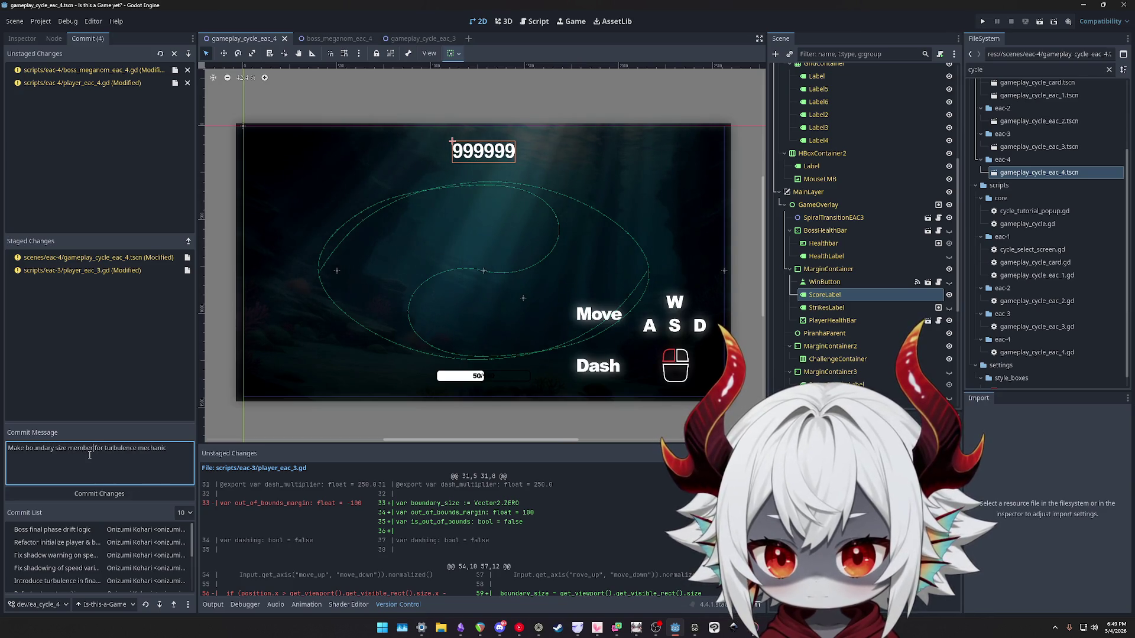
text(ble)
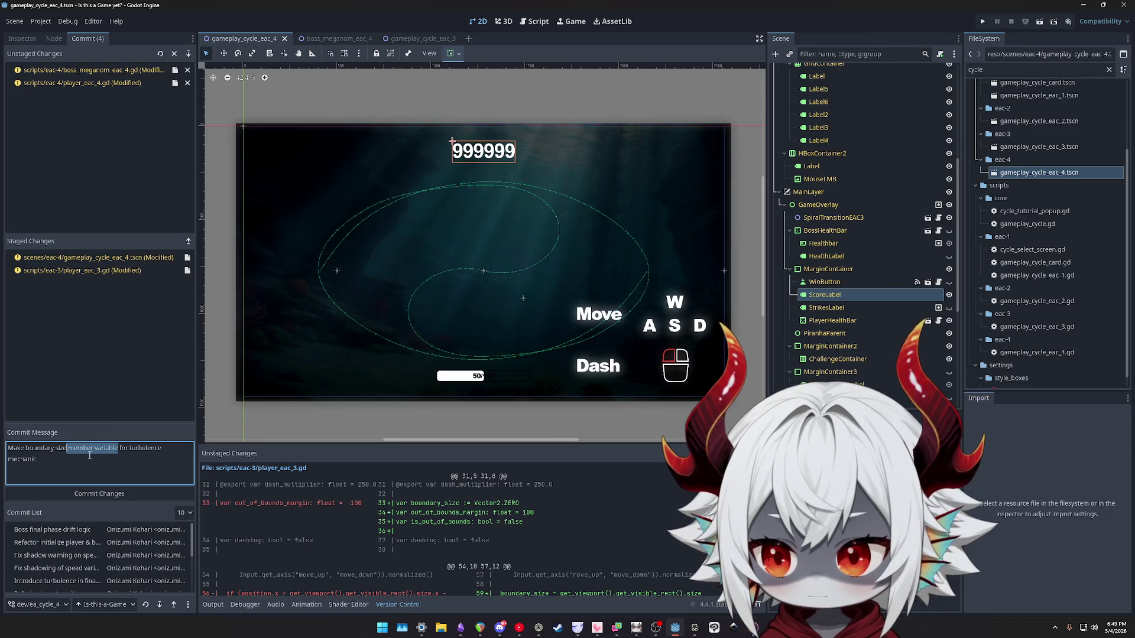
key(shift+Home)
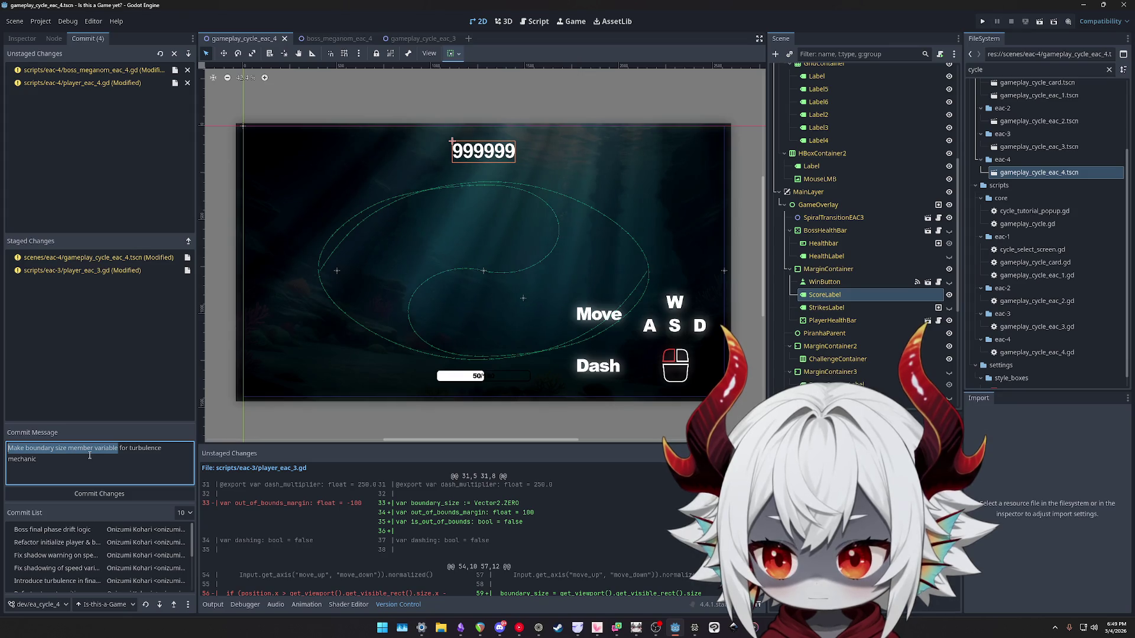
text(Refactor)
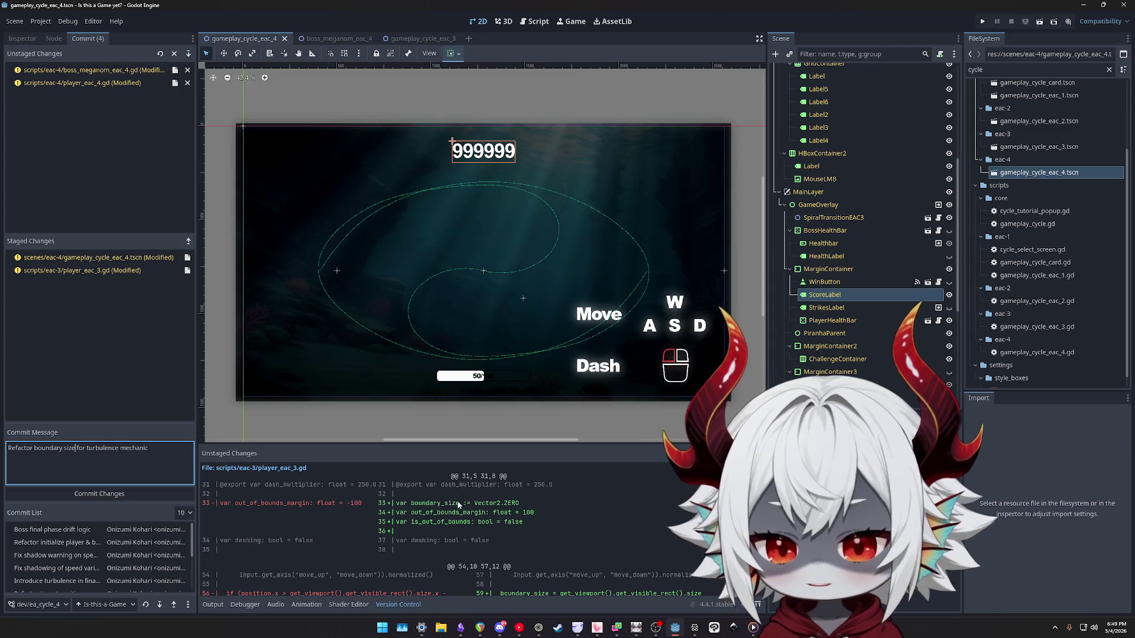
double_click(130, 449)
scroll(505, 533, down, 5)
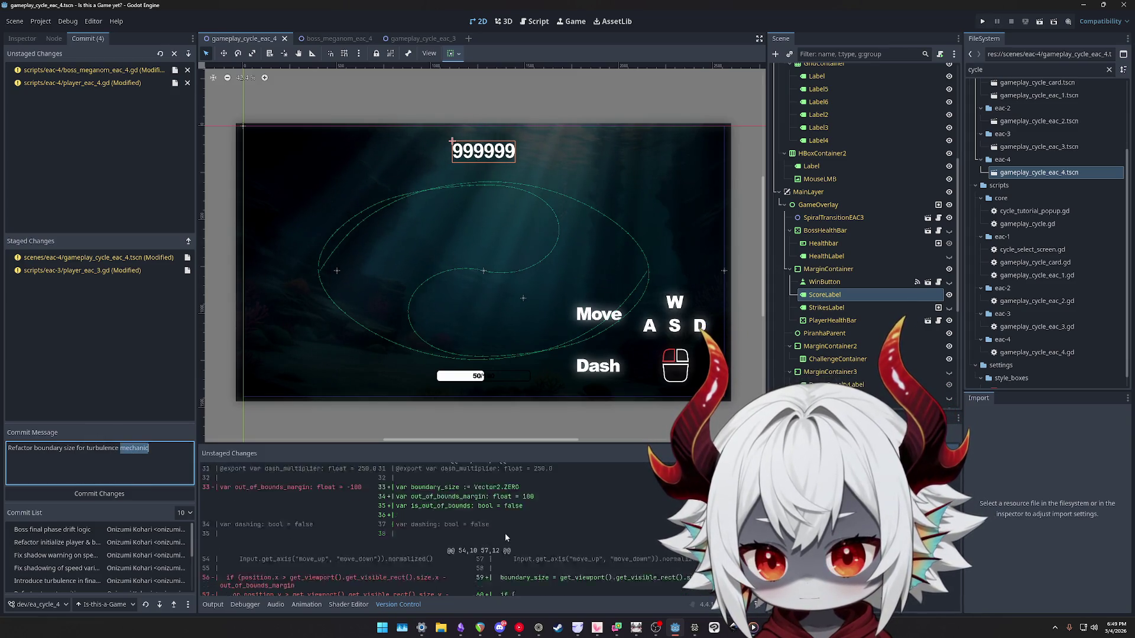
click(100, 493)
View the remaining diffs for boss_meganom_eac_4.gd and player_eac_4.gd.
click(78, 71)
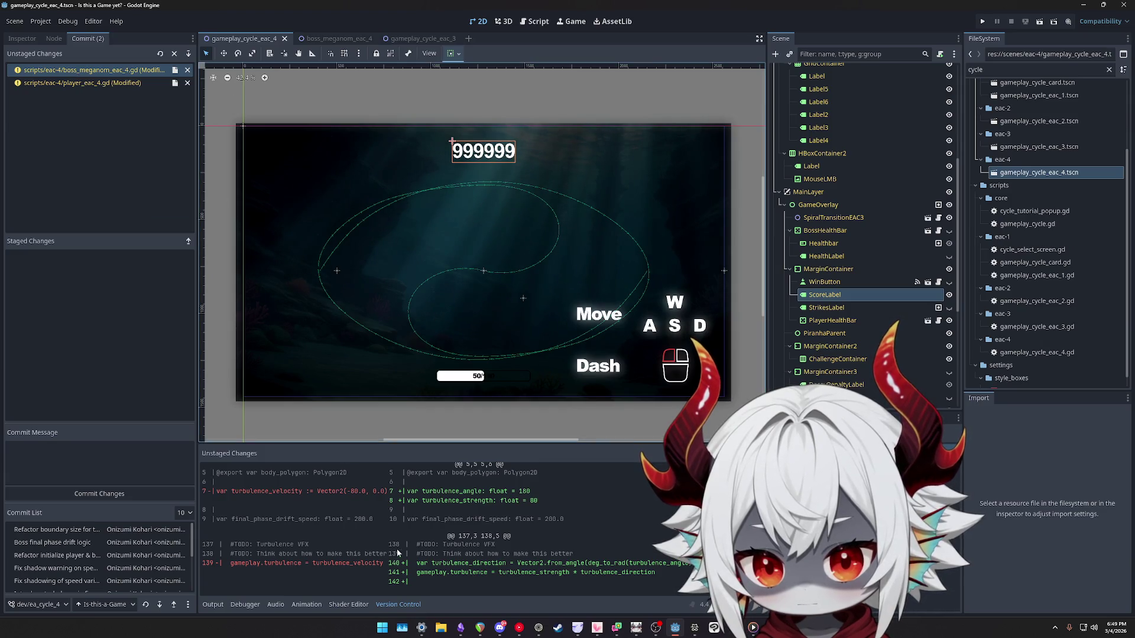
click(77, 83)
scroll(394, 500, down, 5)
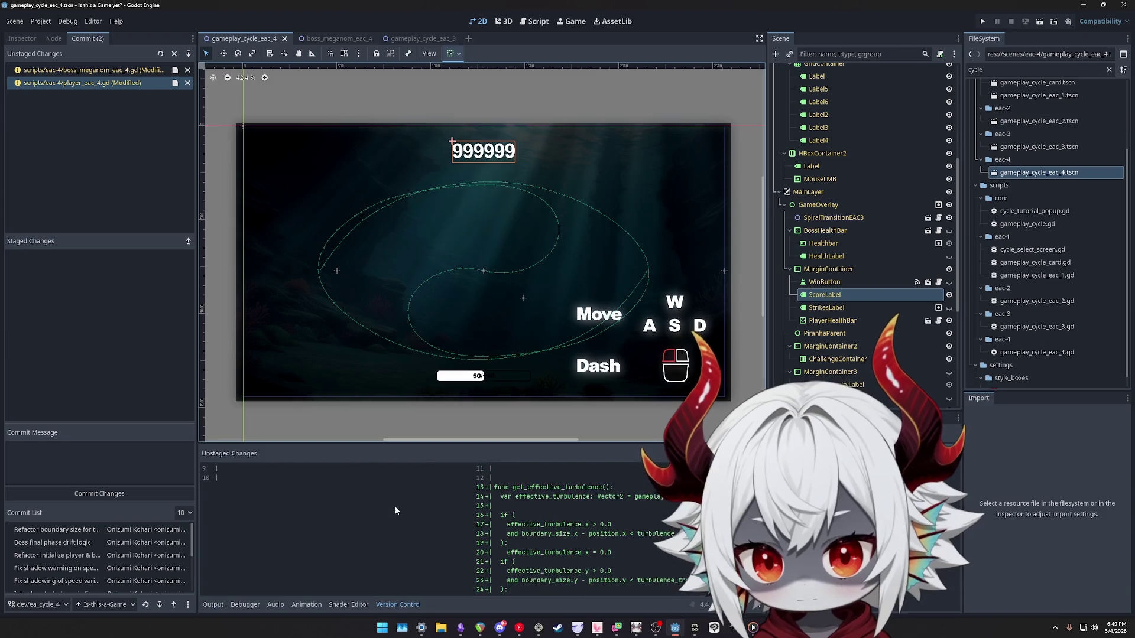